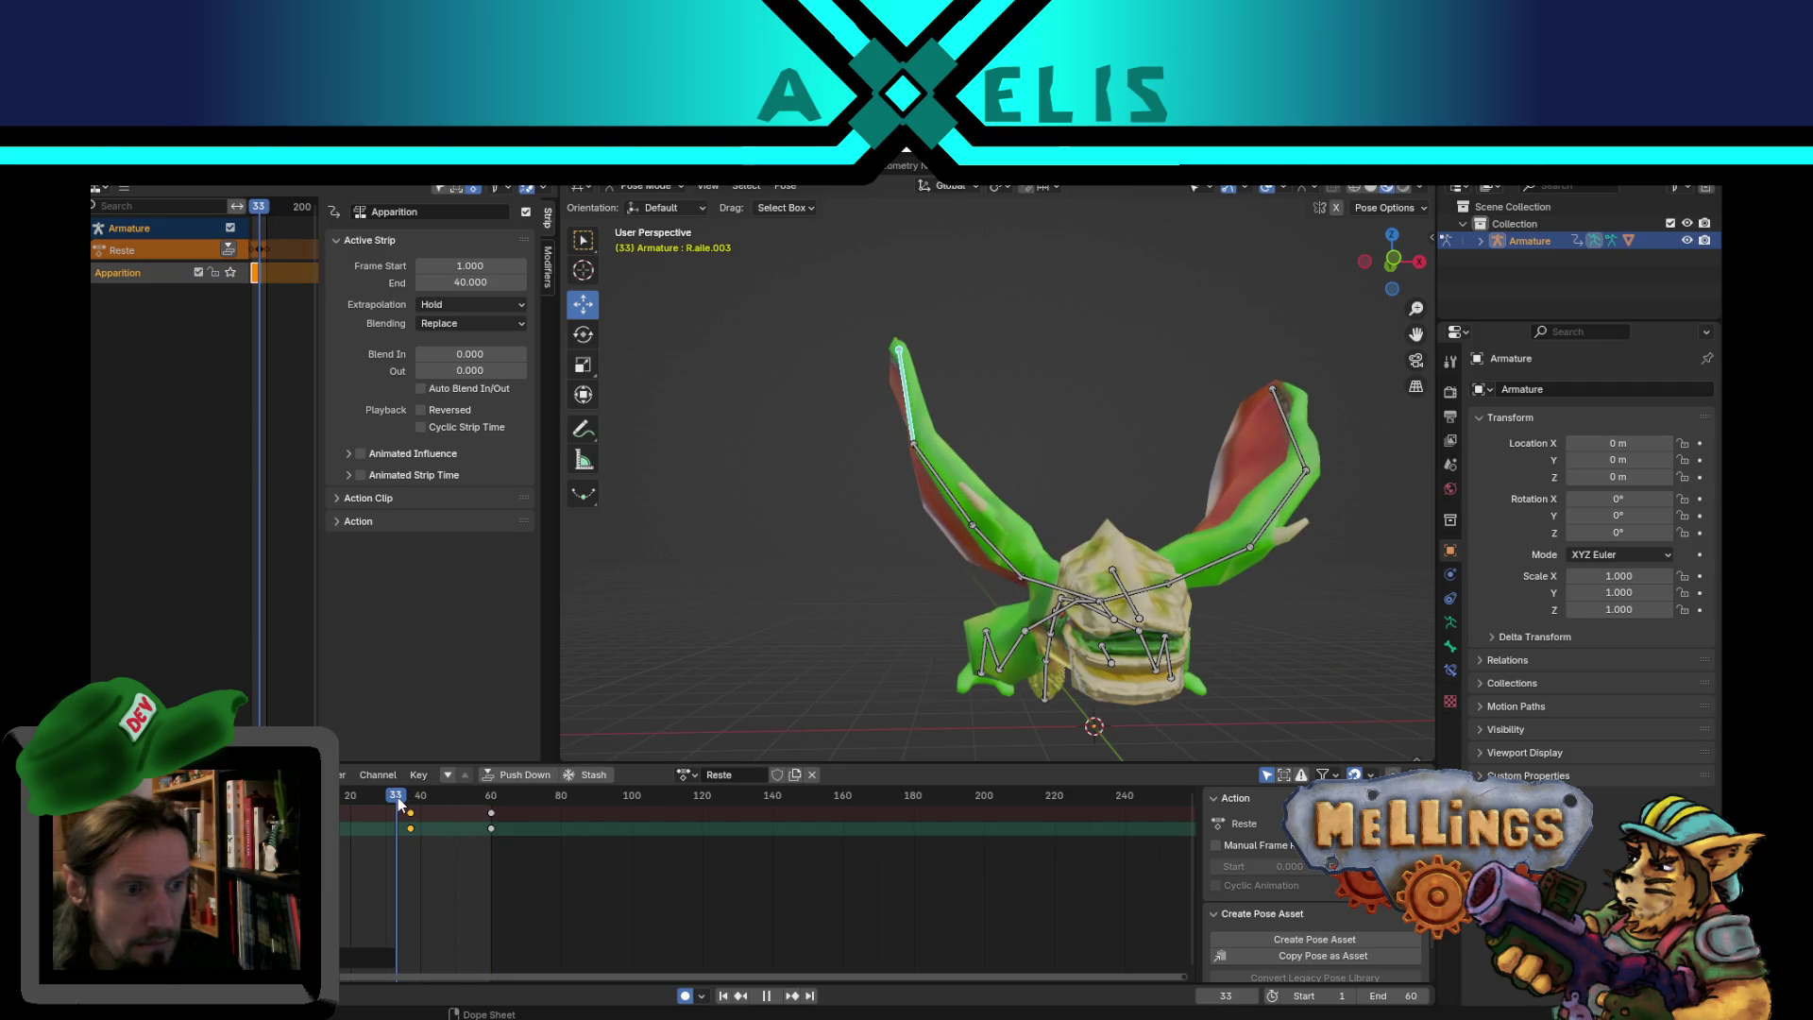
- Inspect the creature from several angles, selecting wing bones R.aile.002 and R.aile.003
{"action": "left_click", "coordinate": [1016, 553]}
{"action": "scroll", "coordinate": [1119, 433], "scroll_direction": "down", "scroll_amount": 5, "text": "alt"}
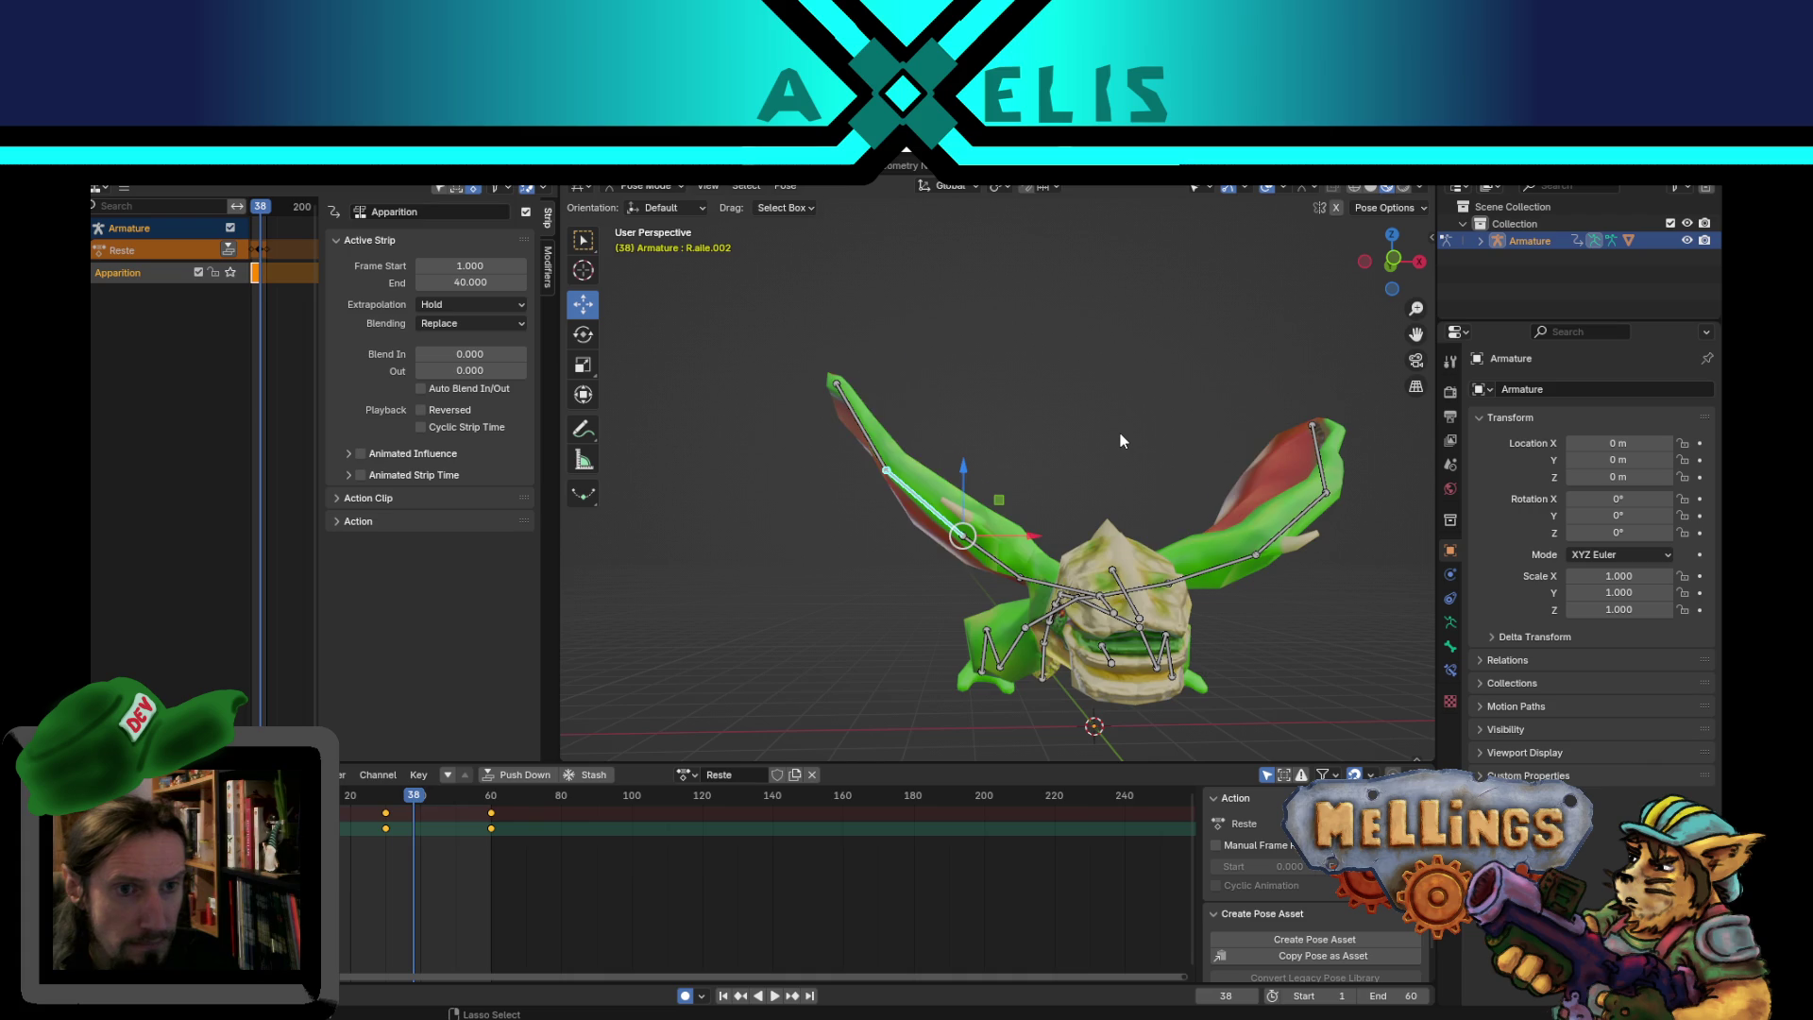
{"action": "scroll", "coordinate": [1119, 432], "scroll_direction": "up", "scroll_amount": 20, "text": "alt"}
{"action": "mouse_move", "coordinate": [1120, 433]}
{"action": "middle_mouse_down"}
{"action": "mouse_move", "coordinate": [1050, 489]}
{"action": "mouse_move", "coordinate": [1142, 506]}
{"action": "middle_mouse_up"}
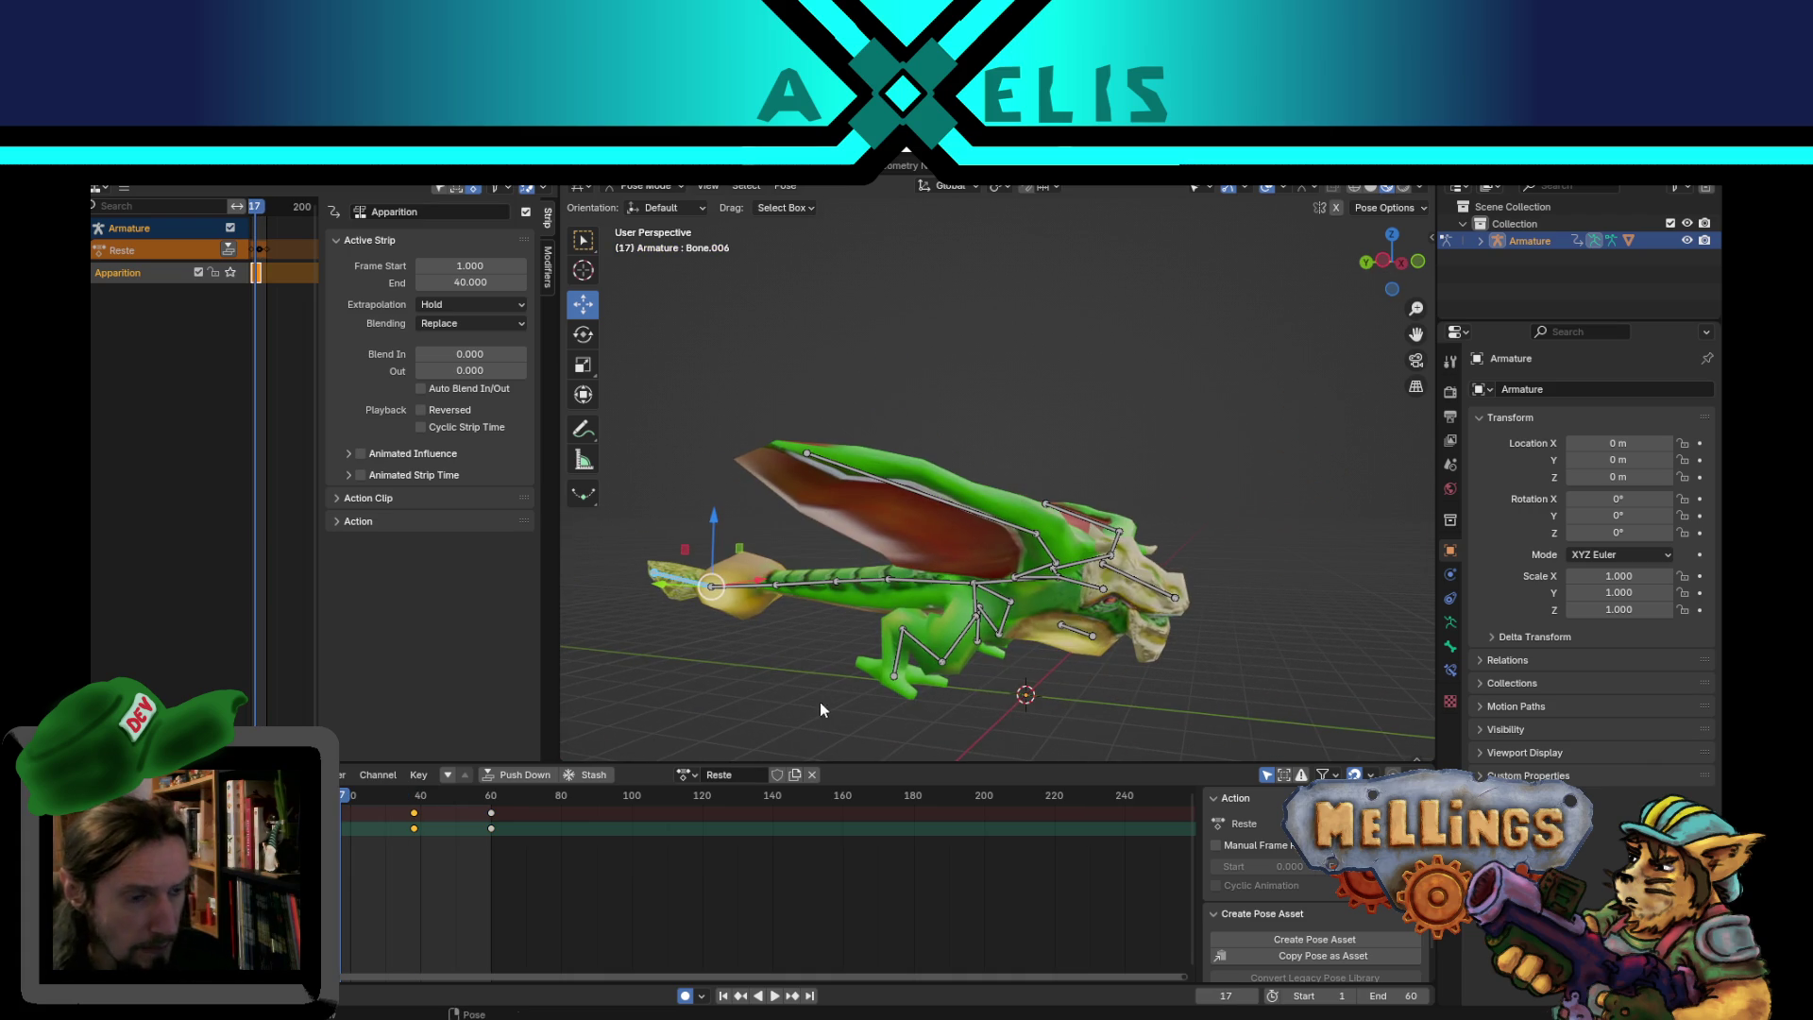
{"action": "scroll", "coordinate": [721, 655], "scroll_direction": "down", "scroll_amount": 2}
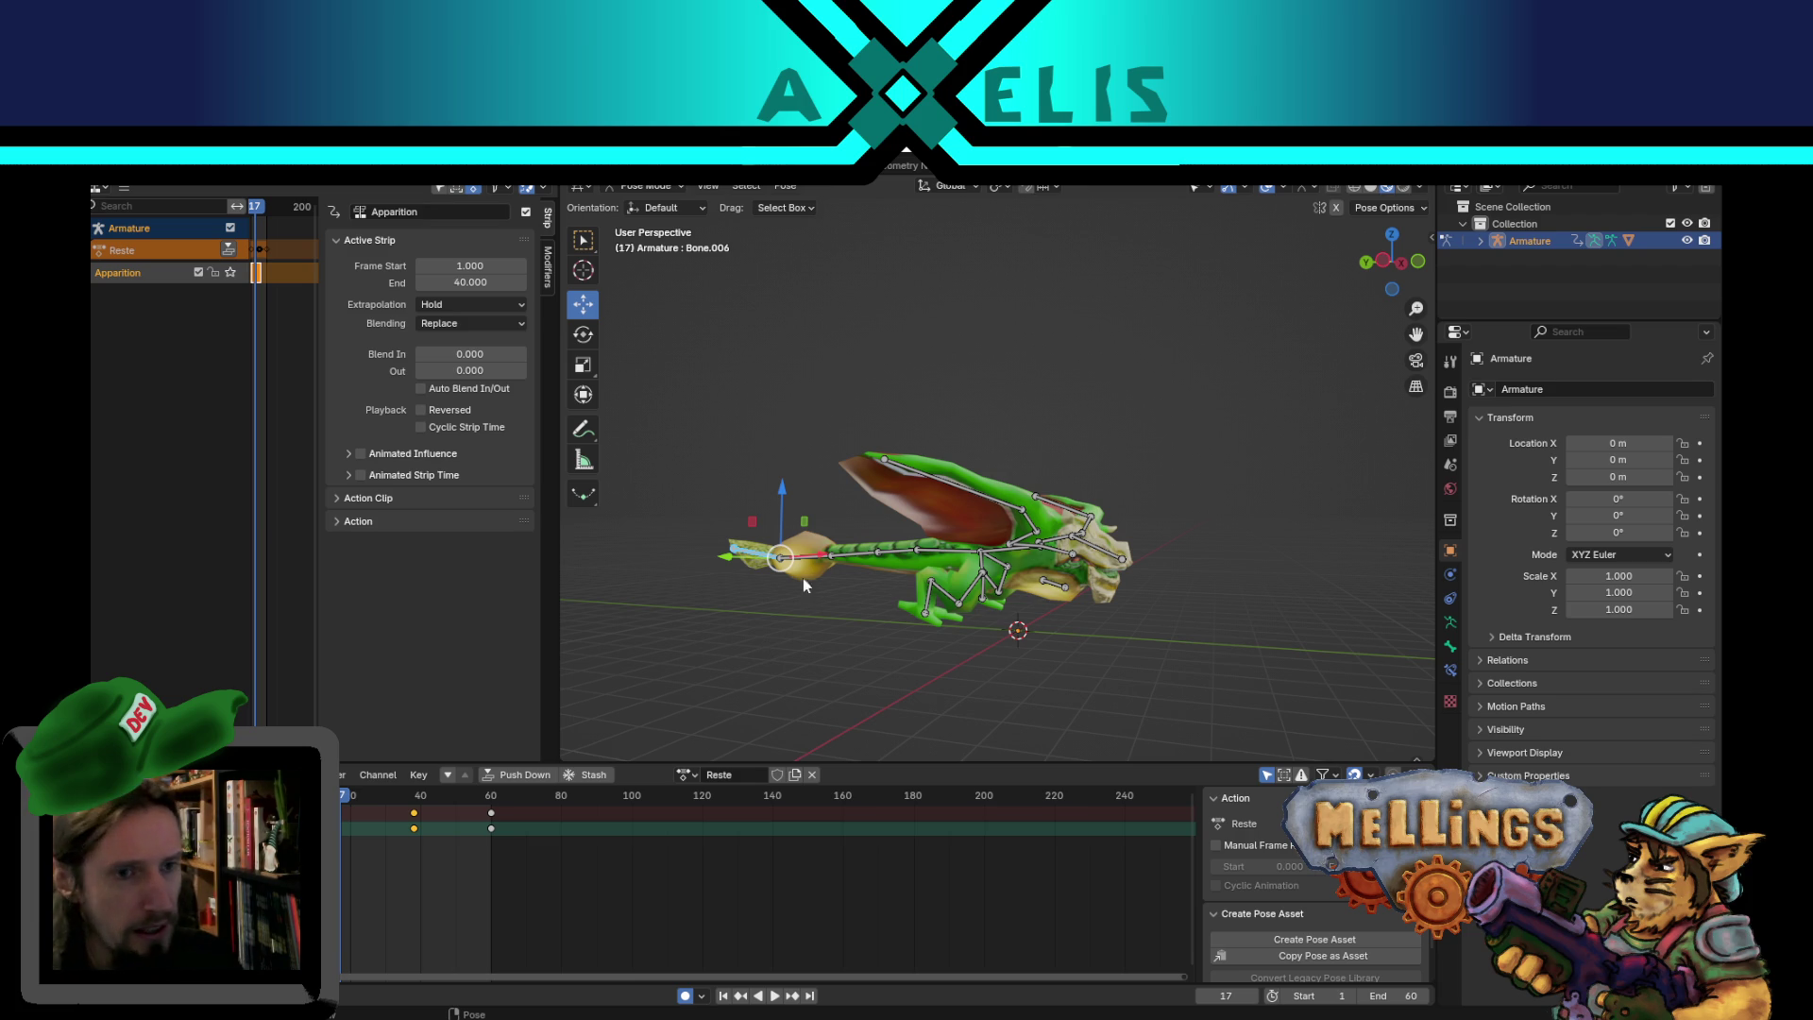
{"action": "middle_click_drag", "start_coordinate": [931, 573], "coordinate": [824, 651]}
{"action": "left_click", "coordinate": [881, 529]}
{"action": "middle_click_drag", "start_coordinate": [990, 625], "coordinate": [959, 558]}
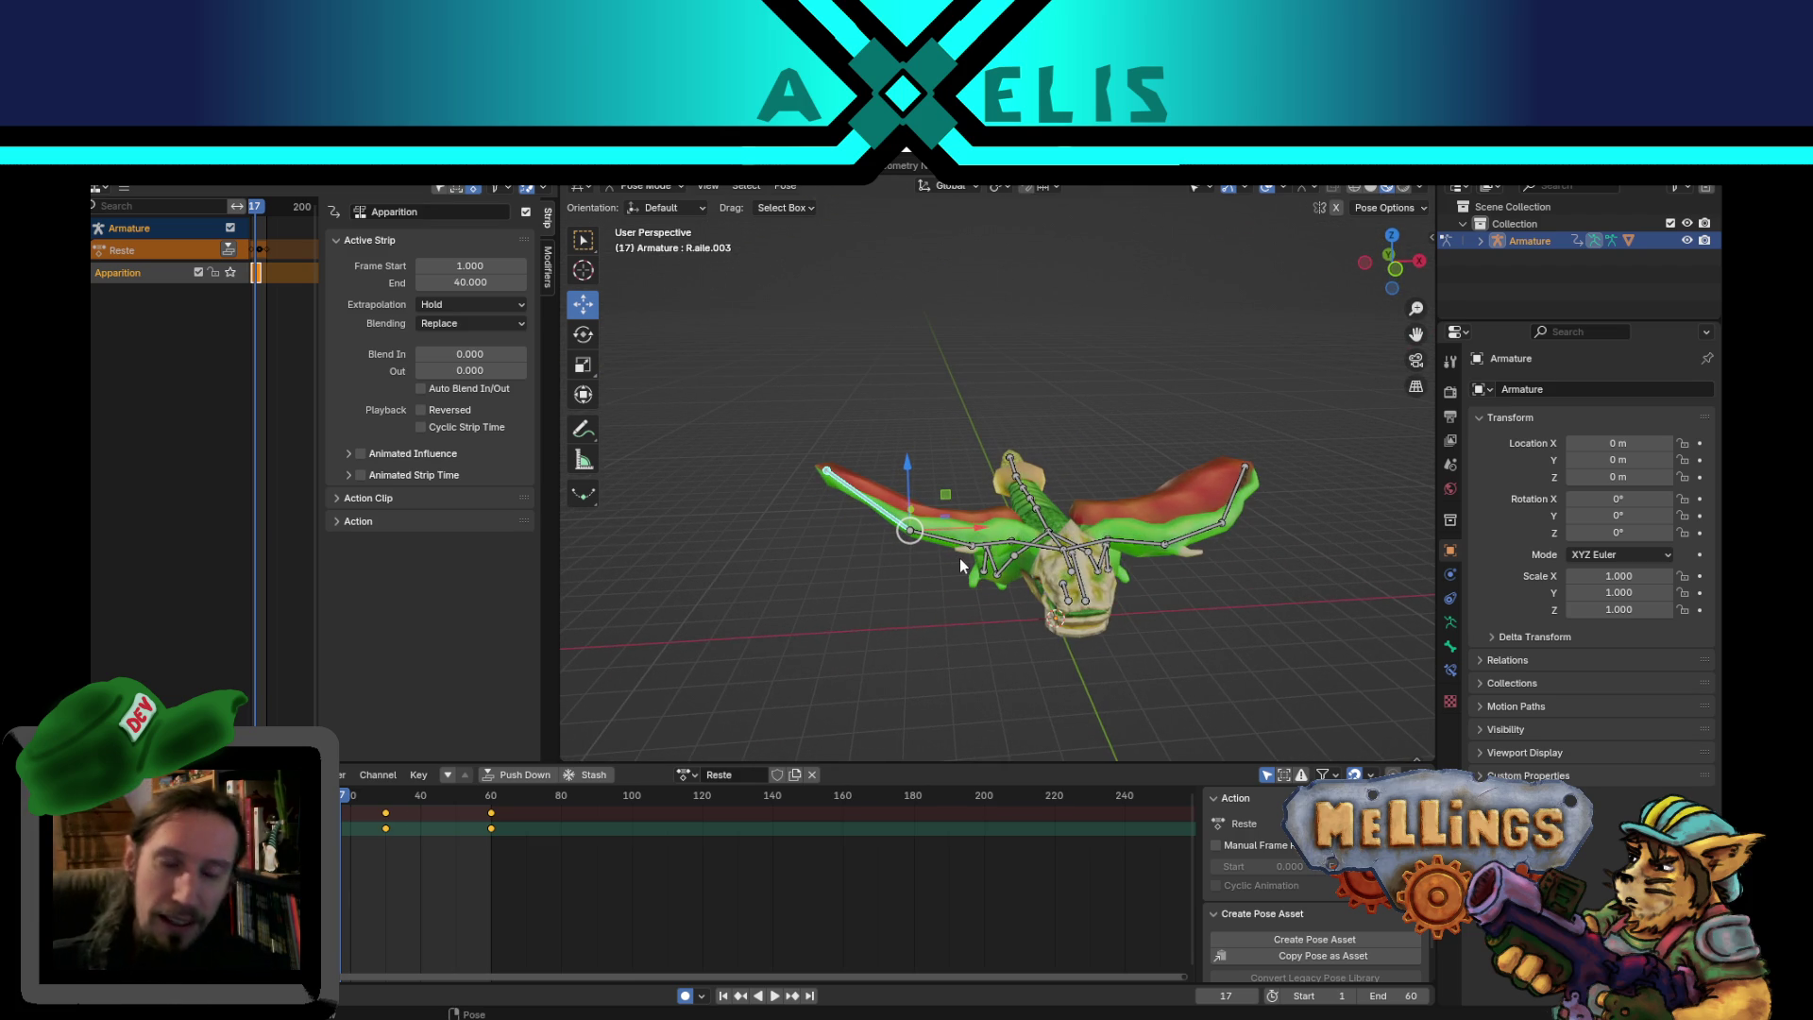
{"action": "mouse_move", "coordinate": [1031, 274]}
{"action": "middle_mouse_down"}
{"action": "mouse_move", "coordinate": [1019, 577]}
{"action": "mouse_move", "coordinate": [1045, 517]}
{"action": "mouse_move", "coordinate": [1108, 524]}
{"action": "mouse_move", "coordinate": [1120, 600]}
{"action": "mouse_move", "coordinate": [1114, 280]}
{"action": "mouse_move", "coordinate": [1107, 349]}
{"action": "mouse_move", "coordinate": [1020, 506]}
{"action": "middle_mouse_up"}
{"action": "scroll", "coordinate": [1020, 576], "scroll_direction": "up", "scroll_amount": 3}
- Key the jaw bone at frame 21 shifted and scaled larger
{"action": "left_click", "coordinate": [1005, 440]}
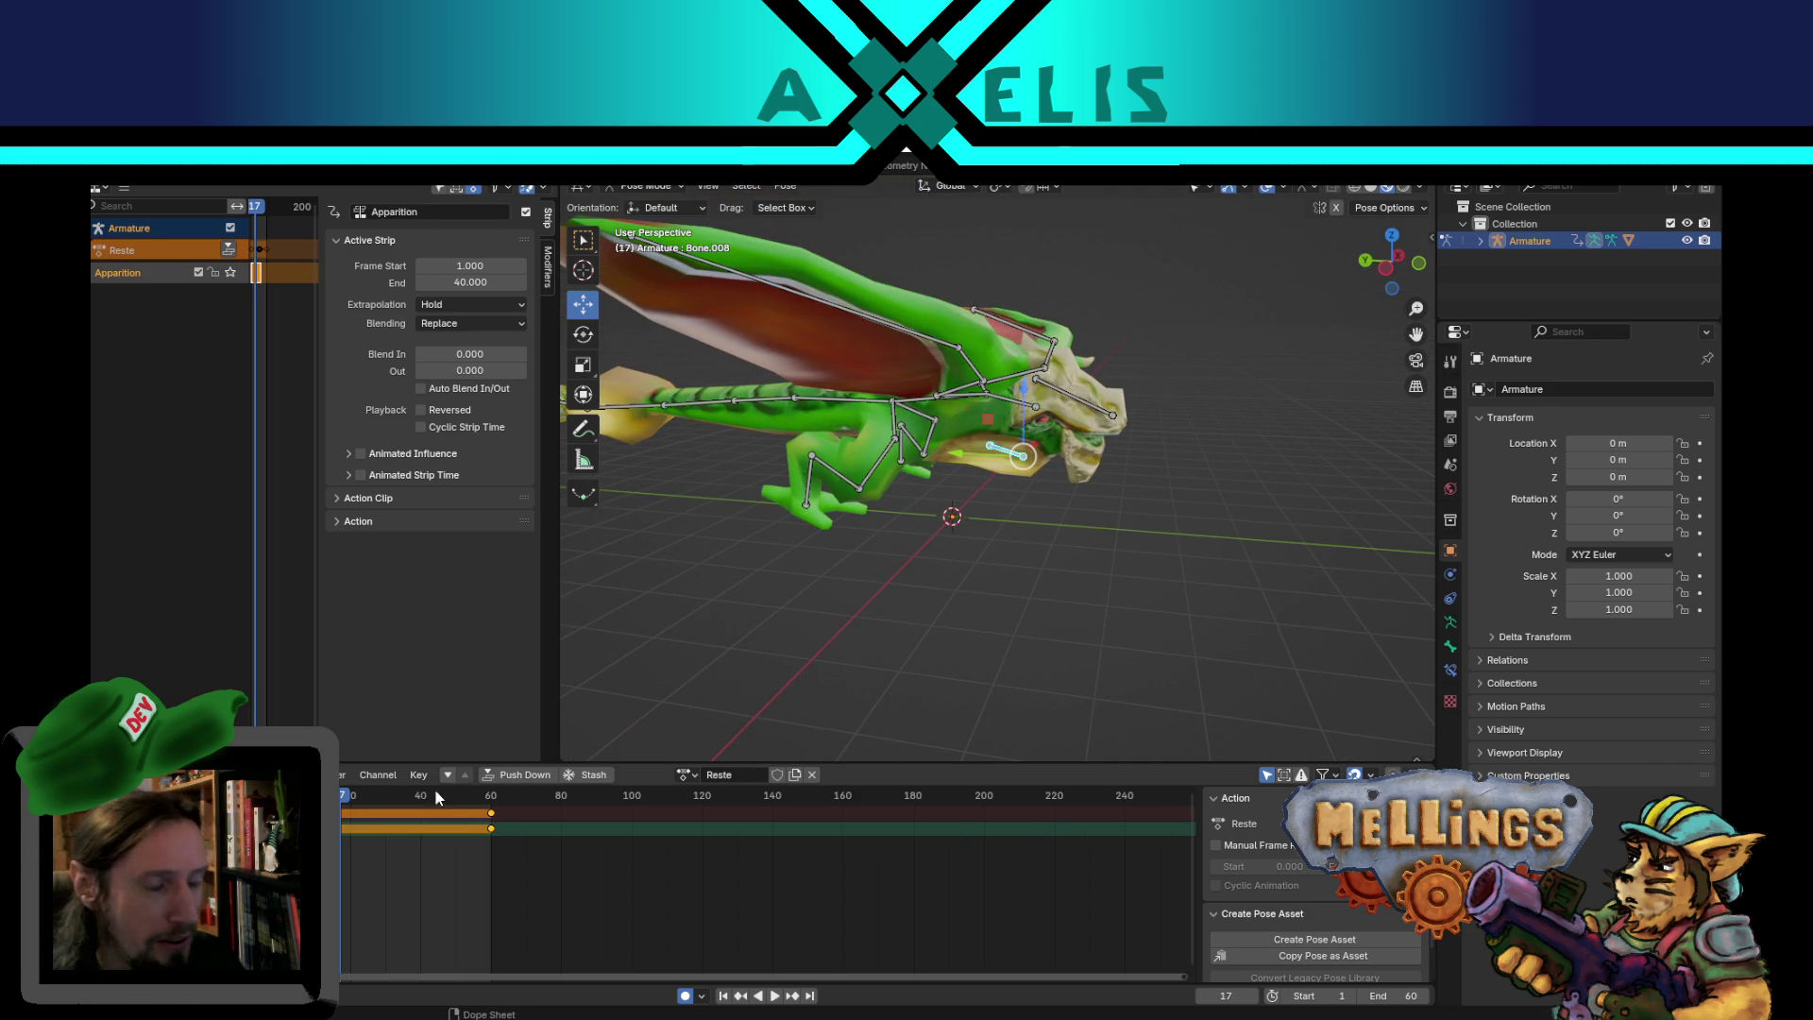
{"action": "key", "text": "space"}
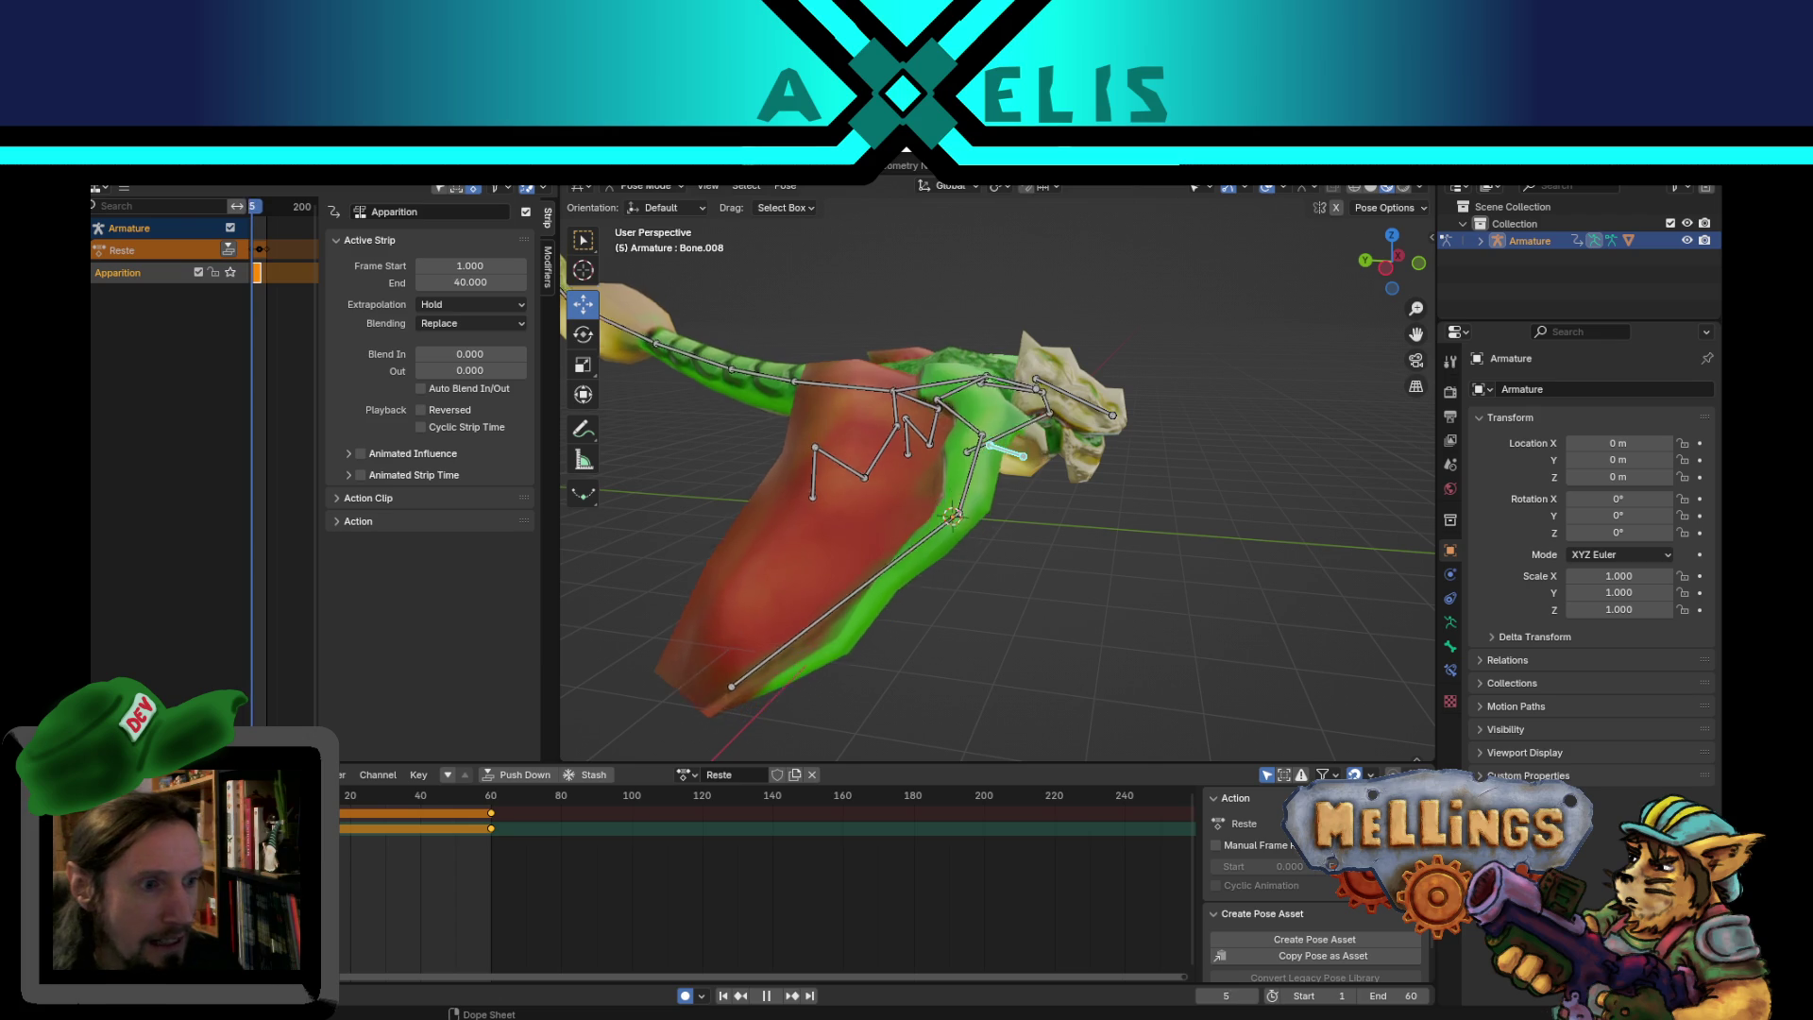
{"action": "key", "text": "space"}
{"action": "middle_click_drag", "start_coordinate": [874, 510], "coordinate": [736, 701]}
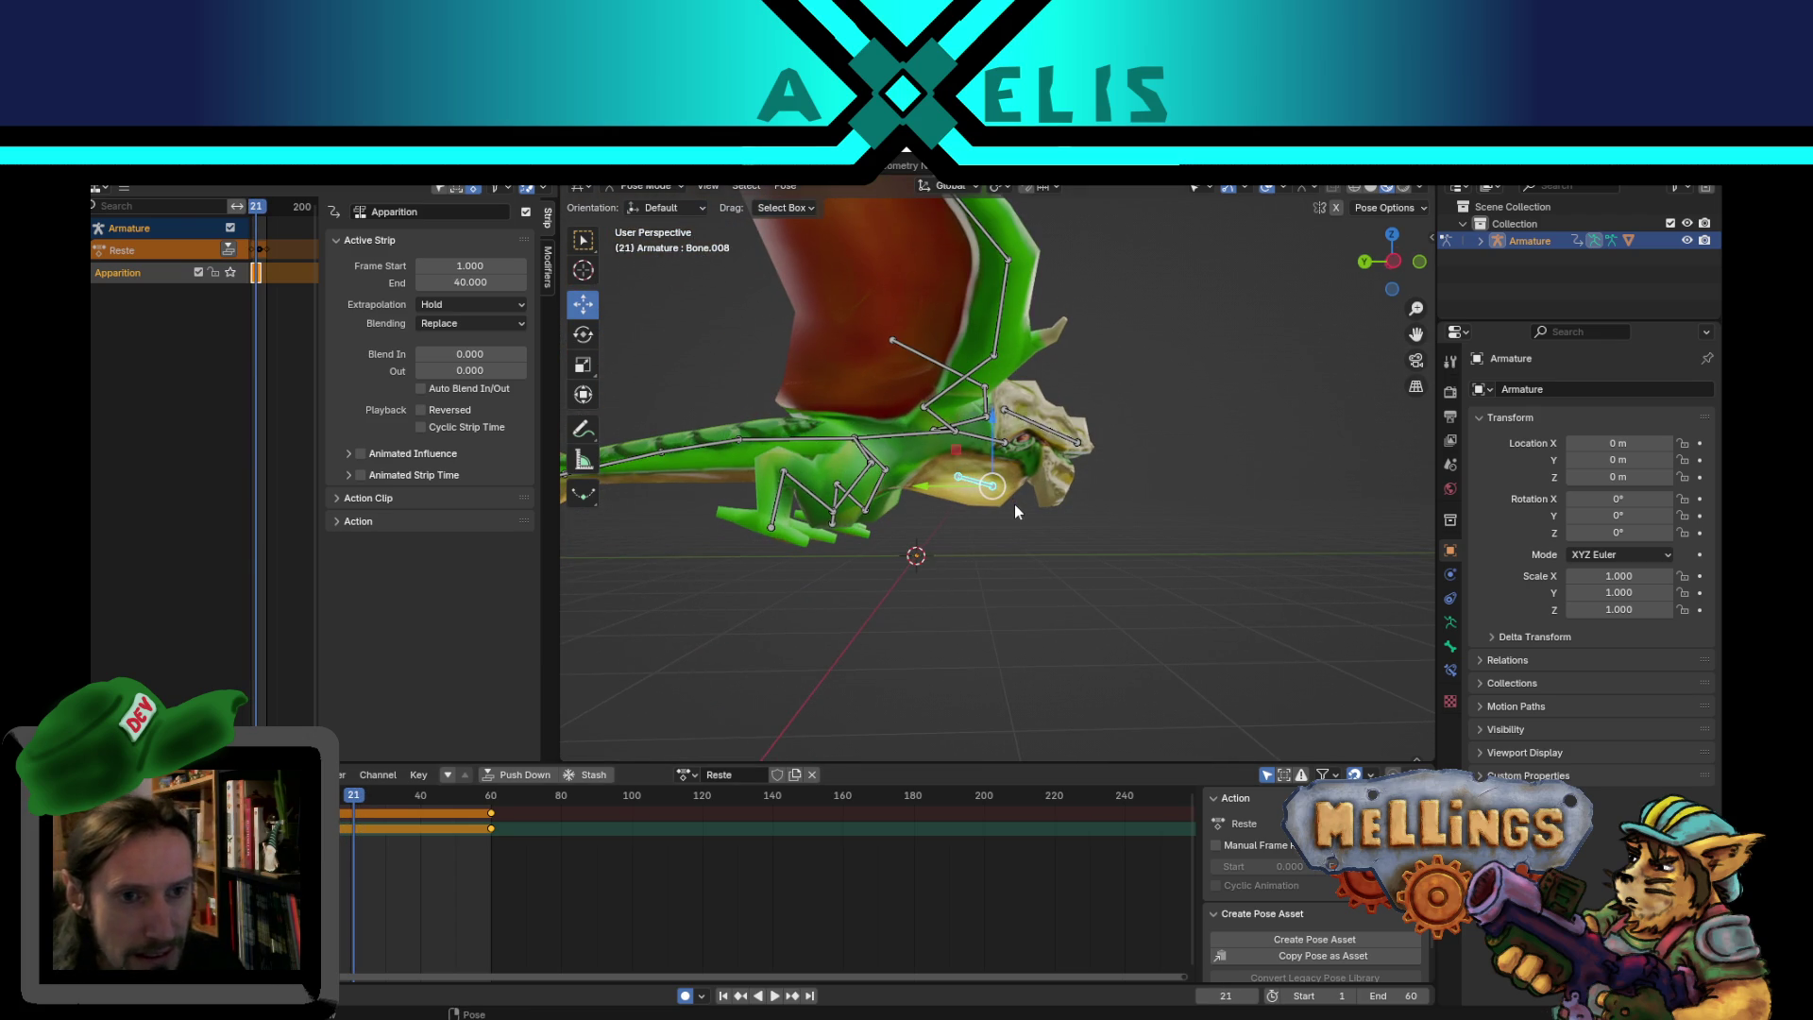
{"action": "key", "text": "g"}
{"action": "left_click", "coordinate": [1028, 534]}
{"action": "key", "text": "s"}
{"action": "left_click", "coordinate": [1058, 534]}
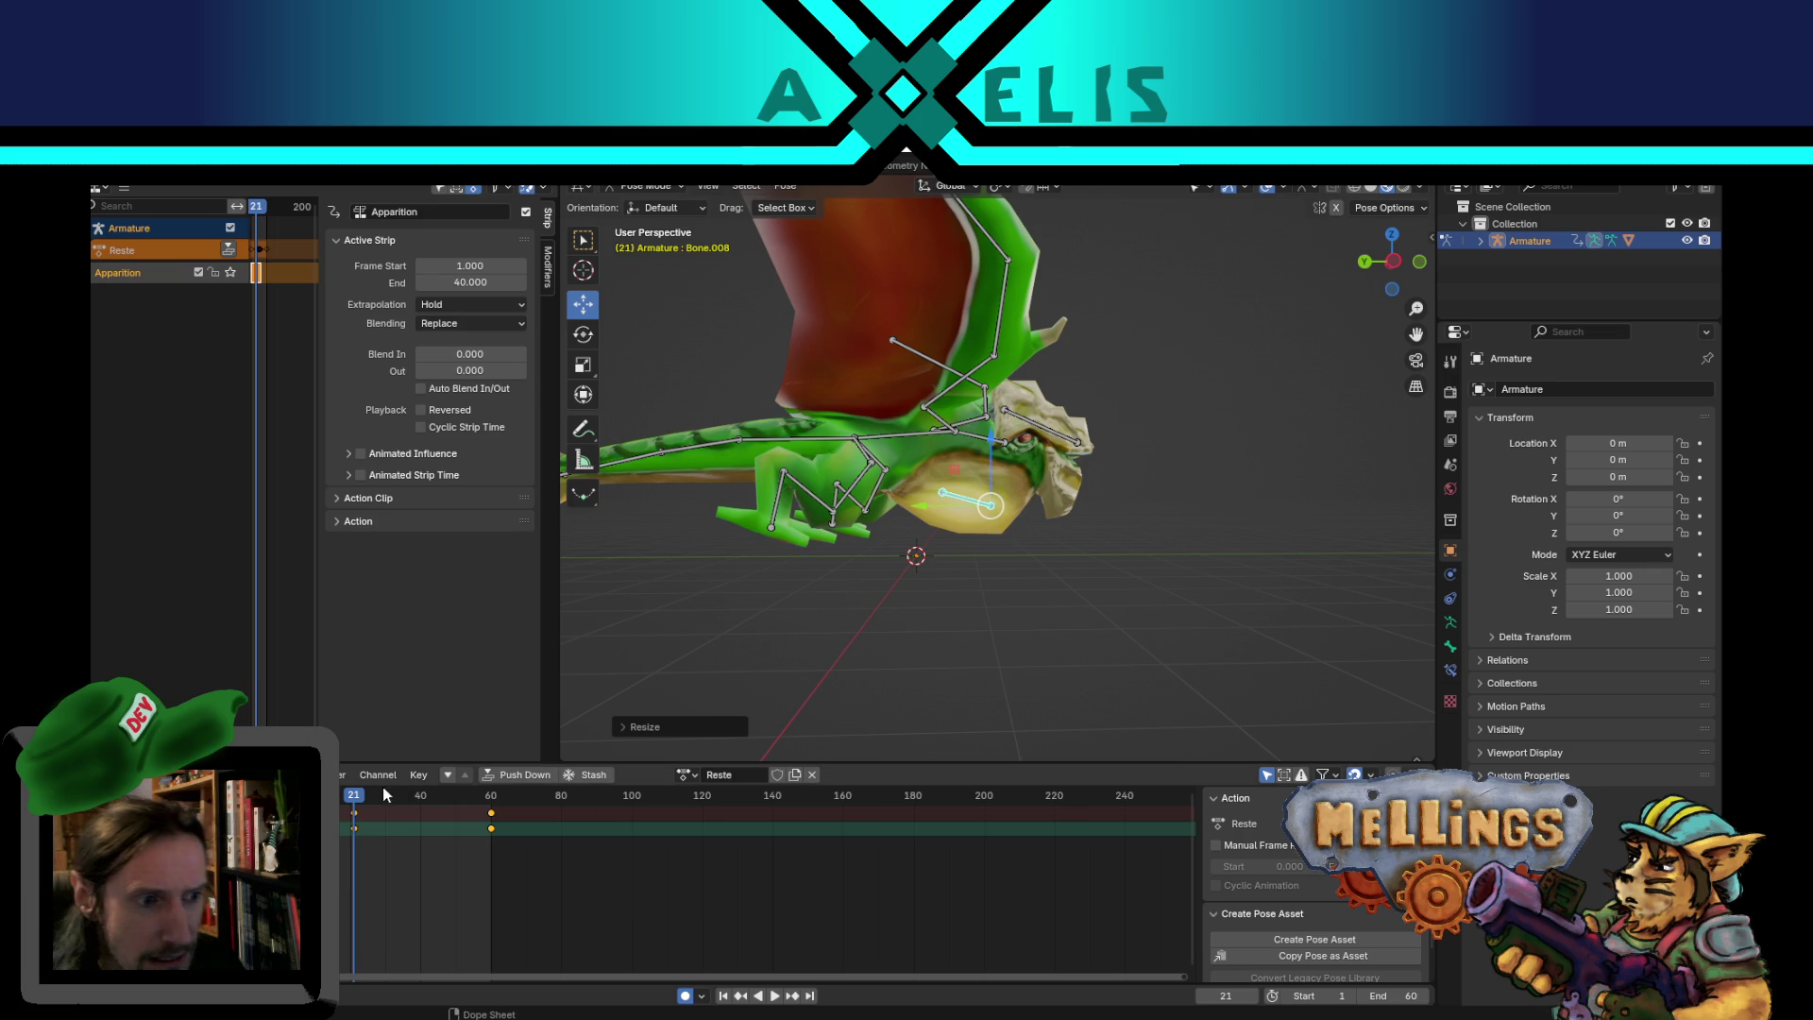
- Play back the animation to check the swelling jaw
{"action": "key", "text": "space"}
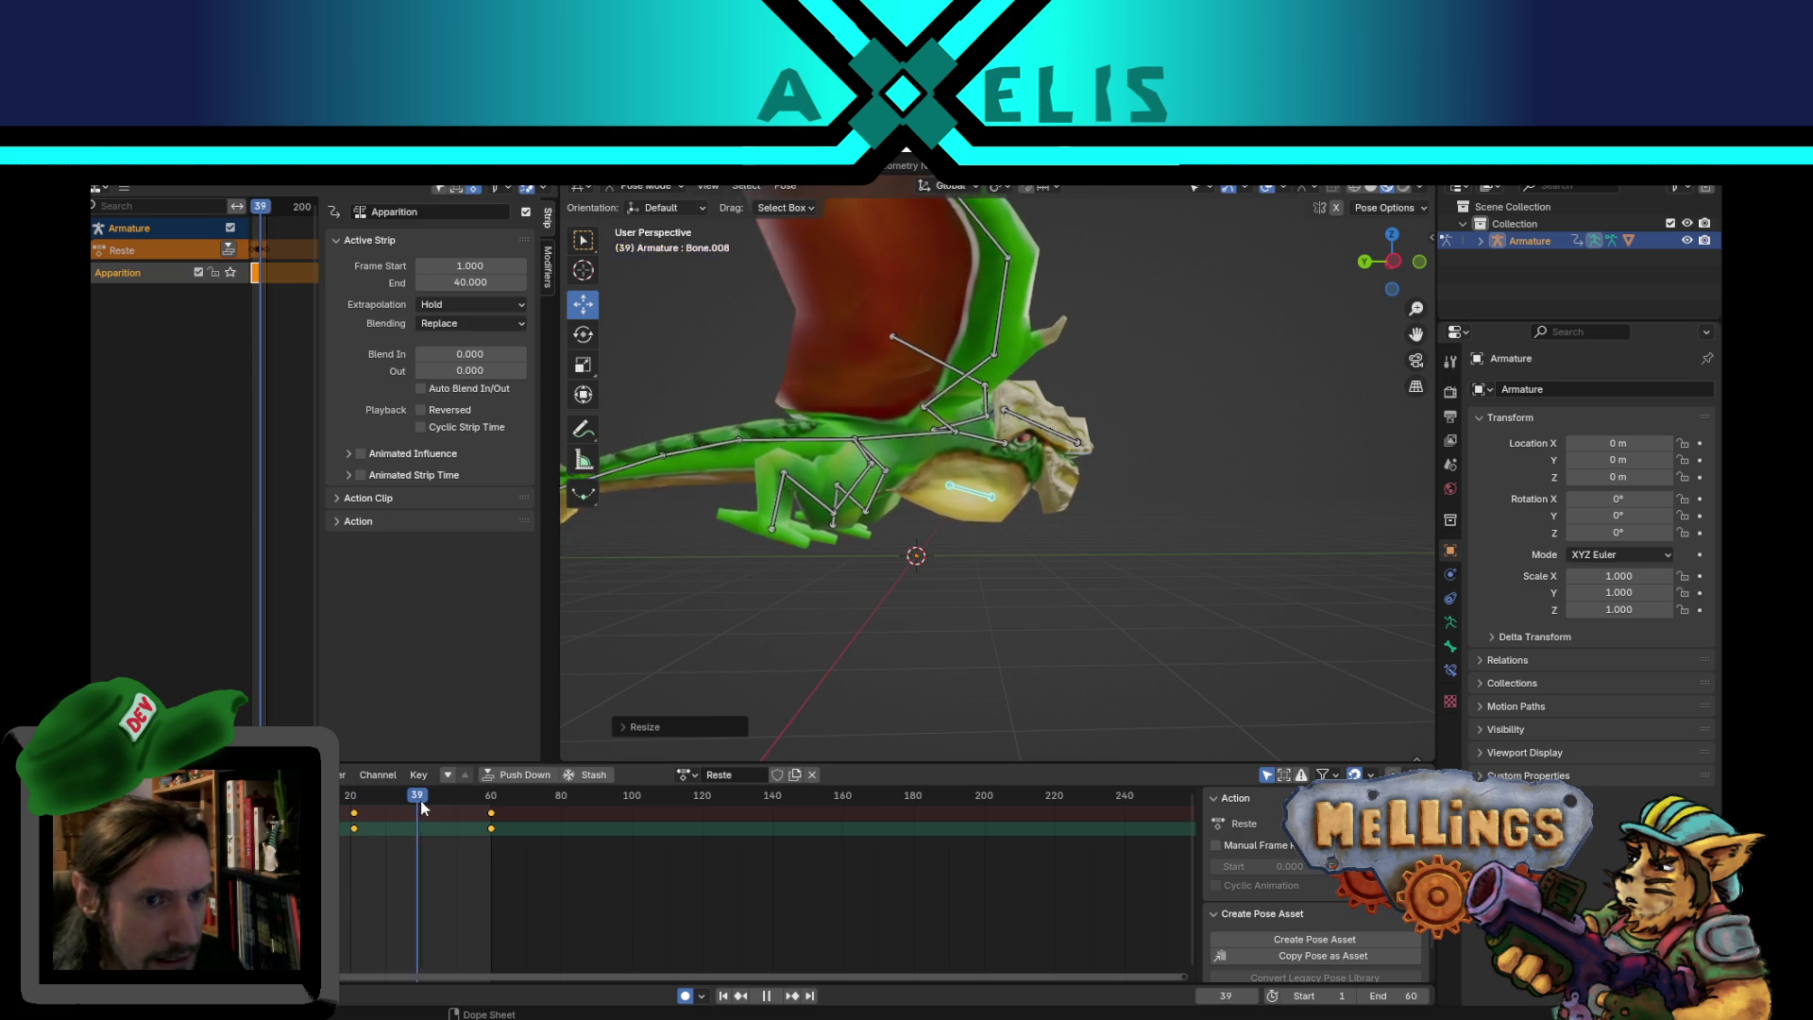
{"action": "mouse_move", "coordinate": [996, 585]}
{"action": "middle_mouse_down"}
{"action": "mouse_move", "coordinate": [1010, 557]}
{"action": "mouse_move", "coordinate": [961, 557]}
{"action": "middle_mouse_up"}
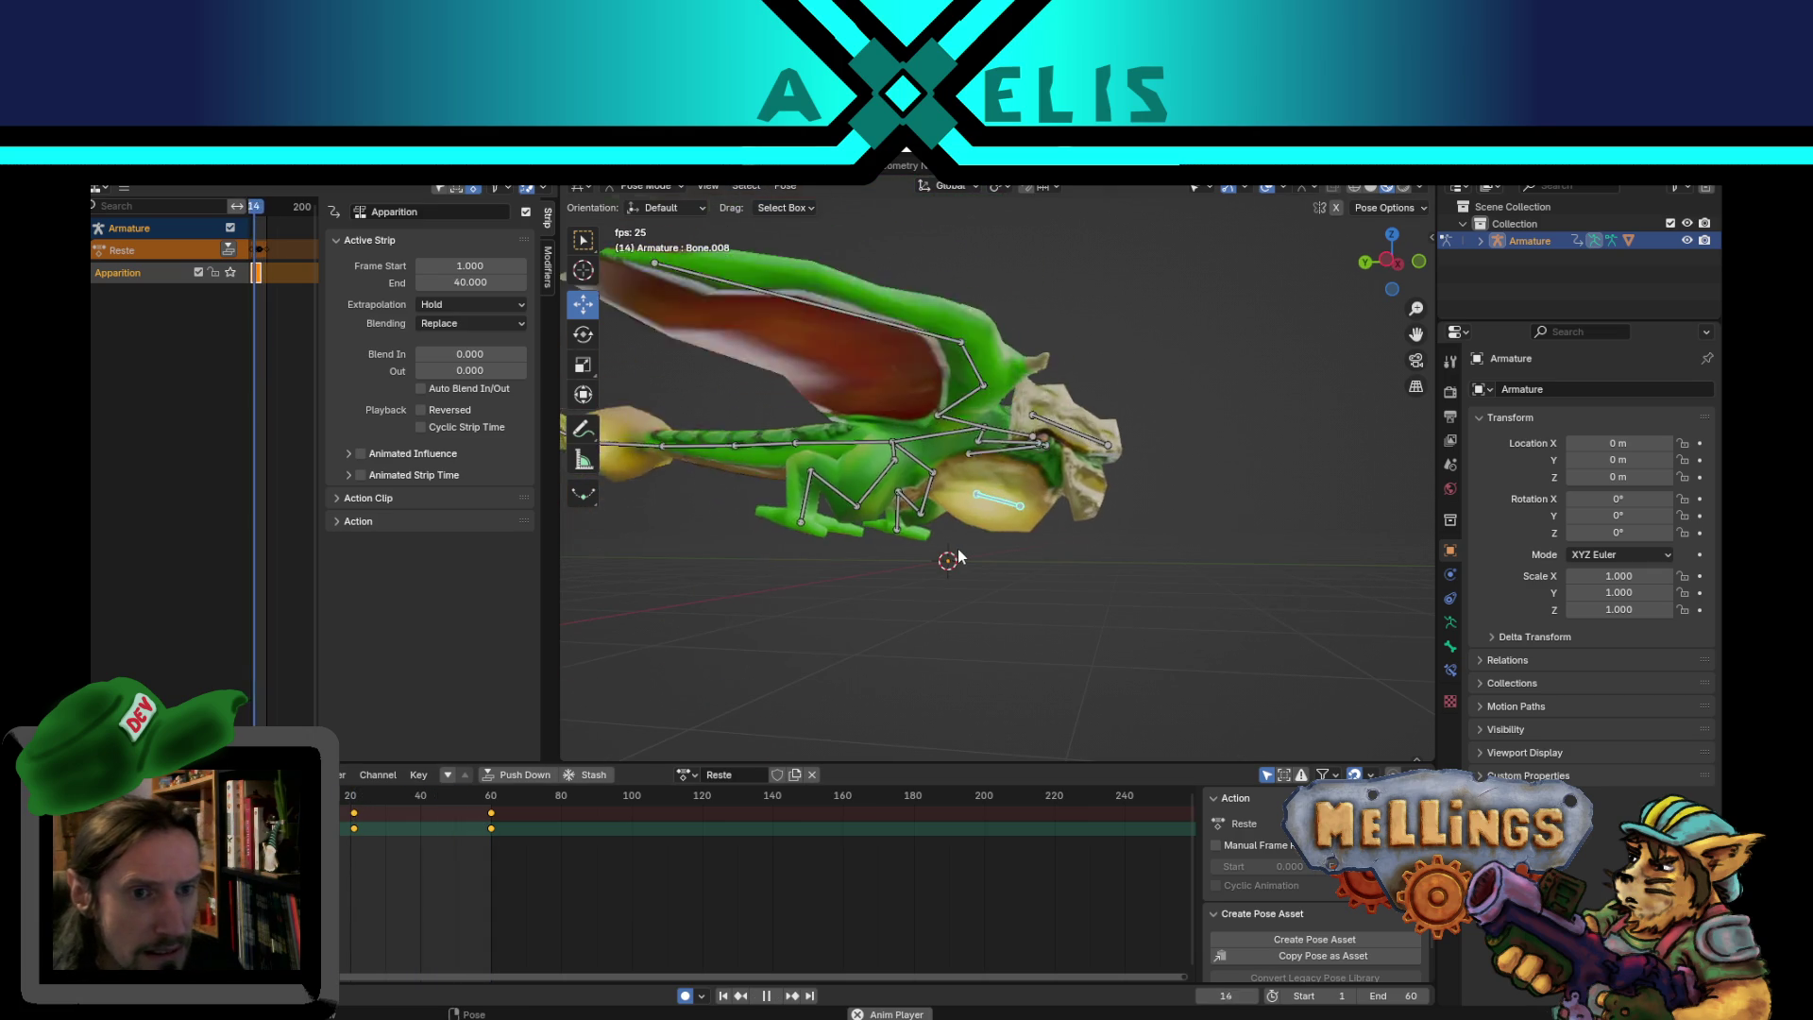
{"action": "key", "text": "space"}
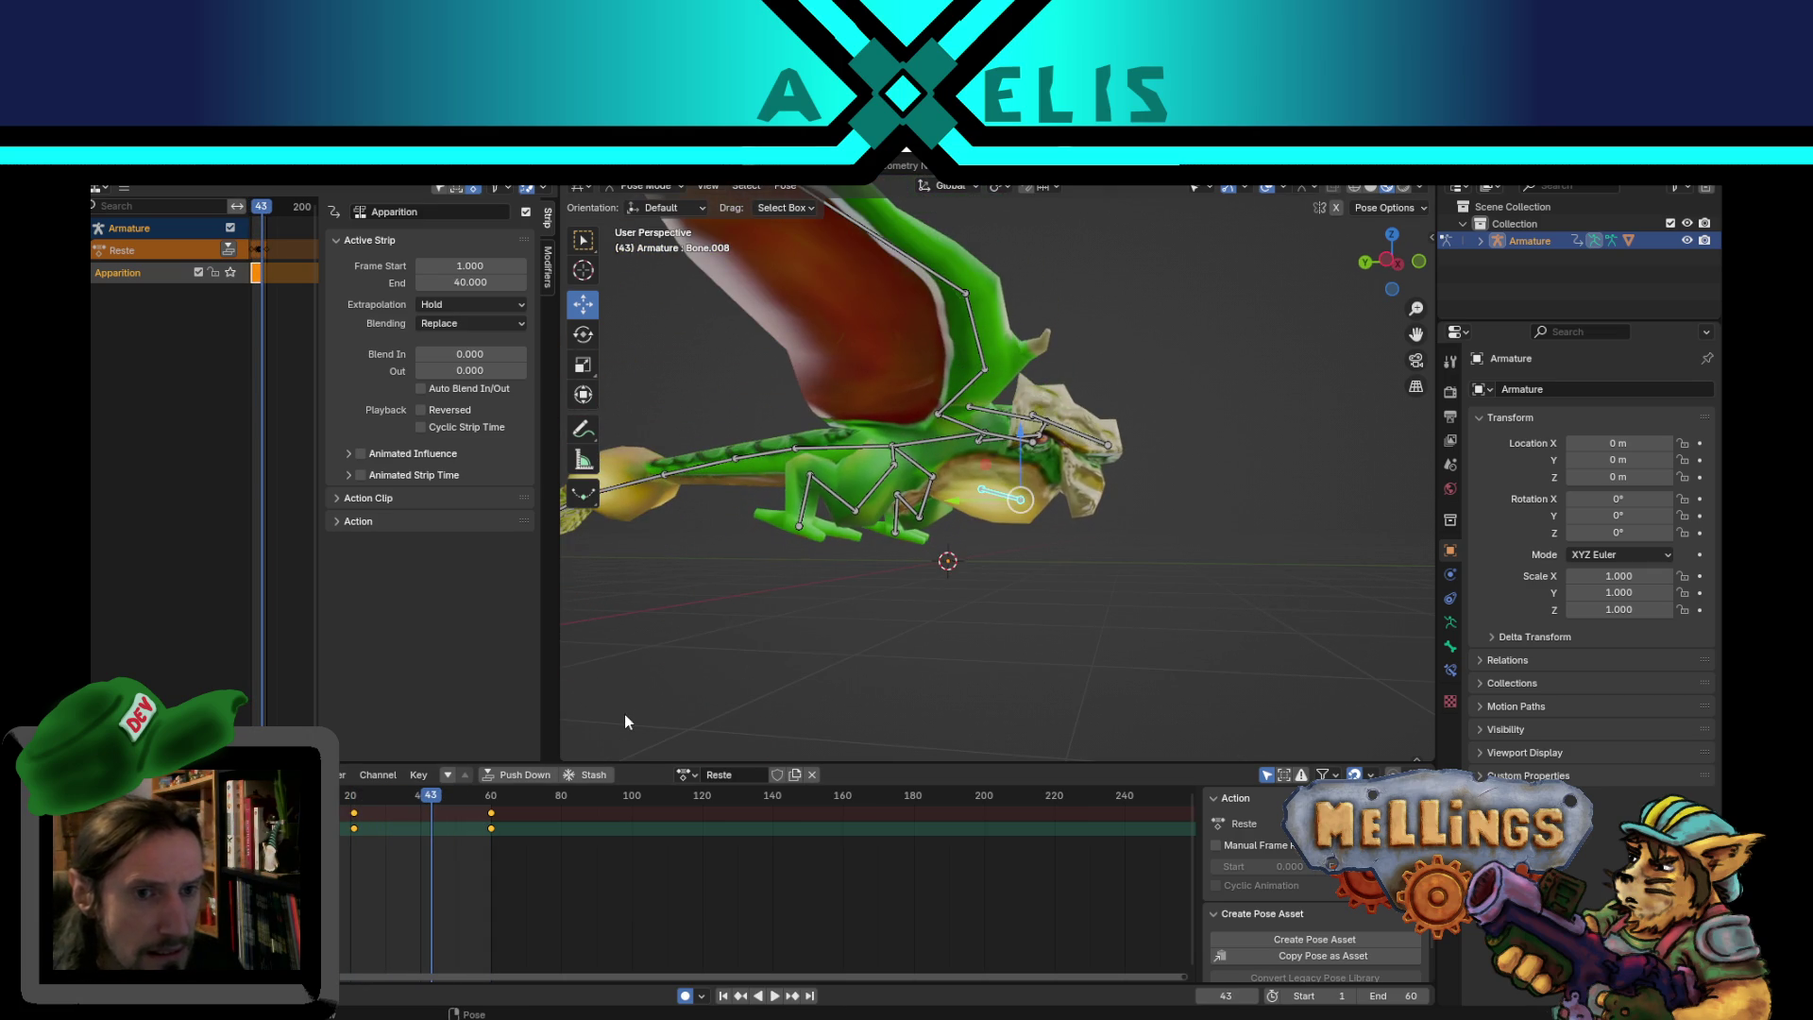
{"action": "mouse_move", "coordinate": [814, 608]}
{"action": "middle_mouse_down"}
{"action": "mouse_move", "coordinate": [848, 627]}
{"action": "mouse_move", "coordinate": [1000, 567]}
{"action": "mouse_move", "coordinate": [1058, 524]}
{"action": "mouse_move", "coordinate": [1040, 508]}
{"action": "middle_mouse_up"}
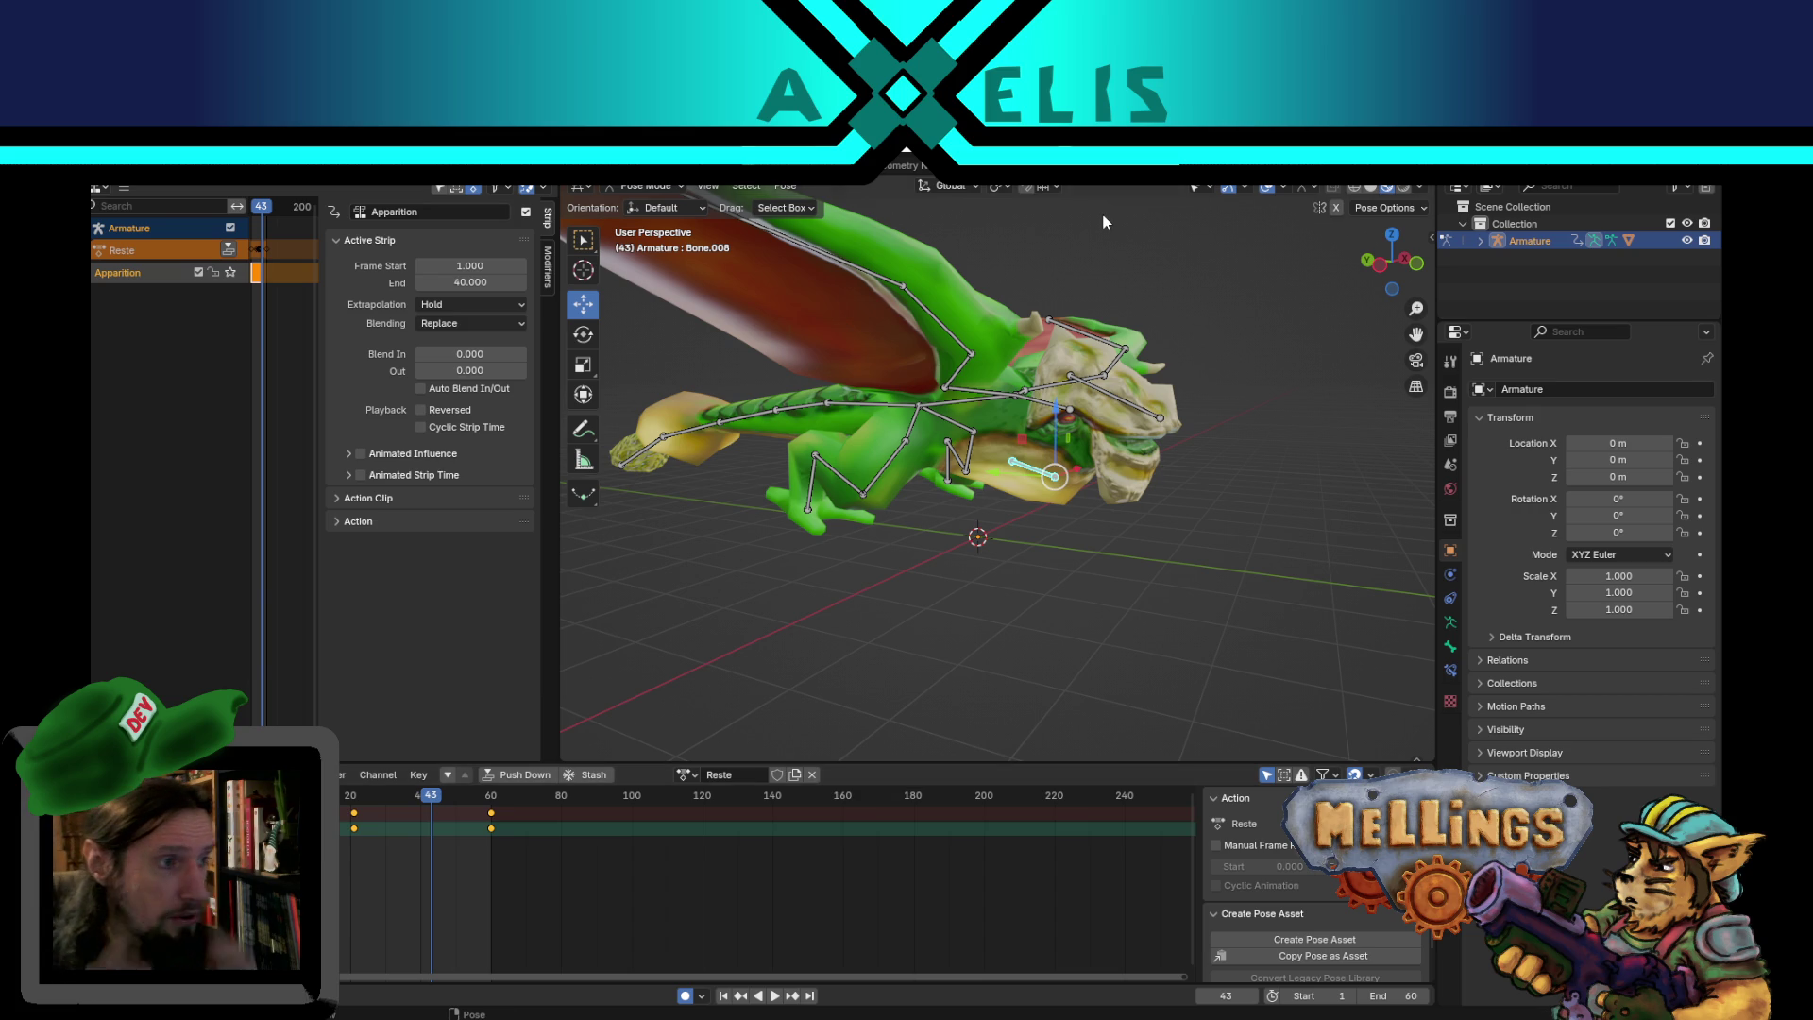
{"action": "middle_click_drag", "start_coordinate": [1076, 347], "coordinate": [1046, 522]}
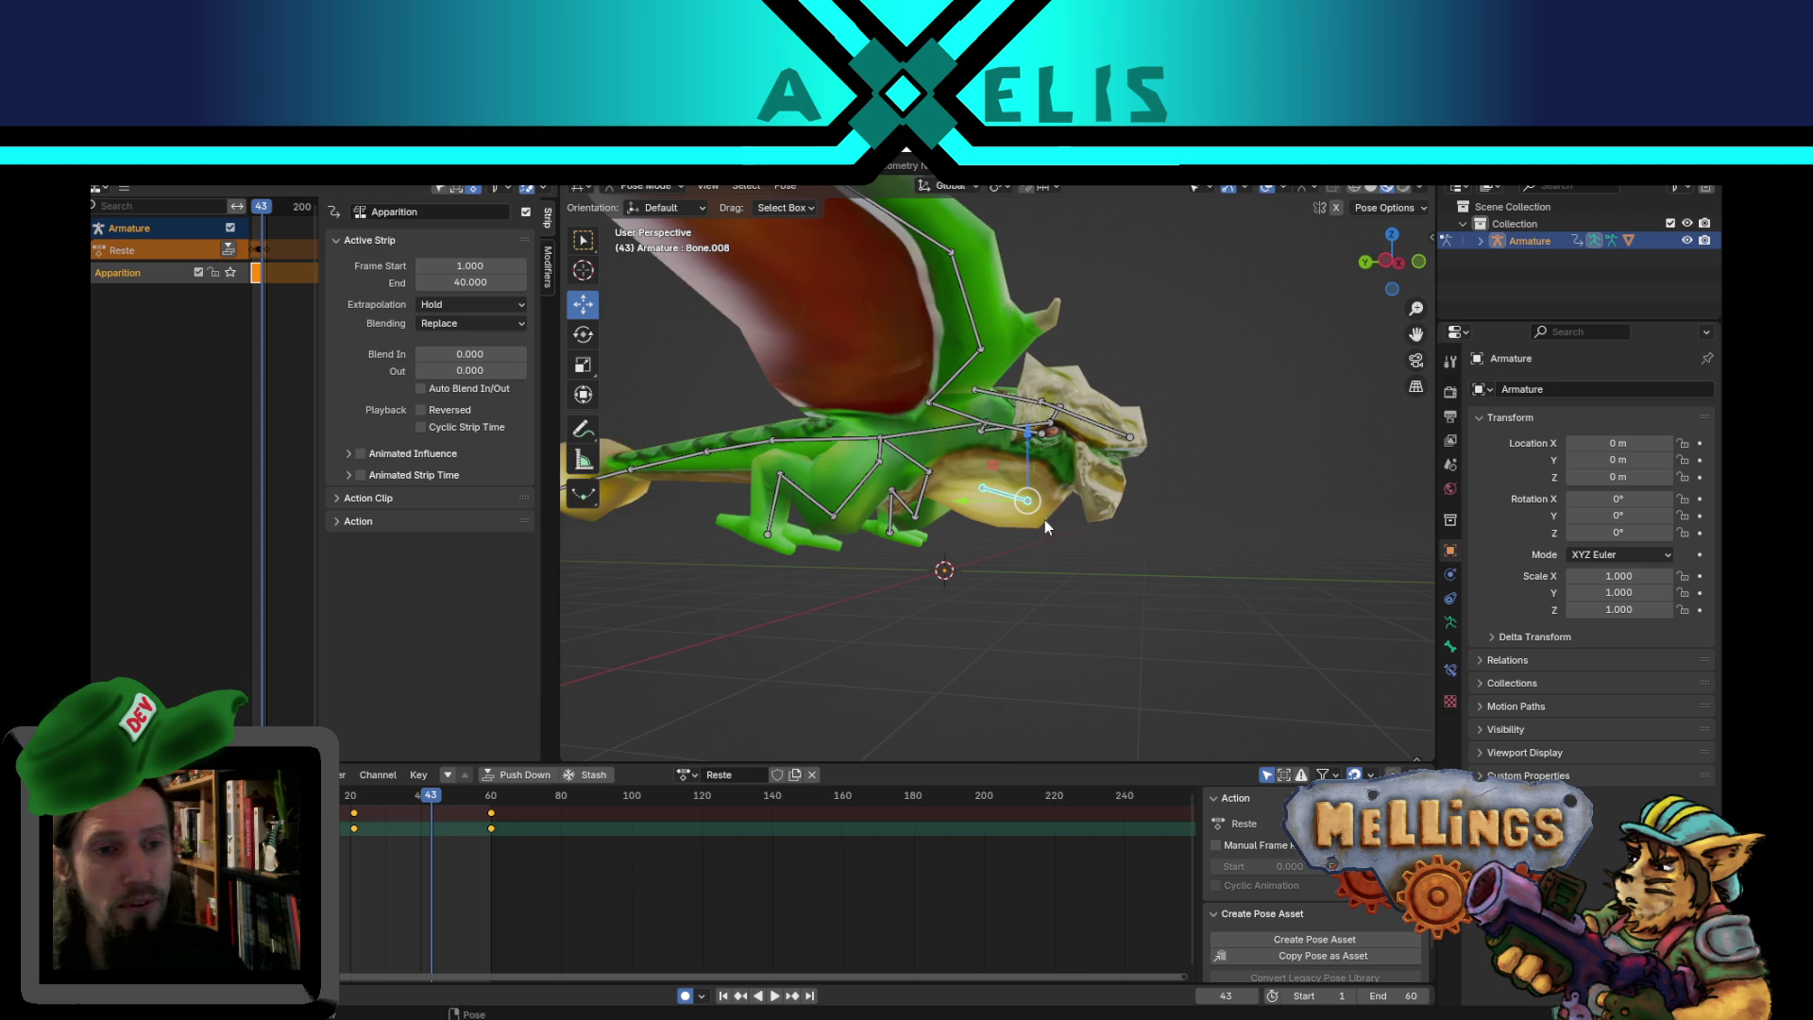
- Return to frame 21 and re-key the jaw with an adjusted position and larger size
{"action": "left_click", "coordinate": [742, 996]}
{"action": "mouse_move", "coordinate": [912, 460]}
{"action": "middle_mouse_down"}
{"action": "mouse_move", "coordinate": [973, 512]}
{"action": "mouse_move", "coordinate": [963, 472]}
{"action": "middle_mouse_up"}
{"action": "key", "text": "g"}
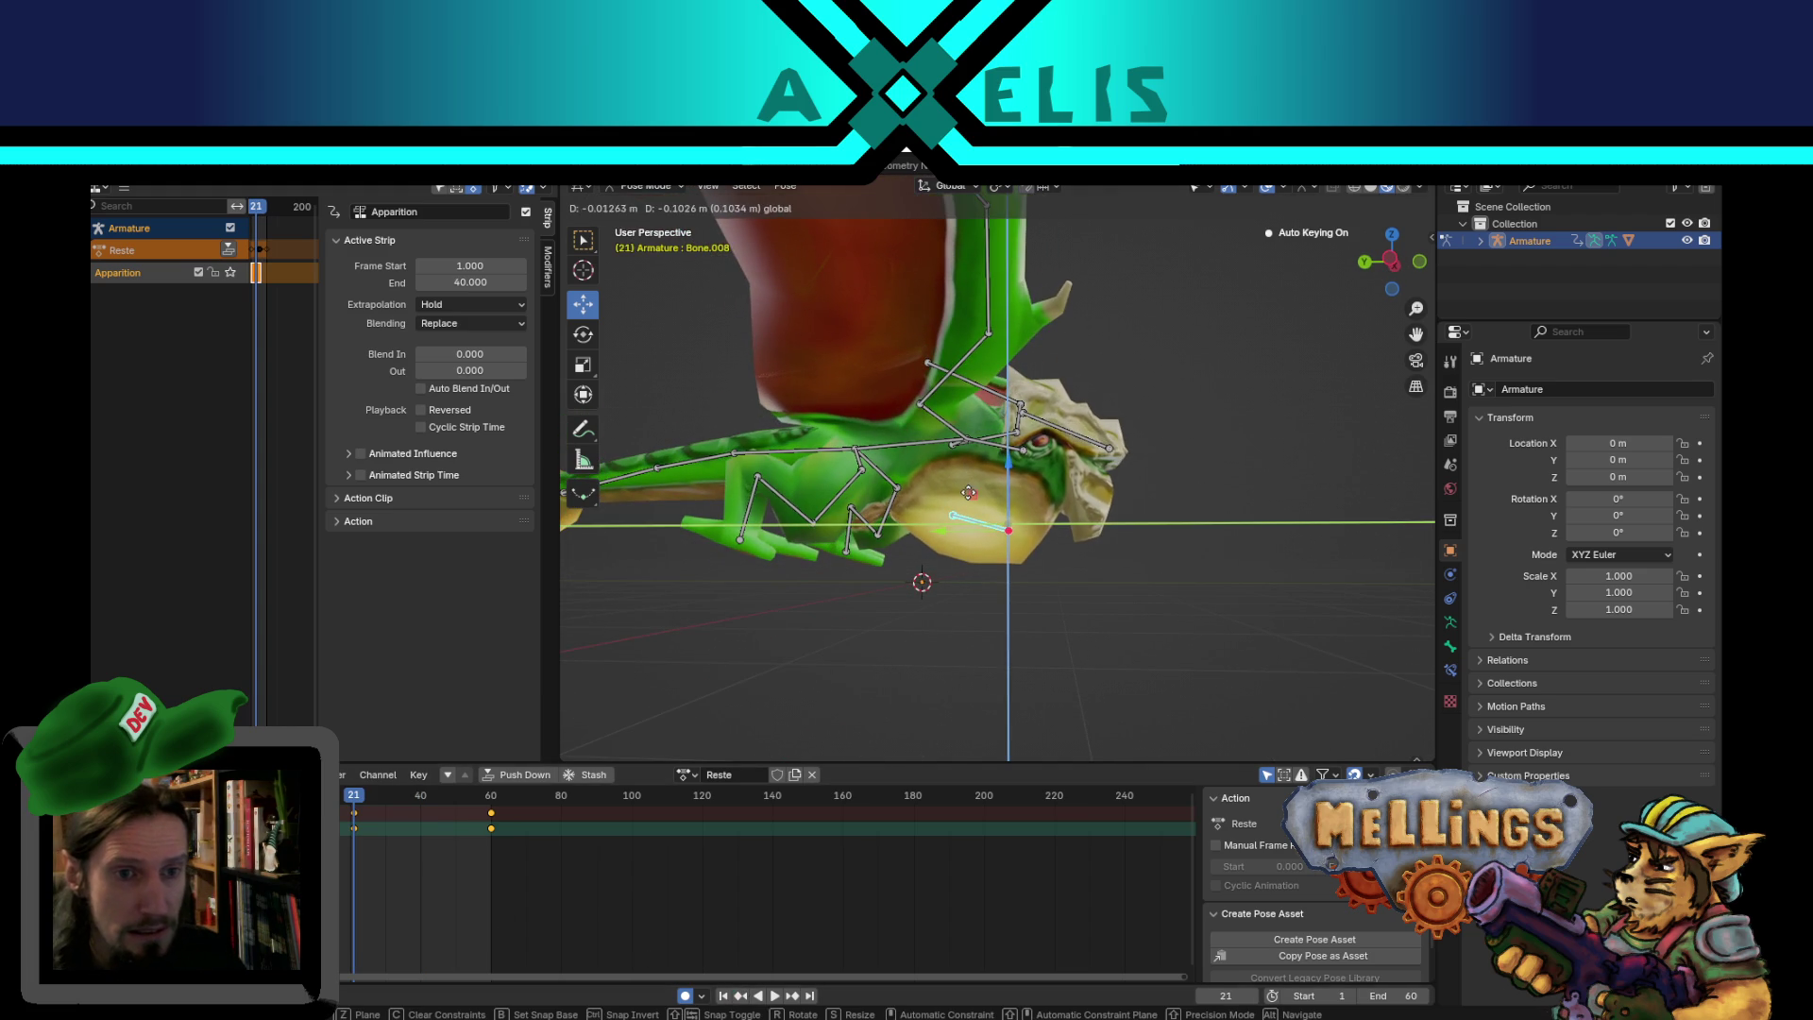
{"action": "left_click", "coordinate": [973, 487]}
{"action": "key", "text": "s"}
{"action": "left_click", "coordinate": [1192, 496]}
{"action": "mouse_move", "coordinate": [1192, 496]}
{"action": "middle_mouse_down"}
{"action": "mouse_move", "coordinate": [1132, 538]}
{"action": "mouse_move", "coordinate": [1040, 552]}
{"action": "mouse_move", "coordinate": [1005, 638]}
{"action": "mouse_move", "coordinate": [894, 622]}
{"action": "mouse_move", "coordinate": [898, 604]}
{"action": "mouse_move", "coordinate": [977, 641]}
{"action": "middle_mouse_up"}
{"action": "scroll", "coordinate": [976, 641], "scroll_direction": "up", "scroll_amount": 2}
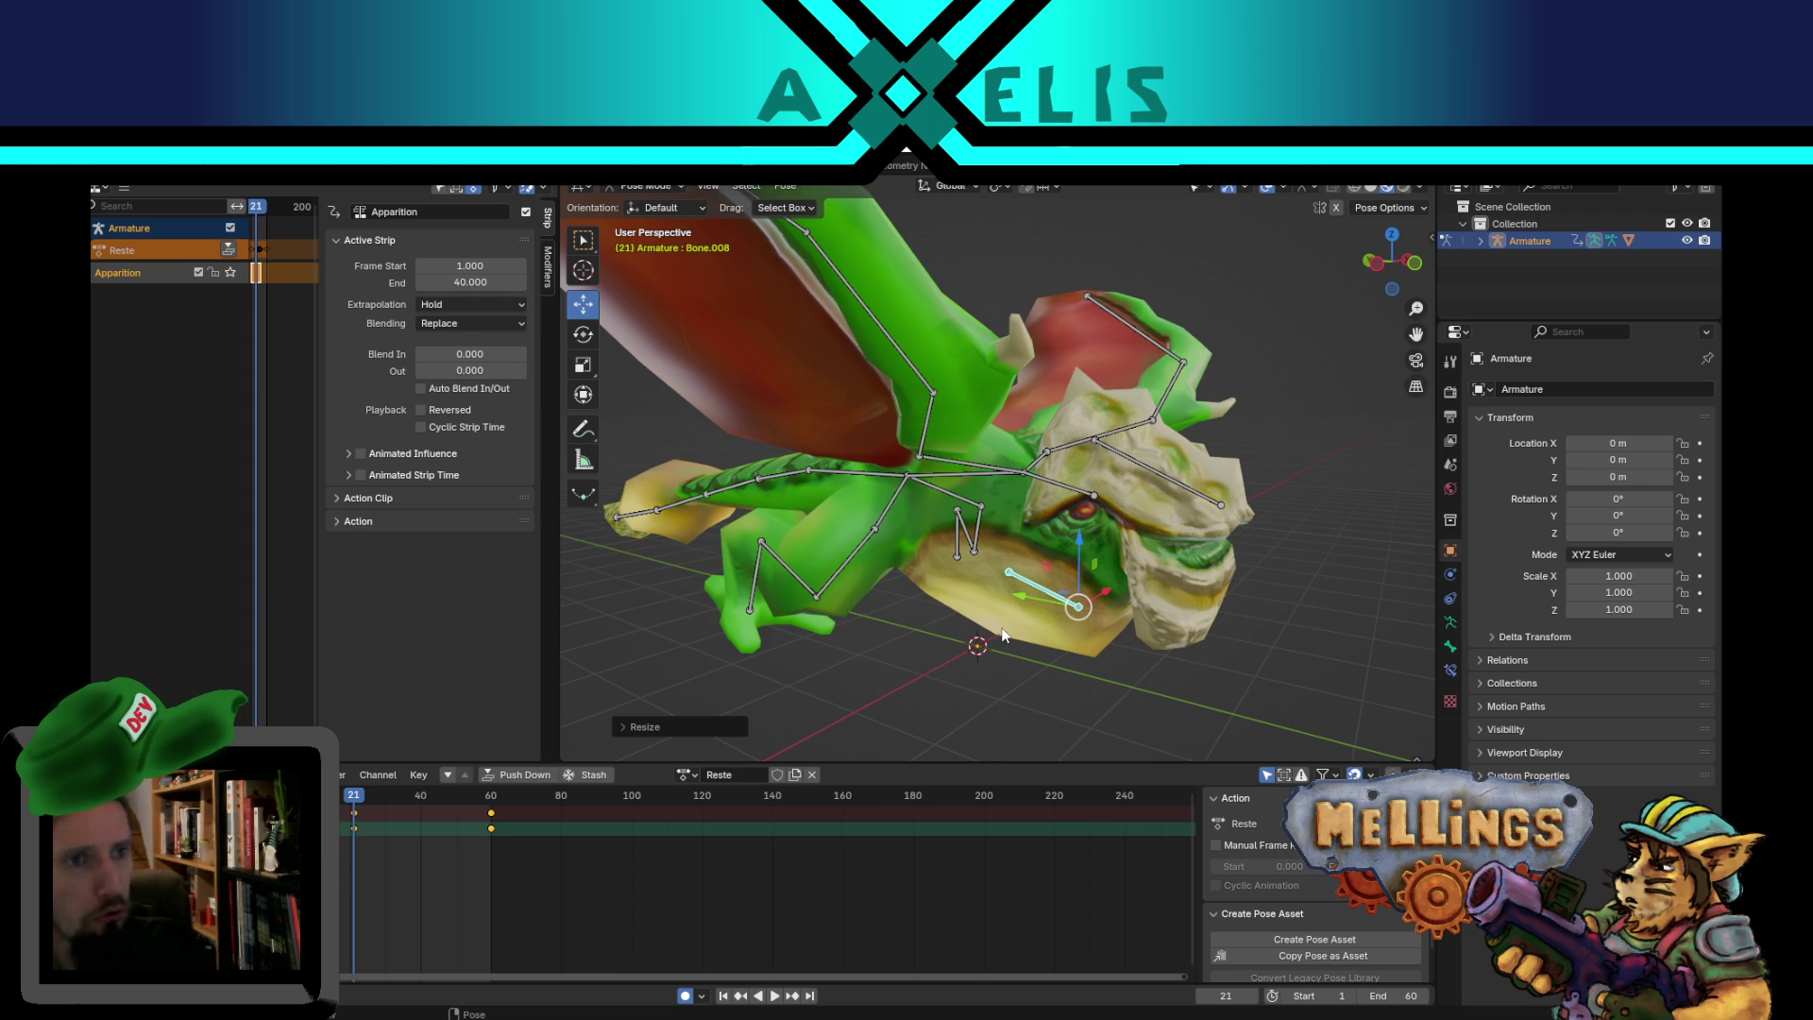
- Play the animation again to review the adjusted jaw
{"action": "mouse_move", "coordinate": [1052, 588]}
{"action": "middle_mouse_down"}
{"action": "mouse_move", "coordinate": [1127, 602]}
{"action": "mouse_move", "coordinate": [1048, 574]}
{"action": "middle_mouse_up"}
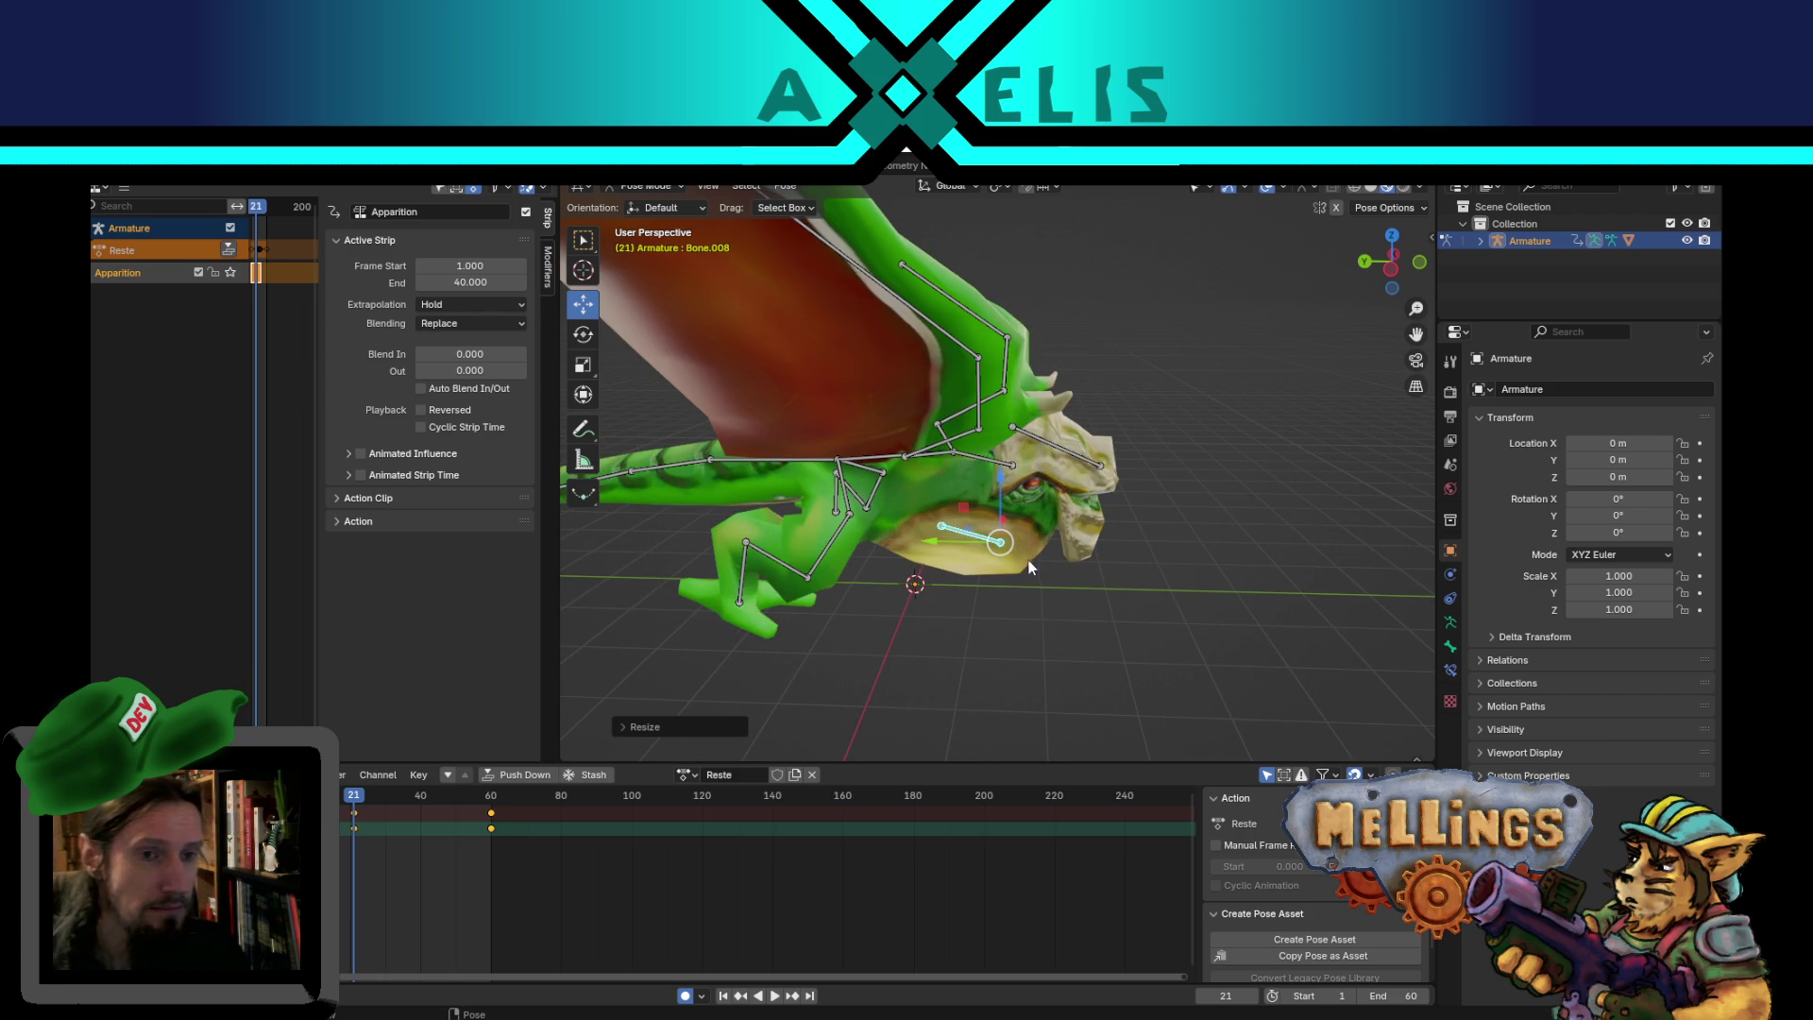
{"action": "middle_click_drag", "start_coordinate": [1056, 542], "coordinate": [939, 542]}
{"action": "key", "text": "space"}
{"action": "mouse_move", "coordinate": [855, 680]}
{"action": "middle_mouse_down"}
{"action": "mouse_move", "coordinate": [1005, 517]}
{"action": "mouse_move", "coordinate": [939, 559]}
{"action": "mouse_move", "coordinate": [925, 491]}
{"action": "mouse_move", "coordinate": [1081, 518]}
{"action": "middle_mouse_up"}
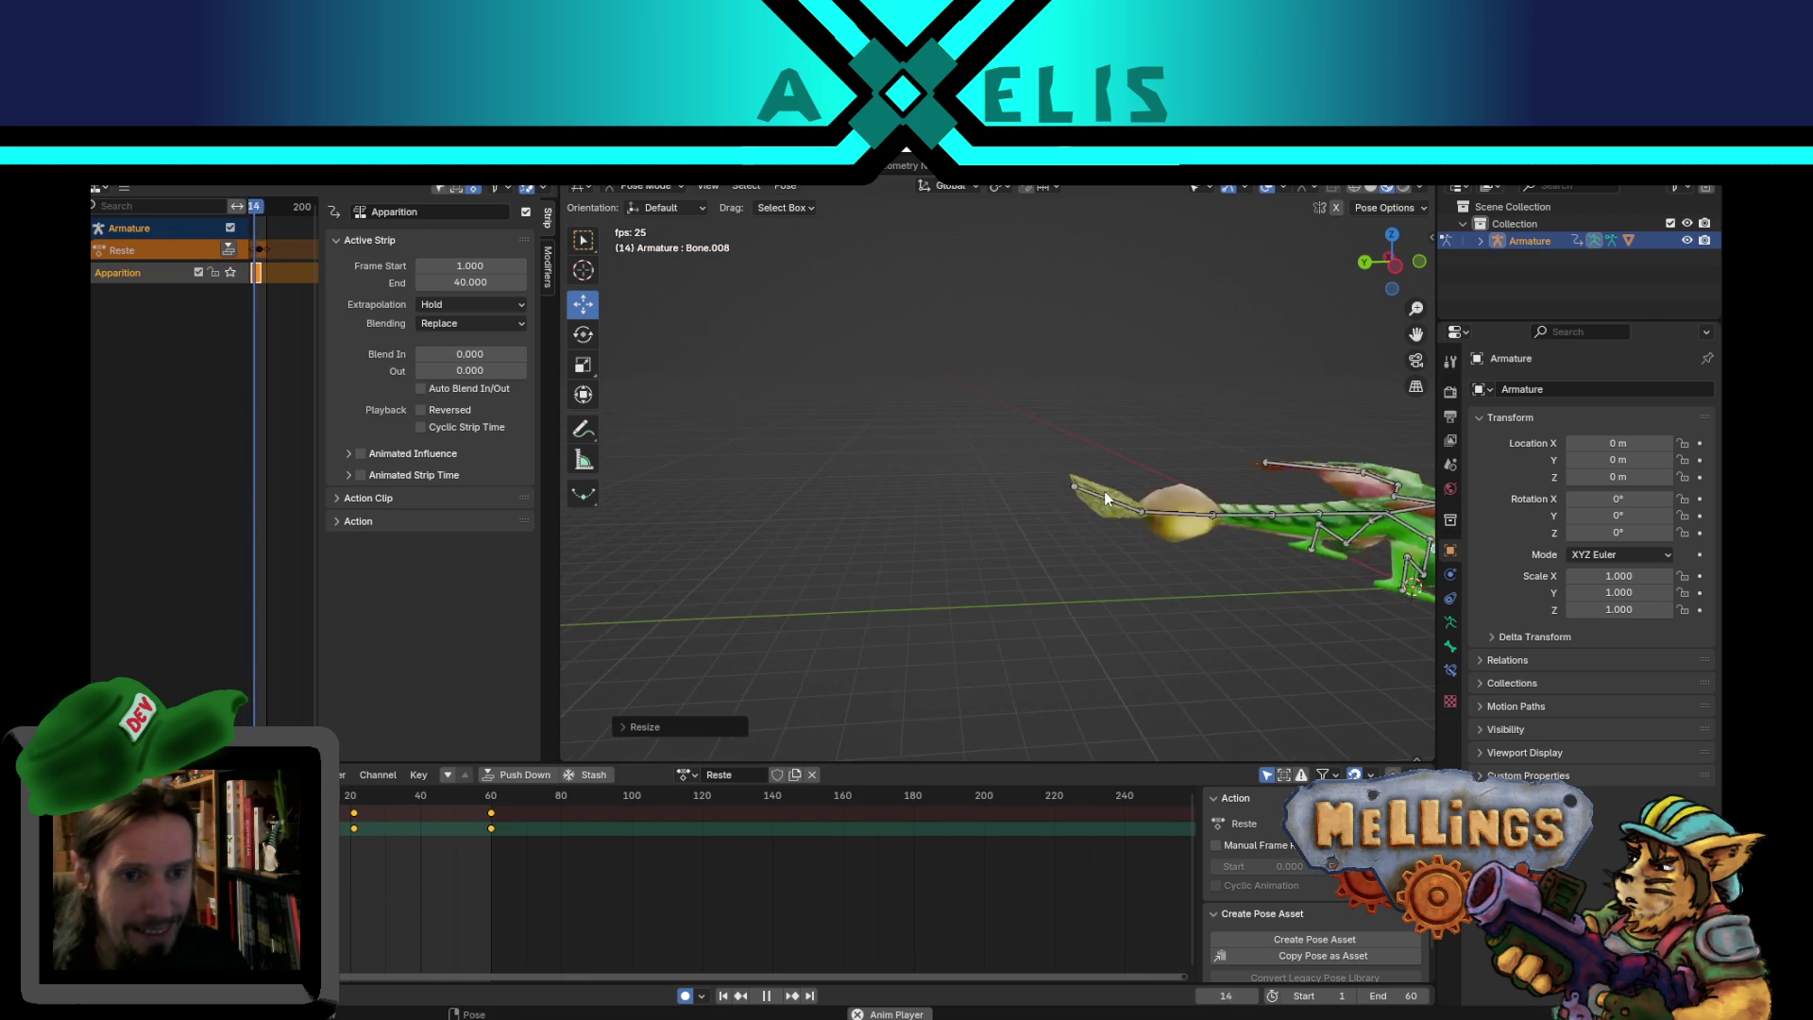
- Scale the tail bulb bone Bone.006 larger at frame 34
{"action": "scroll", "coordinate": [1103, 491], "scroll_direction": "up", "scroll_amount": 3}
{"action": "key", "text": "space"}
{"action": "left_click", "coordinate": [1082, 432]}
{"action": "middle_click_drag", "start_coordinate": [1083, 433], "coordinate": [1071, 469]}
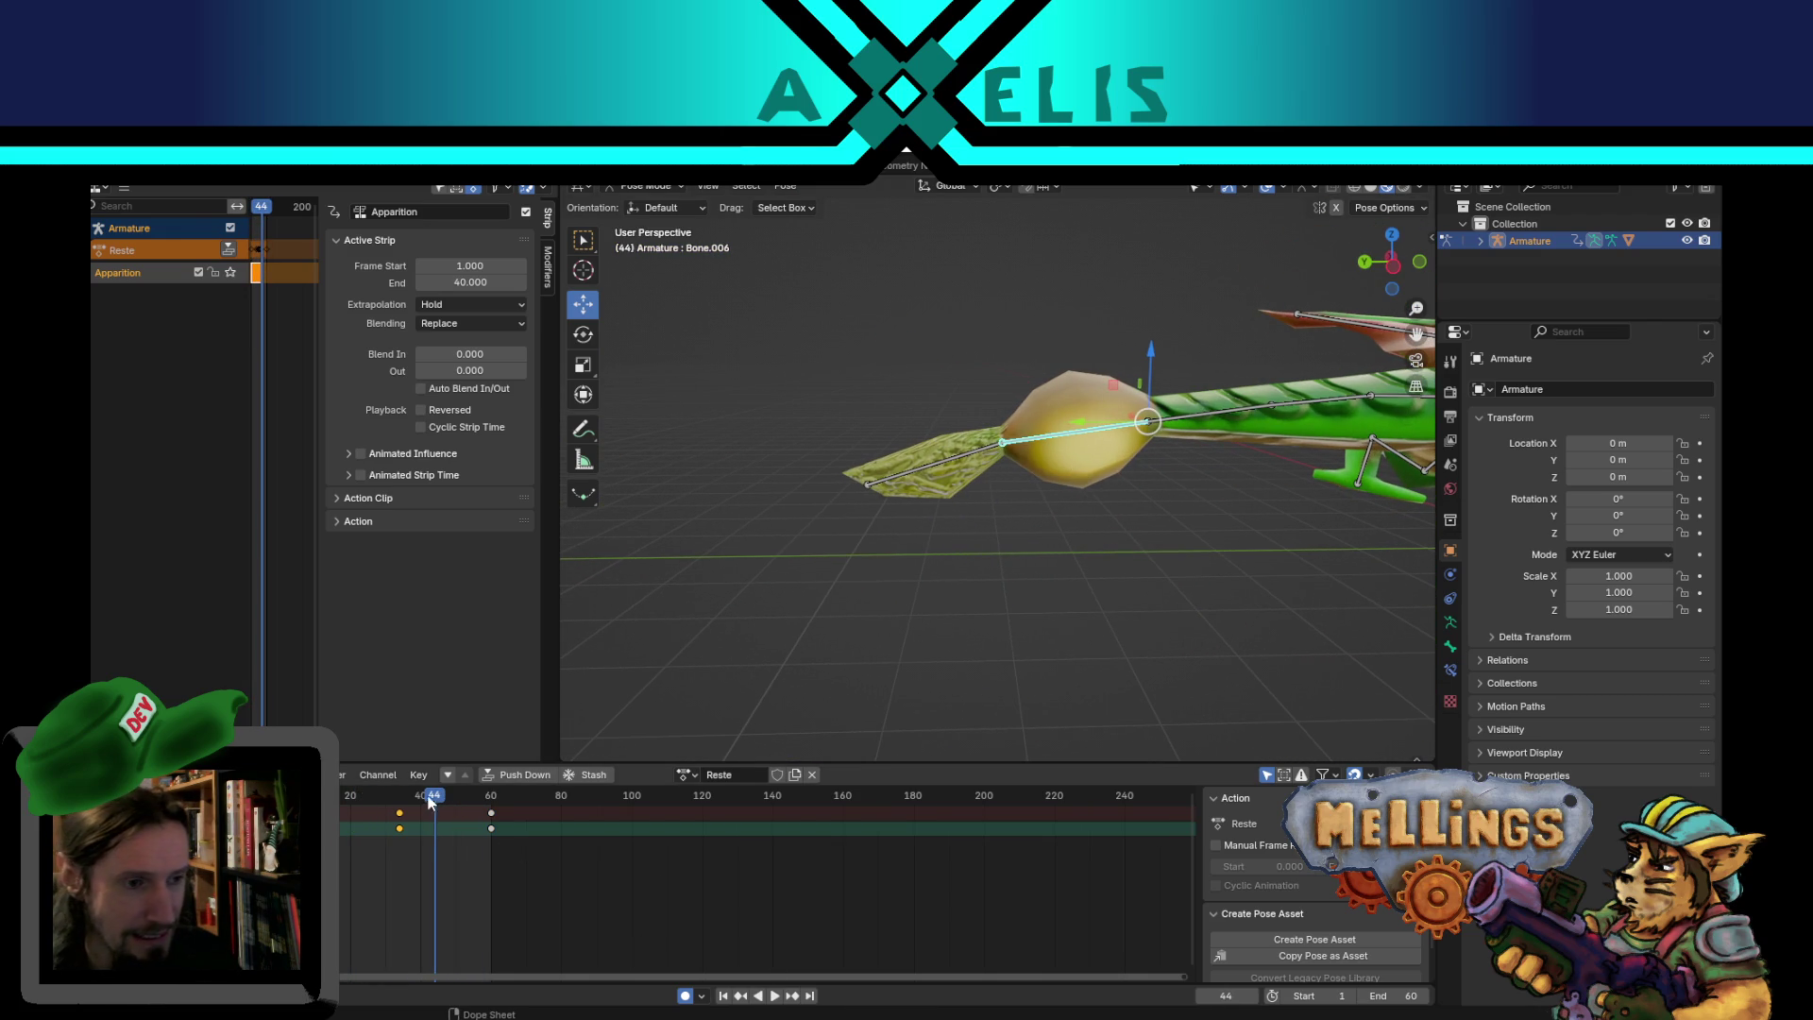
{"action": "left_click_drag", "start_coordinate": [429, 802], "coordinate": [399, 801]}
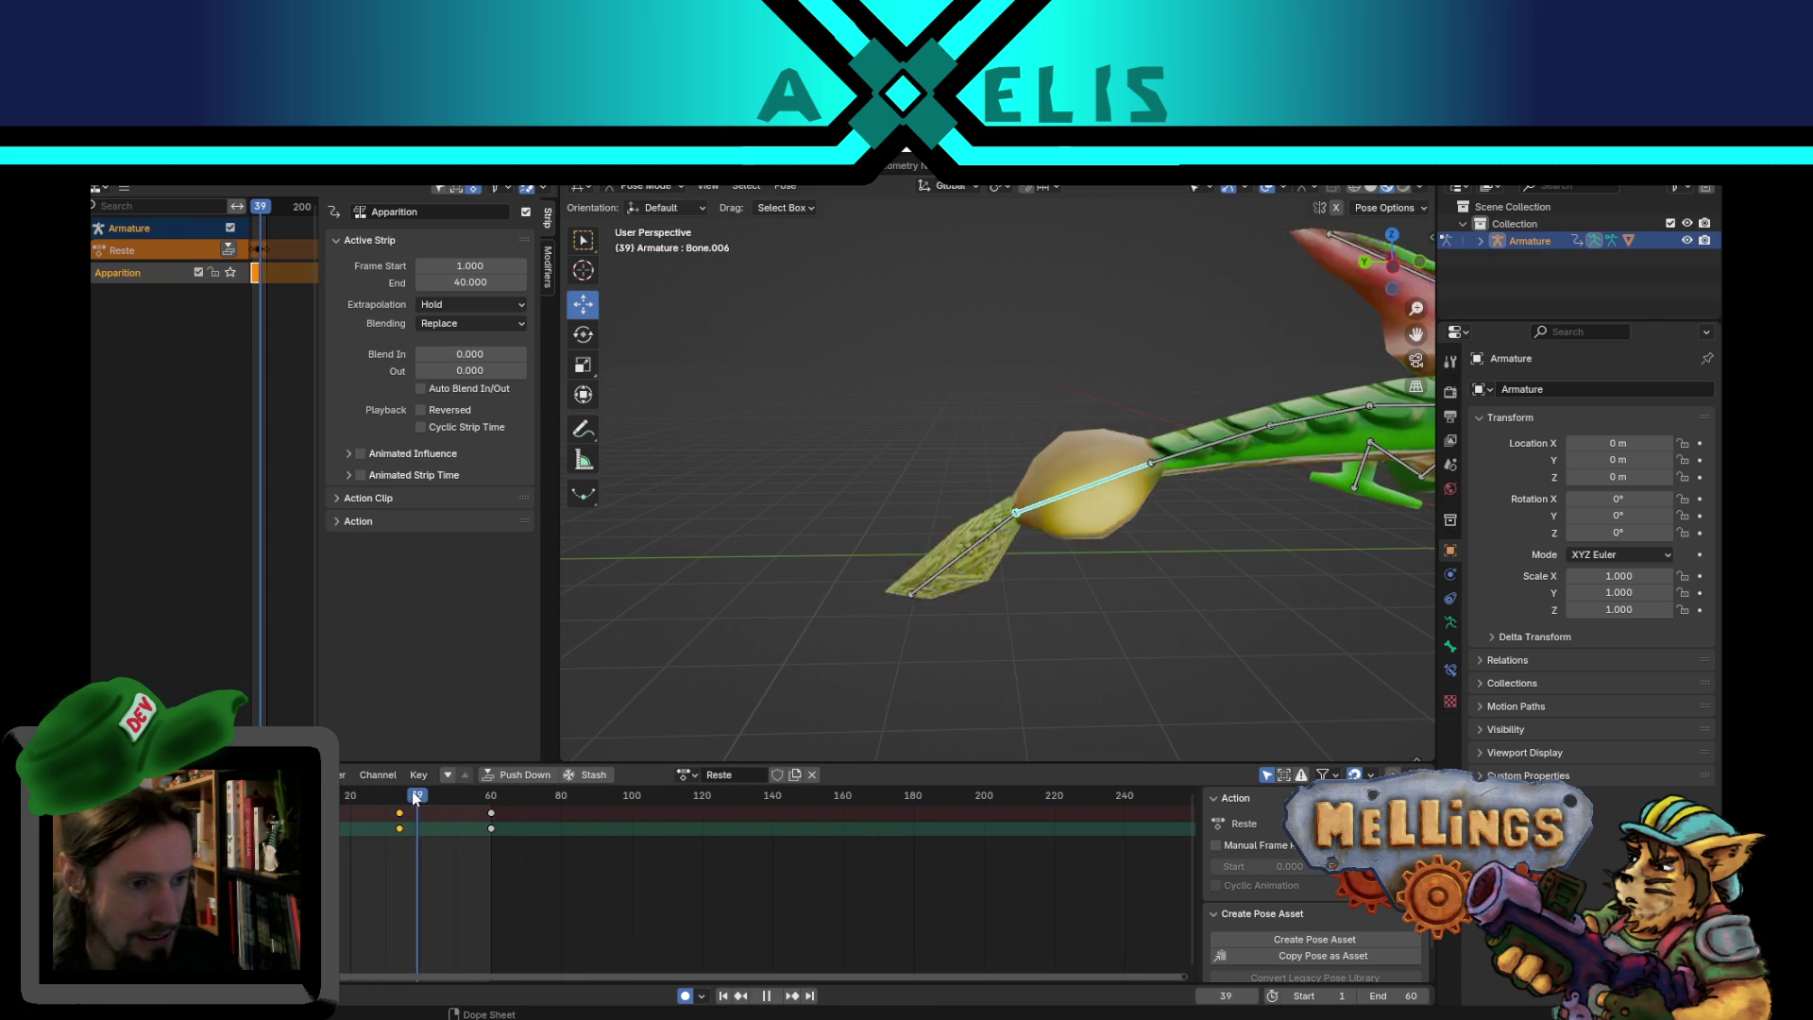
{"action": "left_click", "coordinate": [741, 995]}
{"action": "left_click", "coordinate": [793, 995]}
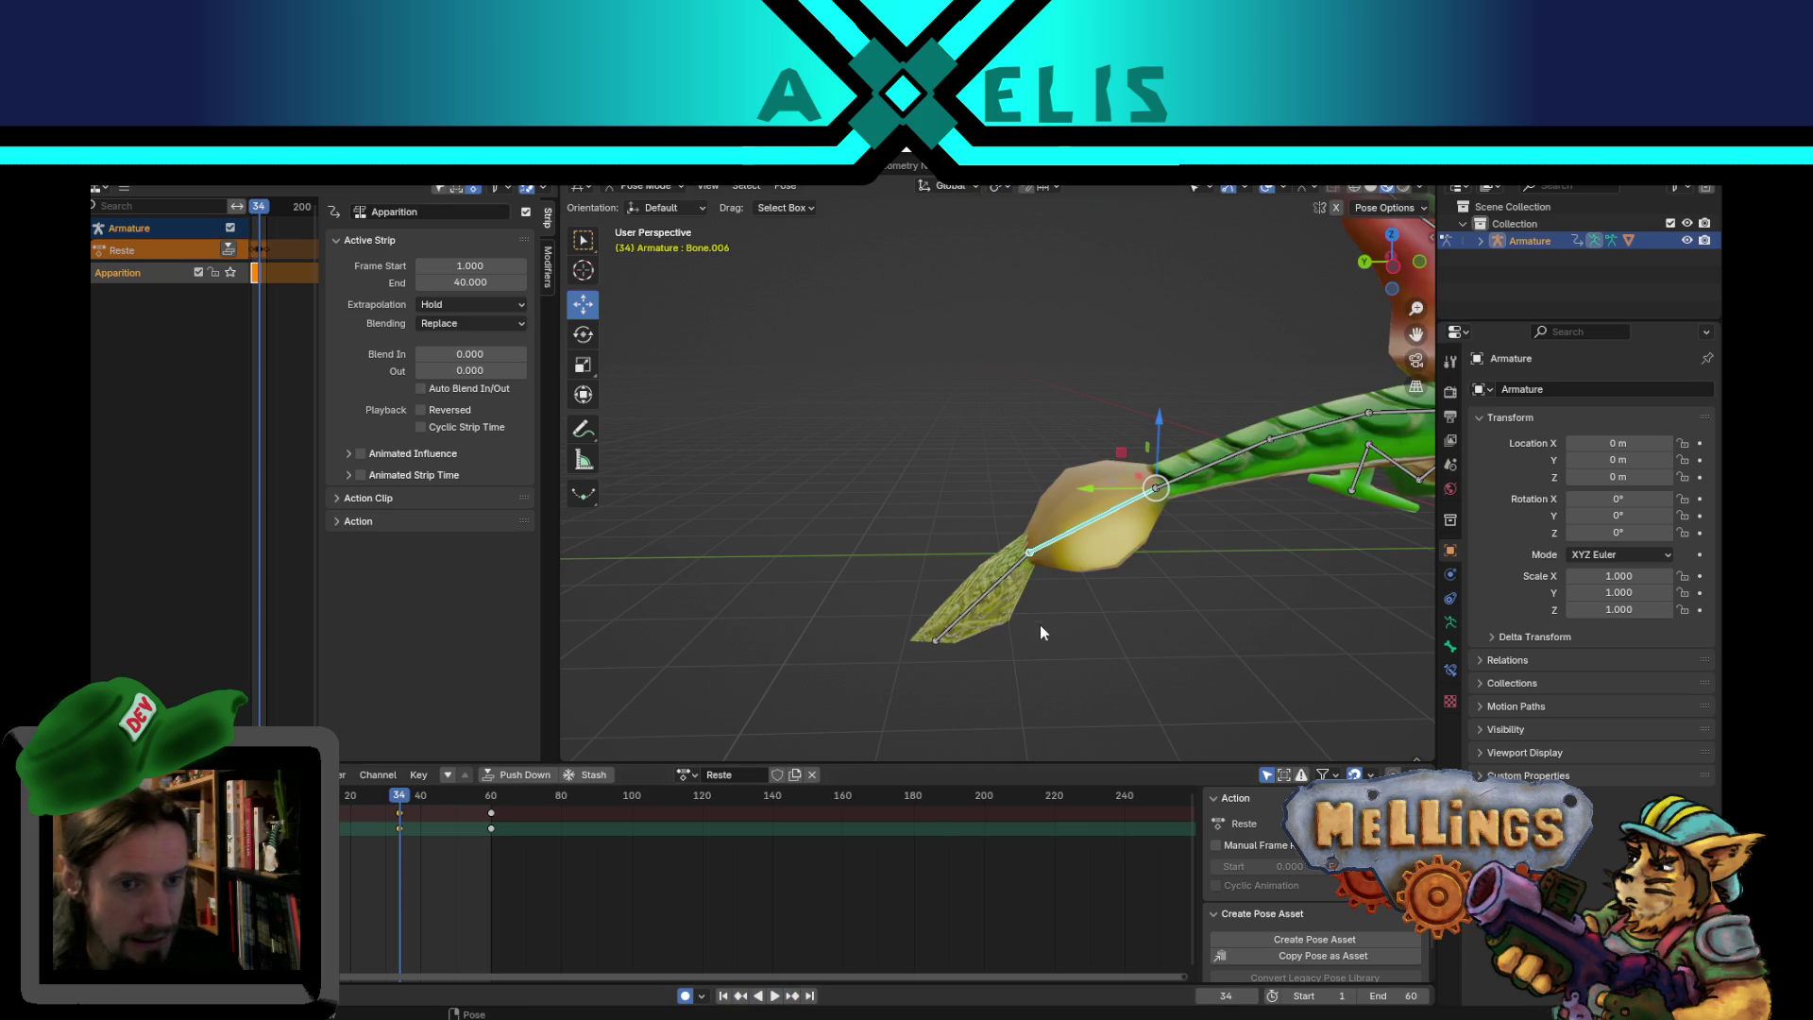
{"action": "scroll", "coordinate": [1088, 518], "scroll_direction": "down", "scroll_amount": 4}
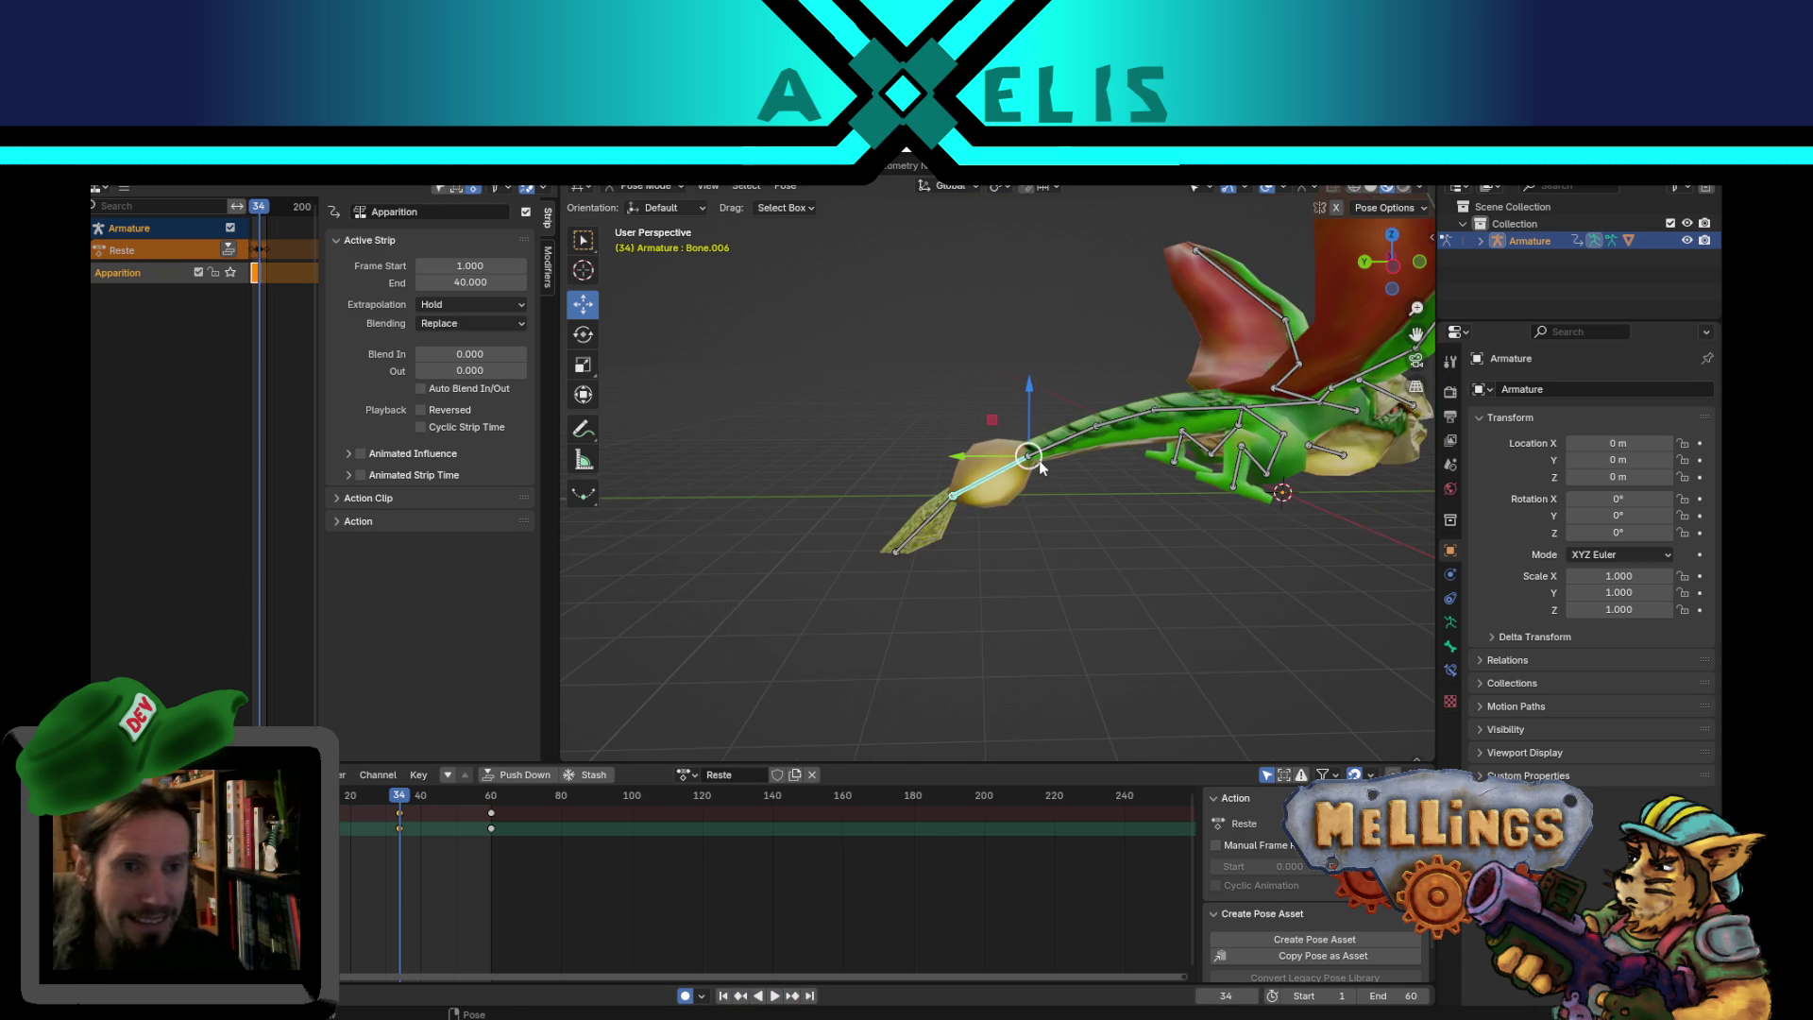
{"action": "key", "text": "s"}
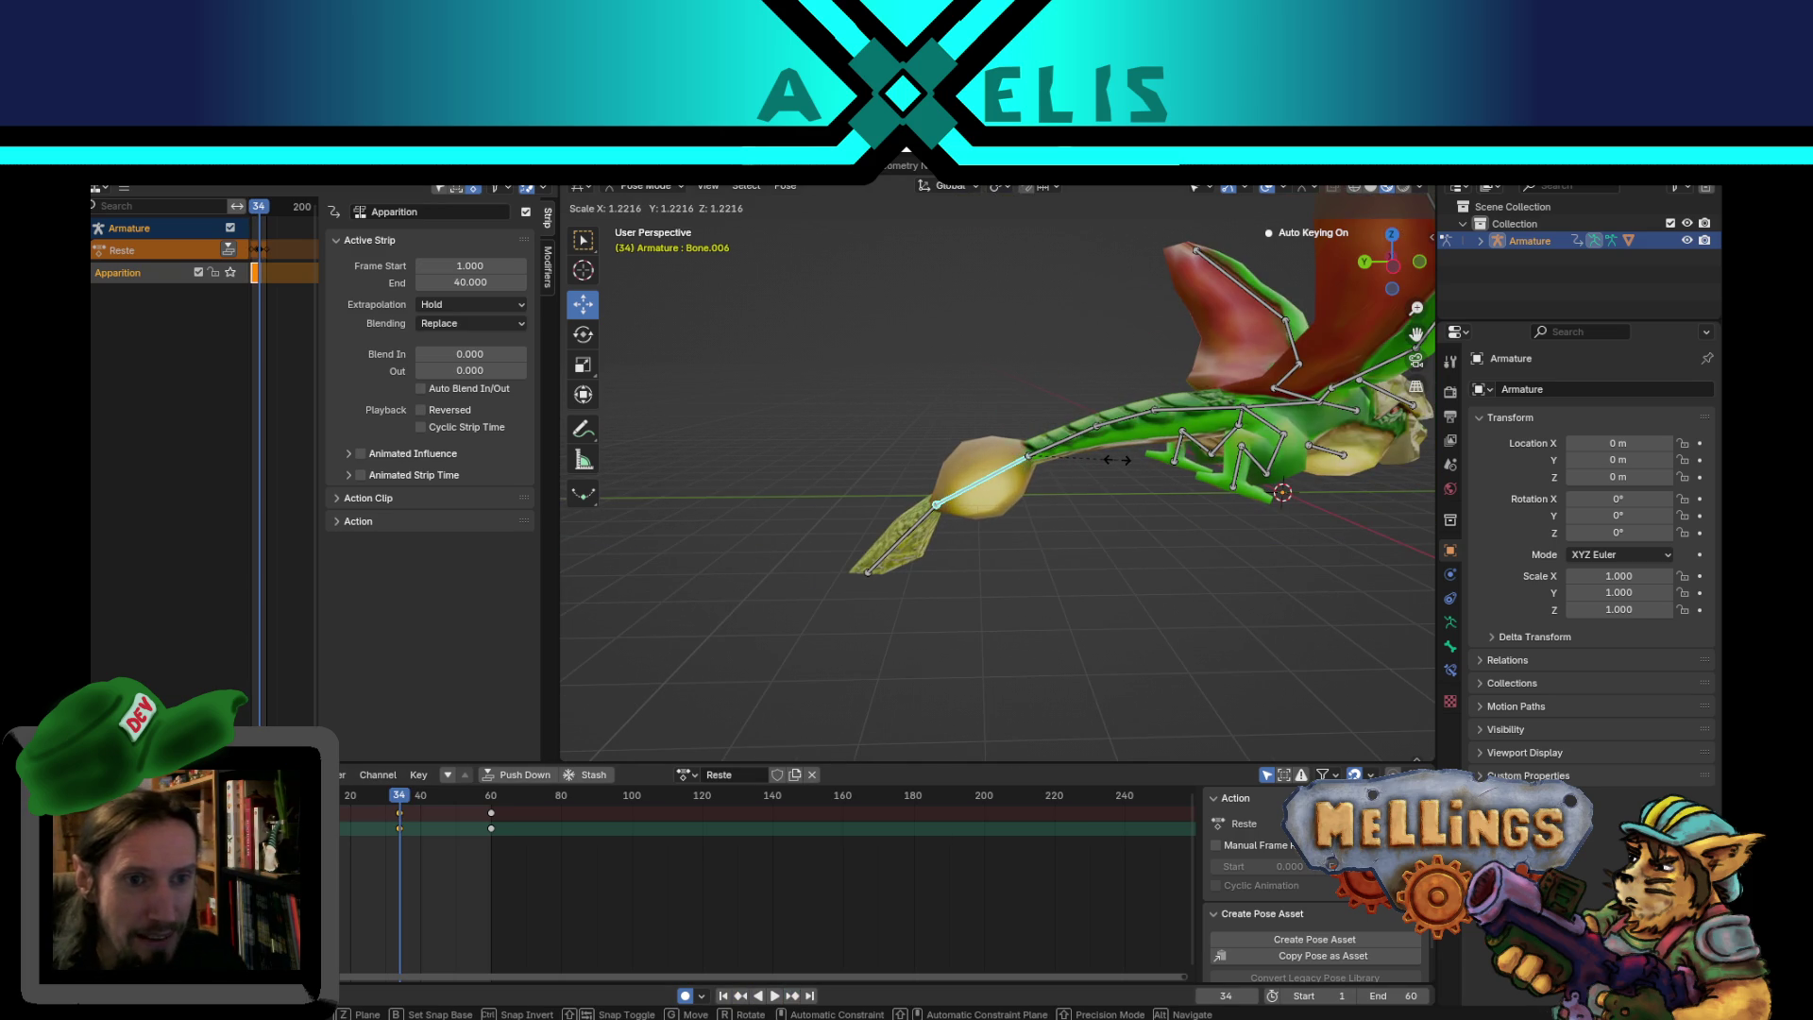
{"action": "left_click", "coordinate": [1120, 460]}
- Shrink tail-tip Bone.007 to about 0.857 at frame 38, then play the tail pulse
{"action": "left_click", "coordinate": [904, 547]}
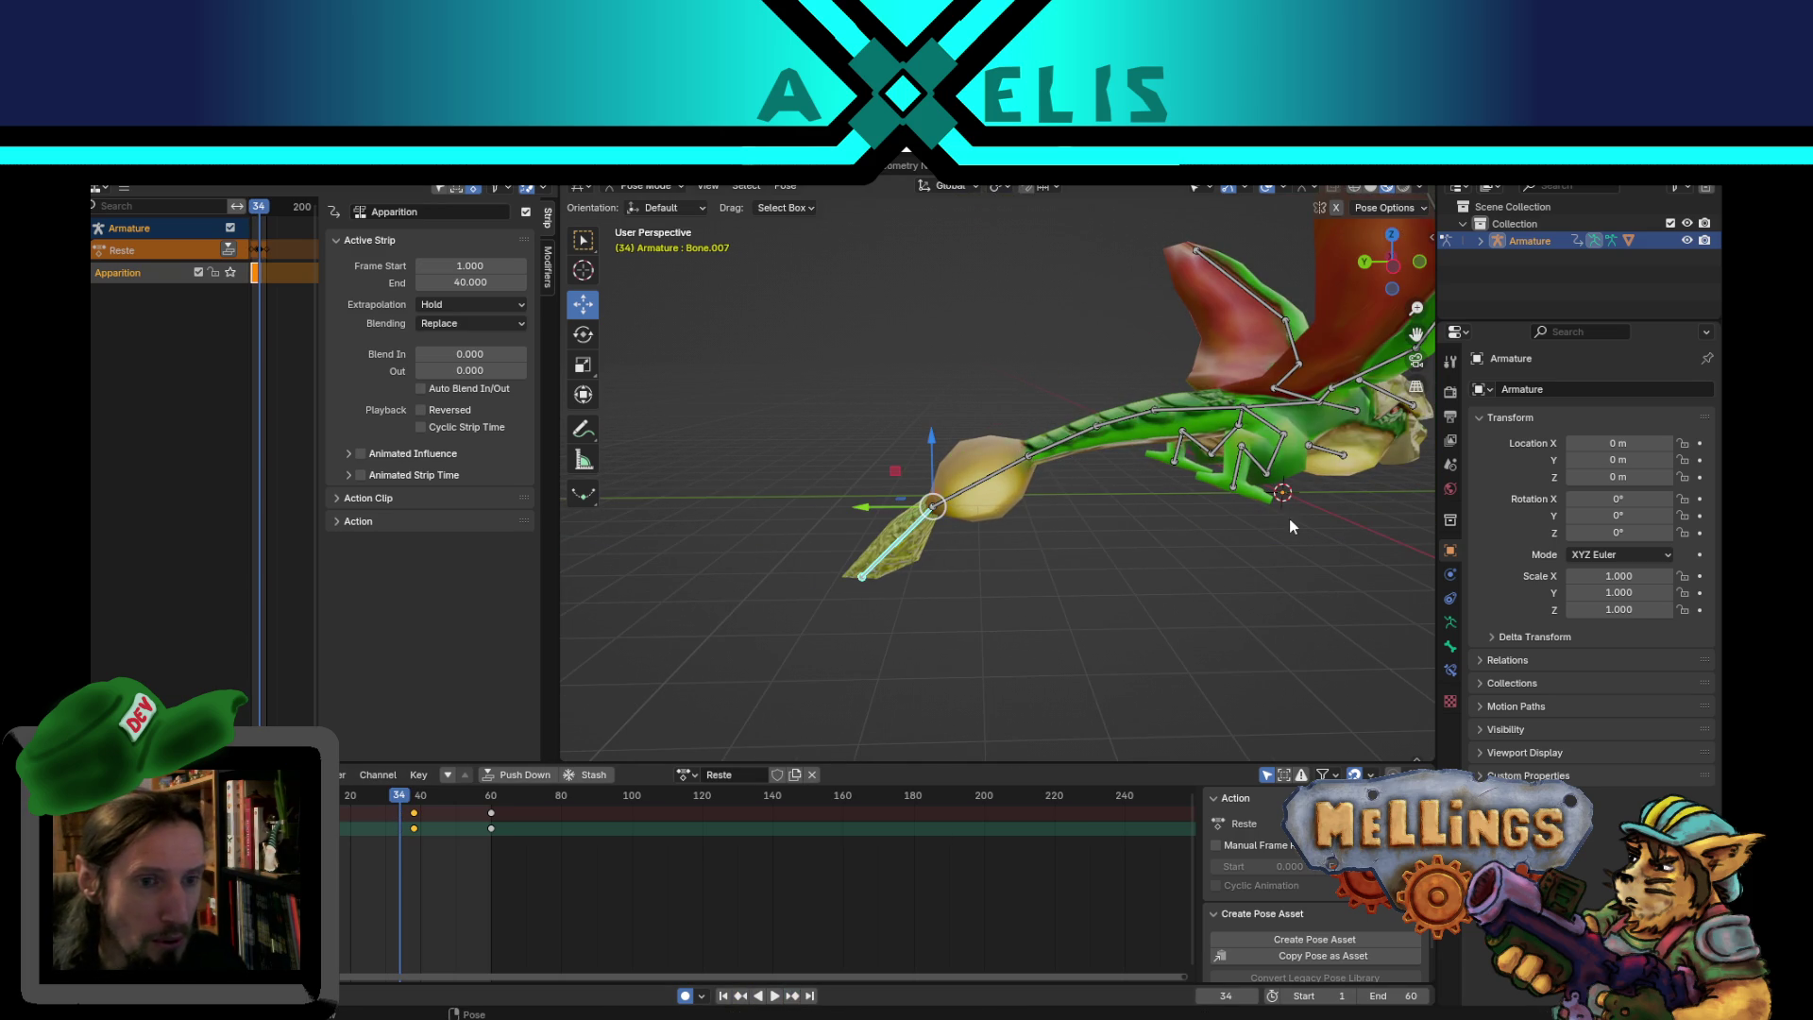
{"action": "left_click", "coordinate": [796, 997]}
{"action": "key", "text": "s"}
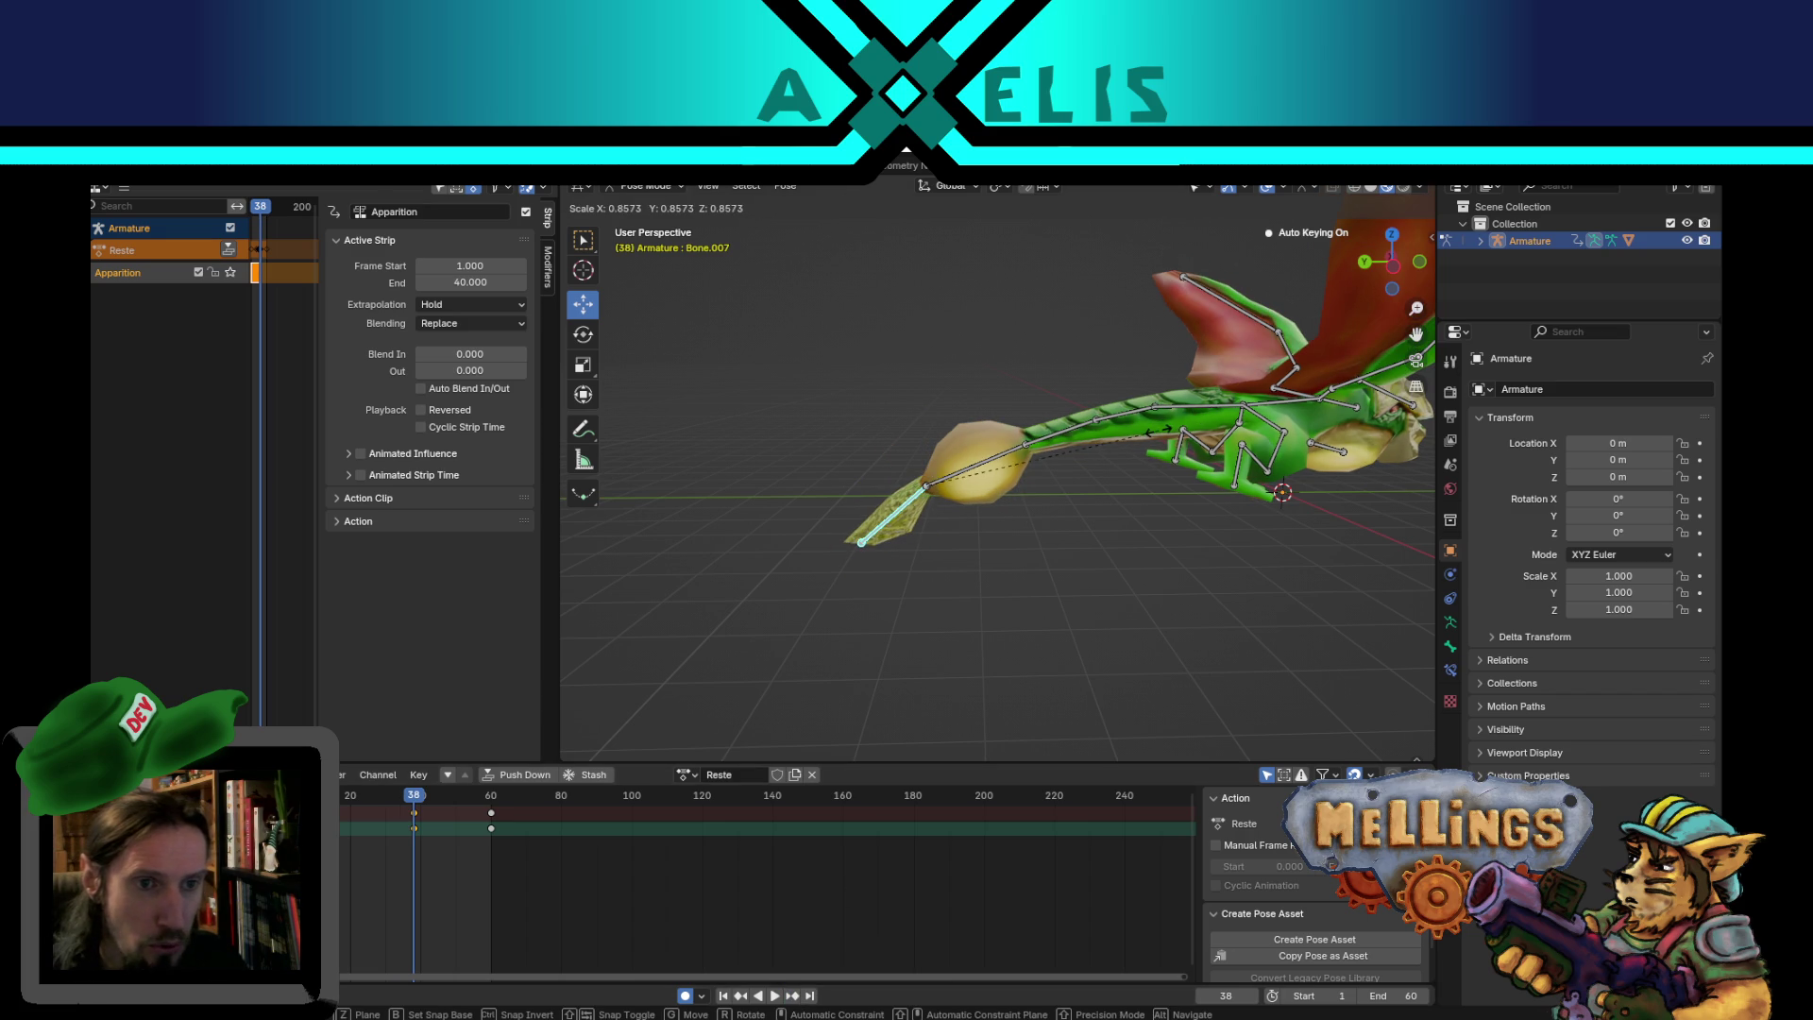
{"action": "left_click", "coordinate": [1115, 439]}
{"action": "key", "text": "space"}
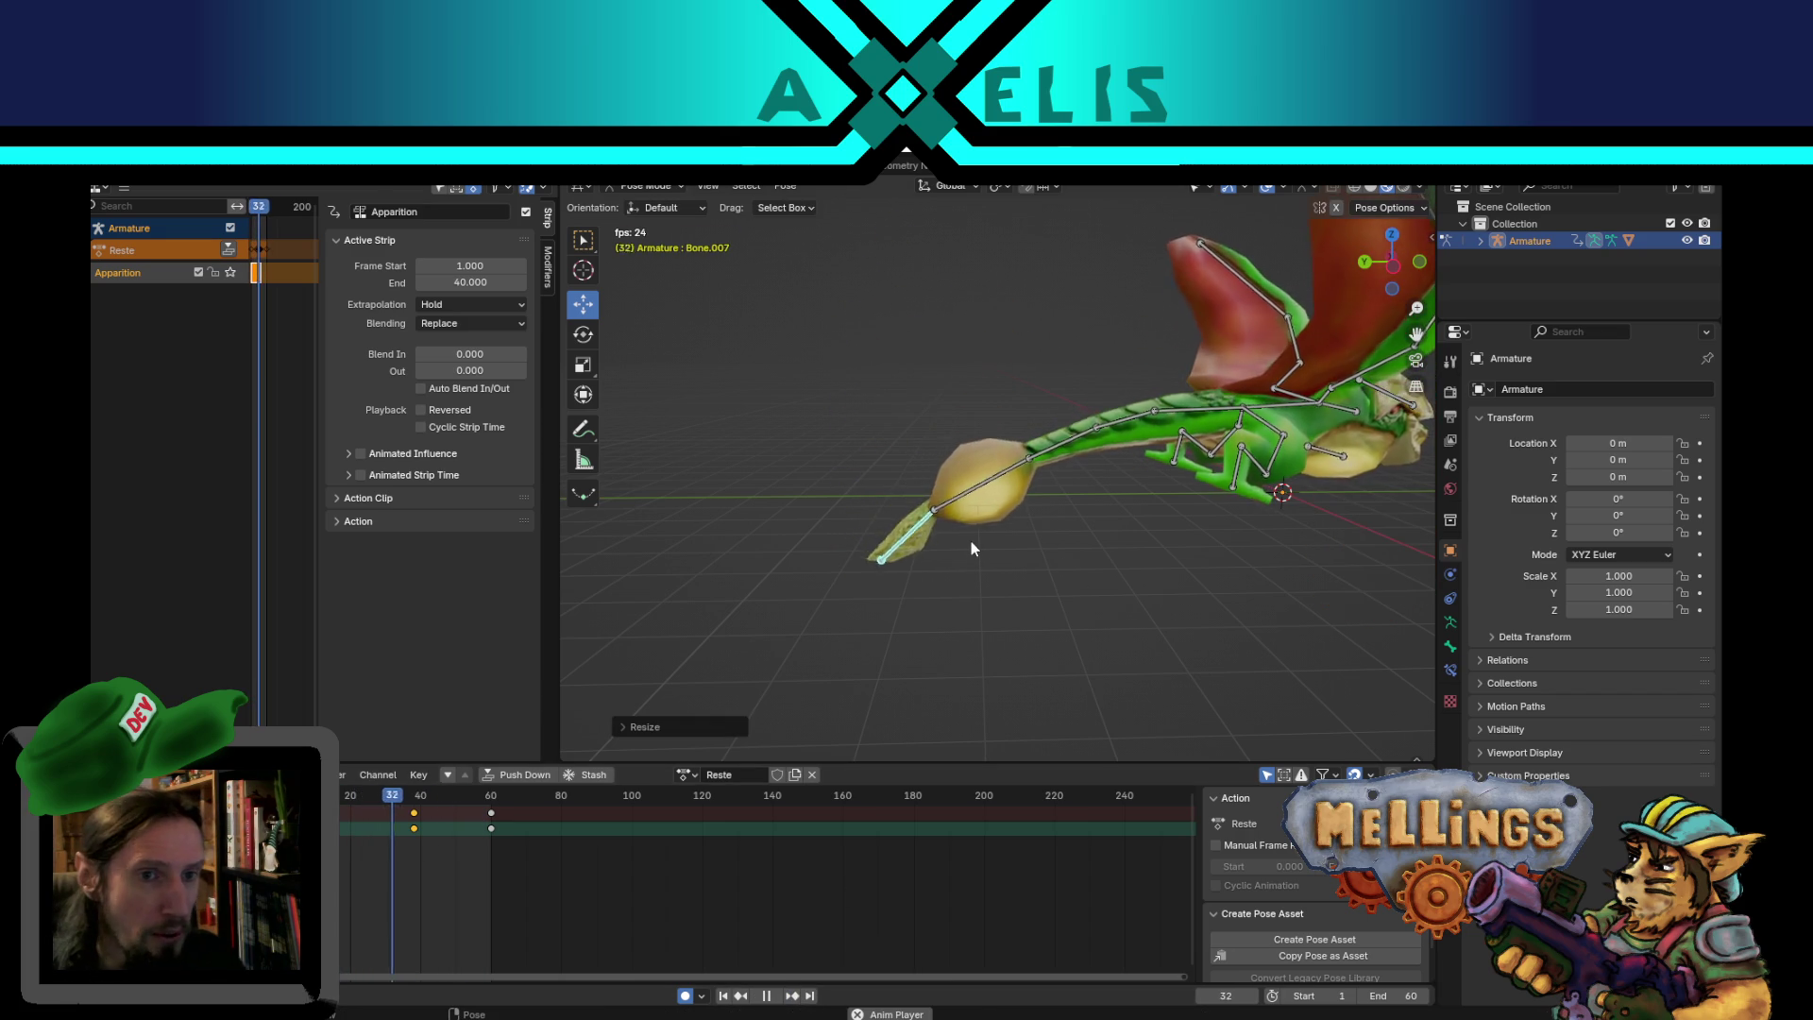
{"action": "left_click", "coordinate": [1061, 510]}
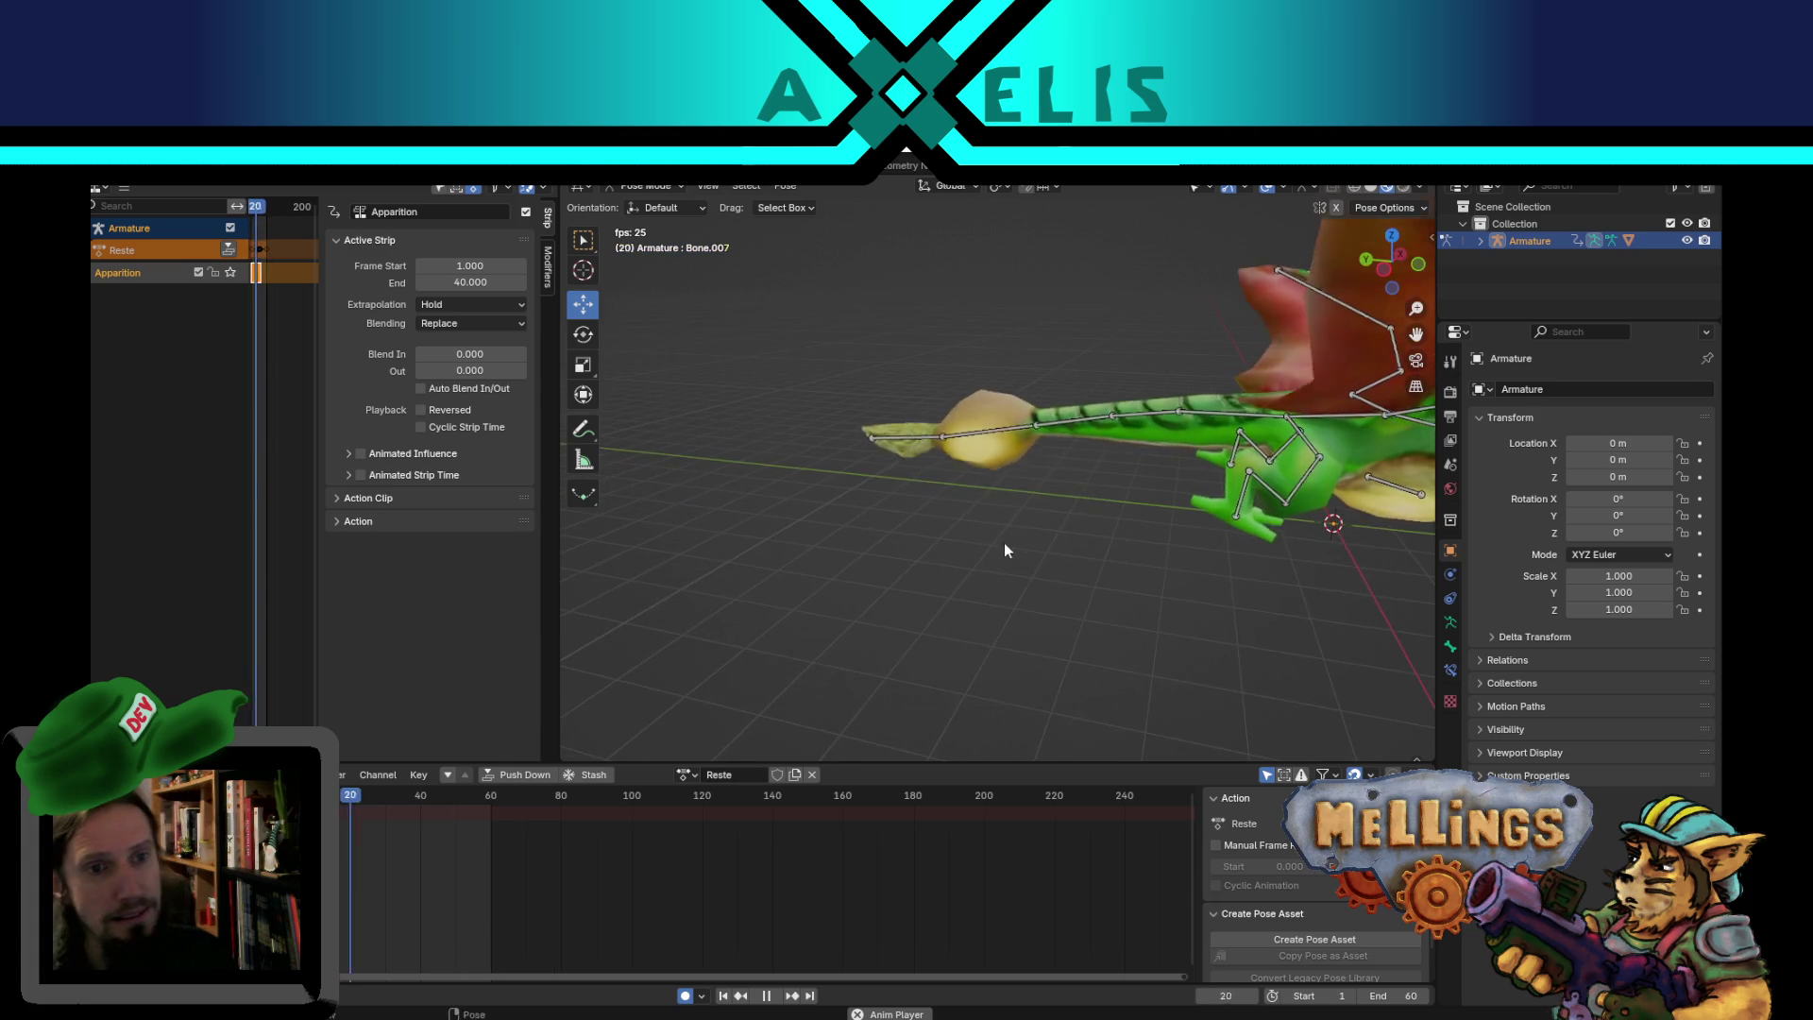
{"action": "mouse_move", "coordinate": [888, 519]}
{"action": "middle_mouse_down"}
{"action": "mouse_move", "coordinate": [1042, 503]}
{"action": "mouse_move", "coordinate": [903, 472]}
{"action": "mouse_move", "coordinate": [911, 495]}
{"action": "middle_mouse_up"}
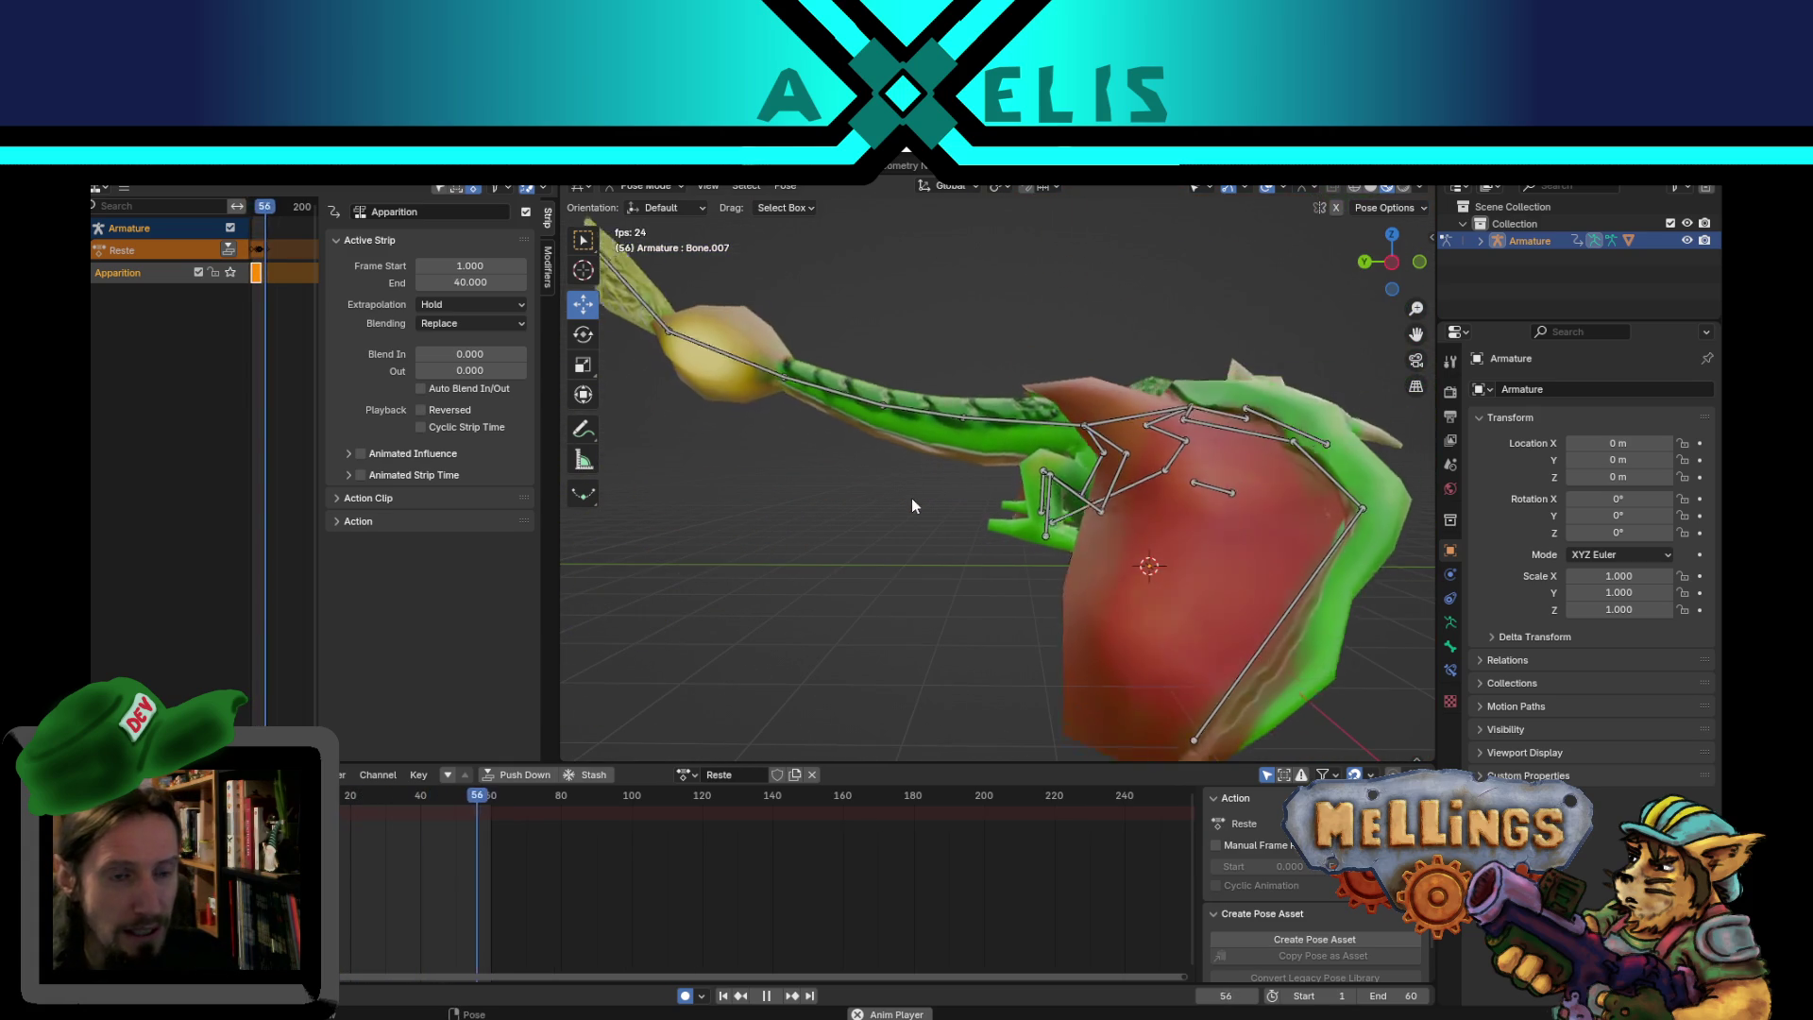
- Rotate tail bone Bone.005 at frame 32
{"action": "key", "text": "space"}
{"action": "left_click", "coordinate": [848, 427]}
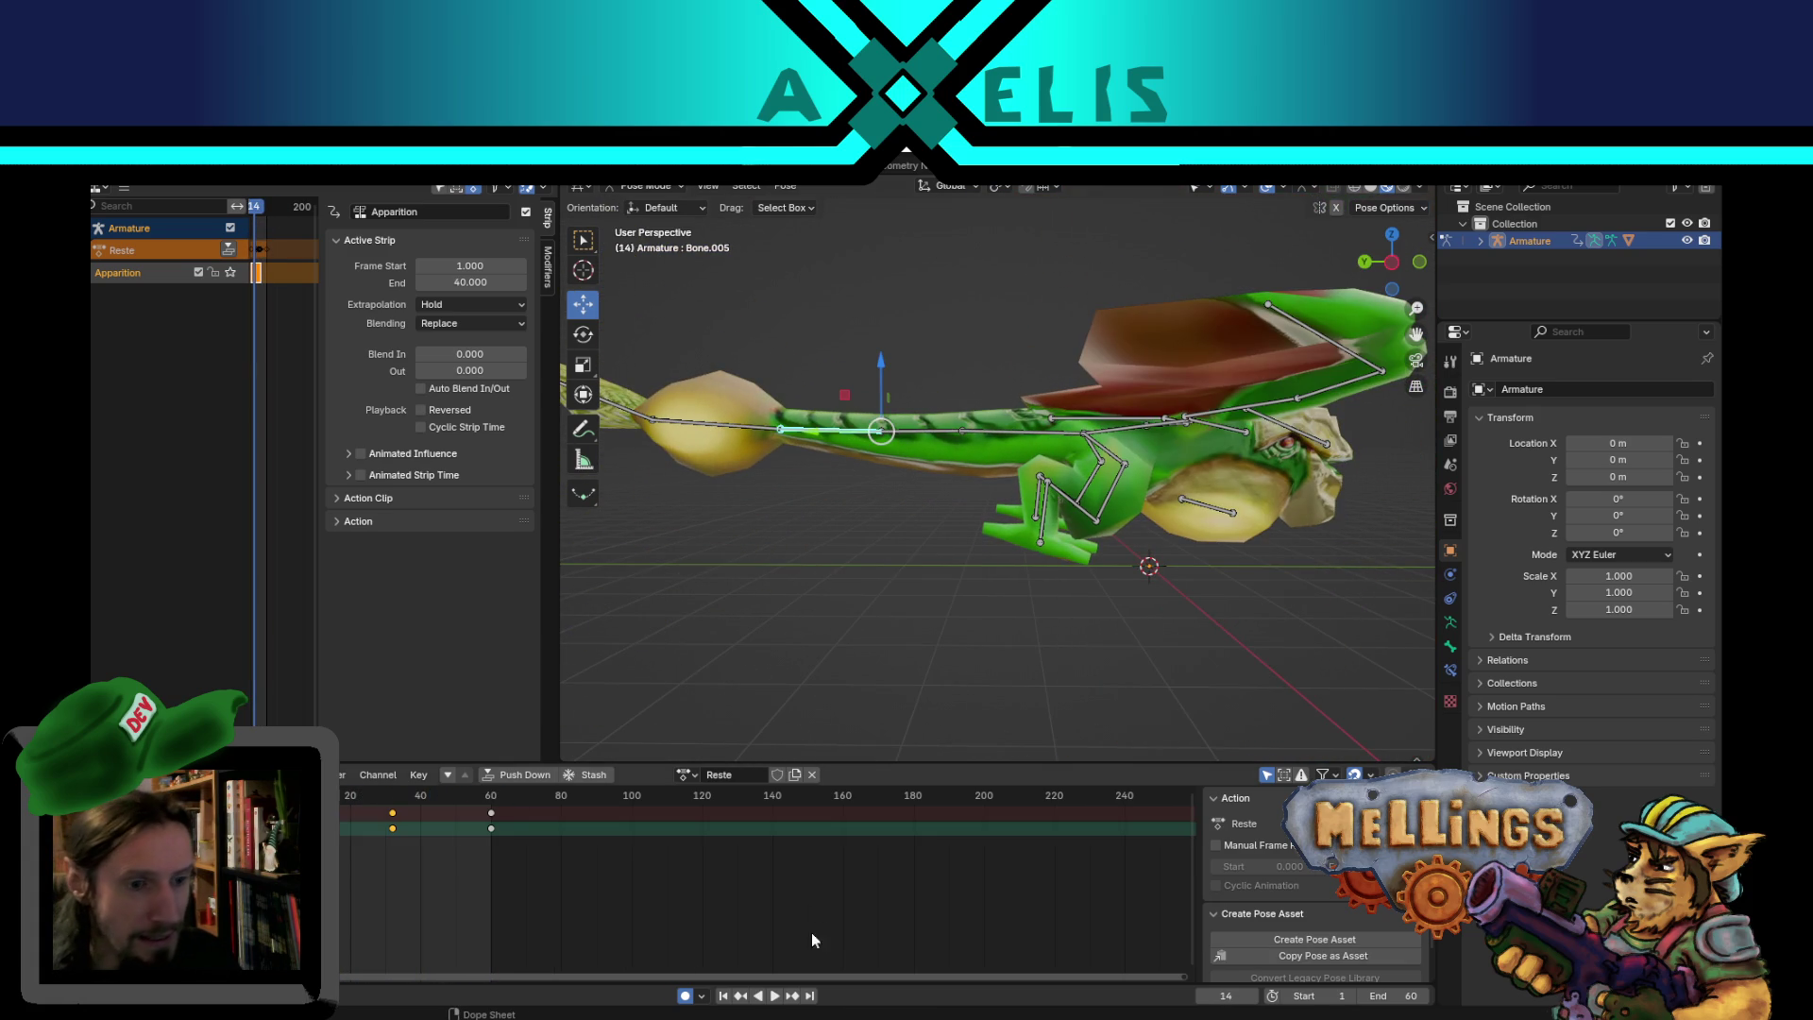
{"action": "left_click", "coordinate": [791, 995]}
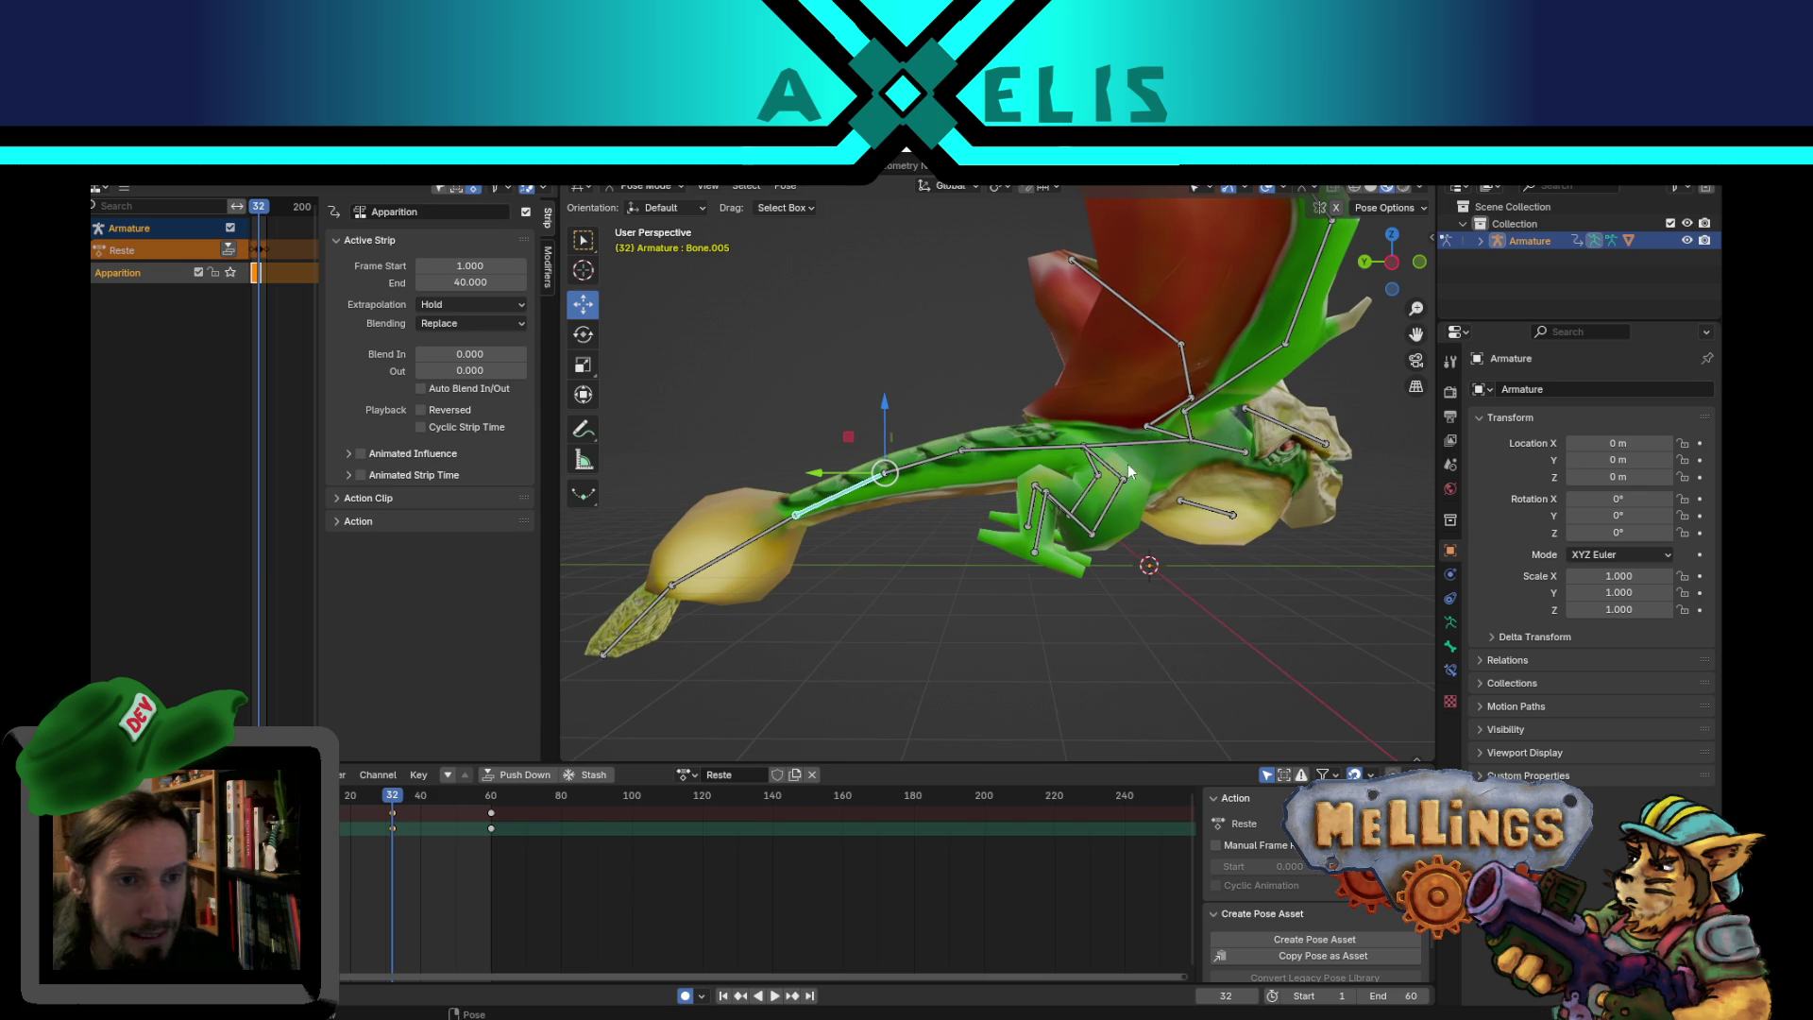
{"action": "key", "text": "r"}
{"action": "left_click", "coordinate": [935, 468]}
- Slide Bone.006's keys in the Dope Sheet from frame 34 to frame 40
{"action": "left_click", "coordinate": [935, 467]}
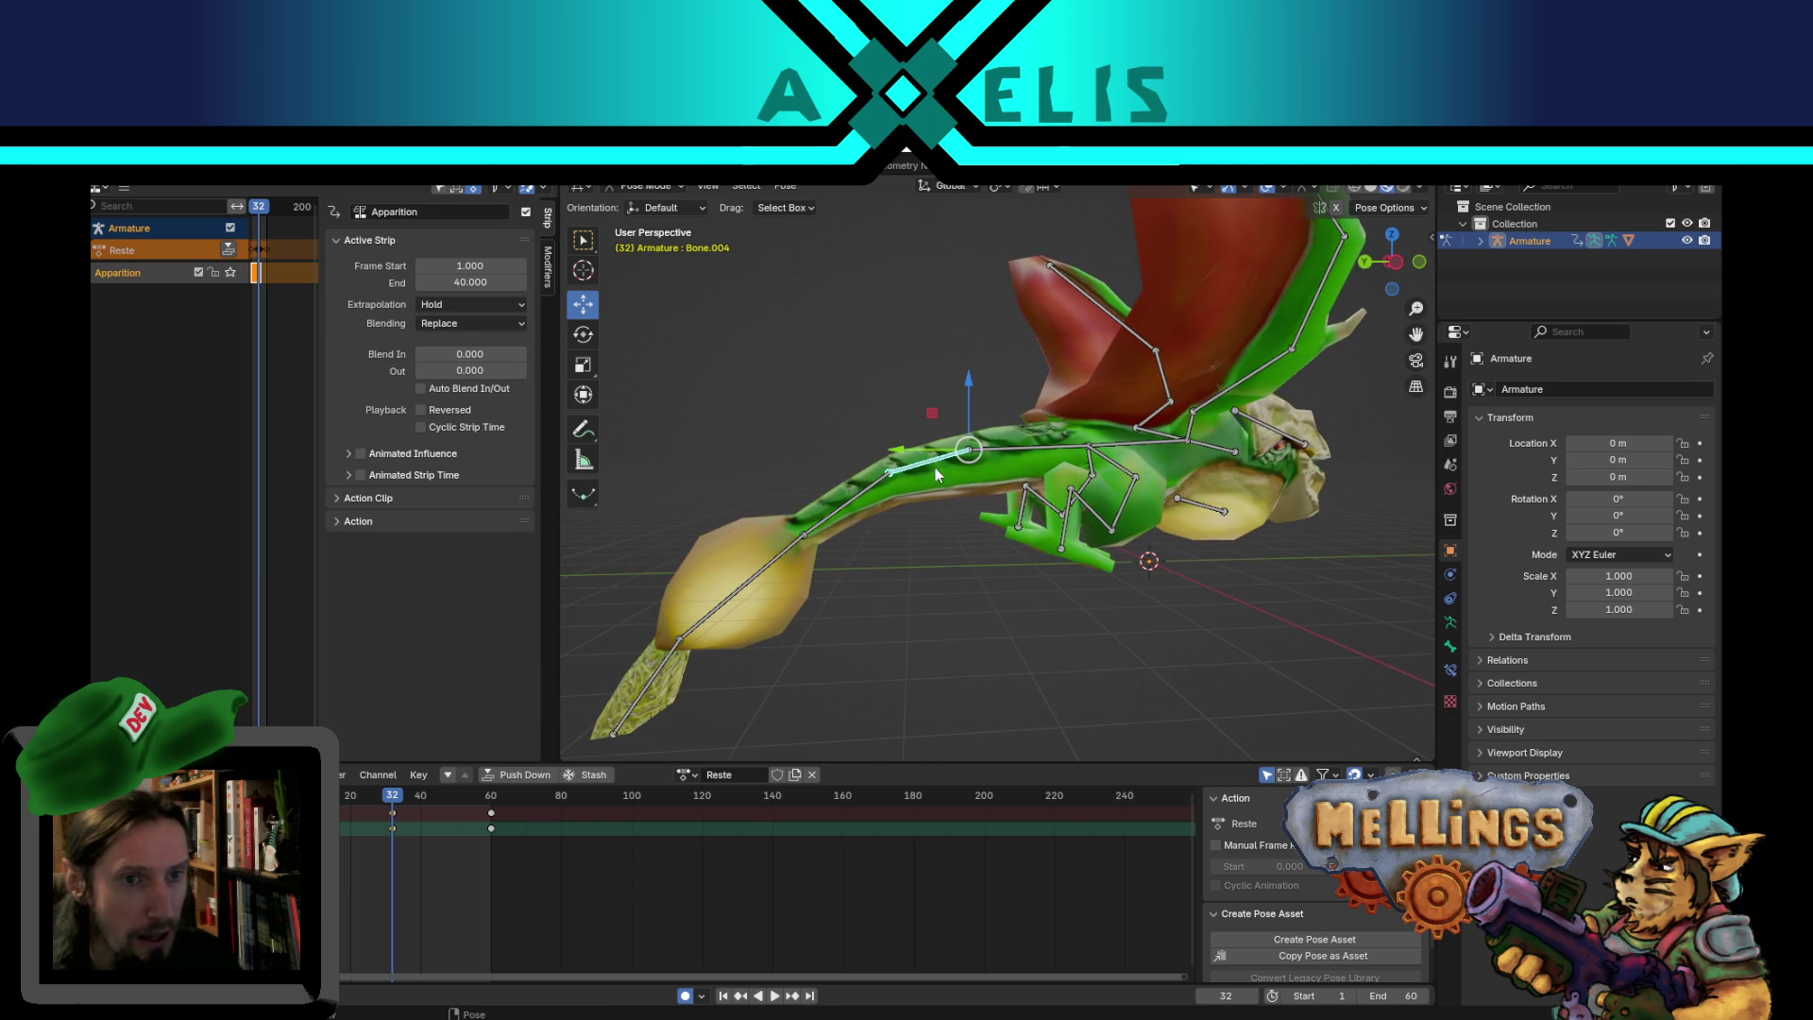
{"action": "left_click", "coordinate": [848, 508]}
{"action": "left_click", "coordinate": [771, 573]}
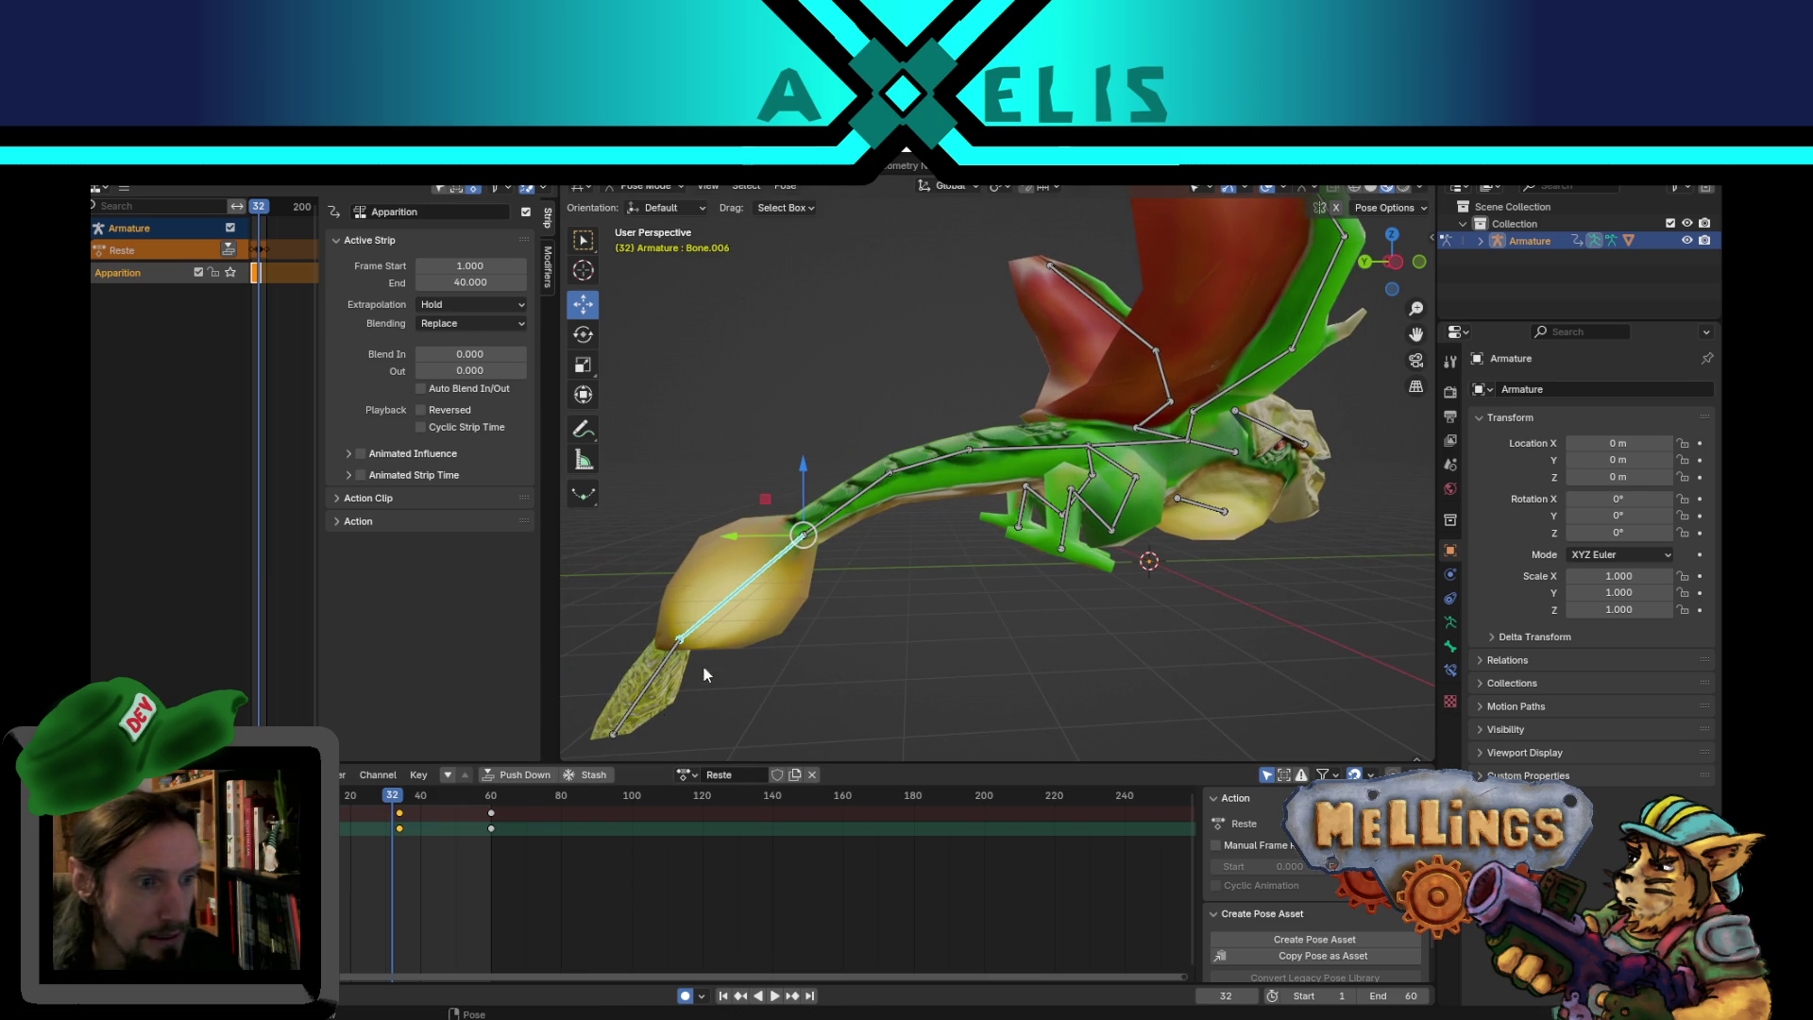
{"action": "left_click", "coordinate": [802, 999]}
{"action": "middle_click_drag", "start_coordinate": [807, 583], "coordinate": [875, 576], "text": "shift"}
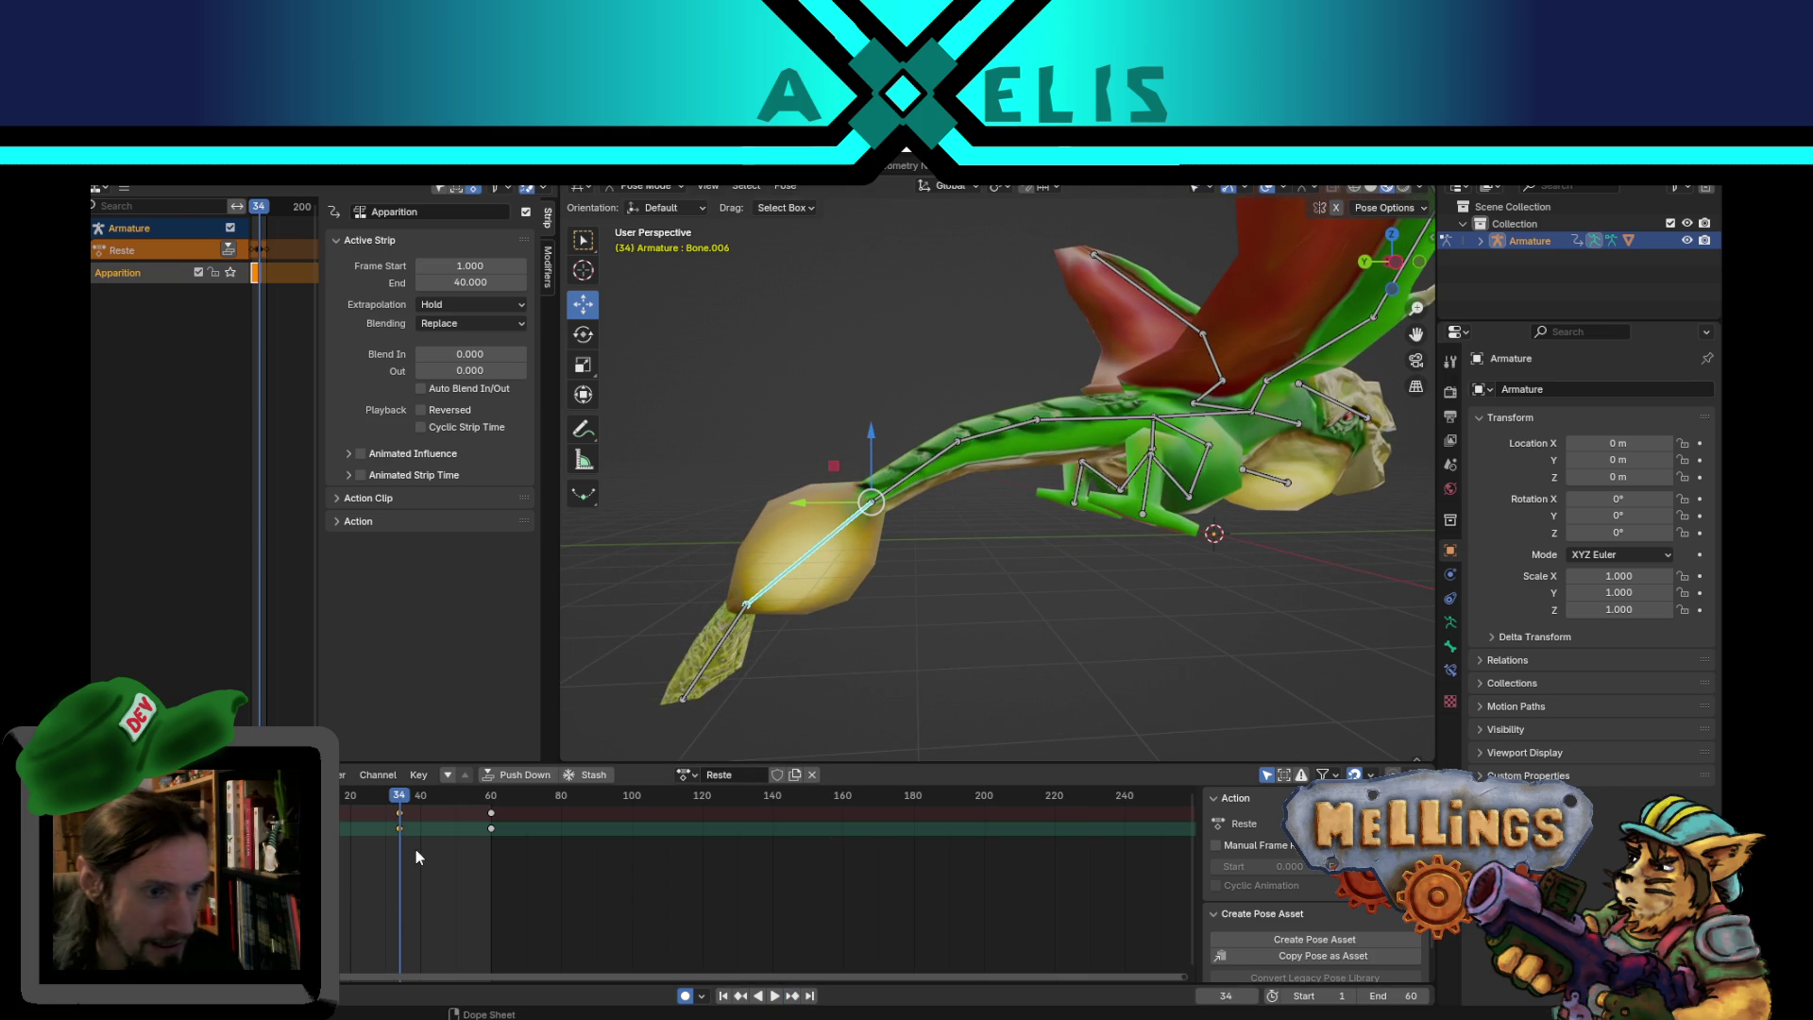
{"action": "left_click_drag", "start_coordinate": [401, 824], "coordinate": [457, 837]}
{"action": "left_click", "coordinate": [458, 837]}
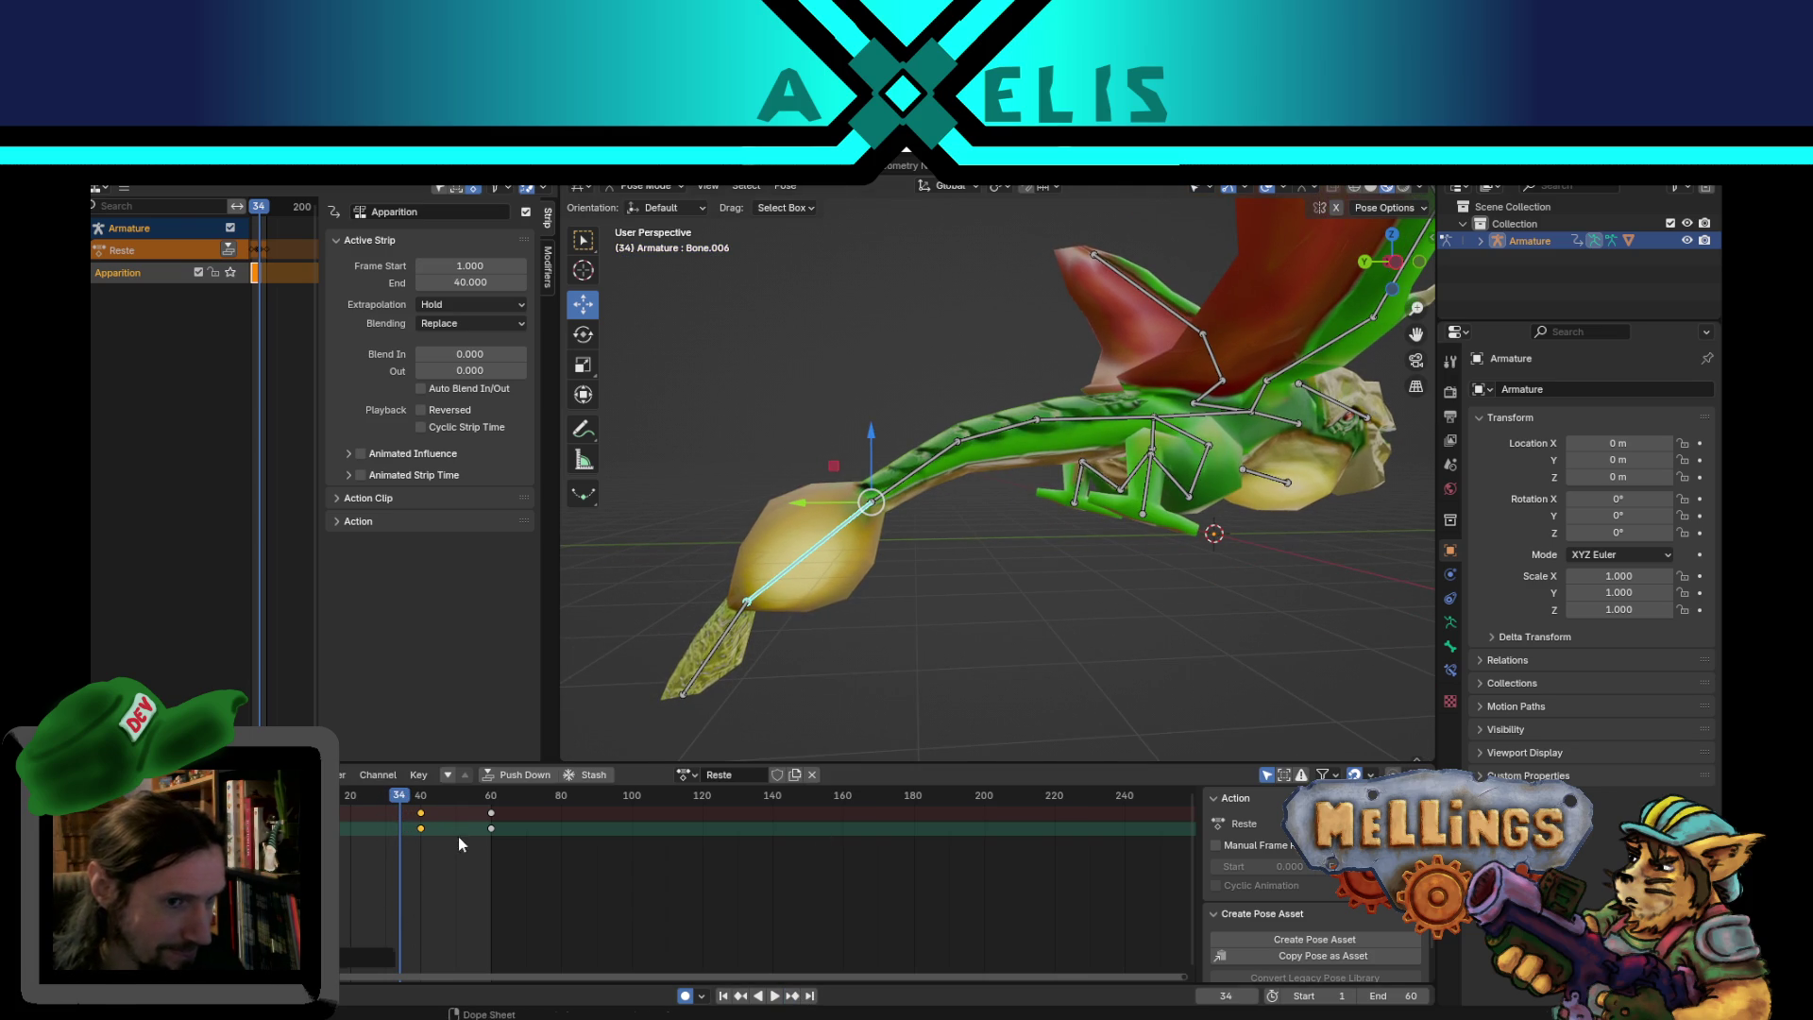
- Move Bone.005's keys to frame 34 and play back to check the timing
{"action": "left_click", "coordinate": [920, 467]}
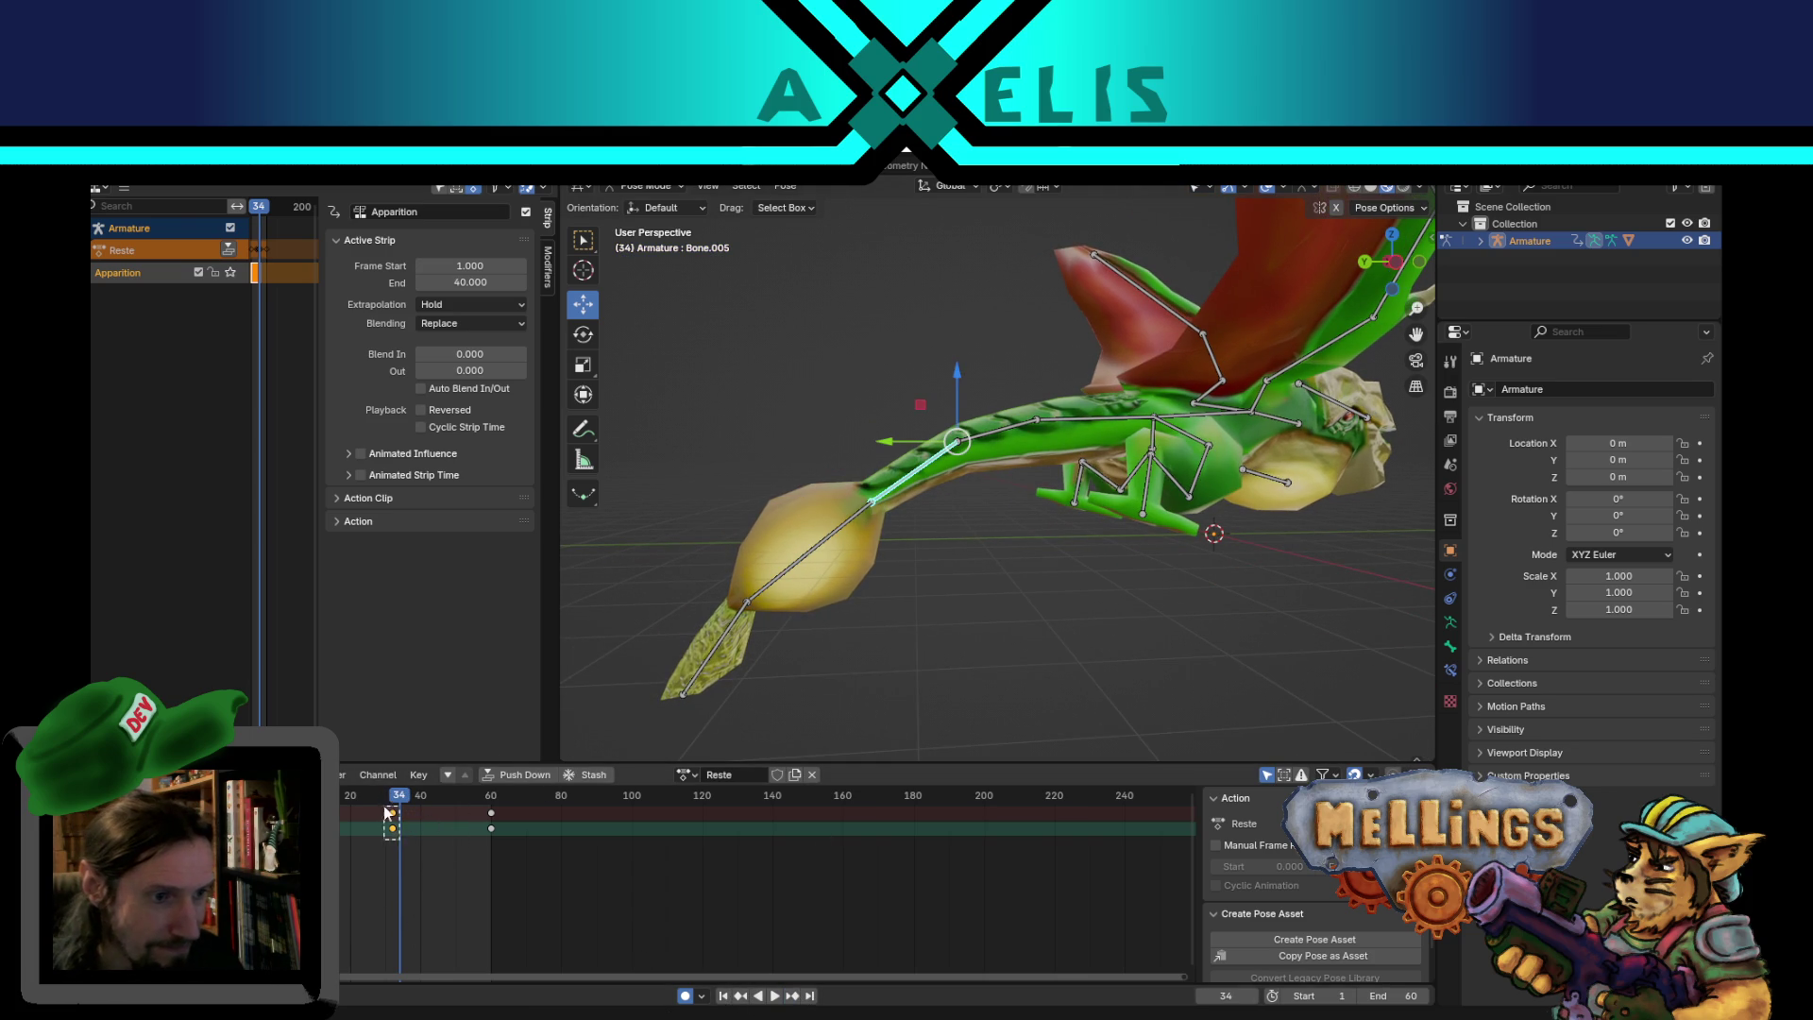
{"action": "key", "text": "g"}
{"action": "left_click", "coordinate": [429, 856]}
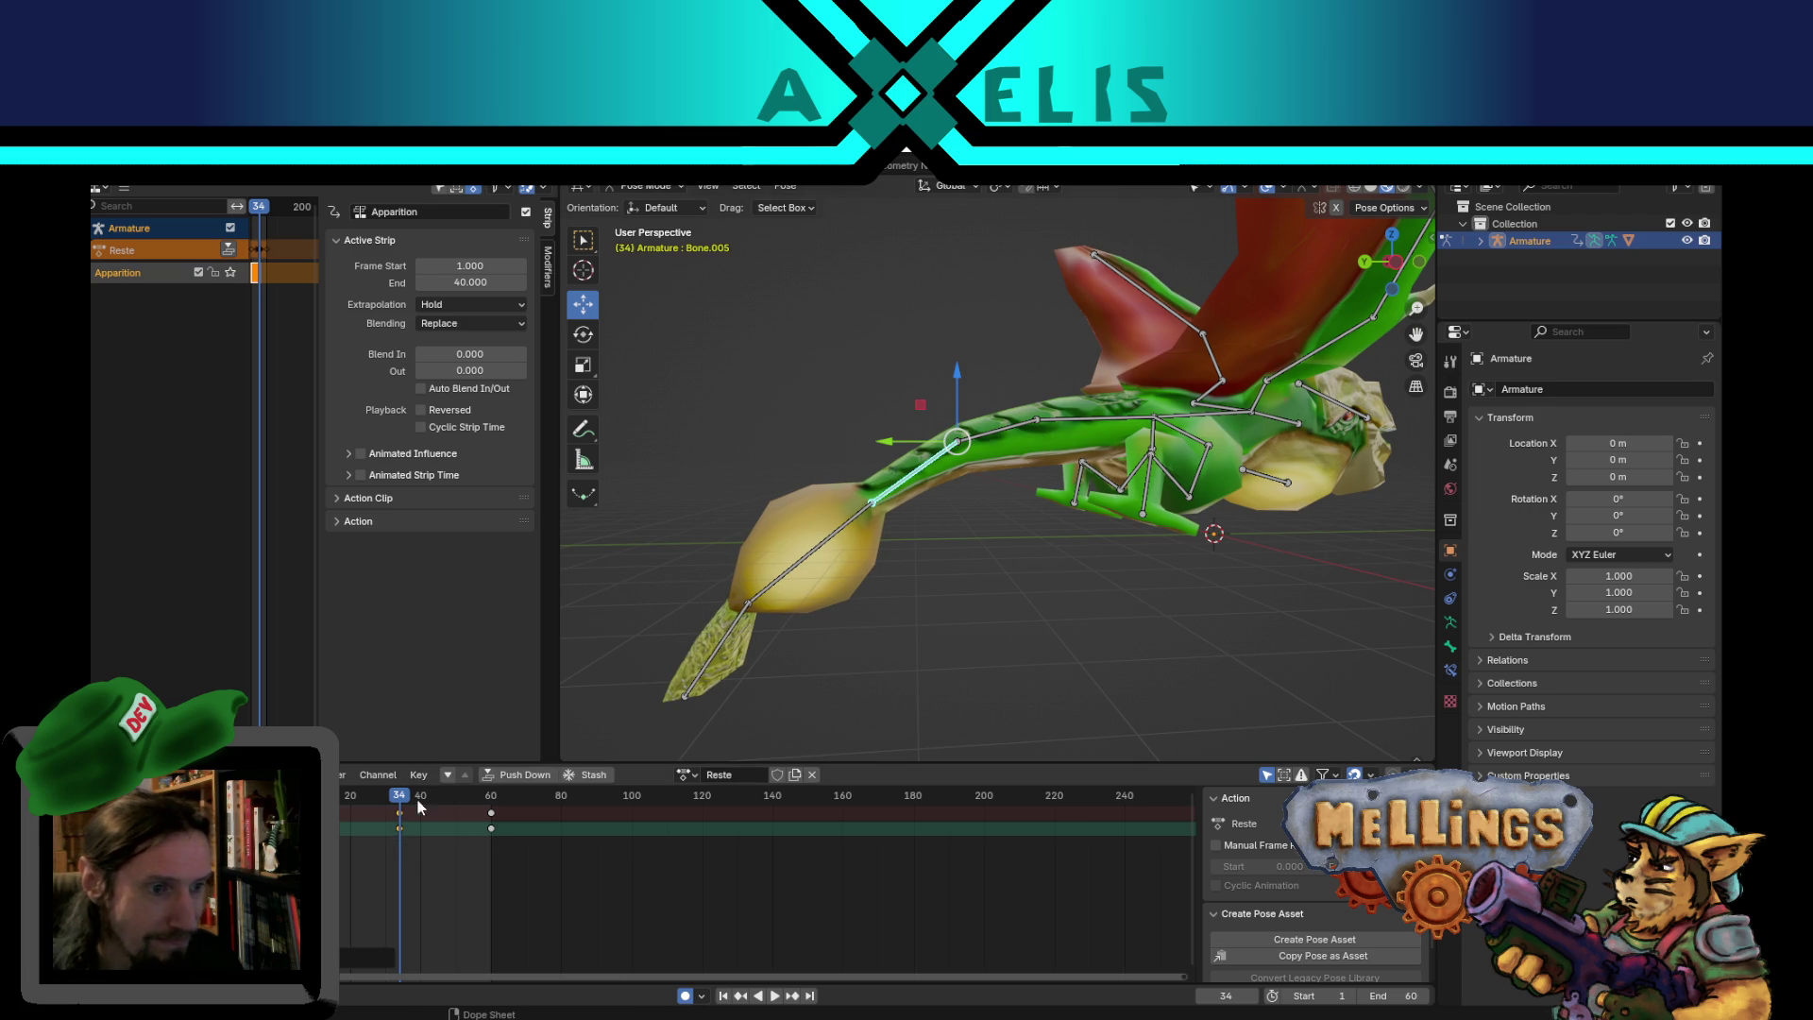
{"action": "key", "text": "space"}
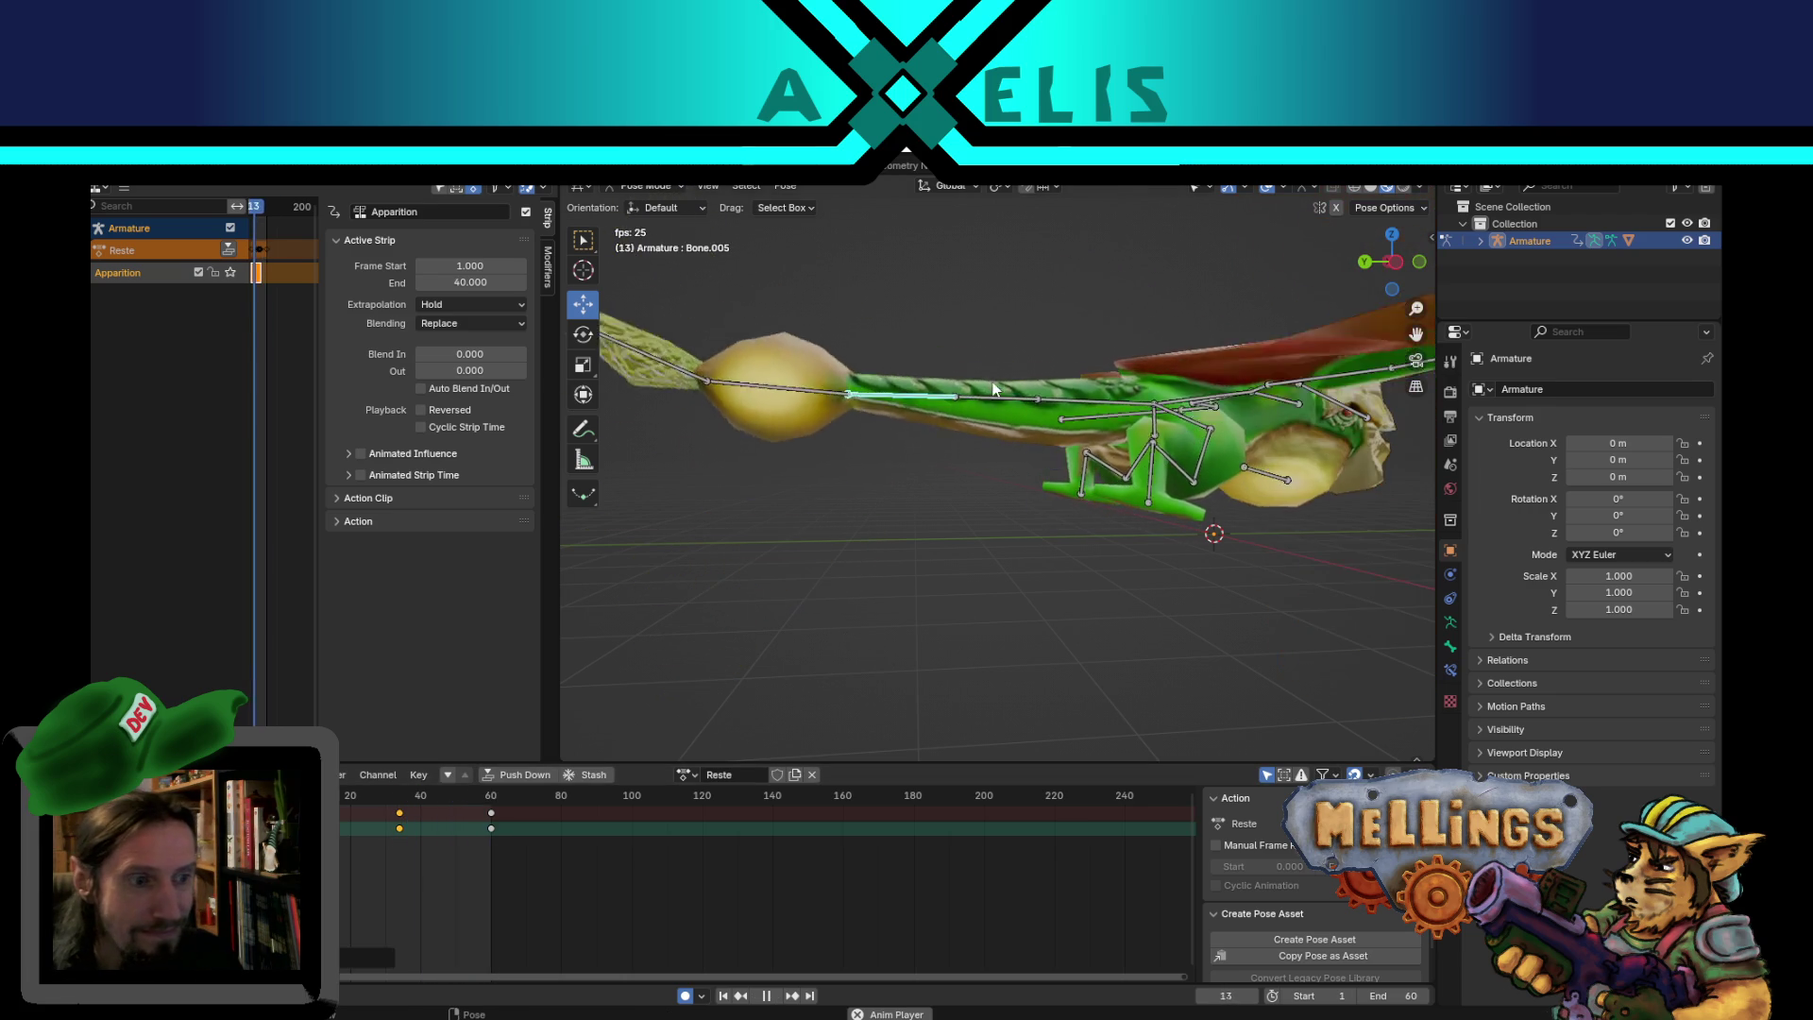
{"action": "key", "text": "space"}
- Check body bones Bone.004, Bone.005 and Bone.003, then play the rippling bend
{"action": "left_click", "coordinate": [988, 431]}
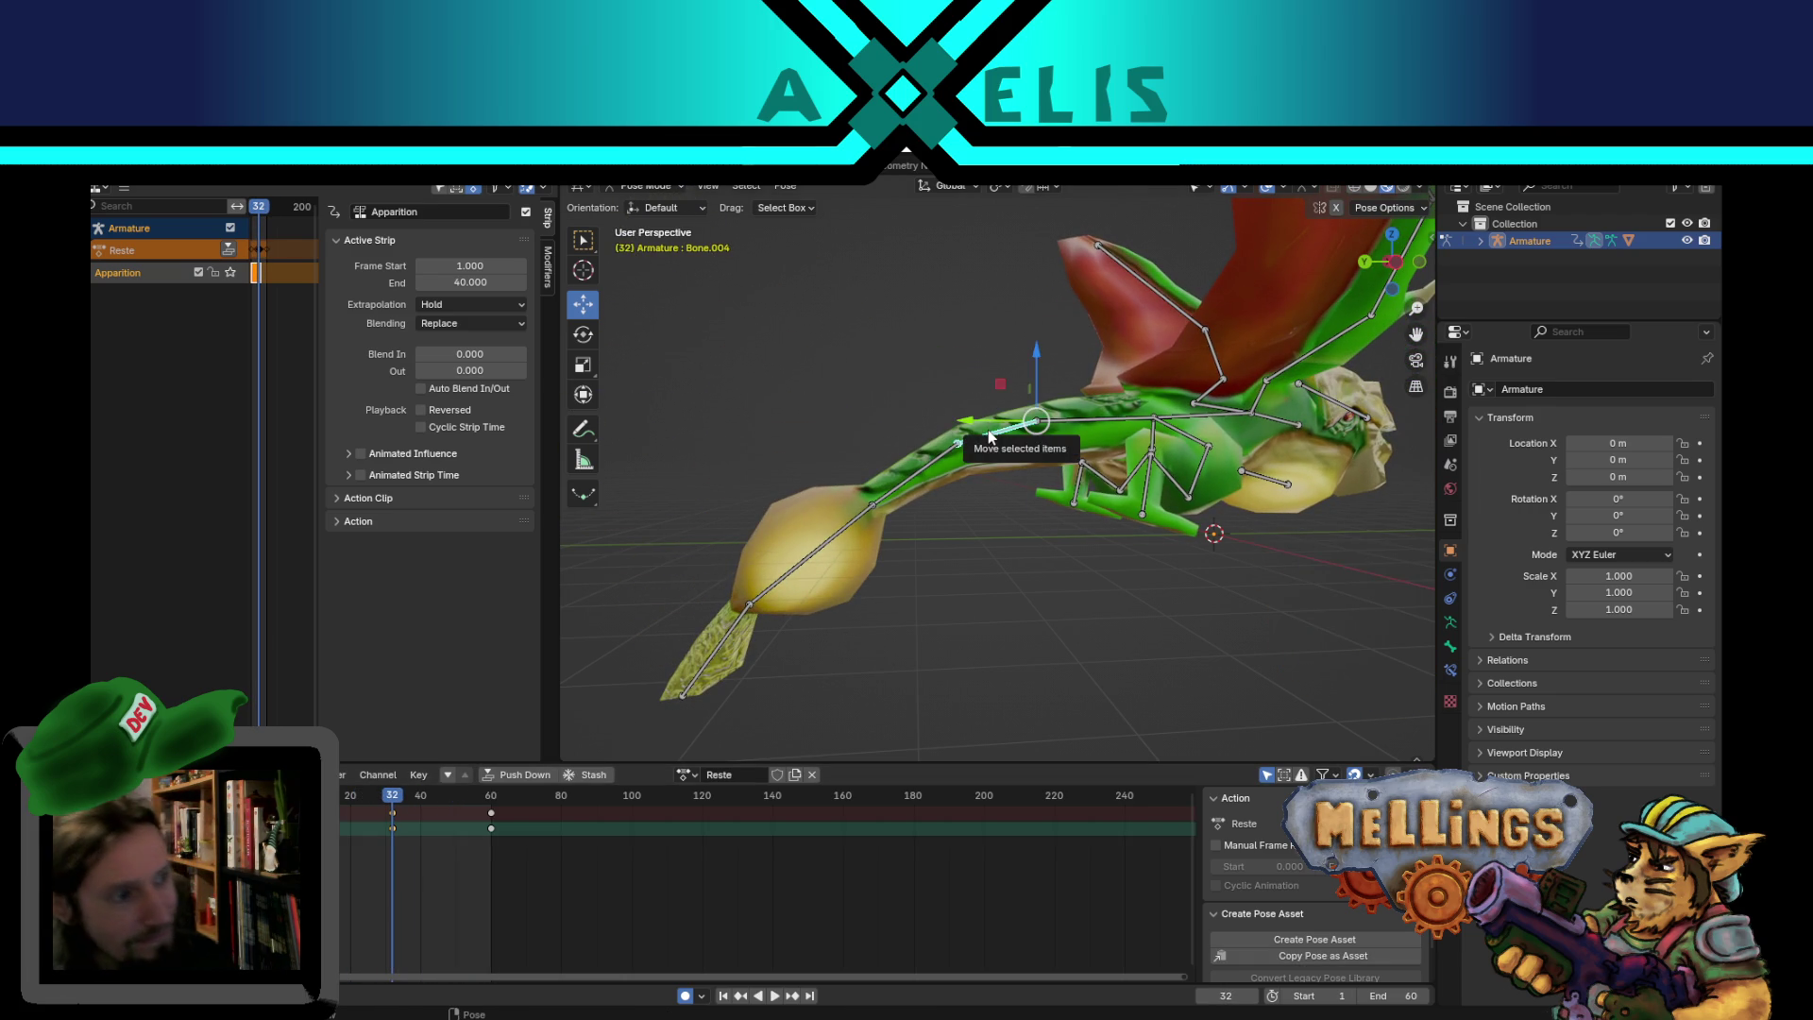
{"action": "left_click", "coordinate": [915, 475]}
{"action": "left_click", "coordinate": [1083, 426]}
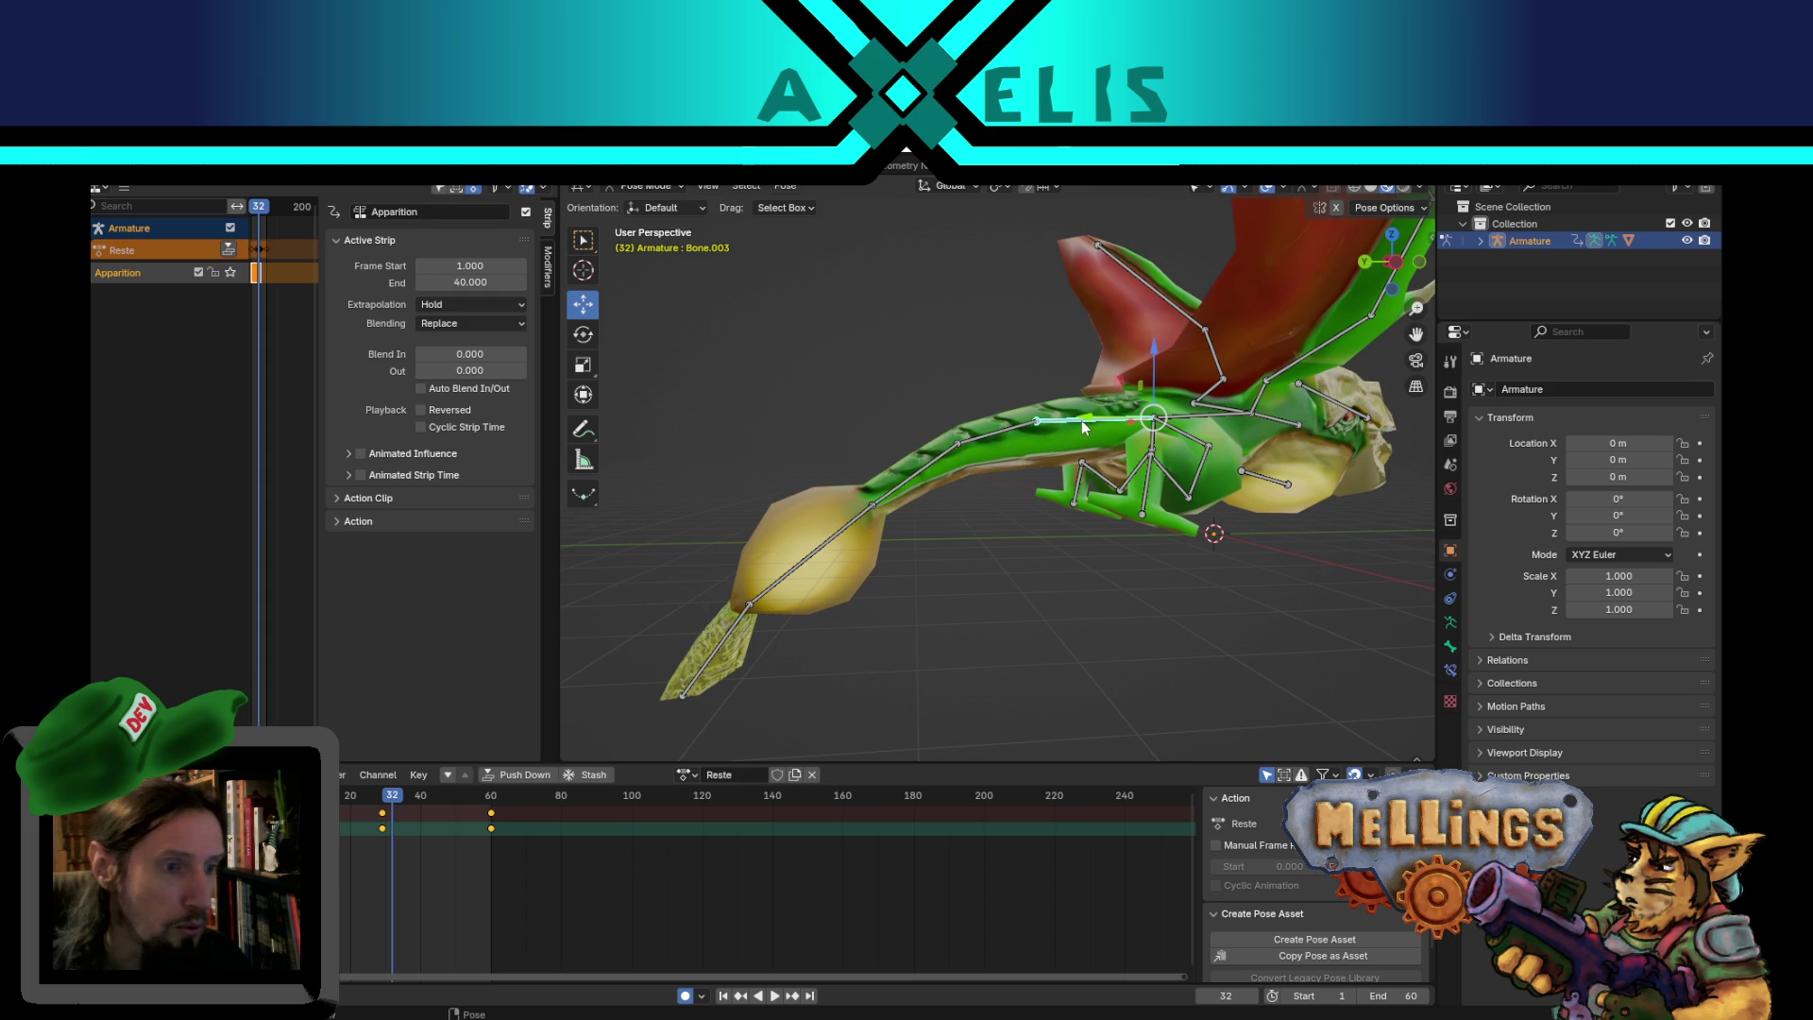
{"action": "mouse_move", "coordinate": [1014, 462]}
{"action": "middle_mouse_down"}
{"action": "mouse_move", "coordinate": [1050, 521]}
{"action": "mouse_move", "coordinate": [986, 640]}
{"action": "middle_mouse_up"}
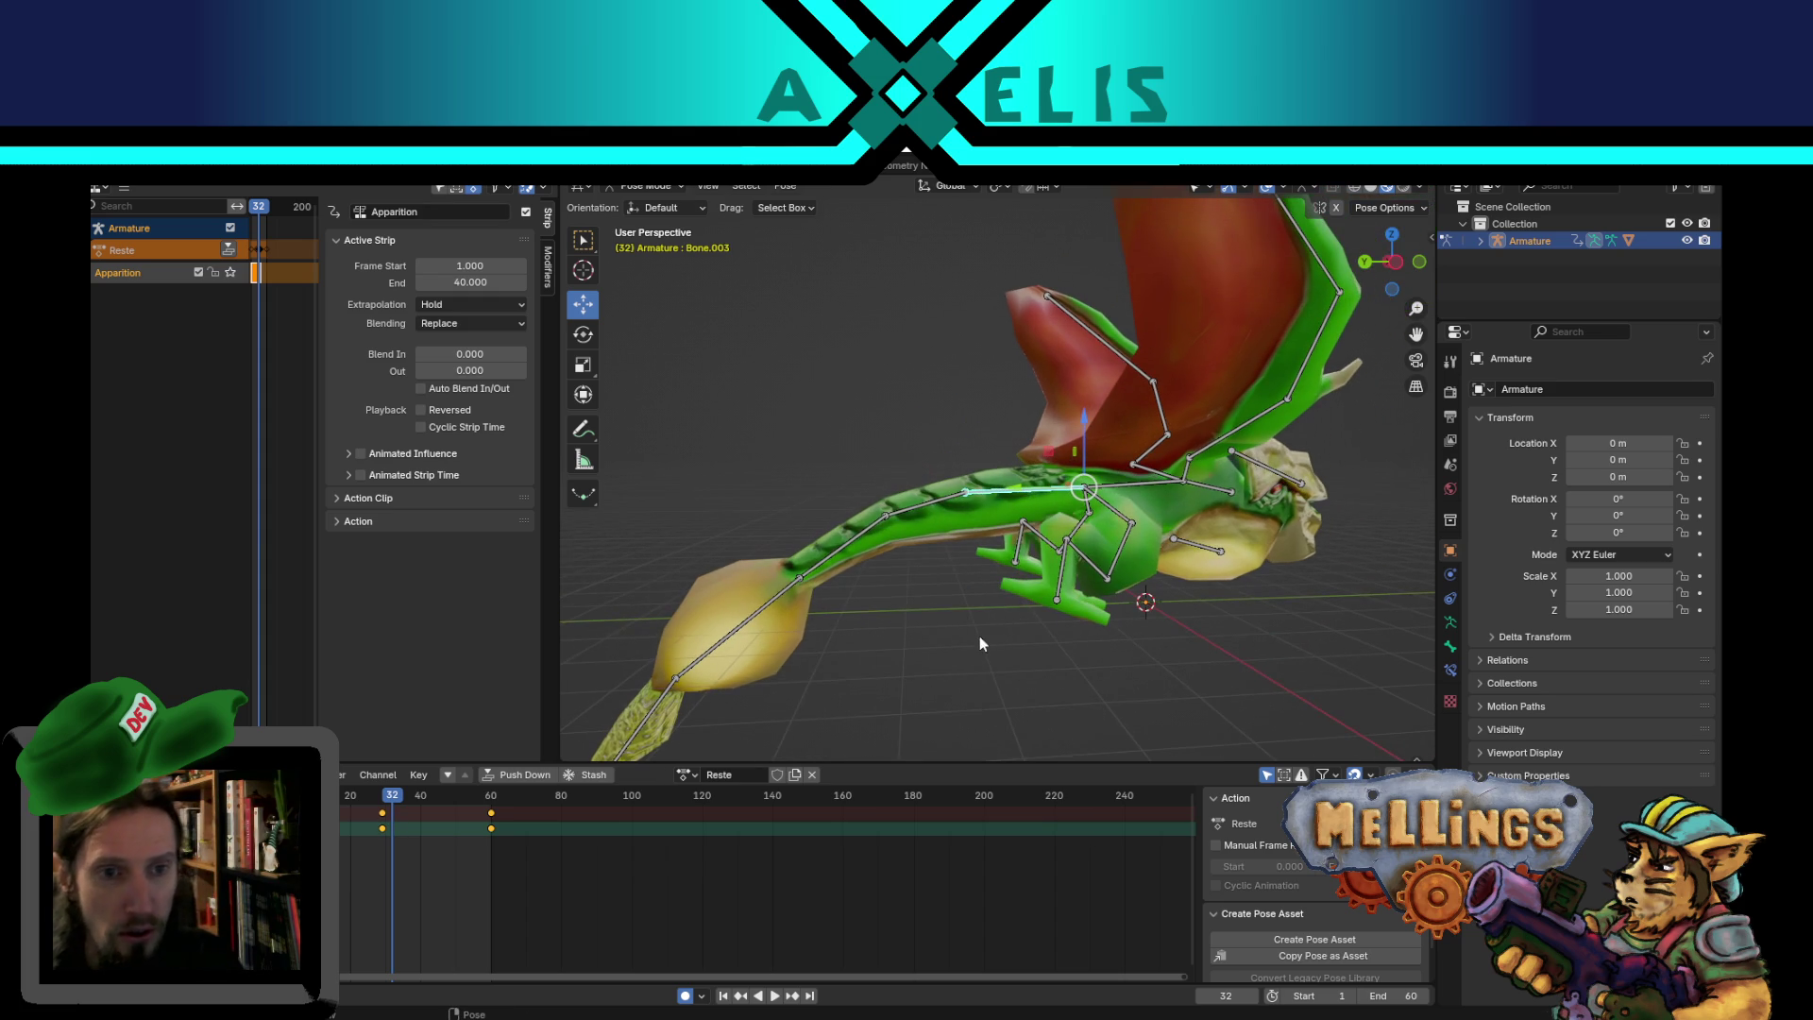
{"action": "left_click", "coordinate": [459, 895]}
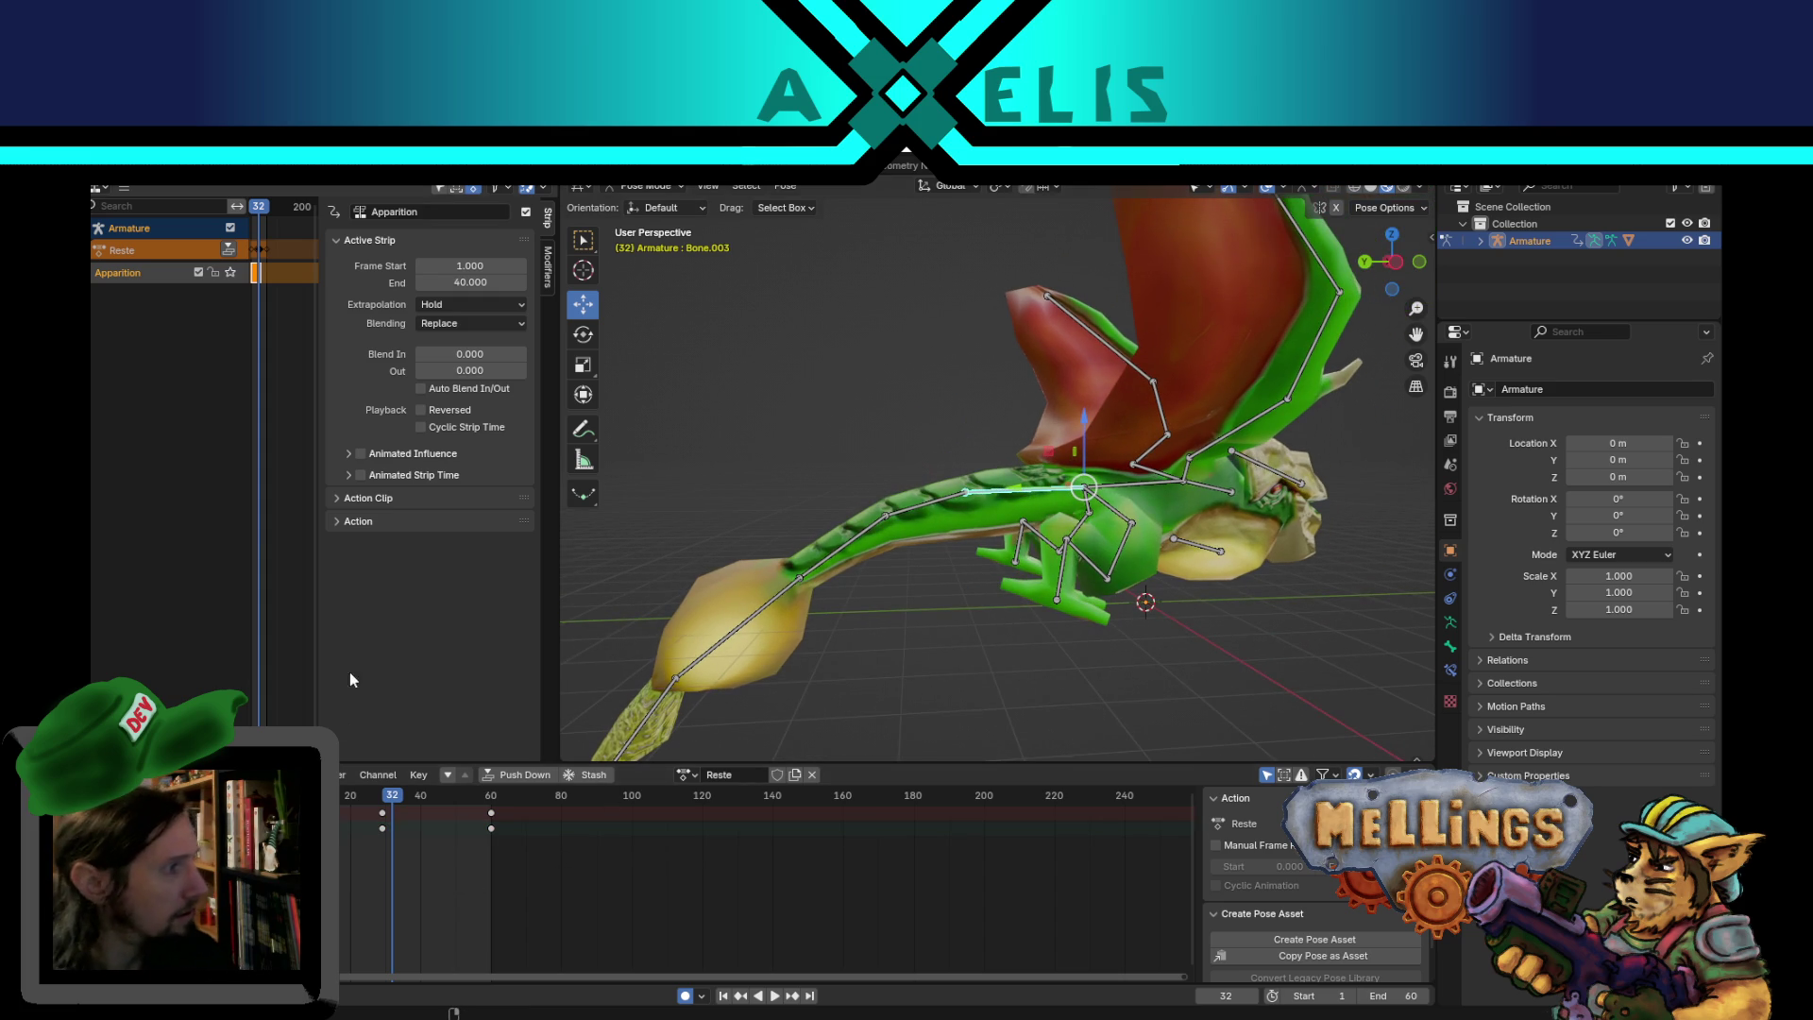
{"action": "middle_click_drag", "start_coordinate": [1350, 547], "coordinate": [1211, 477]}
{"action": "key", "text": "space"}
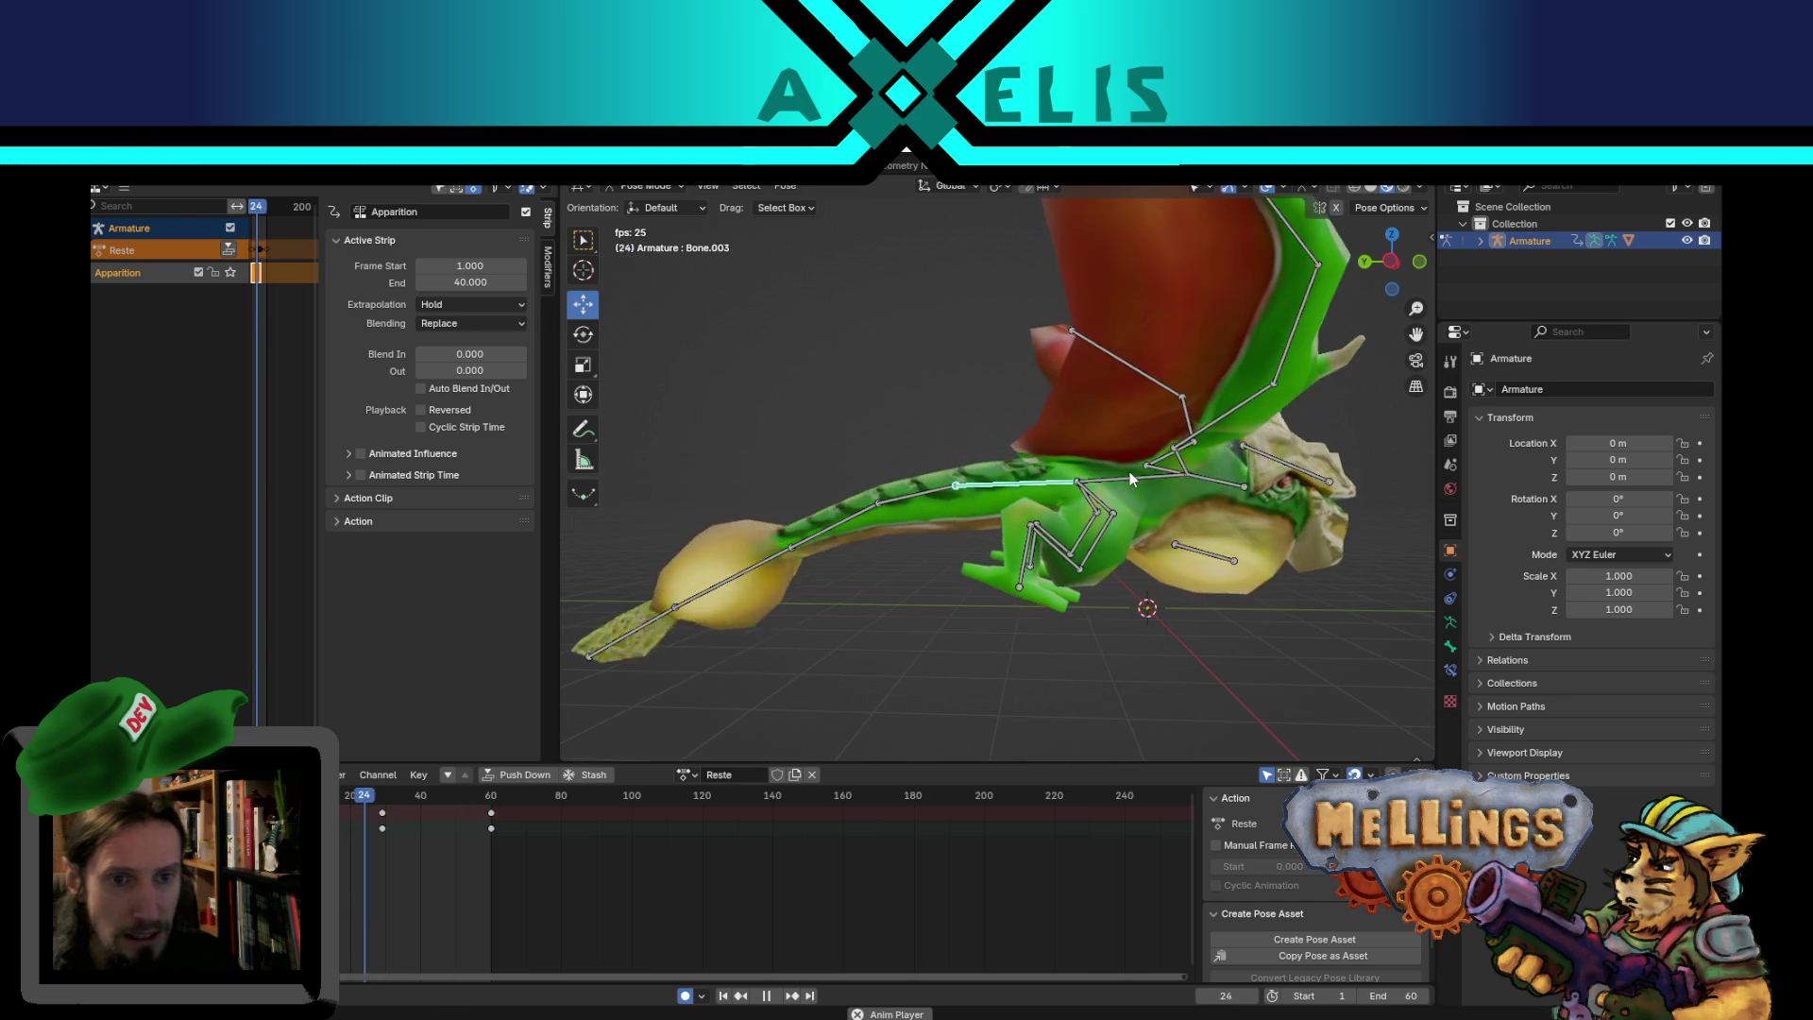
{"action": "key", "text": "space"}
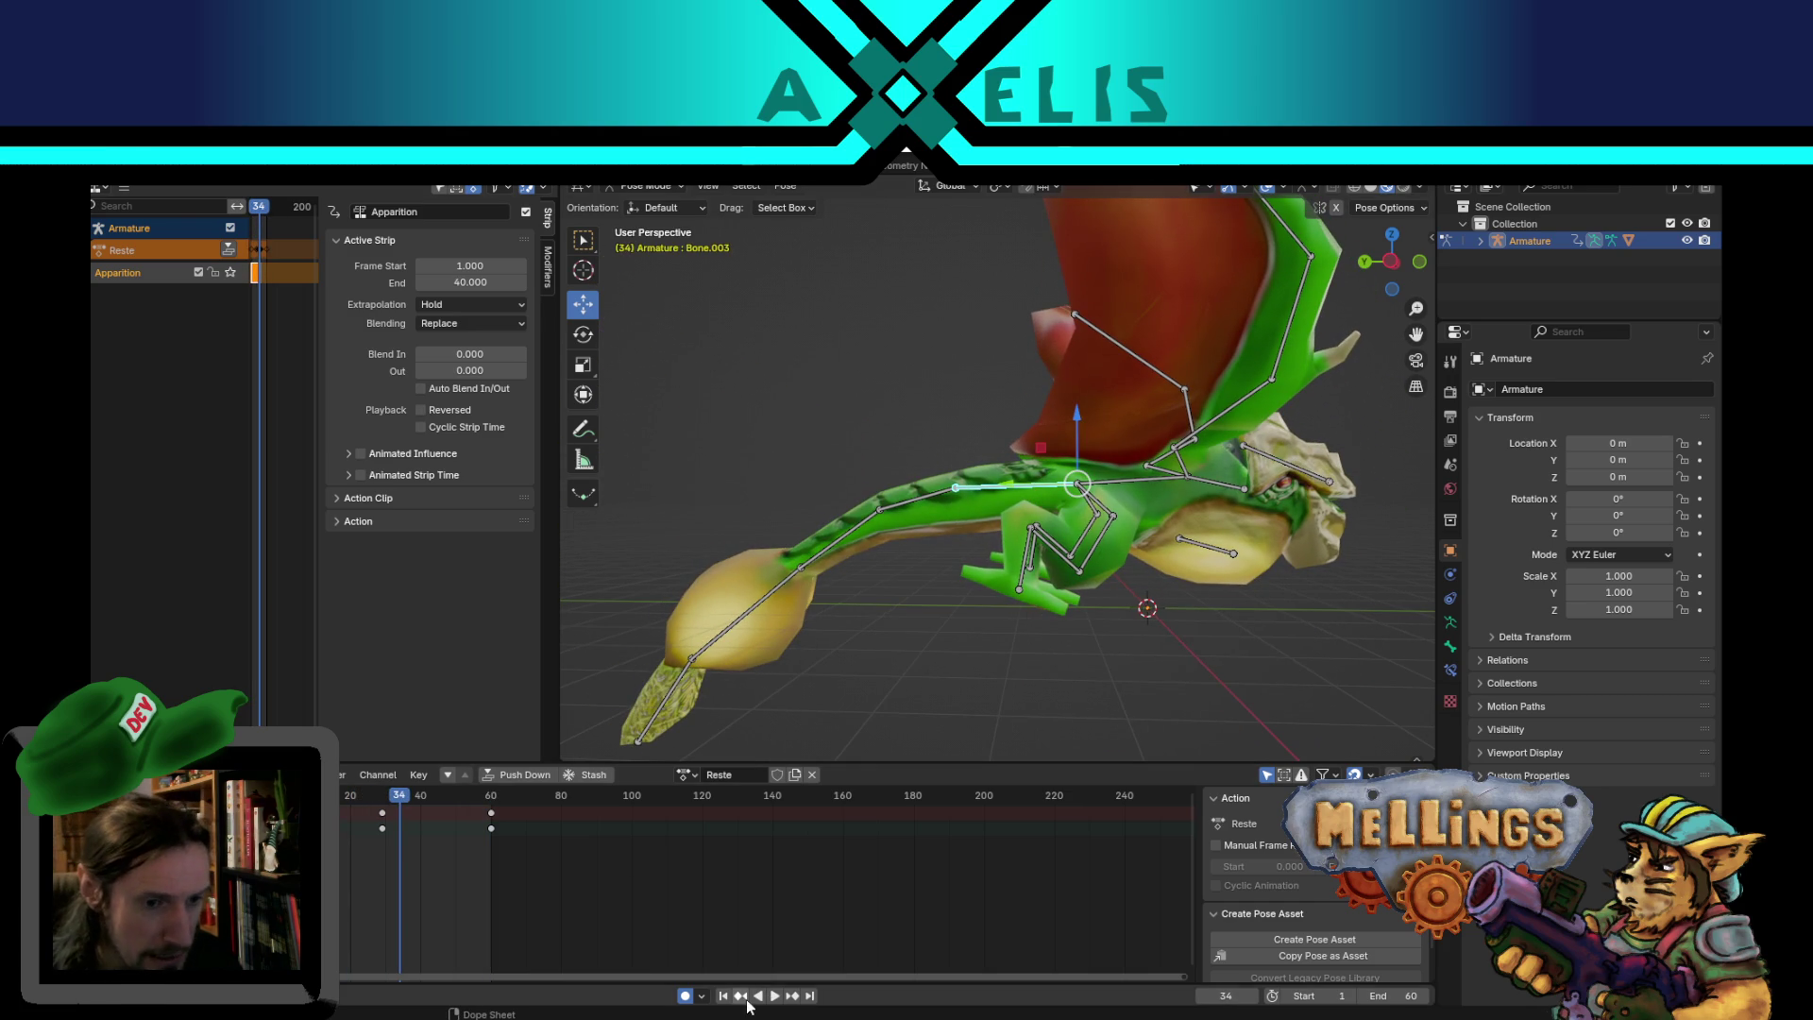
- Rotate Bone.003 at keyframe 29 to deepen the body's bend
{"action": "left_click", "coordinate": [741, 996]}
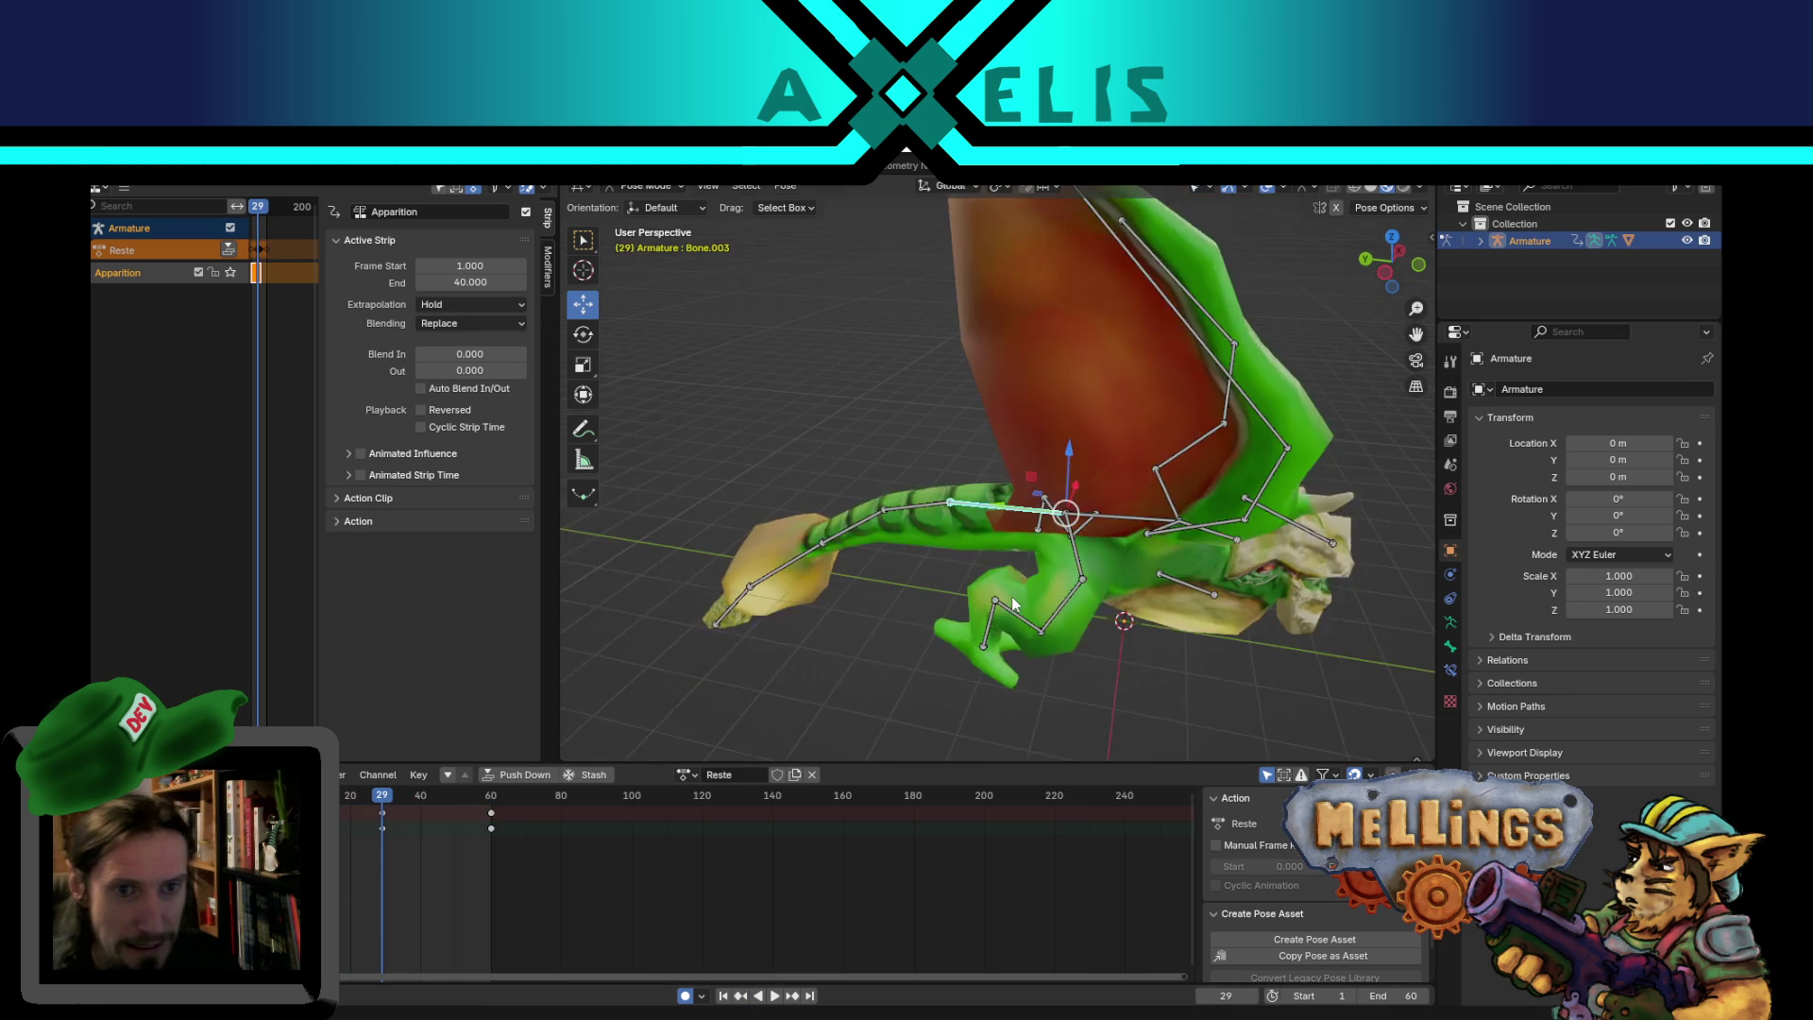
{"action": "key", "text": "r"}
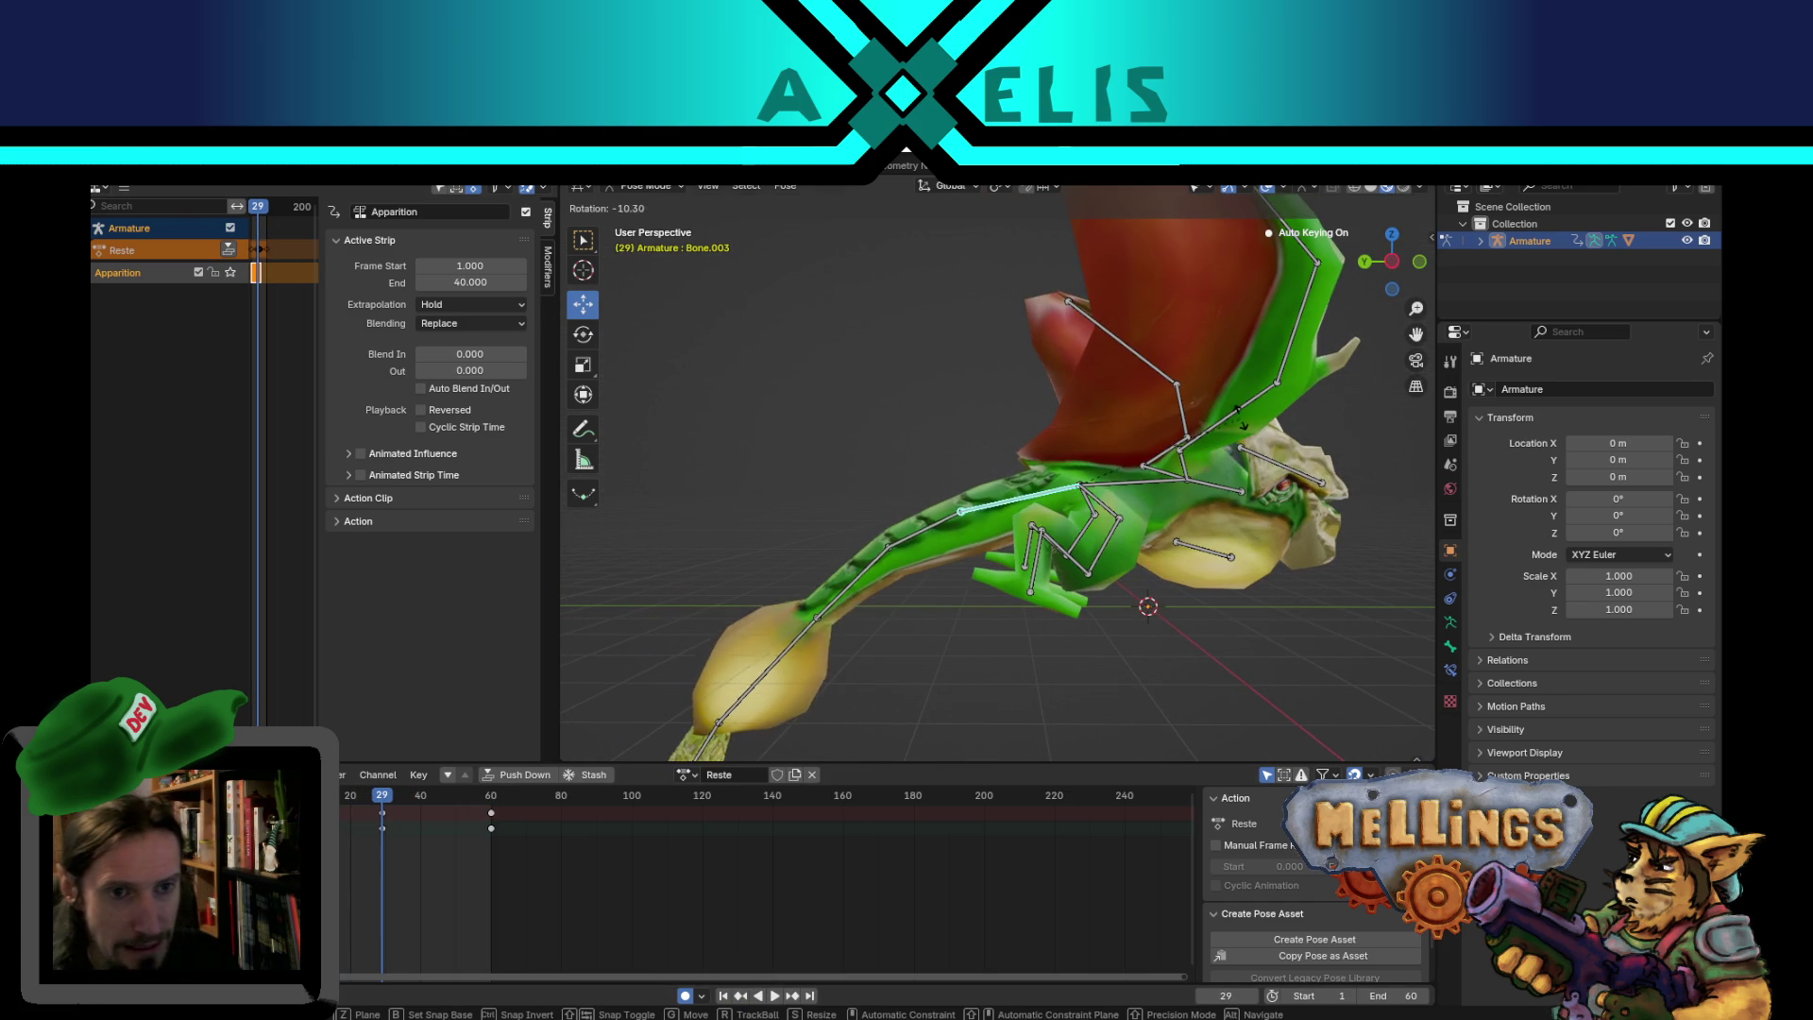
{"action": "left_click", "coordinate": [1226, 399]}
{"action": "mouse_move", "coordinate": [1226, 401]}
{"action": "middle_mouse_down"}
{"action": "mouse_move", "coordinate": [1248, 531]}
{"action": "mouse_move", "coordinate": [1210, 483]}
{"action": "mouse_move", "coordinate": [1210, 579]}
{"action": "mouse_move", "coordinate": [1175, 521]}
{"action": "mouse_move", "coordinate": [1013, 485]}
{"action": "middle_mouse_up"}
- Play back the animation from several angles to check the extra bend
{"action": "key", "text": "space"}
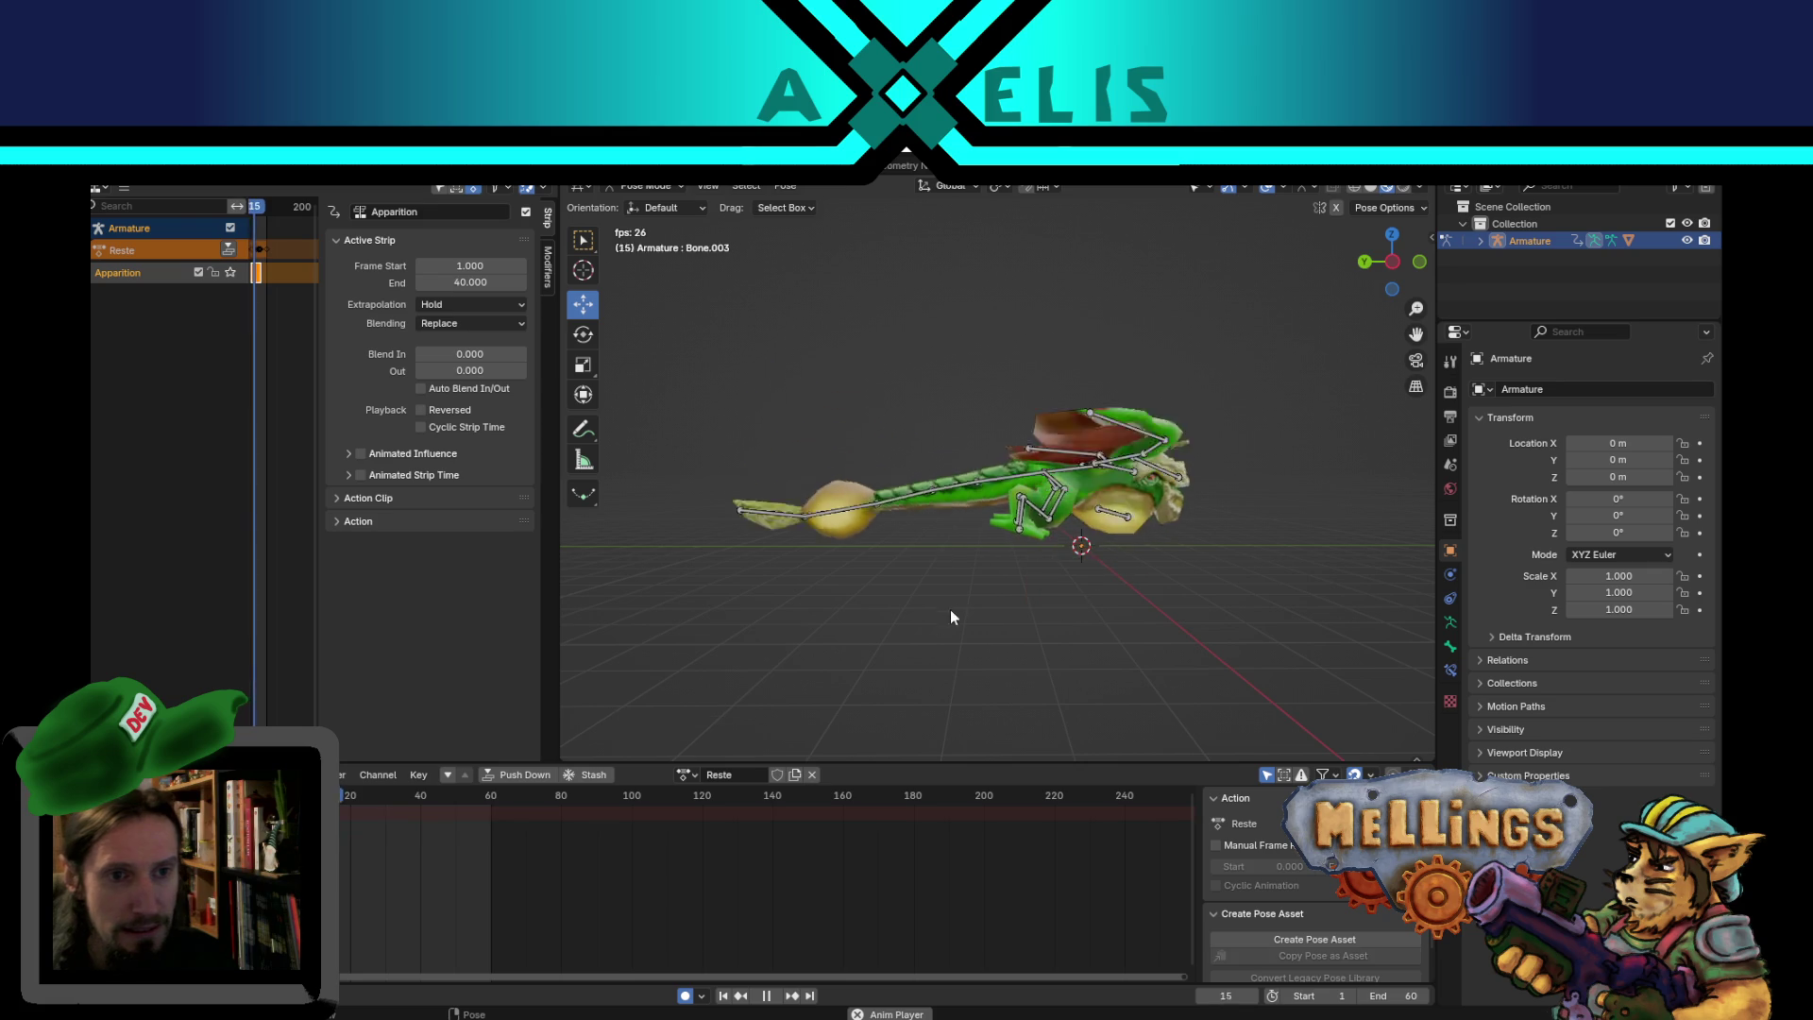
{"action": "mouse_move", "coordinate": [973, 508]}
{"action": "middle_mouse_down"}
{"action": "mouse_move", "coordinate": [990, 550]}
{"action": "mouse_move", "coordinate": [1005, 529]}
{"action": "mouse_move", "coordinate": [976, 468]}
{"action": "mouse_move", "coordinate": [1045, 457]}
{"action": "middle_mouse_up"}
{"action": "key", "text": "space"}
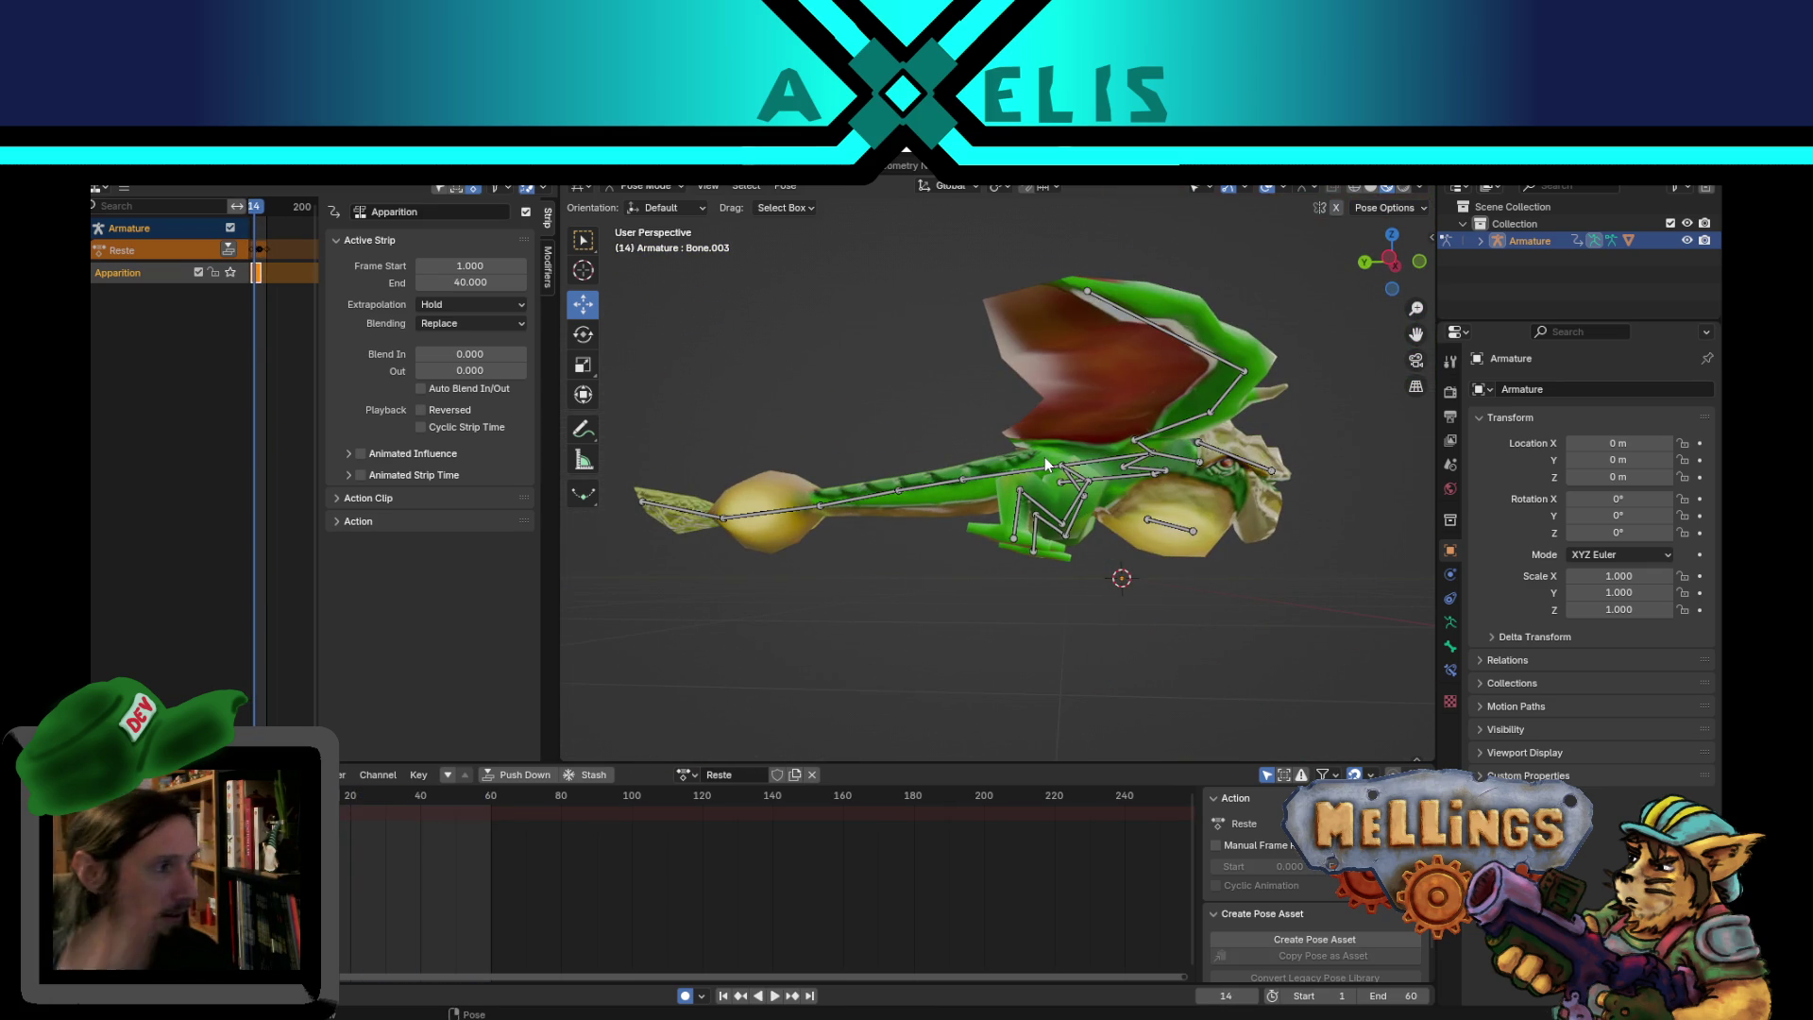
{"action": "key", "text": "space"}
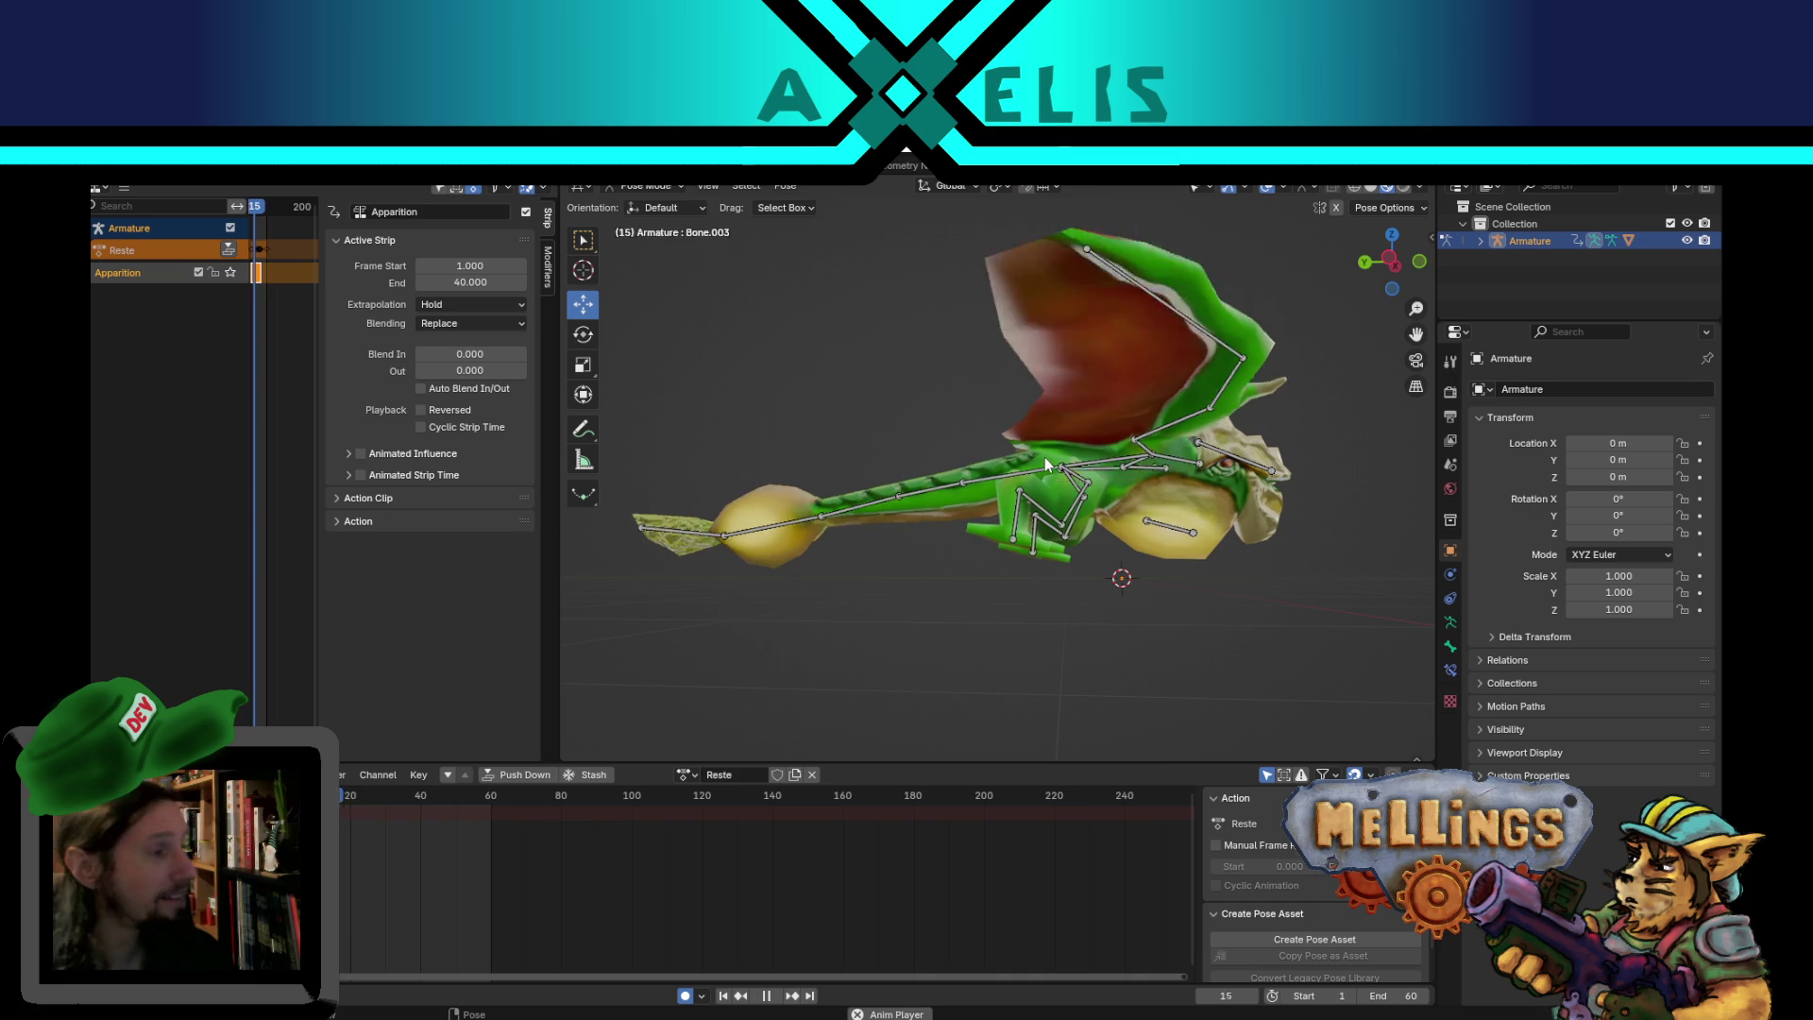
{"action": "mouse_move", "coordinate": [1045, 457]}
{"action": "middle_mouse_down"}
{"action": "mouse_move", "coordinate": [1119, 507]}
{"action": "mouse_move", "coordinate": [1220, 640]}
{"action": "mouse_move", "coordinate": [1287, 585]}
{"action": "mouse_move", "coordinate": [1288, 501]}
{"action": "mouse_move", "coordinate": [949, 512]}
{"action": "mouse_move", "coordinate": [917, 482]}
{"action": "mouse_move", "coordinate": [1061, 496]}
{"action": "mouse_move", "coordinate": [1101, 538]}
{"action": "mouse_move", "coordinate": [1018, 538]}
{"action": "mouse_move", "coordinate": [1210, 543]}
{"action": "mouse_move", "coordinate": [1203, 520]}
{"action": "mouse_move", "coordinate": [1080, 478]}
{"action": "mouse_move", "coordinate": [944, 491]}
{"action": "middle_mouse_up"}
{"action": "key", "text": "space"}
- Rotate the right wing bone R.aile upward at frame 30
{"action": "left_click", "coordinate": [1069, 444]}
{"action": "left_click", "coordinate": [741, 995]}
{"action": "middle_click_drag", "start_coordinate": [983, 618], "coordinate": [913, 587]}
{"action": "key", "text": "r"}
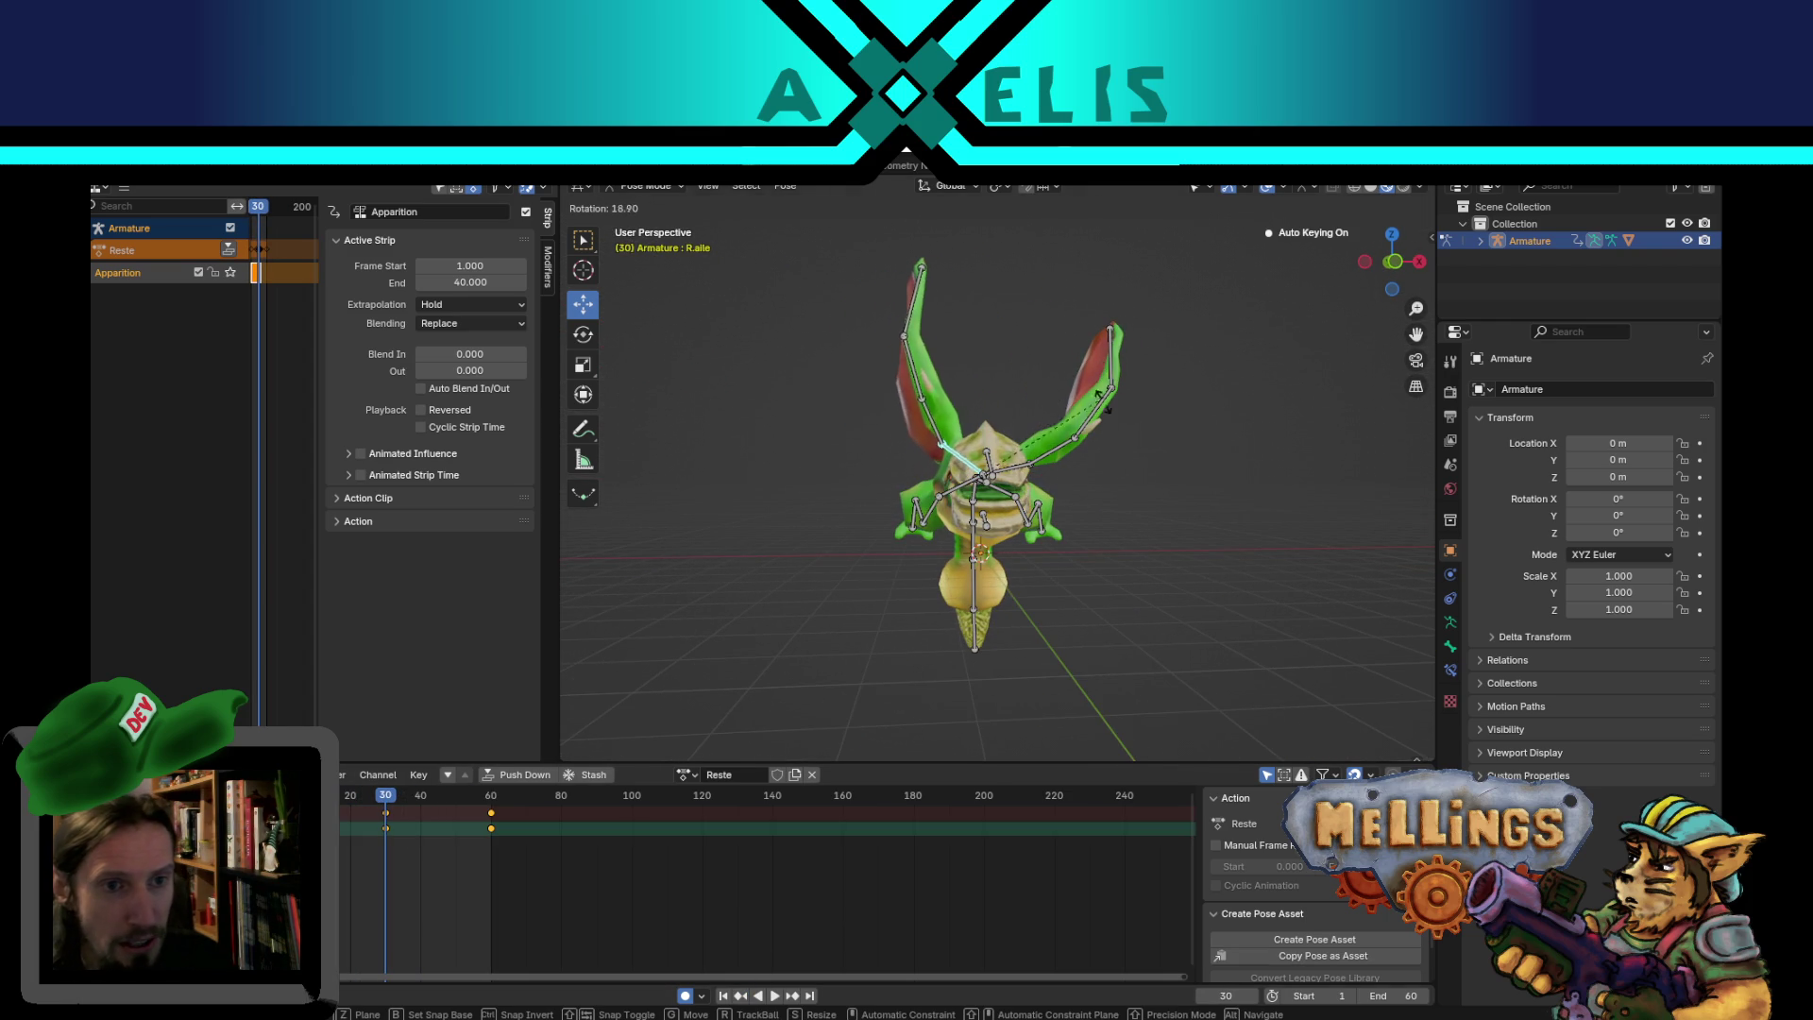
{"action": "left_click", "coordinate": [1056, 477]}
- Rotate the left wing bone L.aile upward to match, then play the wing flap
{"action": "left_click", "coordinate": [1029, 466]}
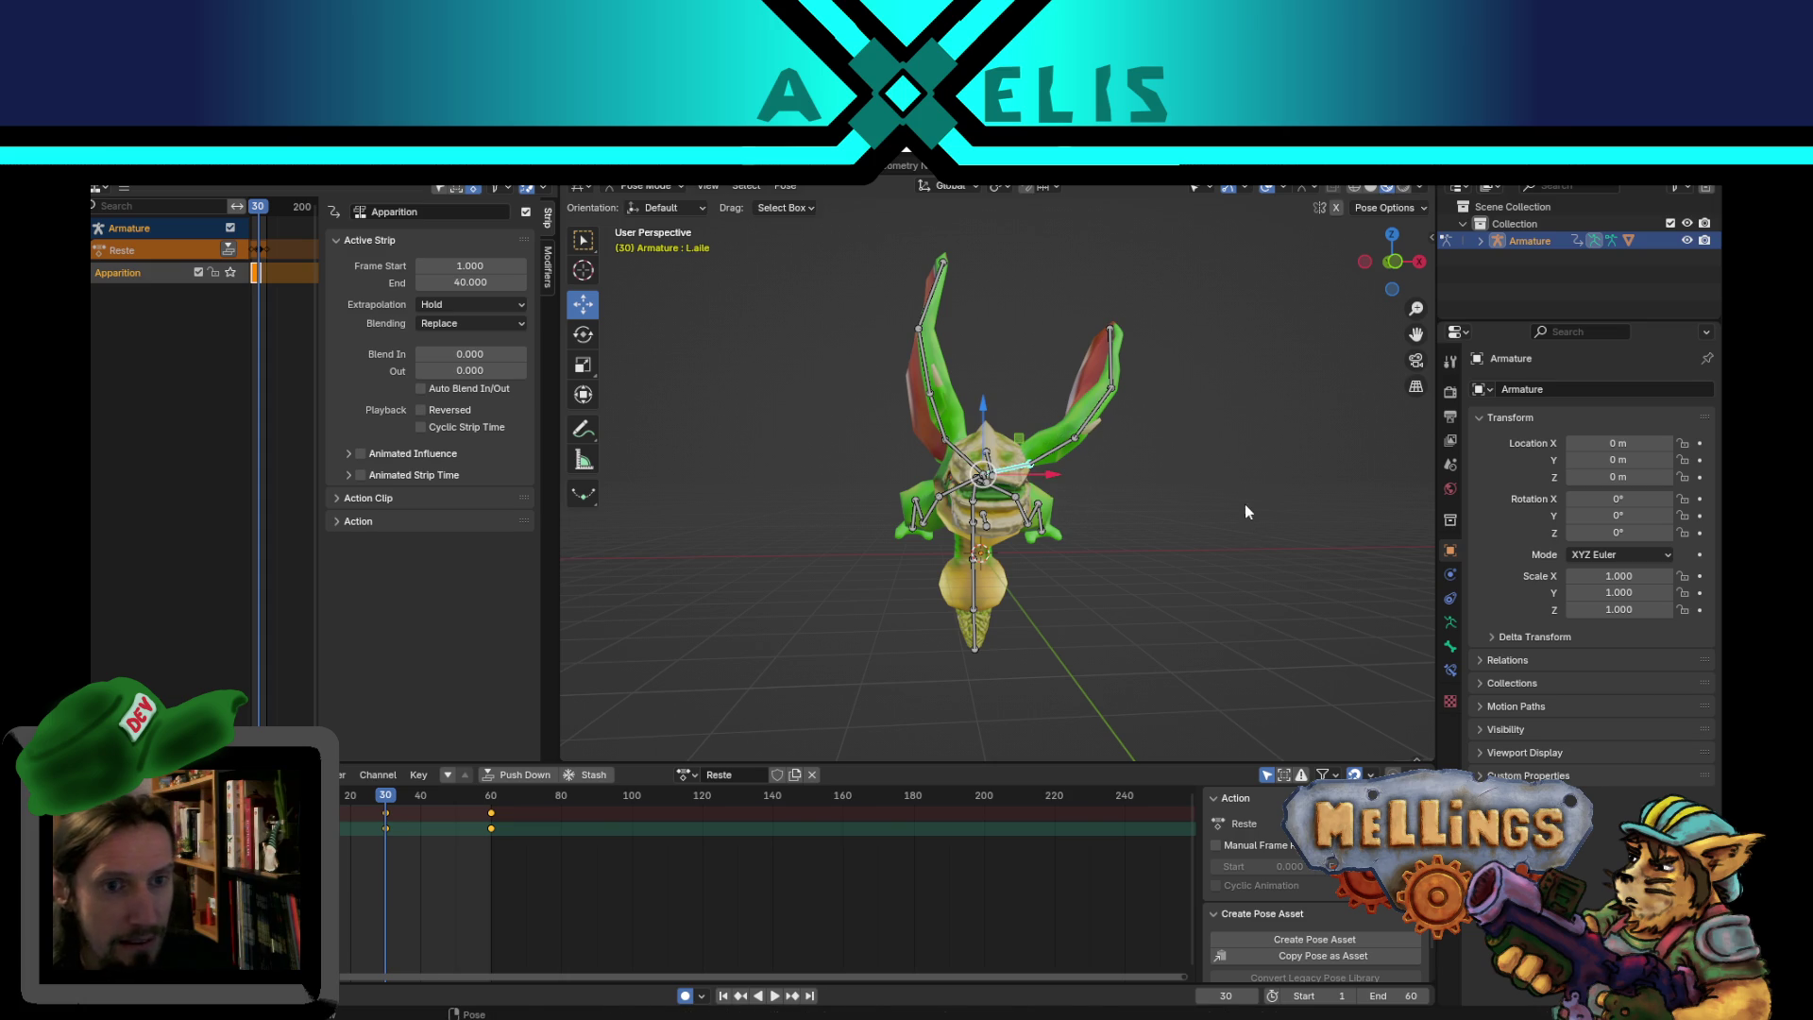
{"action": "key", "text": "r"}
{"action": "left_click", "coordinate": [1193, 391]}
{"action": "mouse_move", "coordinate": [1194, 391]}
{"action": "middle_mouse_down"}
{"action": "mouse_move", "coordinate": [1077, 427]}
{"action": "mouse_move", "coordinate": [1171, 456]}
{"action": "mouse_move", "coordinate": [1354, 401]}
{"action": "mouse_move", "coordinate": [1290, 429]}
{"action": "middle_mouse_up"}
{"action": "key", "text": "space"}
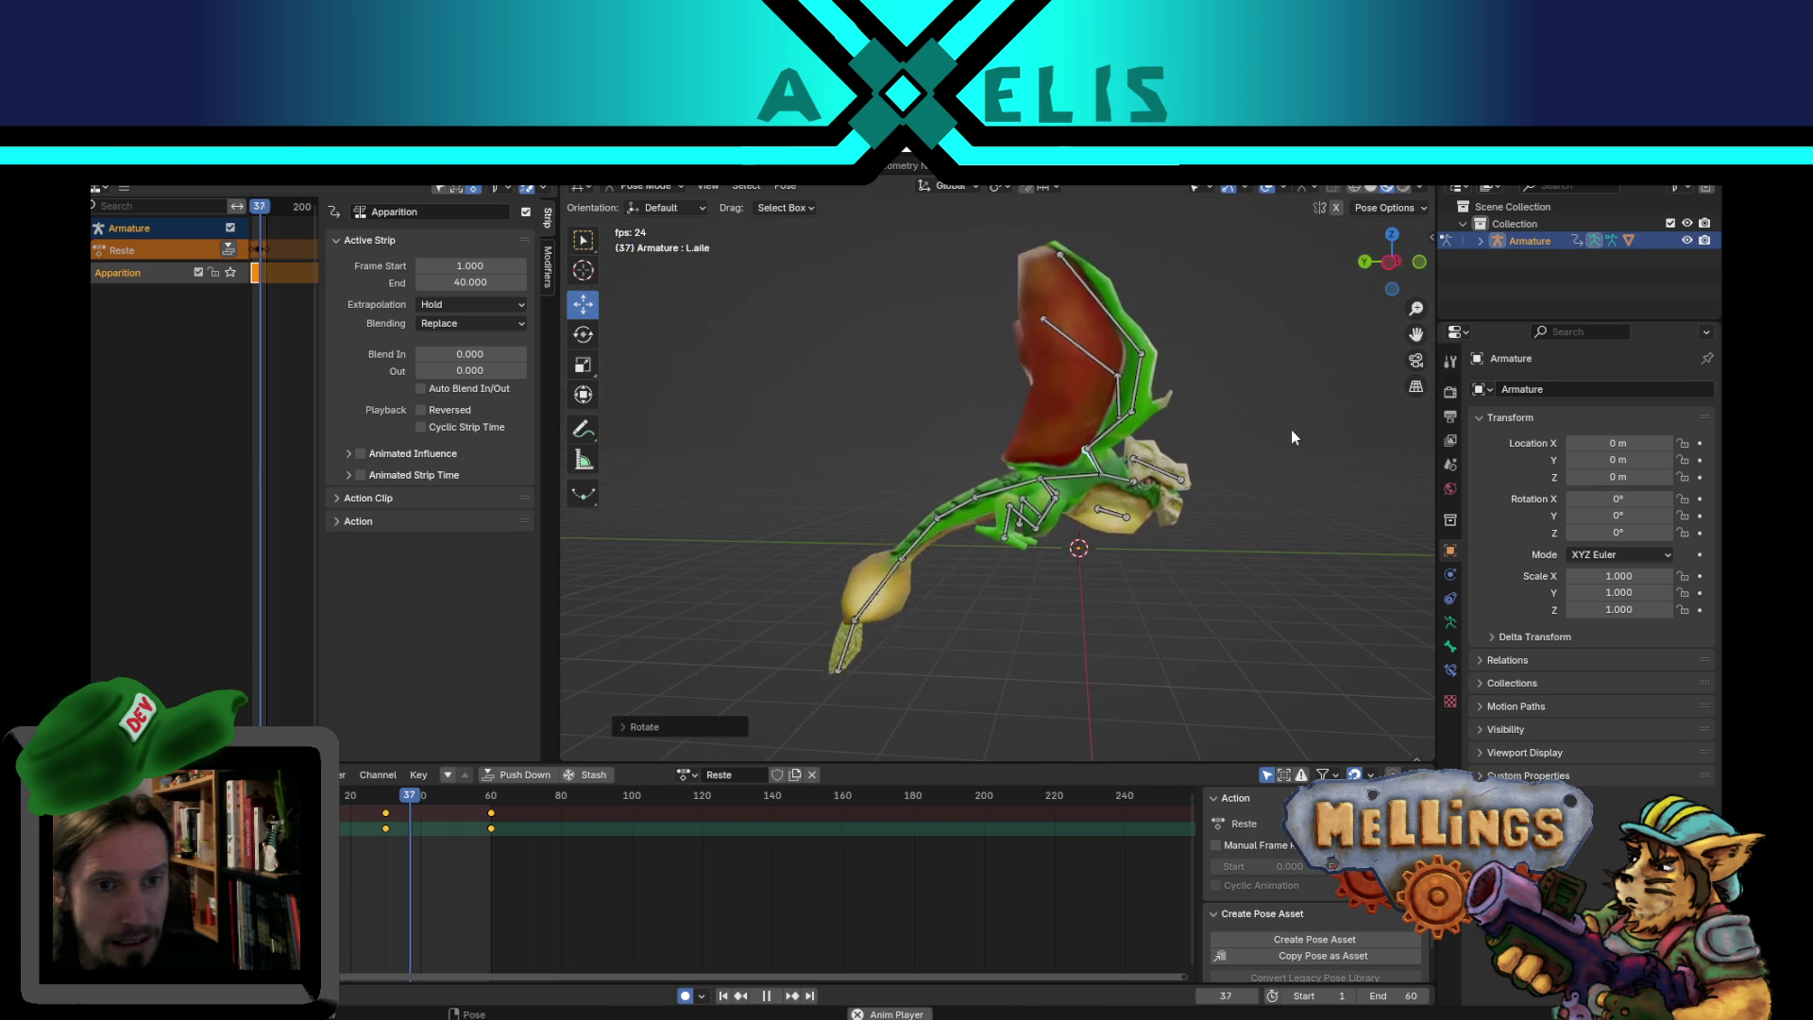
{"action": "key", "text": "Escape"}
{"action": "middle_click_drag", "start_coordinate": [1216, 486], "coordinate": [930, 694]}
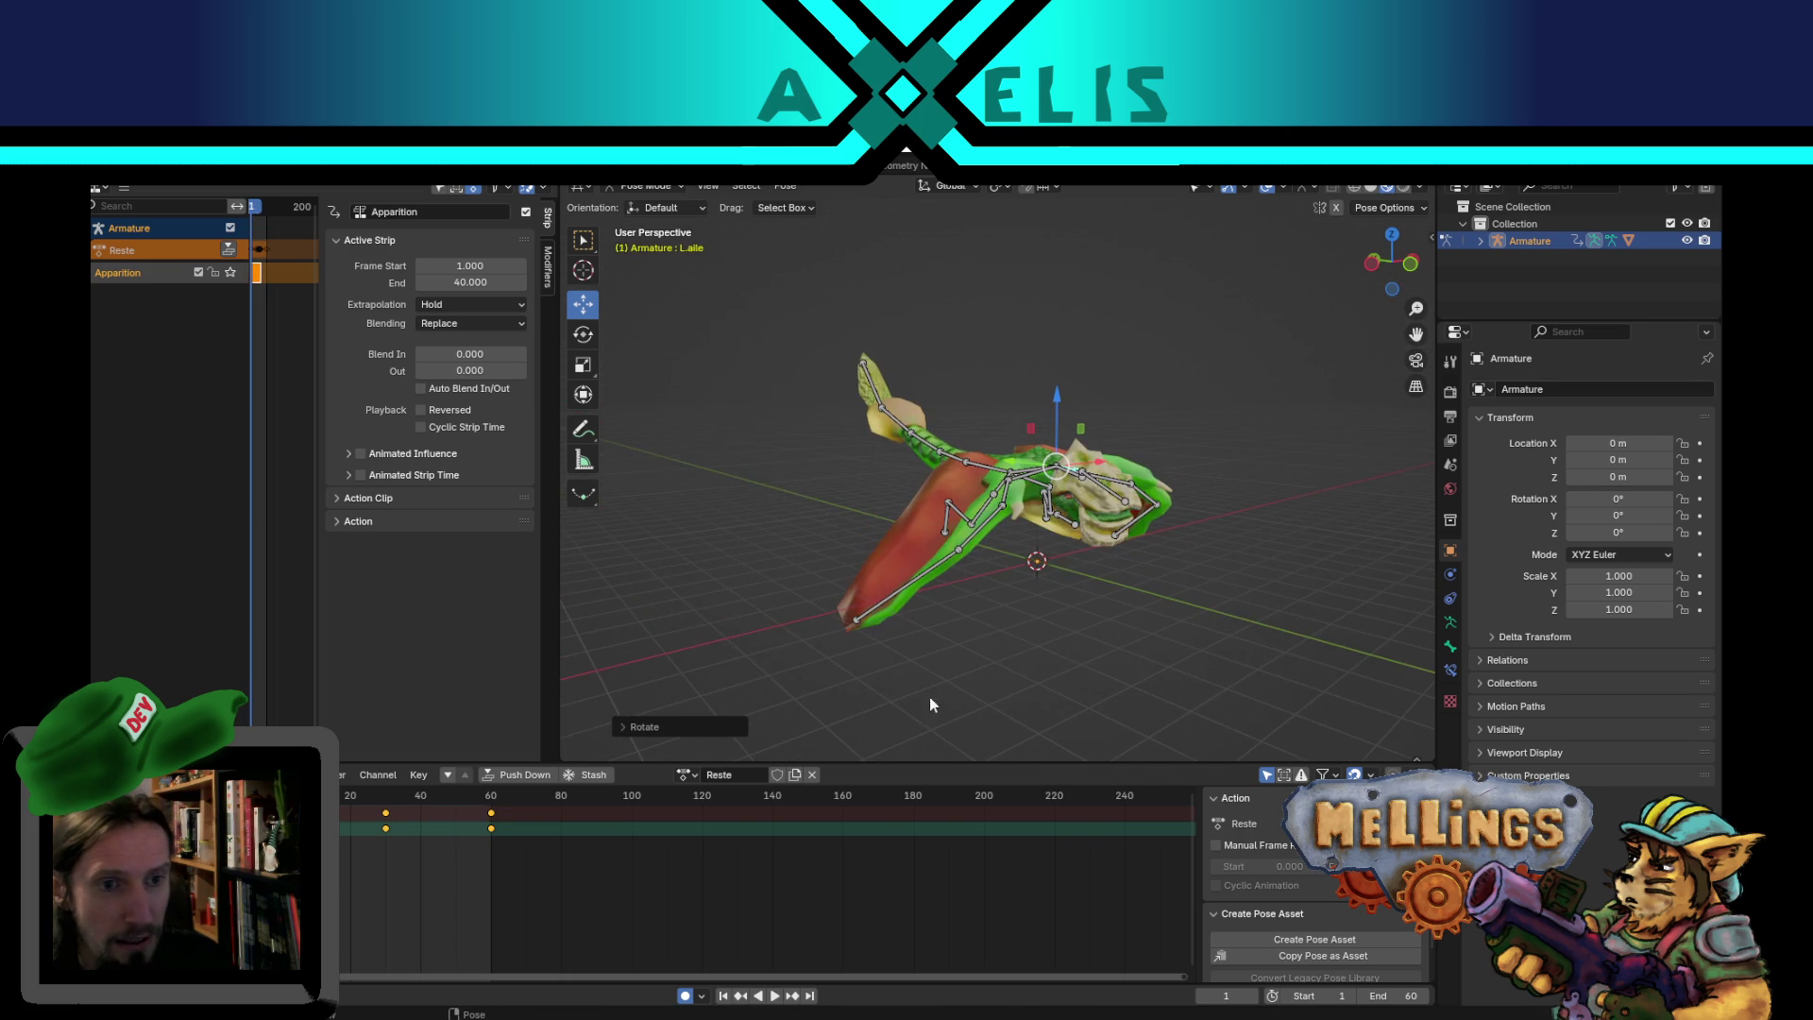
- Deselect the wing bone and orbit around to view the creature's front and long tail
{"action": "left_click", "coordinate": [723, 996]}
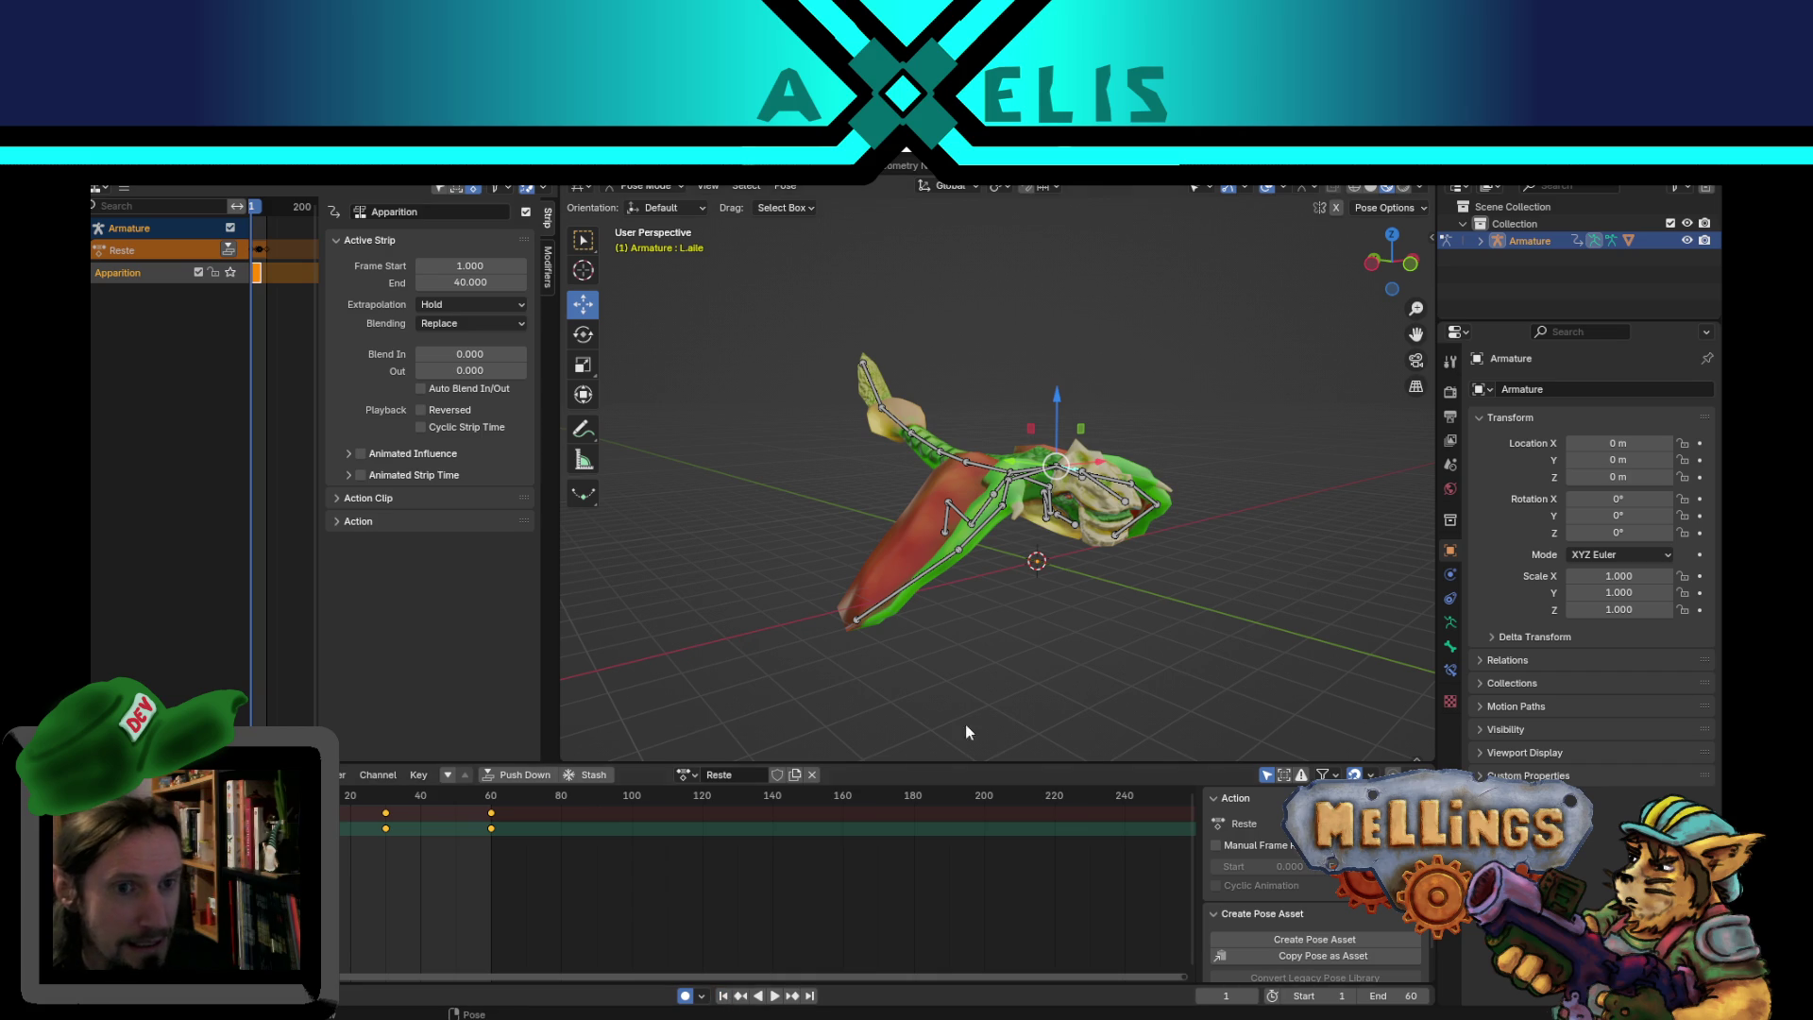
{"action": "mouse_move", "coordinate": [960, 696]}
{"action": "middle_mouse_down"}
{"action": "mouse_move", "coordinate": [902, 658]}
{"action": "mouse_move", "coordinate": [1012, 622]}
{"action": "mouse_move", "coordinate": [1119, 536]}
{"action": "middle_mouse_up"}
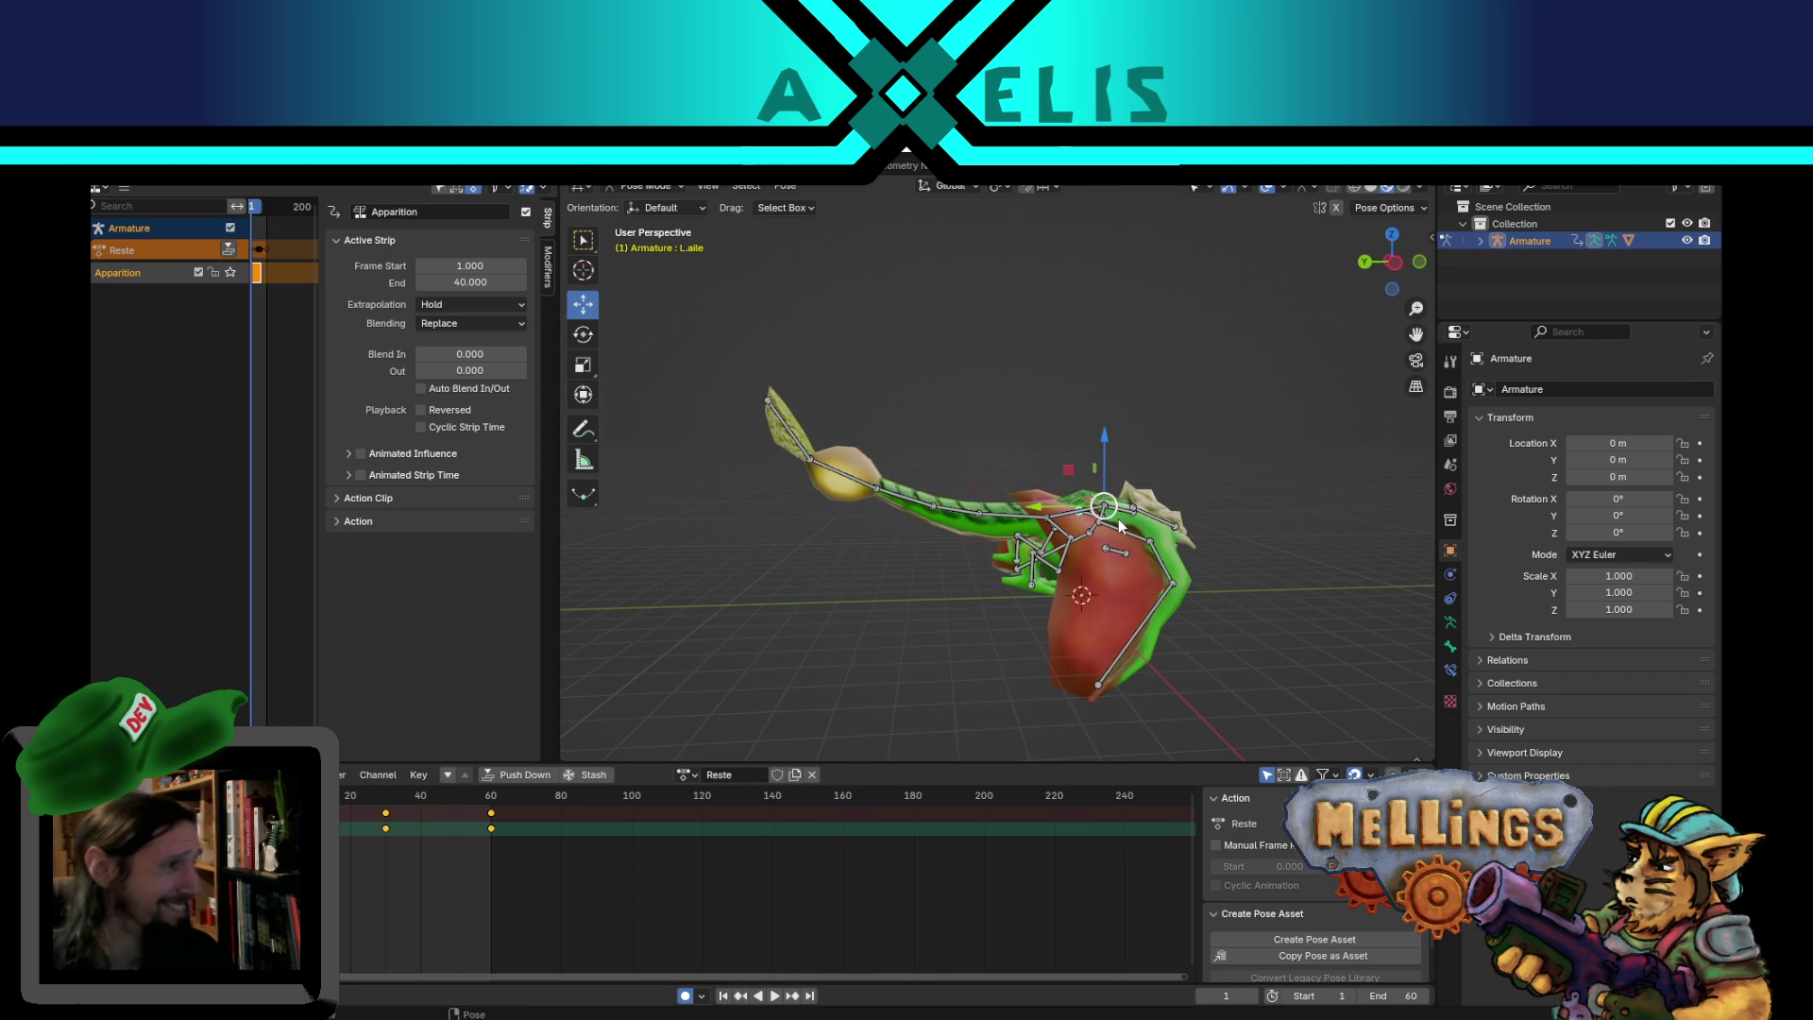
{"action": "left_click", "coordinate": [869, 598]}
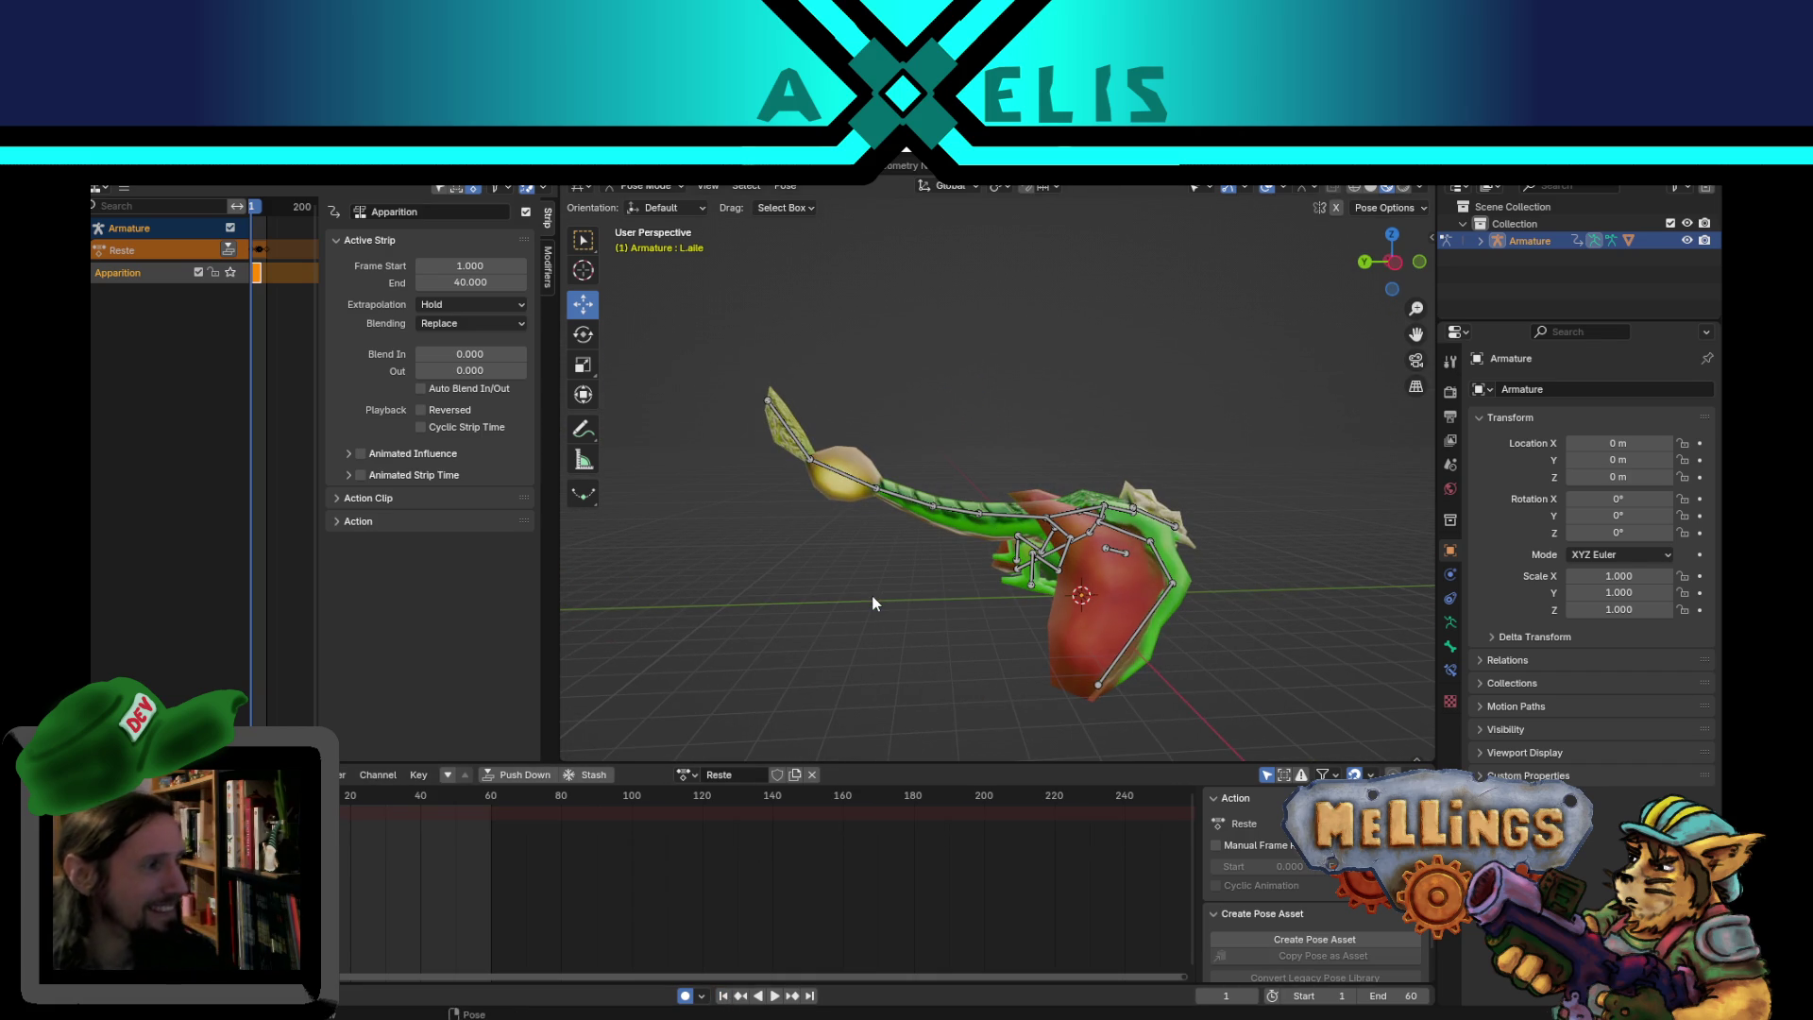
{"action": "scroll", "coordinate": [883, 618], "scroll_direction": "up", "scroll_amount": 3}
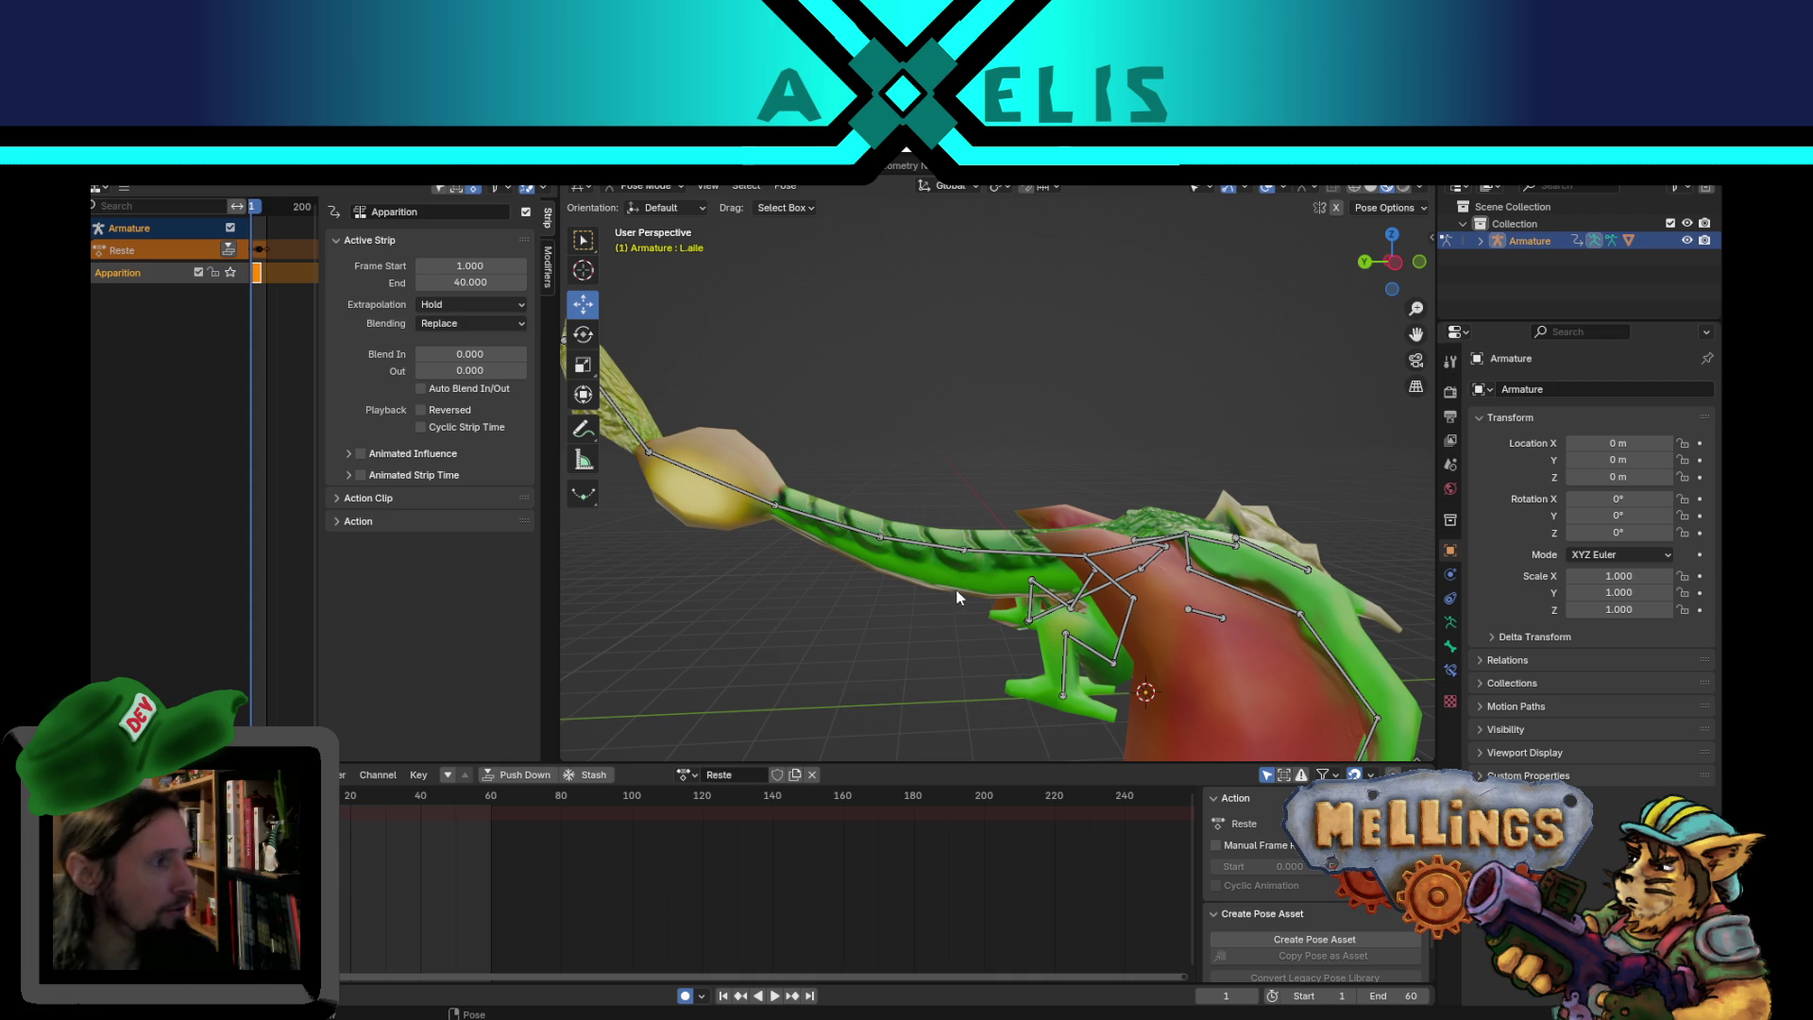
{"action": "mouse_move", "coordinate": [966, 621]}
{"action": "middle_mouse_down"}
{"action": "mouse_move", "coordinate": [1170, 677]}
{"action": "mouse_move", "coordinate": [1190, 656]}
{"action": "middle_mouse_up"}
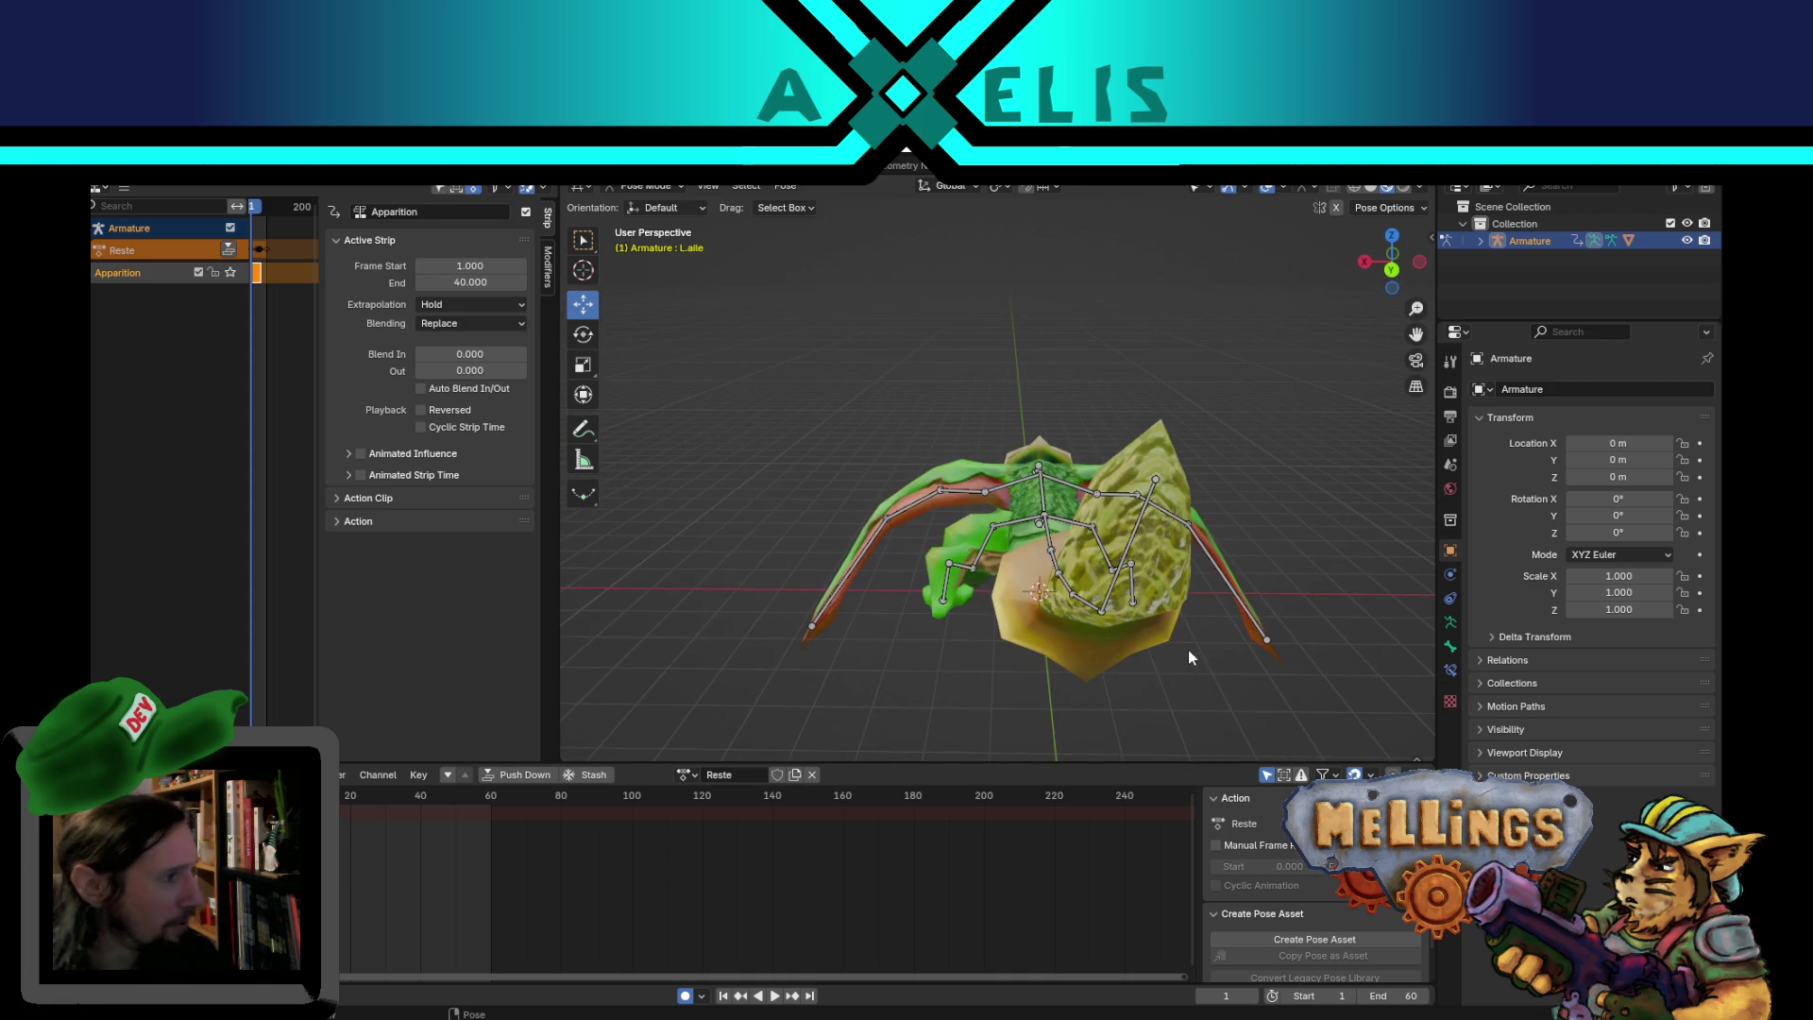
{"action": "middle_click_drag", "start_coordinate": [1210, 592], "coordinate": [1267, 558]}
- Play the combined animation once more and save environnement_jungle.blend
{"action": "key", "text": "space"}
{"action": "mouse_move", "coordinate": [1023, 558]}
{"action": "middle_mouse_down"}
{"action": "mouse_move", "coordinate": [699, 447]}
{"action": "mouse_move", "coordinate": [1009, 444]}
{"action": "mouse_move", "coordinate": [1142, 508]}
{"action": "mouse_move", "coordinate": [1102, 595]}
{"action": "mouse_move", "coordinate": [1107, 574]}
{"action": "mouse_move", "coordinate": [1126, 597]}
{"action": "mouse_move", "coordinate": [1109, 548]}
{"action": "mouse_move", "coordinate": [1167, 546]}
{"action": "middle_mouse_up"}
{"action": "key", "text": "space"}
{"action": "key", "text": "ctrl+s"}
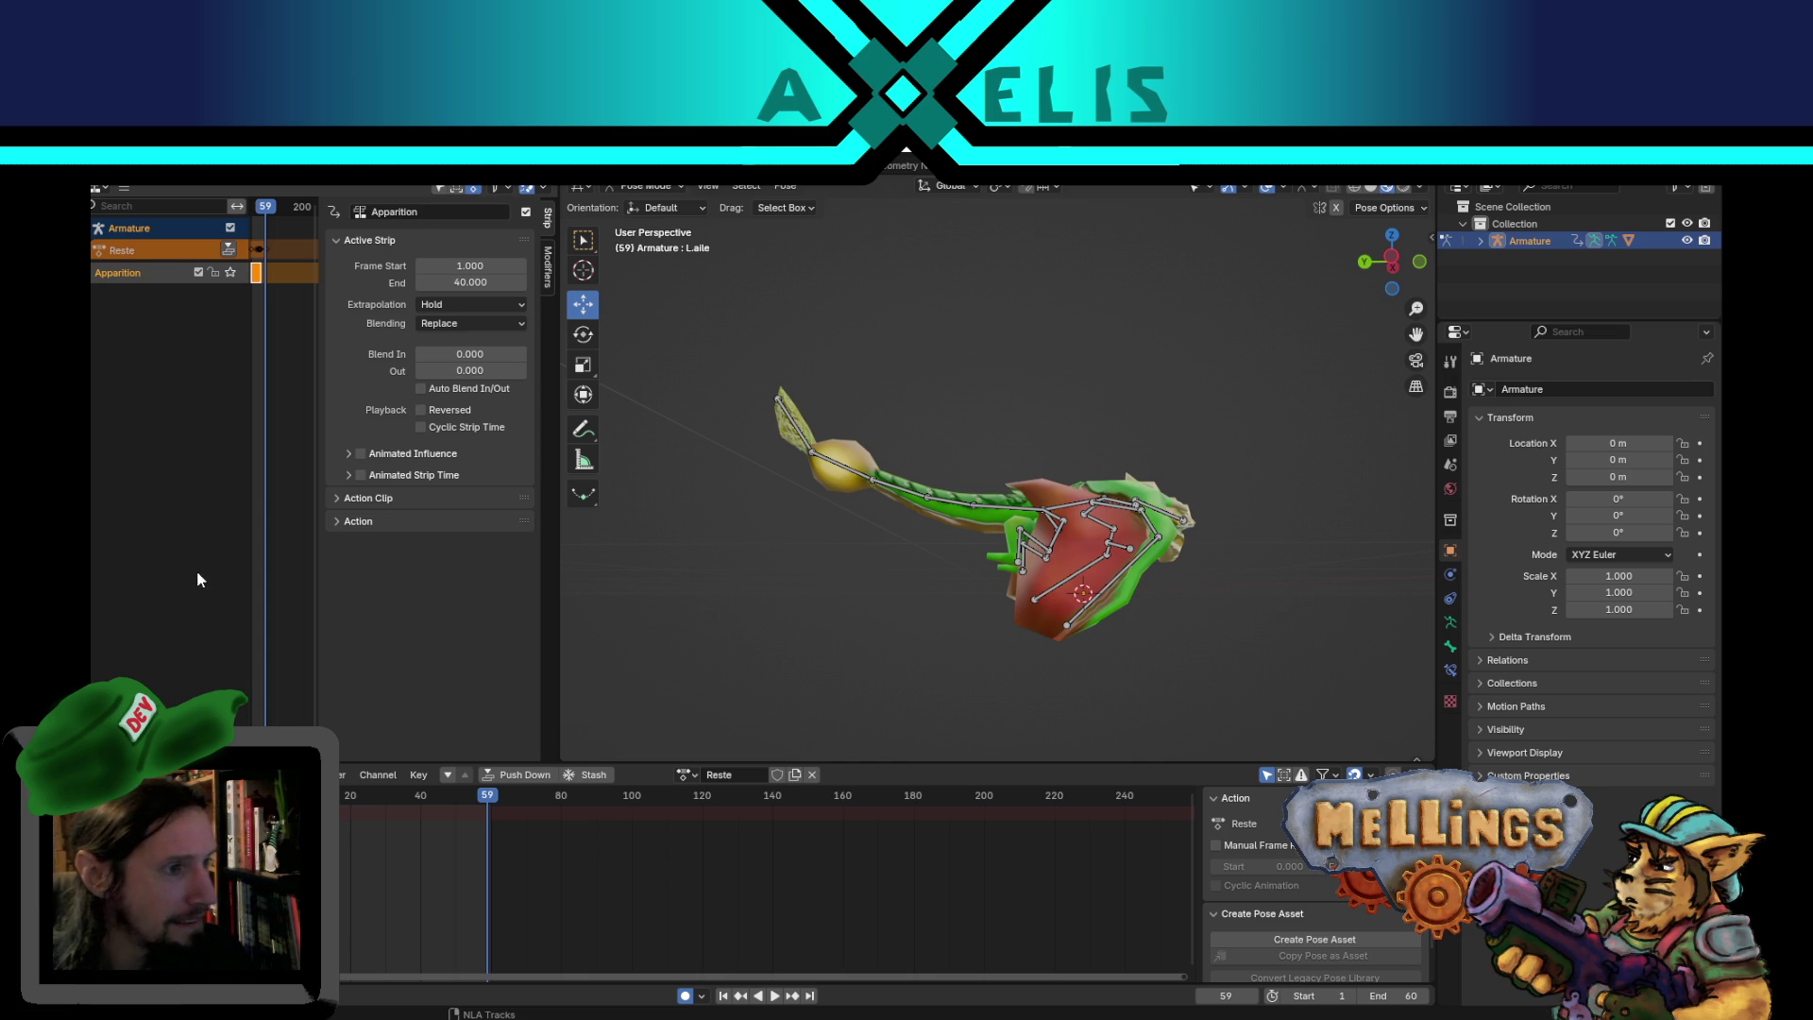
{"action": "mouse_move", "coordinate": [1272, 558]}
{"action": "middle_mouse_down"}
{"action": "mouse_move", "coordinate": [1098, 558]}
{"action": "mouse_move", "coordinate": [988, 610]}
{"action": "mouse_move", "coordinate": [1045, 565]}
{"action": "middle_mouse_up"}
{"action": "key", "text": "space"}
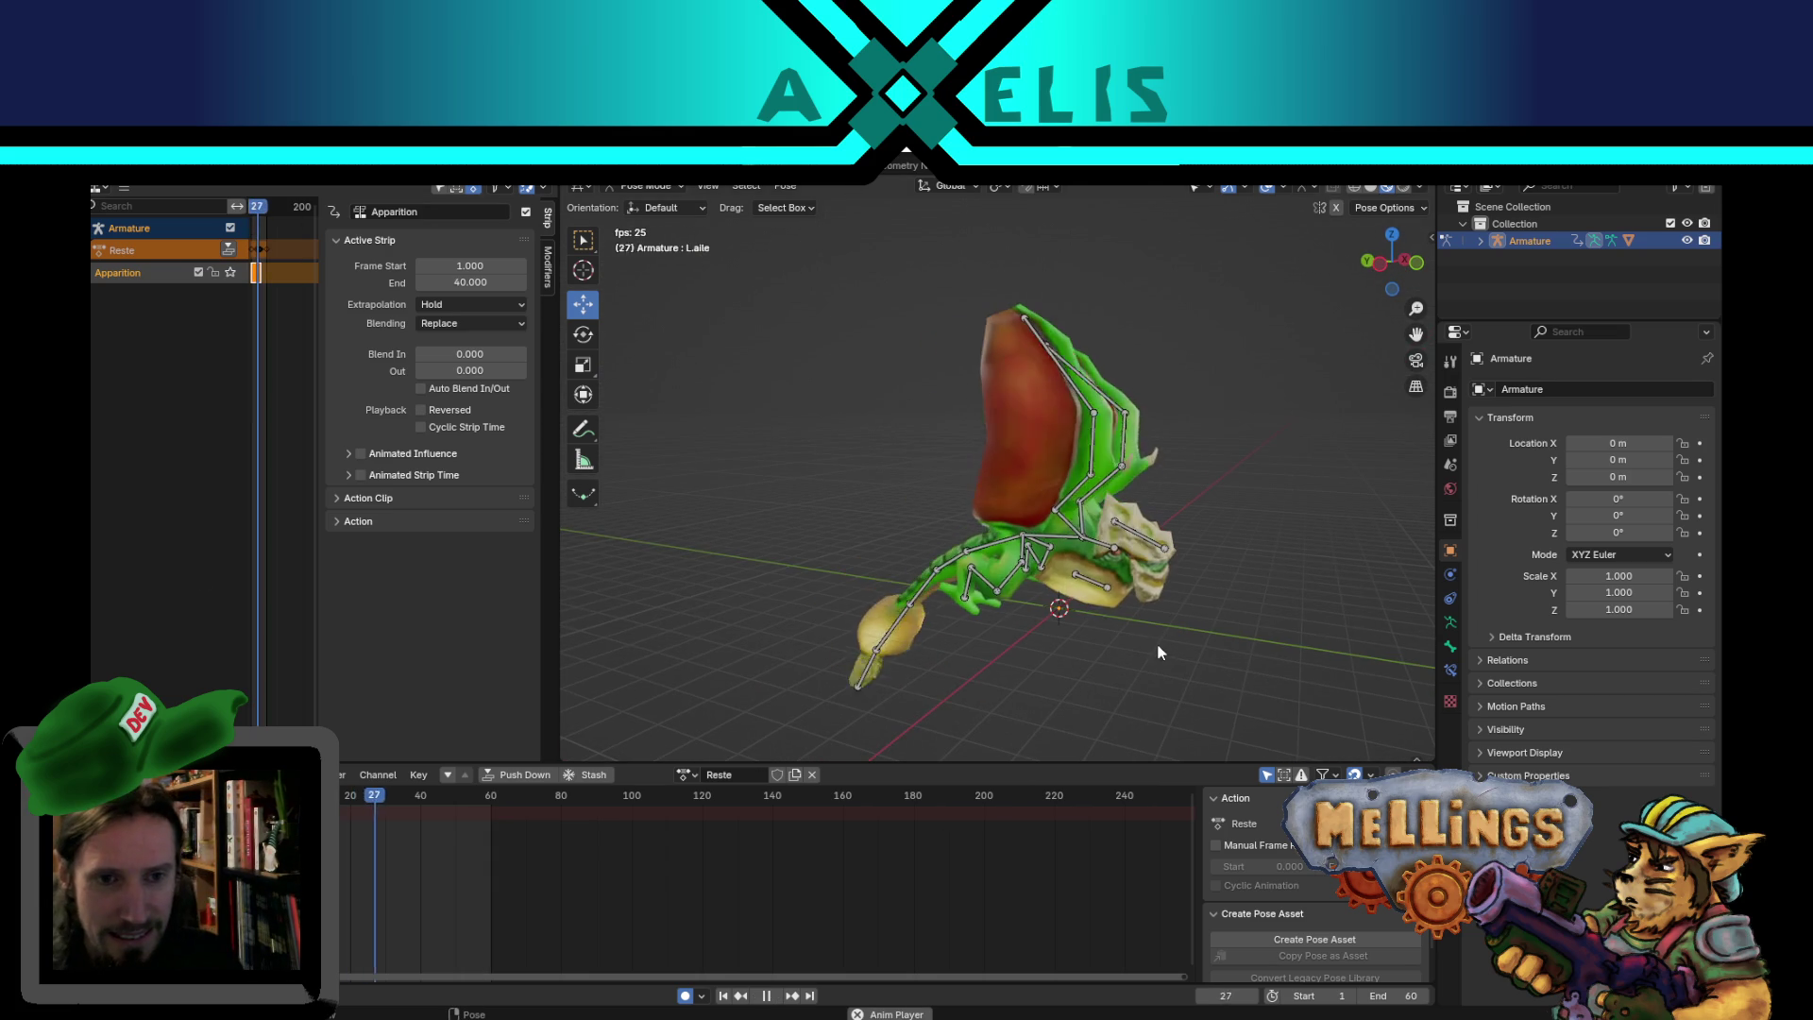
{"action": "key", "text": "space"}
{"action": "left_click", "coordinate": [1156, 536]}
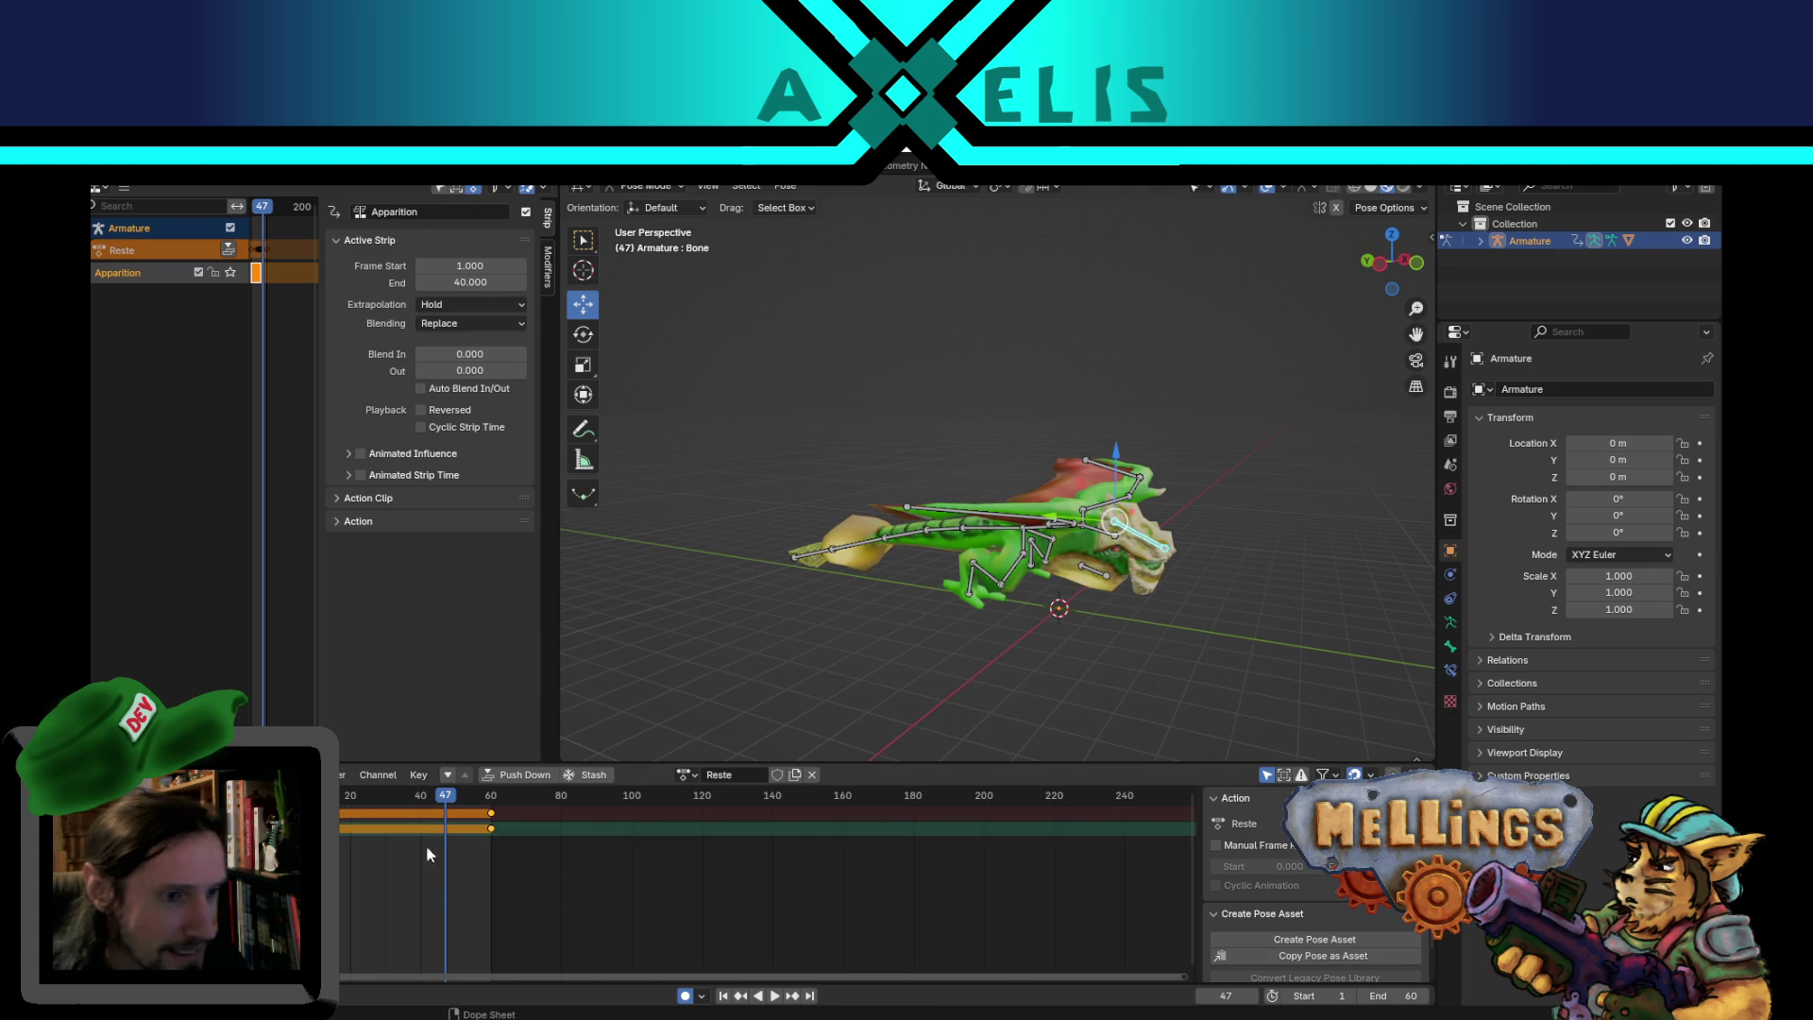
{"action": "key", "text": "space"}
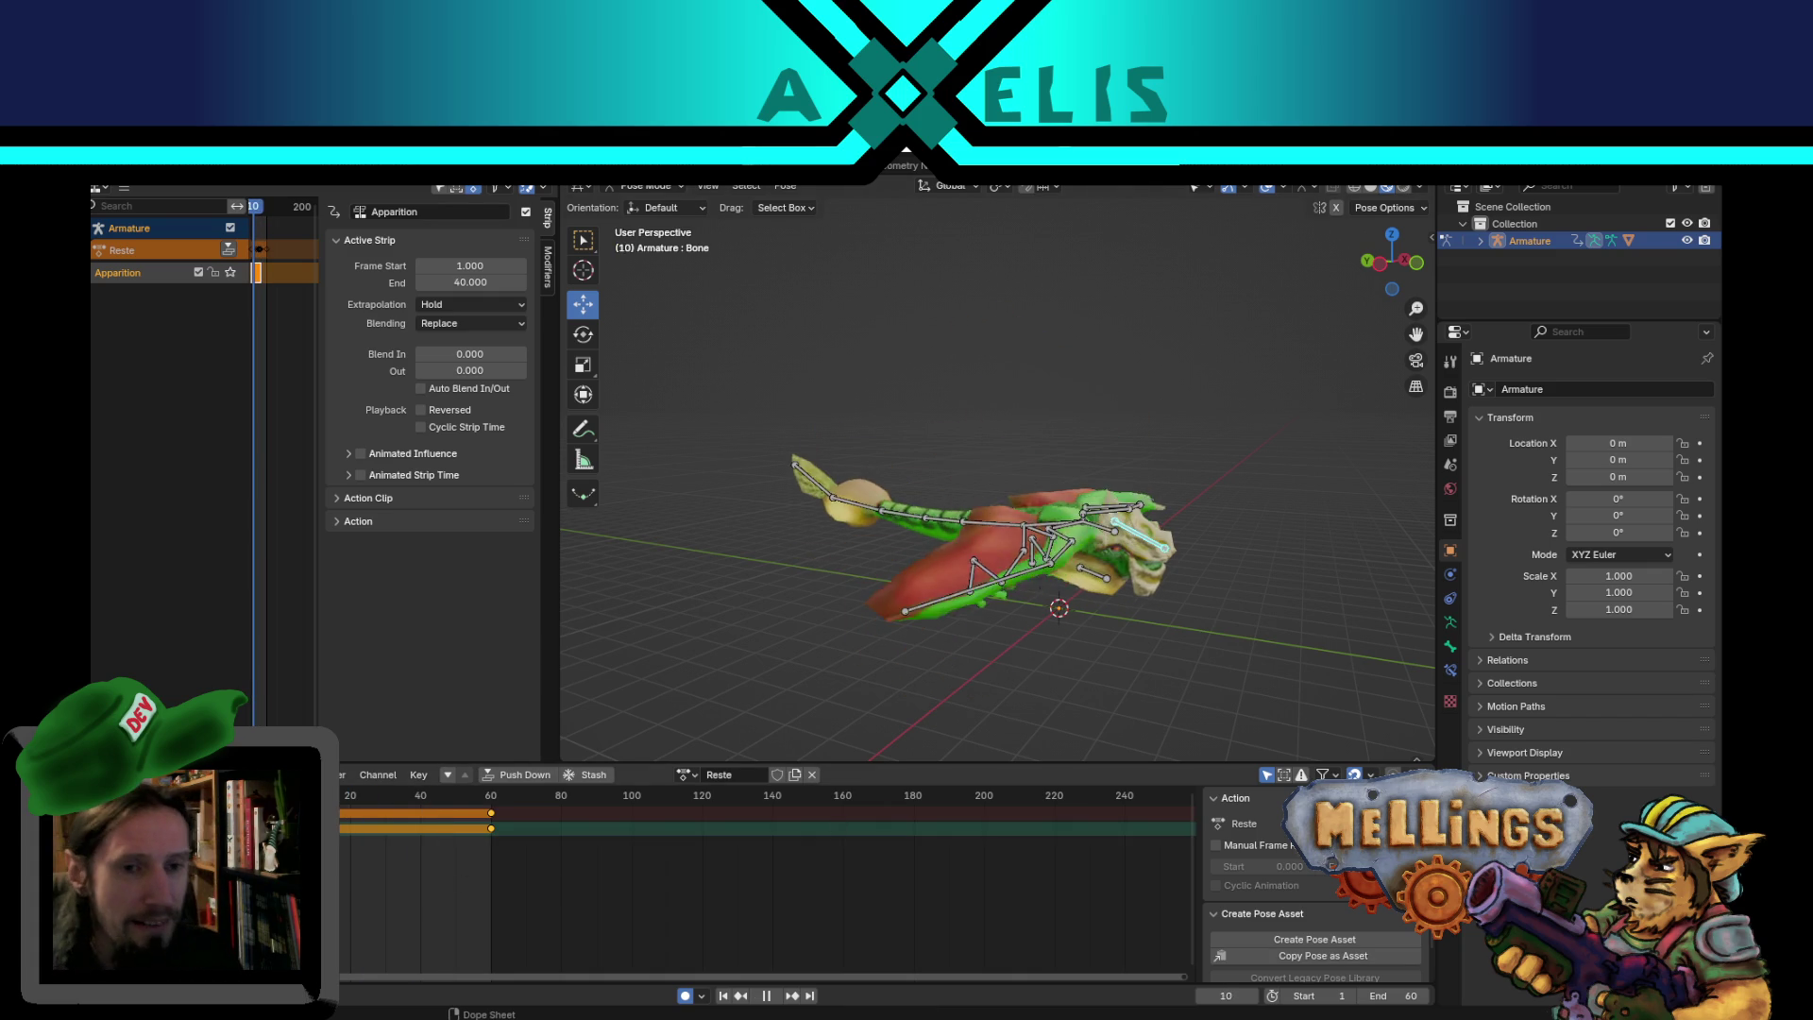
{"action": "left_click_drag", "start_coordinate": [340, 829], "coordinate": [384, 852]}
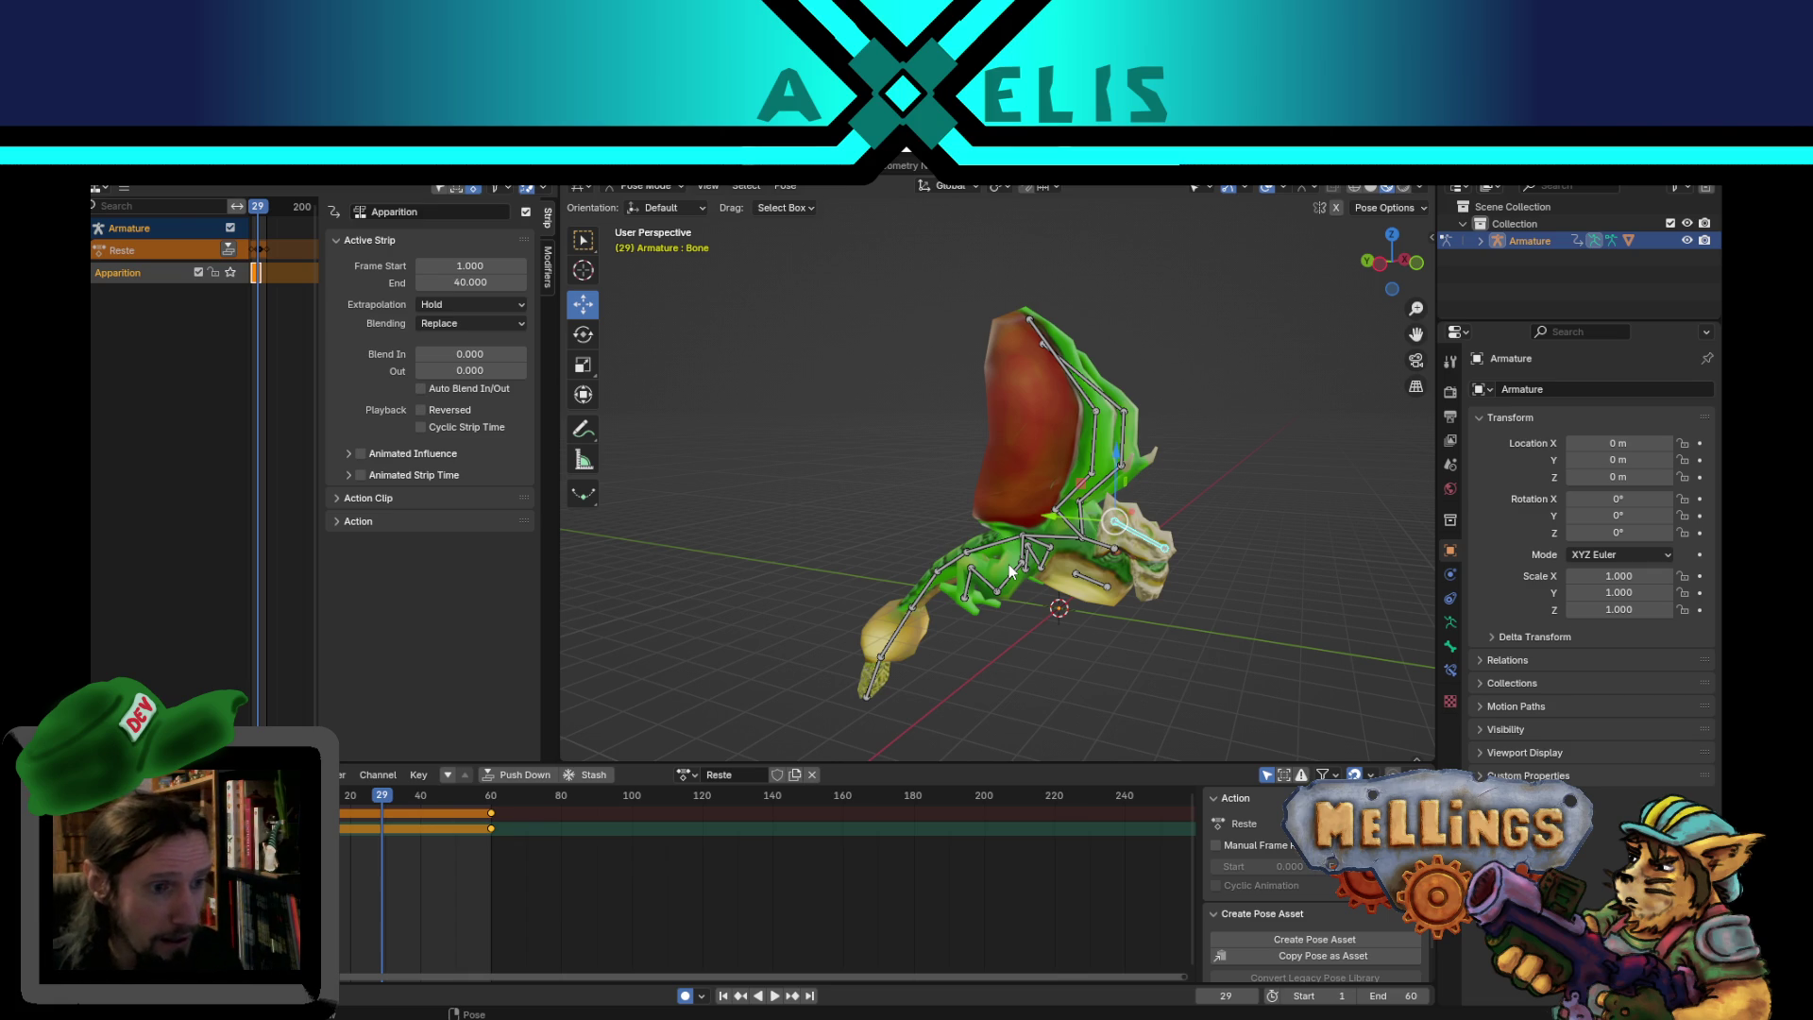
{"action": "mouse_move", "coordinate": [1129, 586]}
{"action": "middle_mouse_down"}
{"action": "mouse_move", "coordinate": [1180, 551]}
{"action": "mouse_move", "coordinate": [1008, 437]}
{"action": "middle_mouse_up"}
- At frame 30, key the head bone moved on the Y–Z plane and turned
{"action": "key", "text": "Right"}
{"action": "key", "text": "g"}
{"action": "key", "text": "shift+x"}
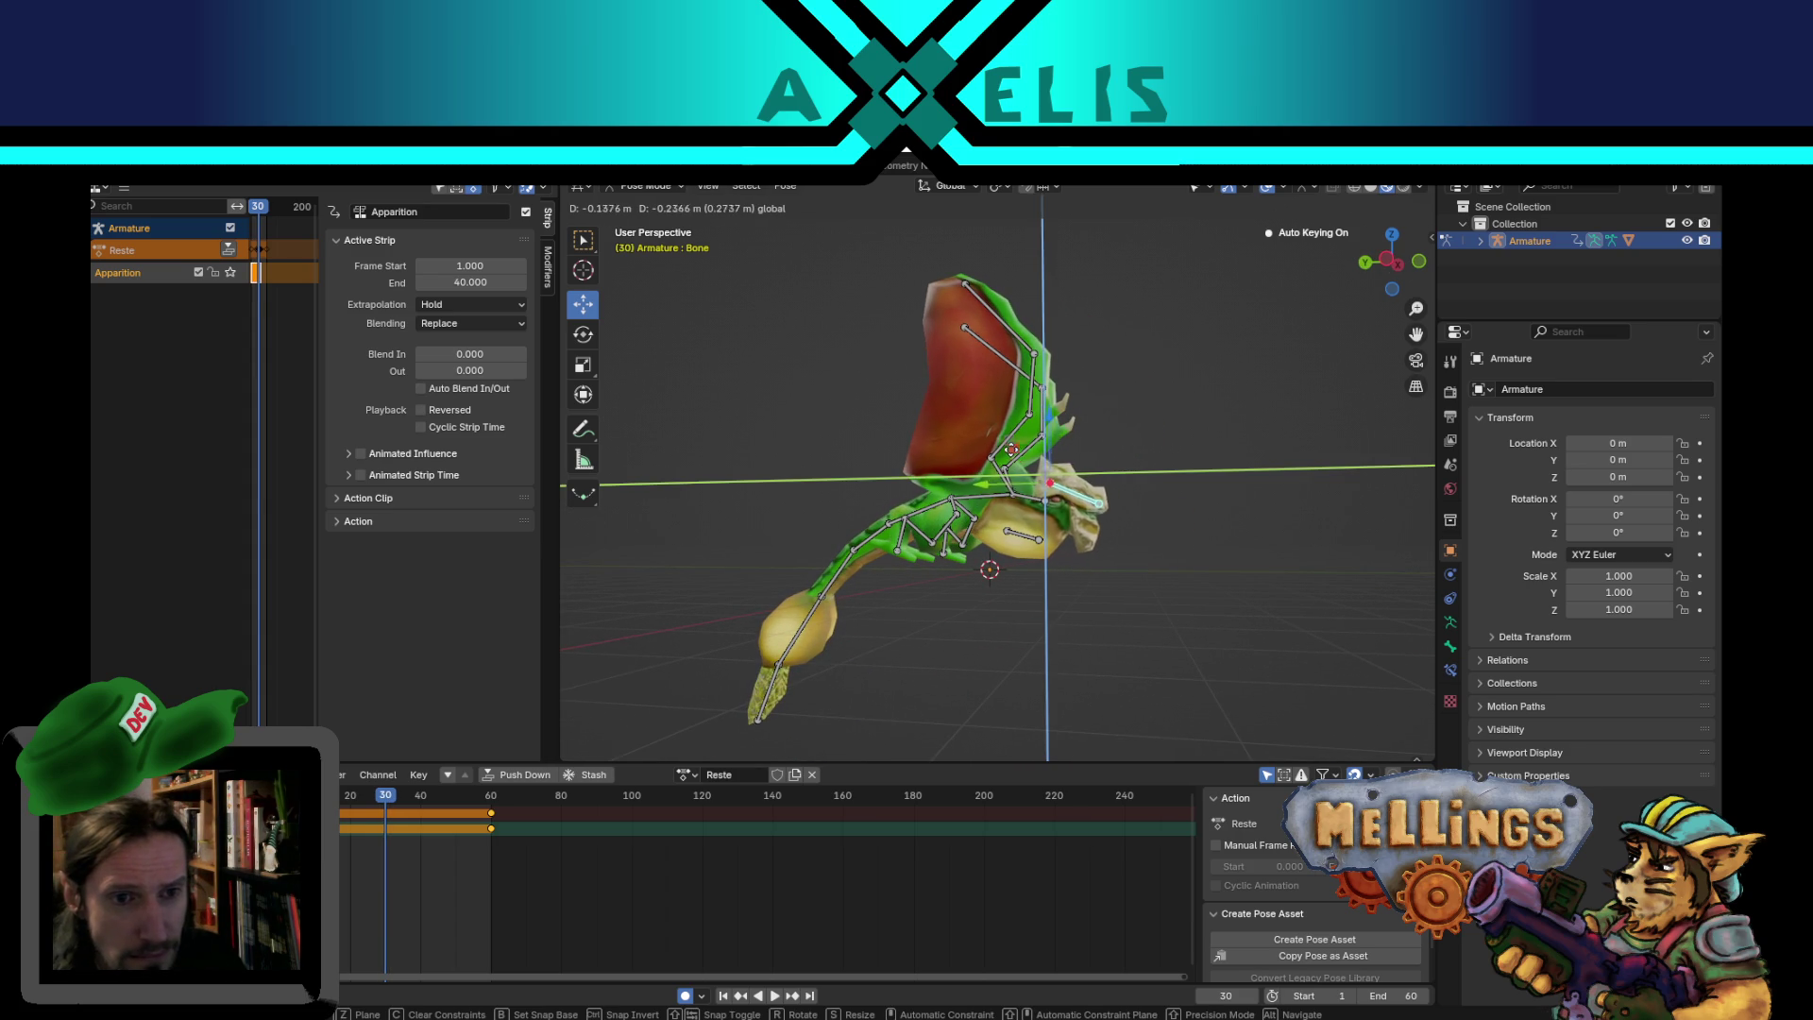
{"action": "left_click", "coordinate": [1269, 382]}
{"action": "key", "text": "r"}
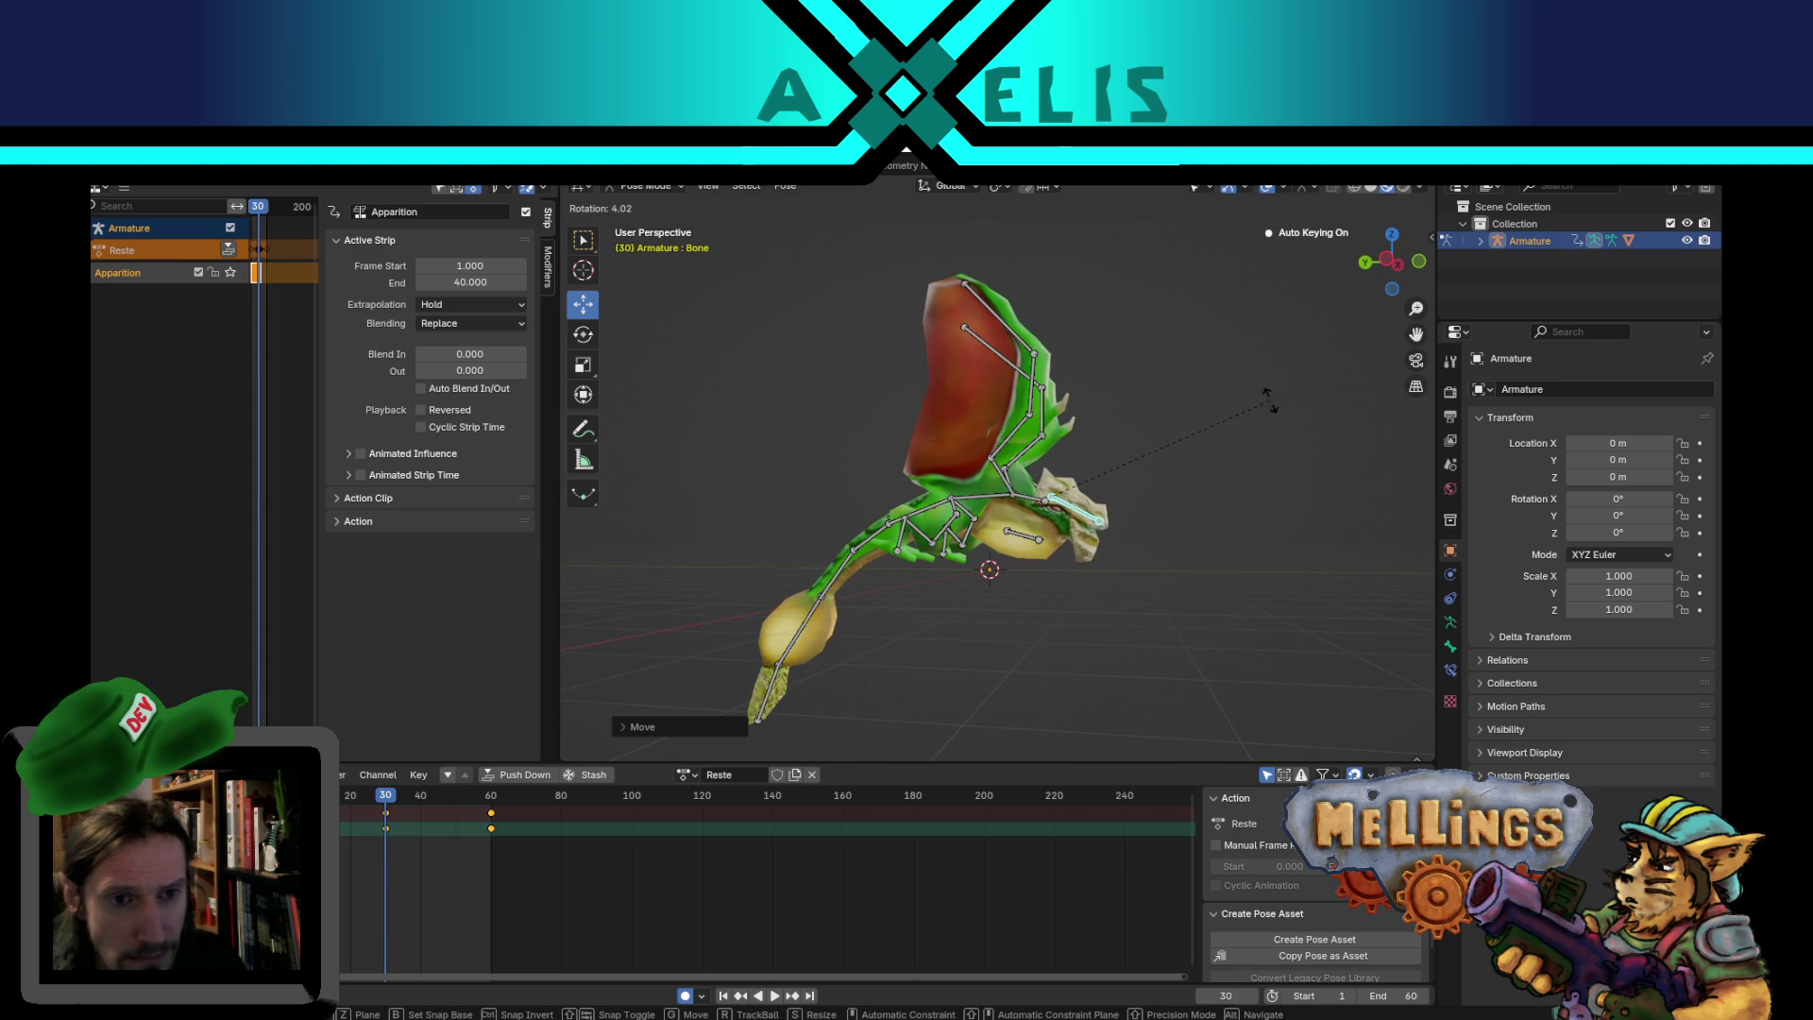
{"action": "left_click", "coordinate": [1266, 432]}
- Play back to frame 42 to inspect the new head pose, then select Bone.003
{"action": "key", "text": "space"}
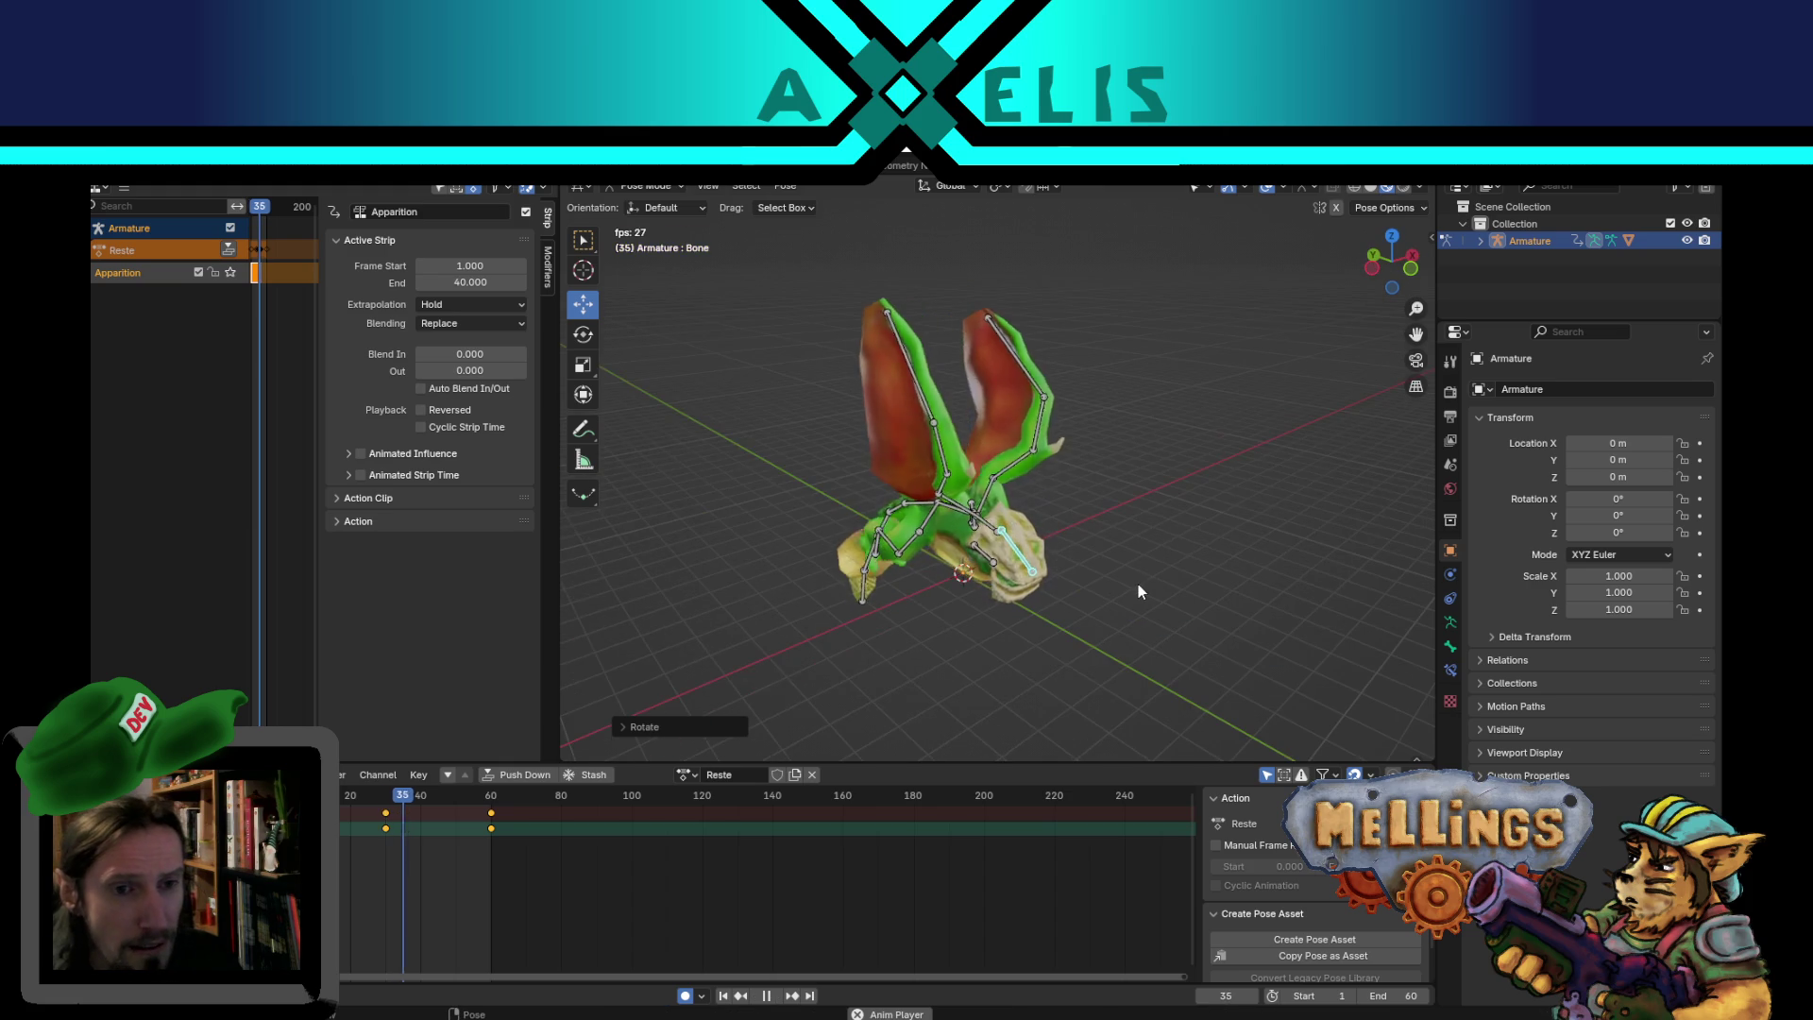
{"action": "middle_click_drag", "start_coordinate": [1050, 512], "coordinate": [1102, 473]}
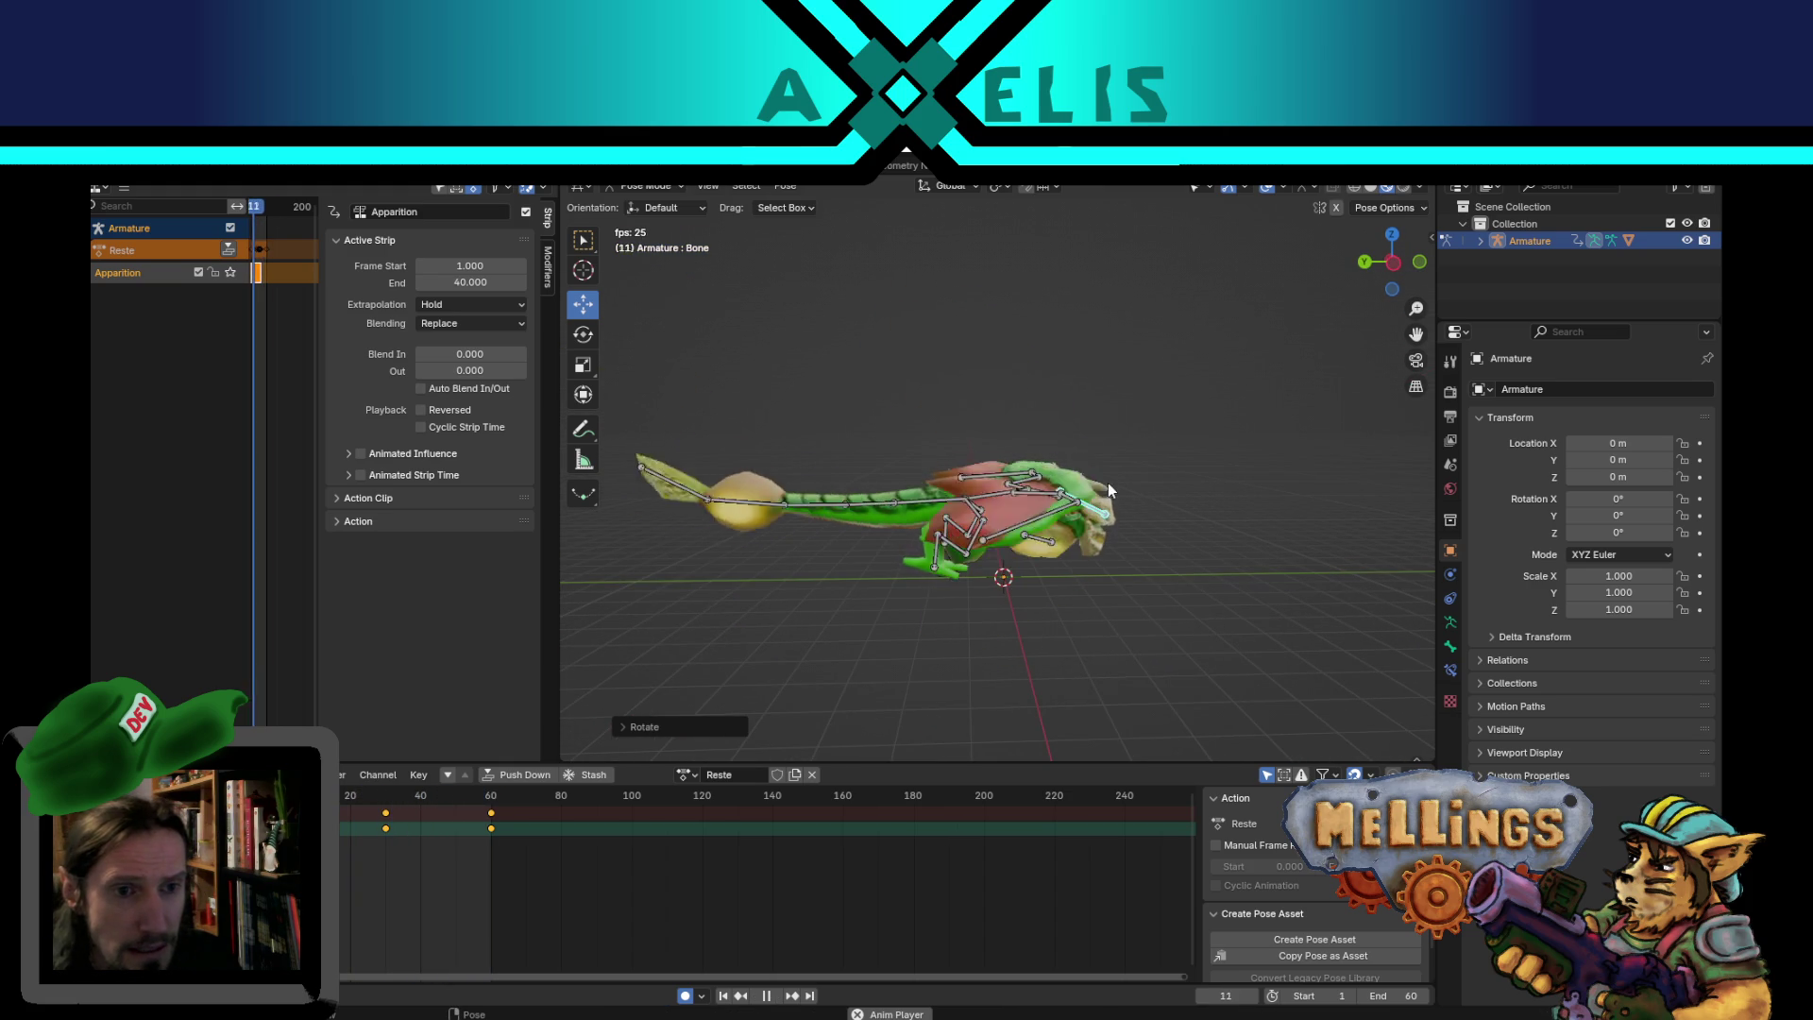
{"action": "key", "text": "space"}
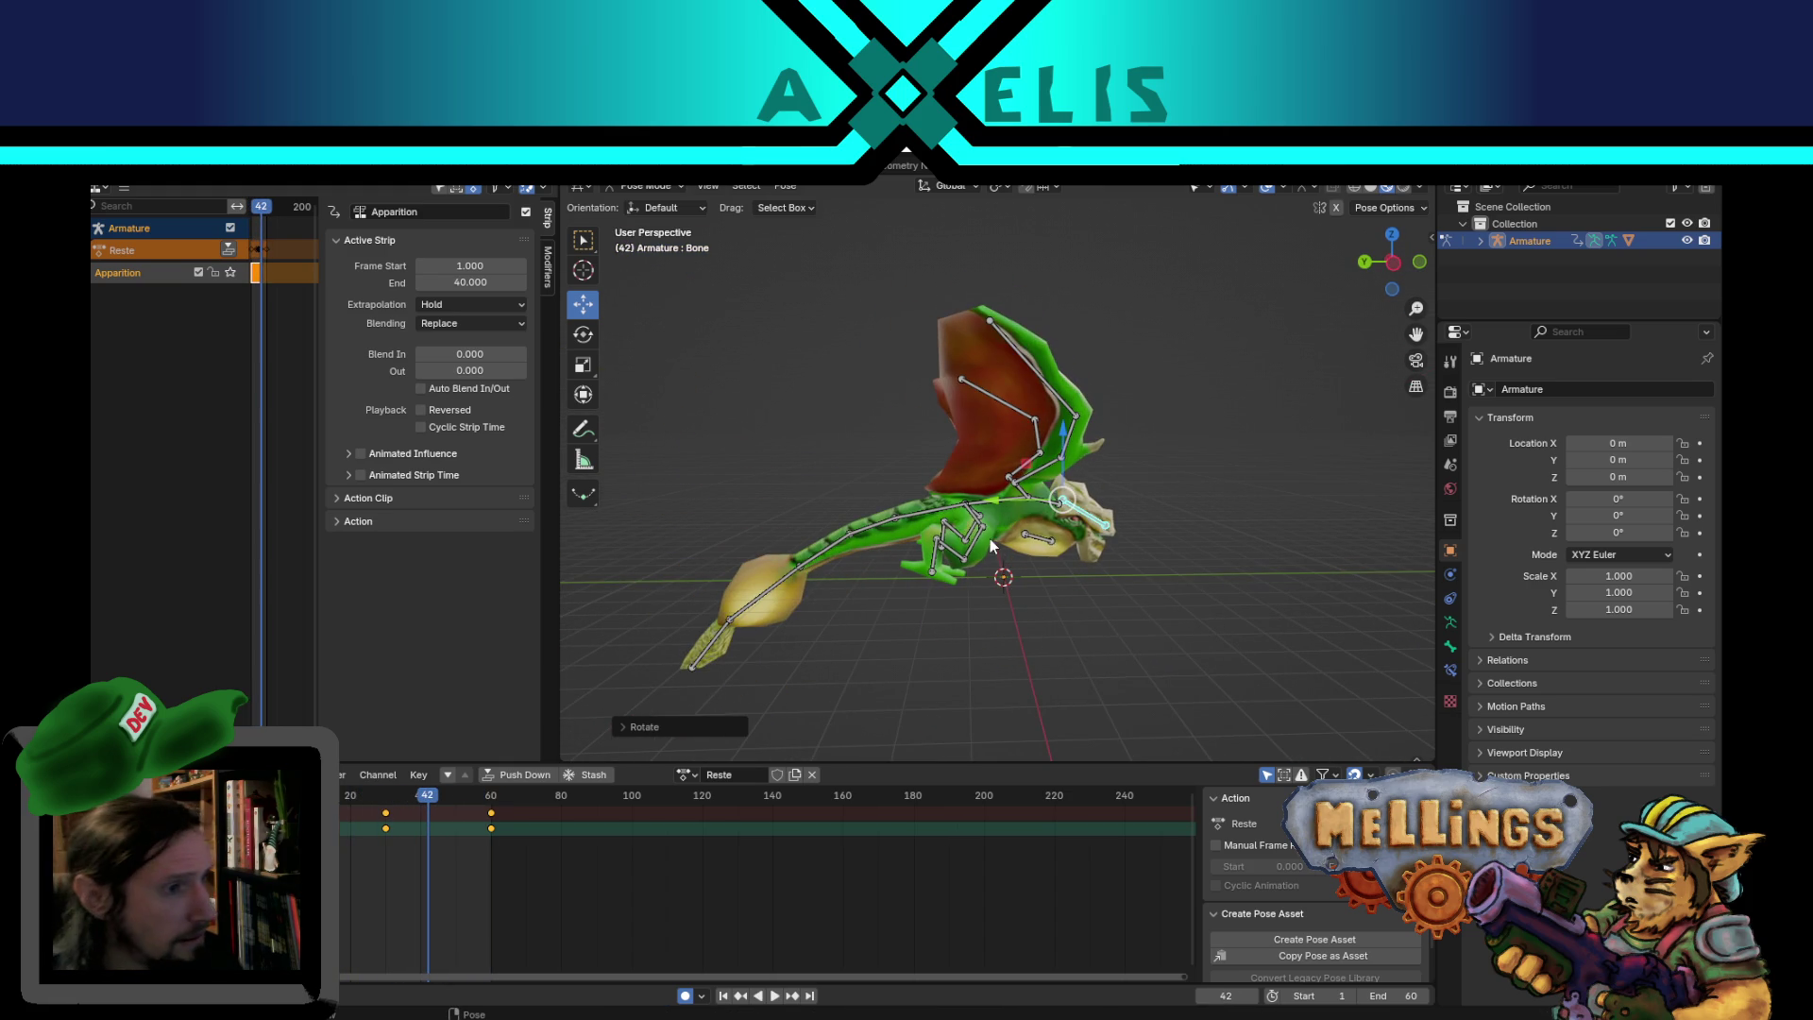
{"action": "scroll", "coordinate": [1011, 525], "scroll_direction": "up", "scroll_amount": 3}
{"action": "middle_click_drag", "start_coordinate": [1010, 517], "coordinate": [1016, 544]}
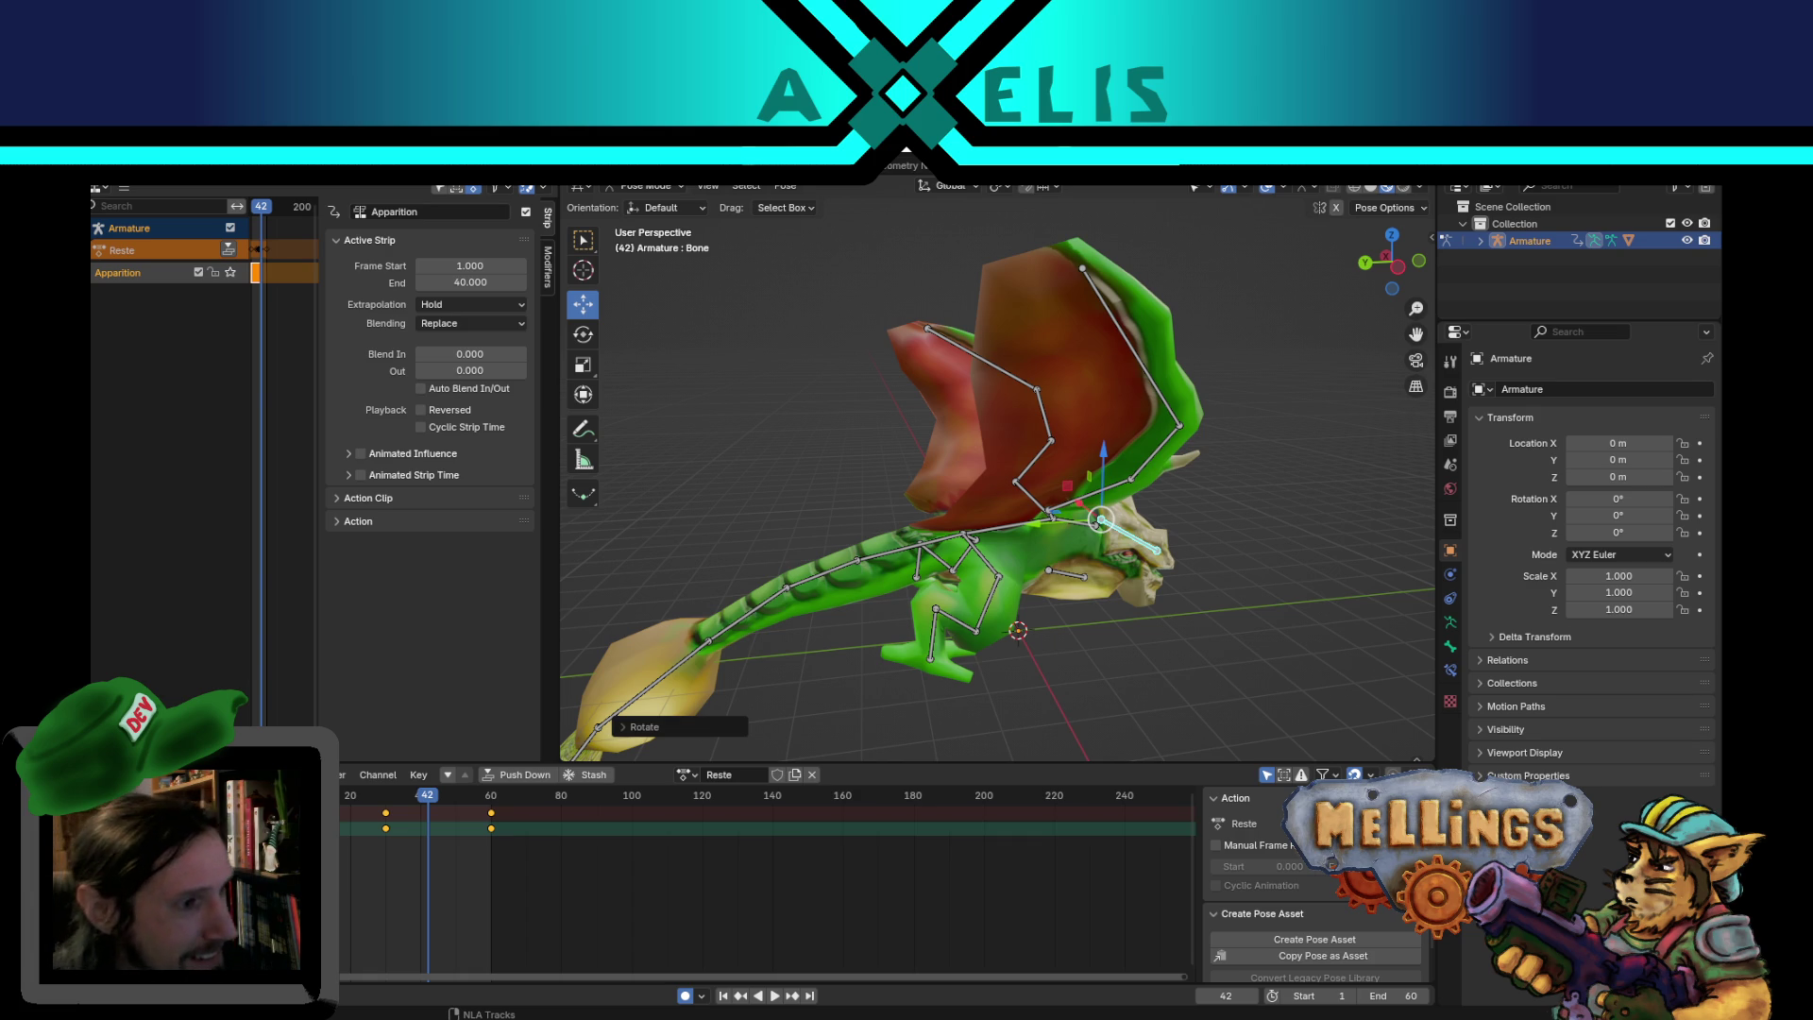
{"action": "mouse_move", "coordinate": [663, 614]}
{"action": "middle_mouse_down"}
{"action": "mouse_move", "coordinate": [865, 587]}
{"action": "mouse_move", "coordinate": [848, 579]}
{"action": "middle_mouse_up"}
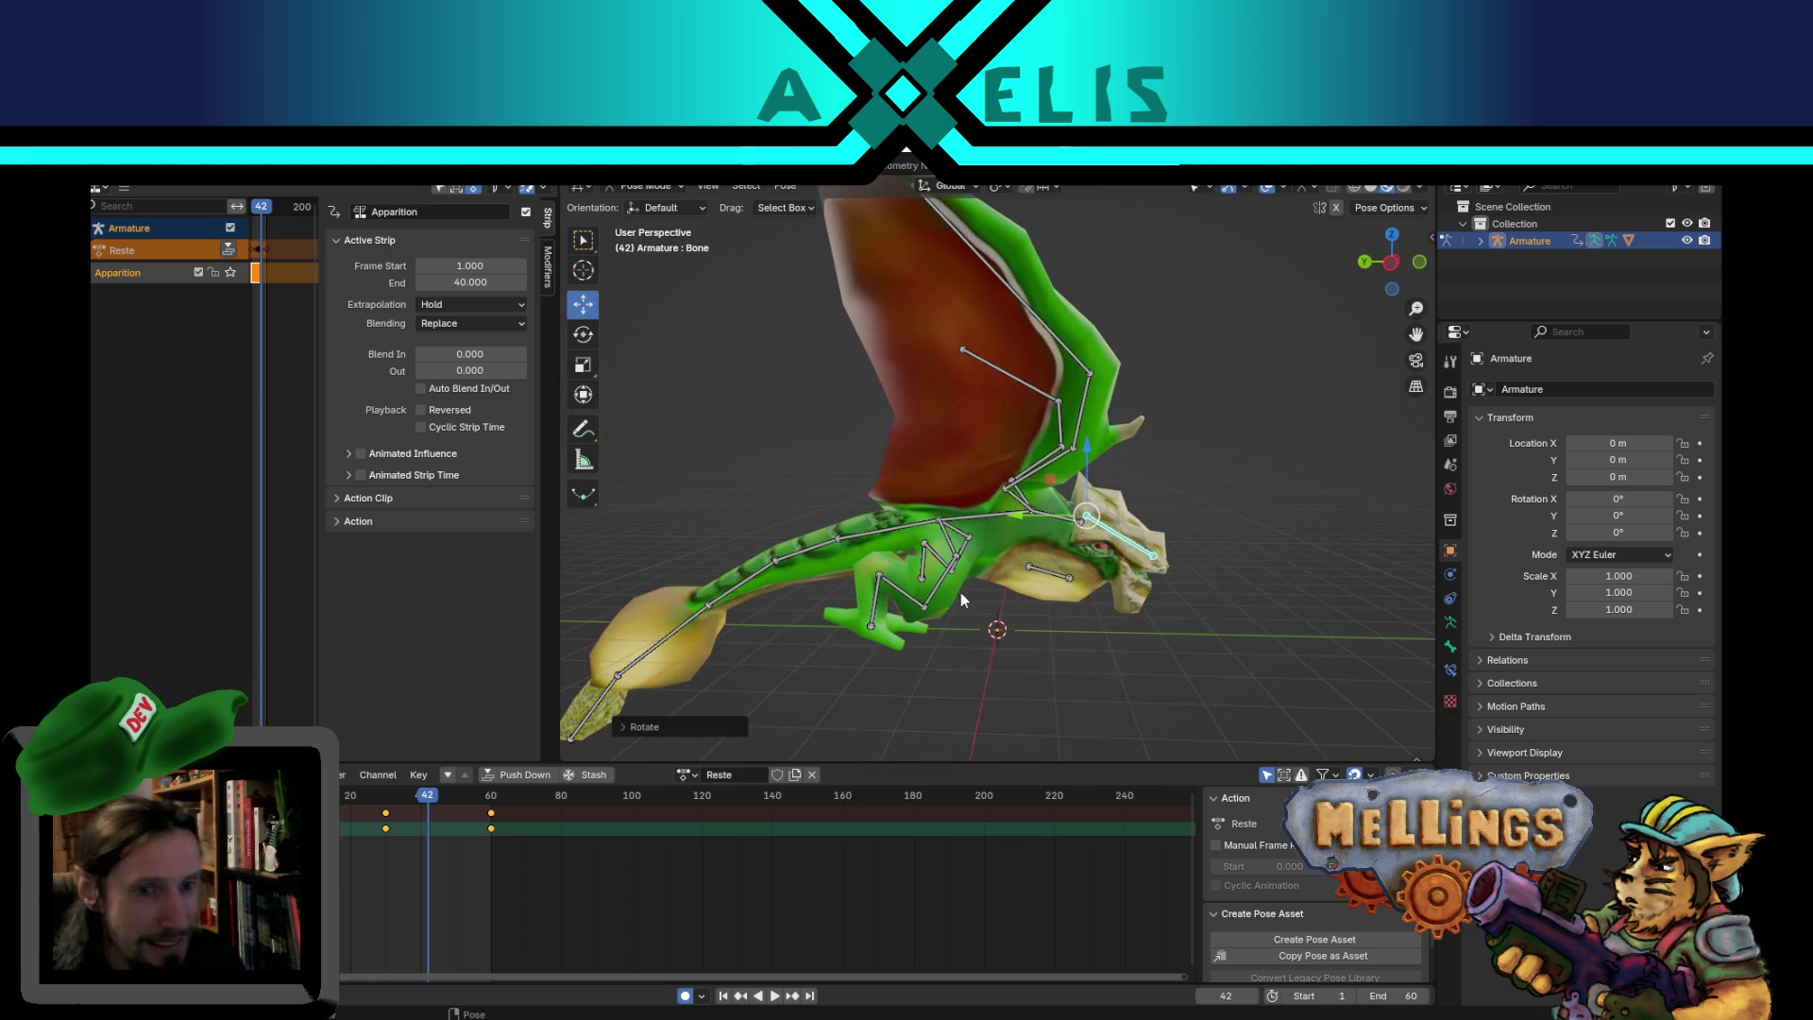
{"action": "left_click", "coordinate": [914, 529]}
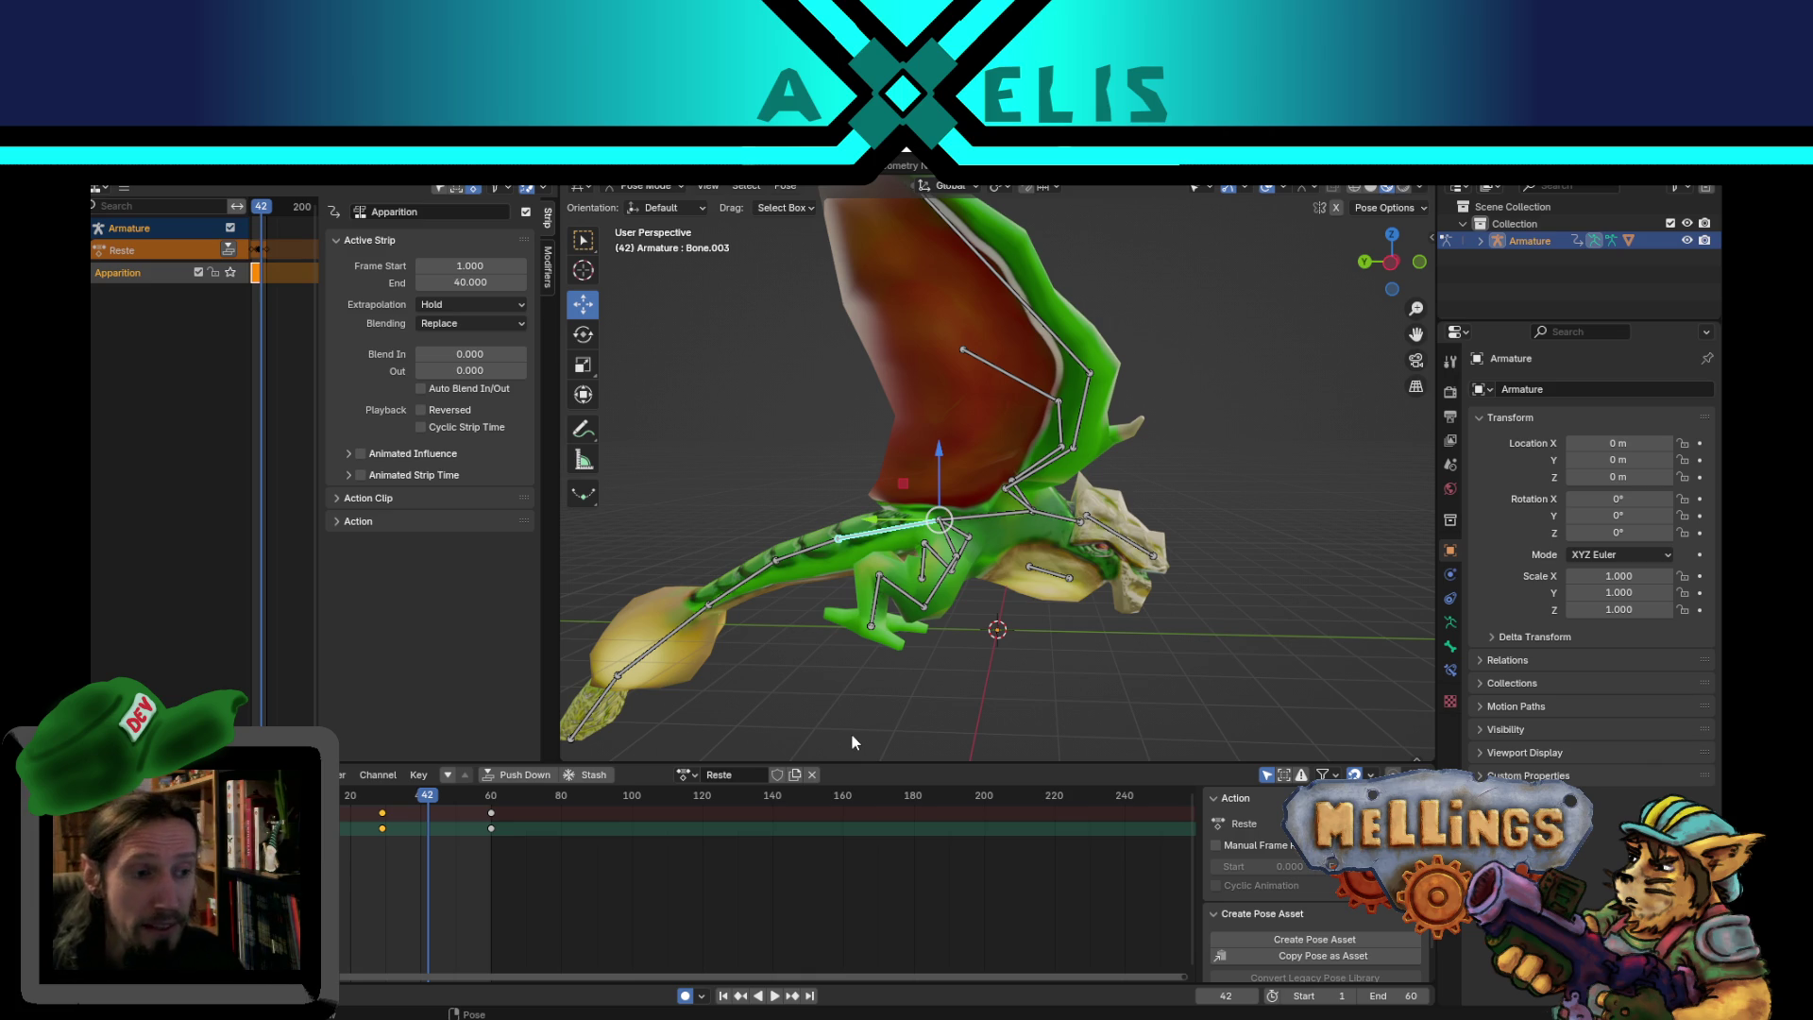
{"action": "middle_click_drag", "start_coordinate": [945, 493], "coordinate": [1029, 489]}
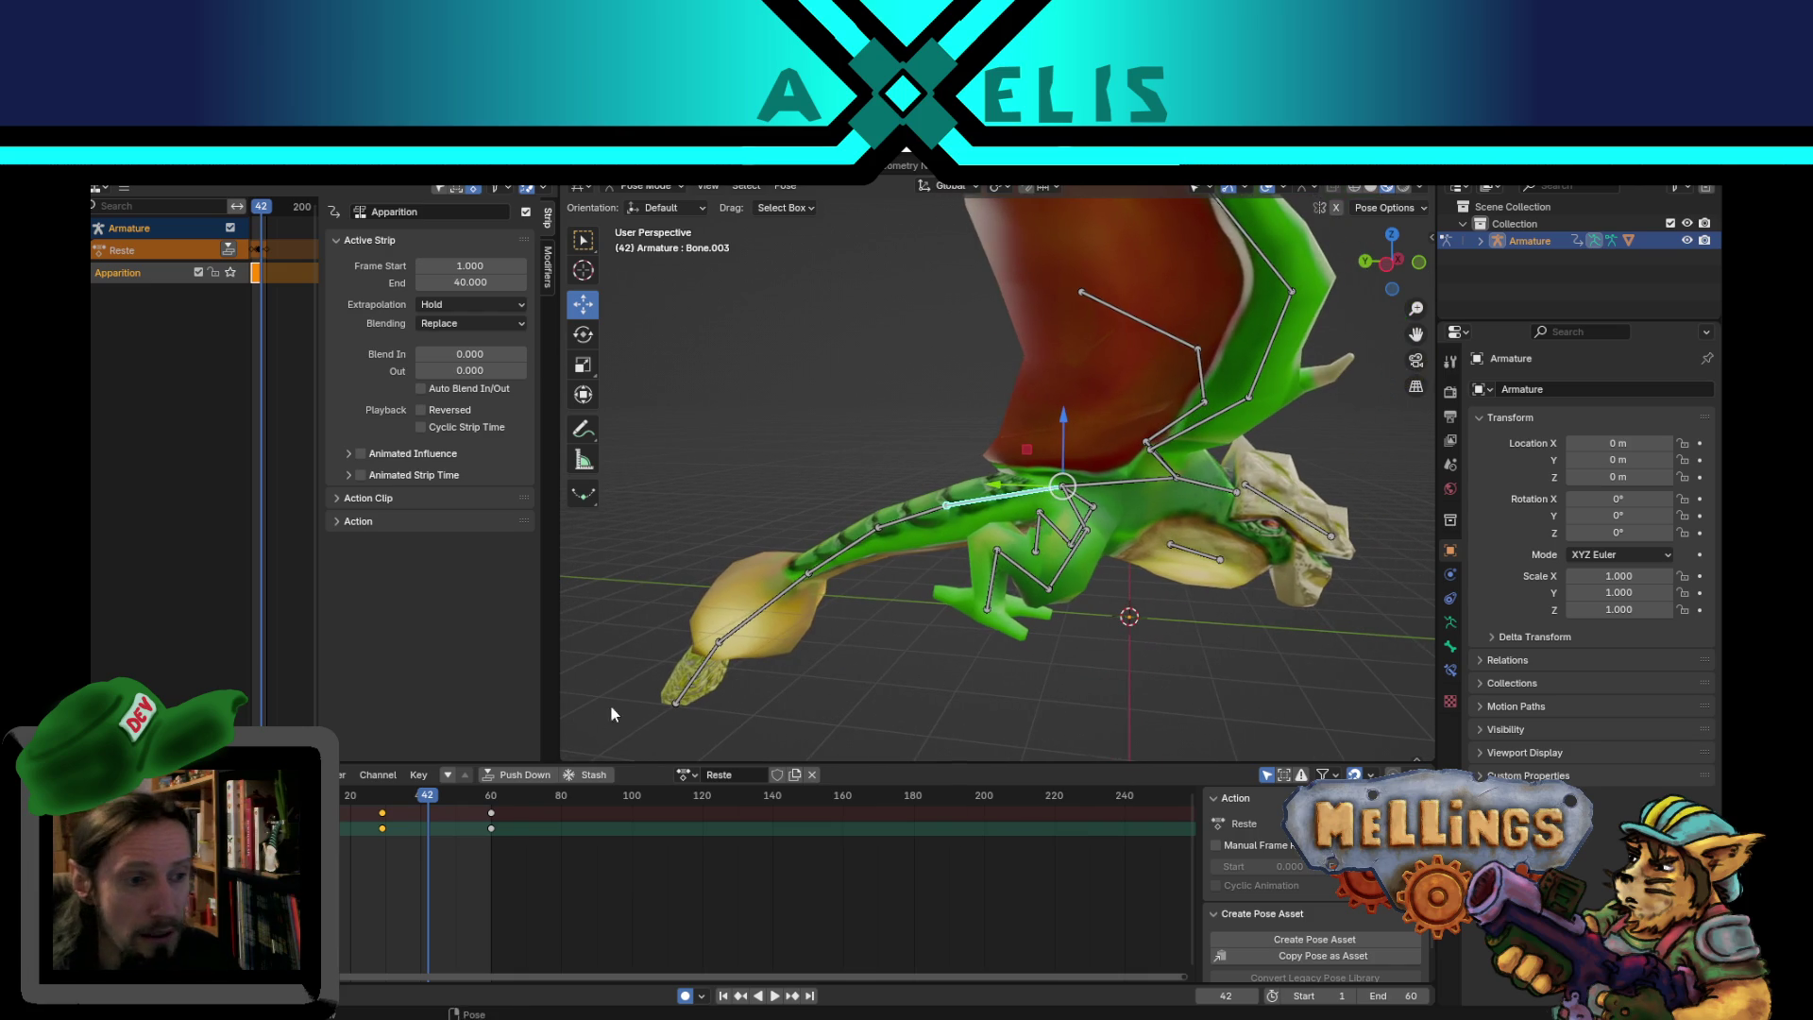
- Play and scrub the animation to around frame 32 to review the motion
{"action": "key", "text": "space"}
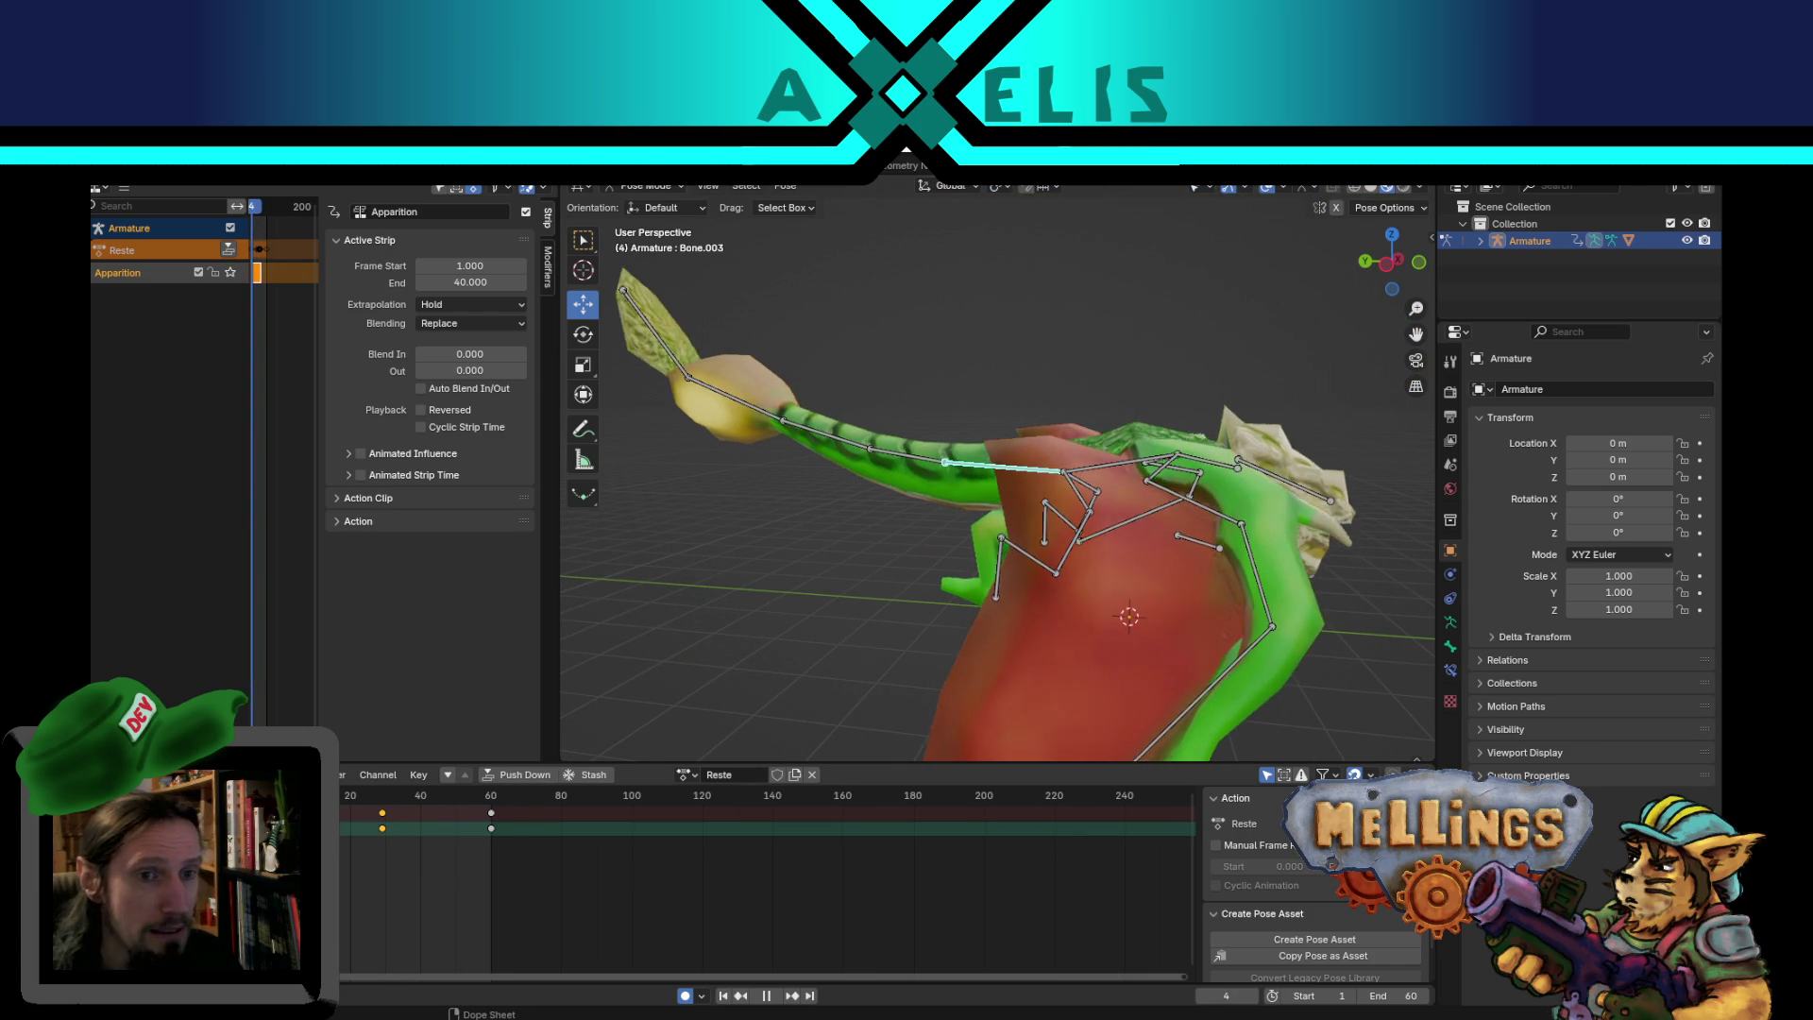
{"action": "key", "text": "Escape"}
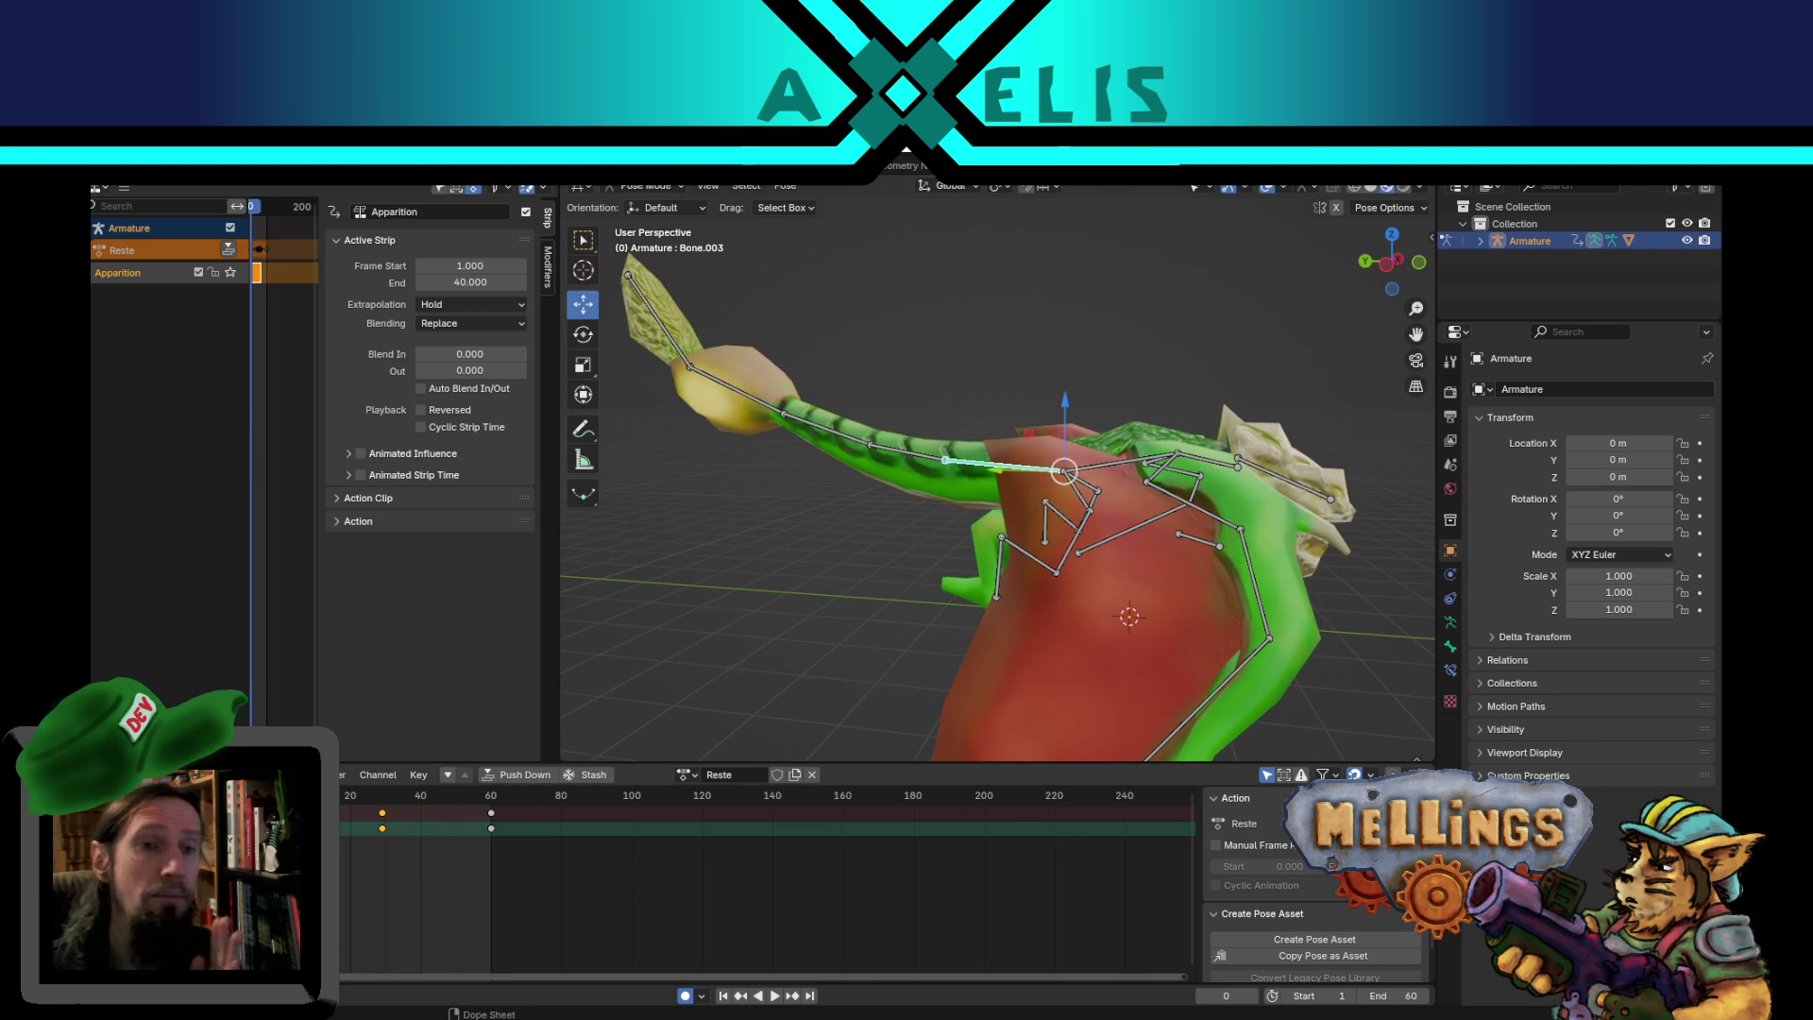
{"action": "mouse_move", "coordinate": [775, 672]}
{"action": "middle_mouse_down"}
{"action": "mouse_move", "coordinate": [767, 655]}
{"action": "mouse_move", "coordinate": [801, 712]}
{"action": "mouse_move", "coordinate": [787, 724]}
{"action": "middle_mouse_up"}
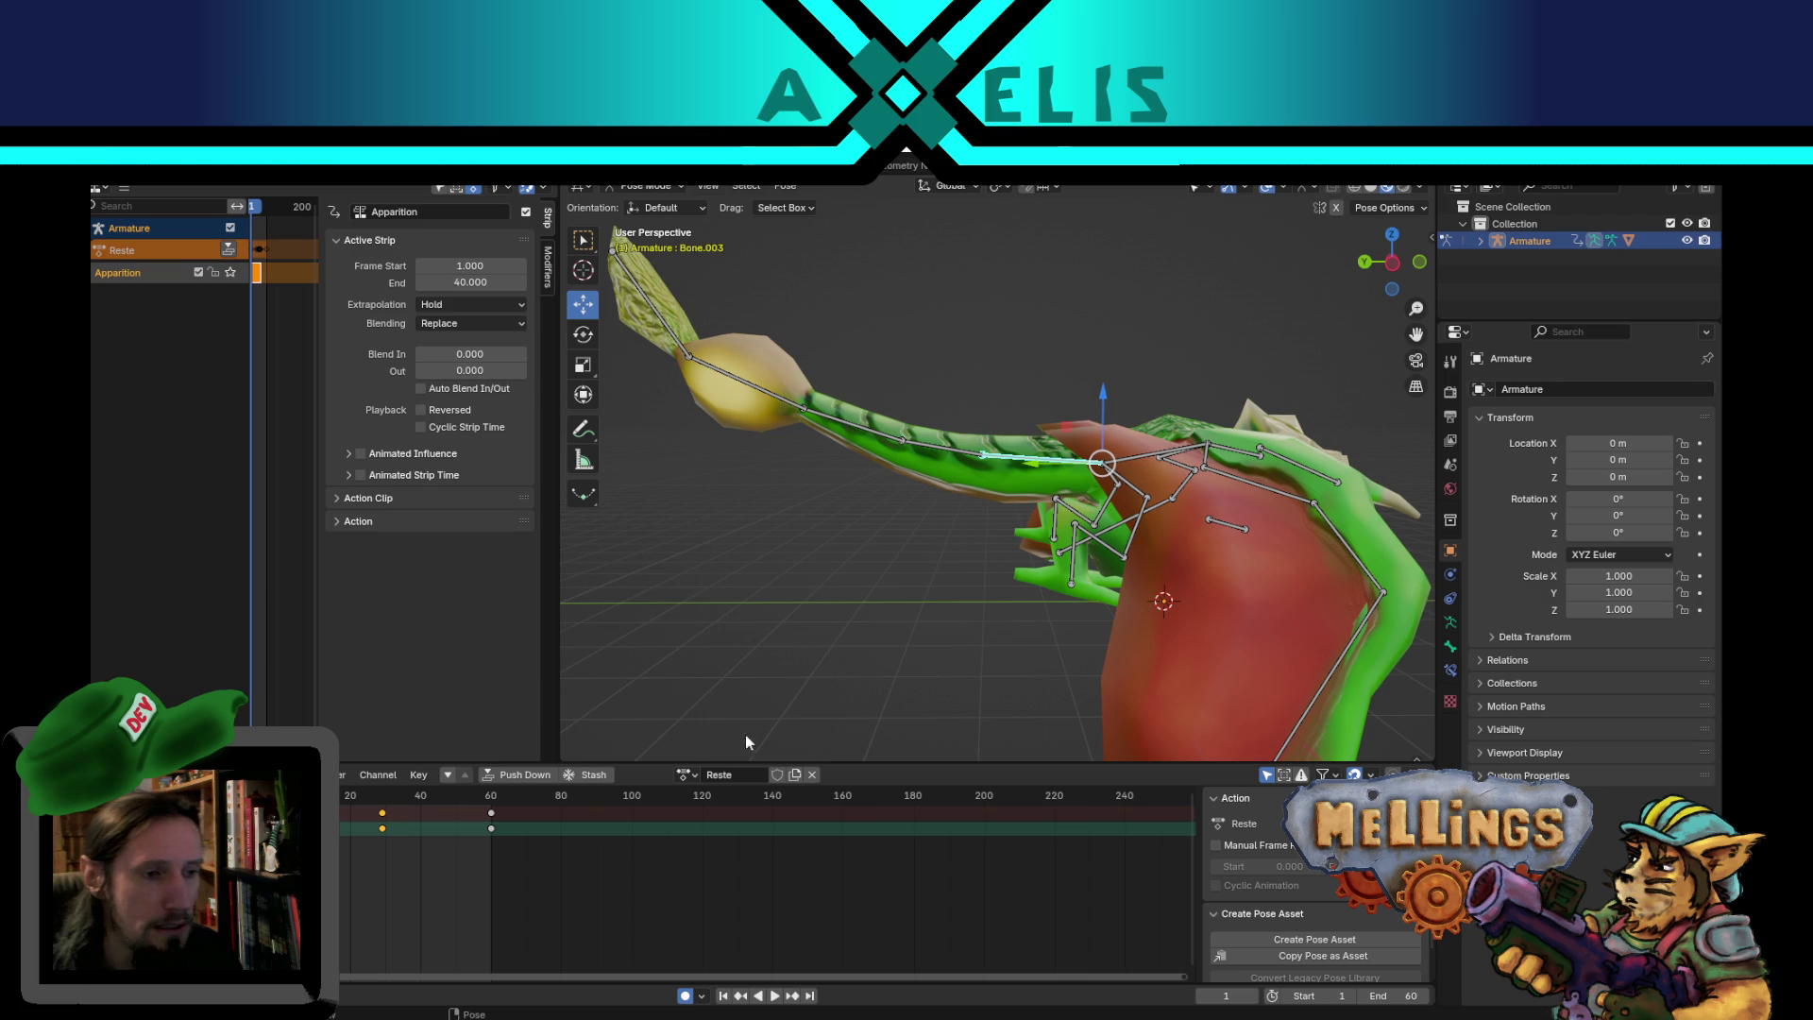
{"action": "key", "text": "space"}
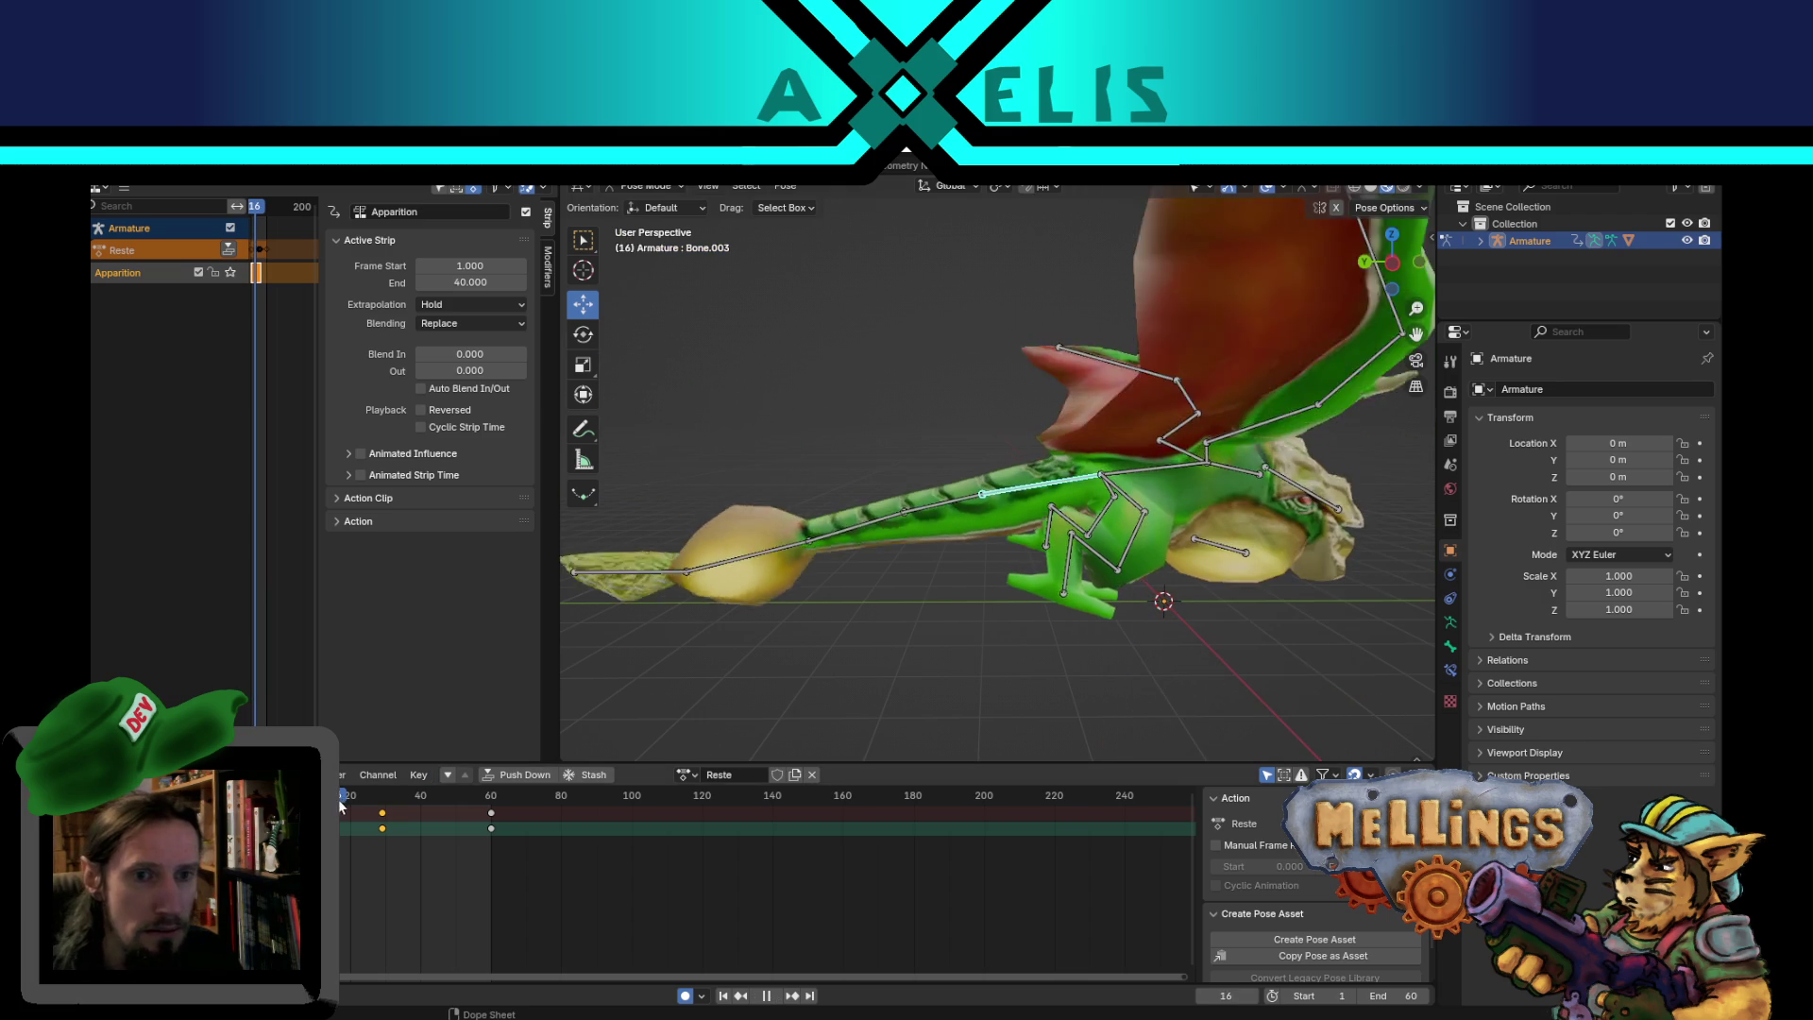
{"action": "mouse_move", "coordinate": [366, 804]}
{"action": "left_mouse_down"}
{"action": "mouse_move", "coordinate": [412, 806]}
{"action": "mouse_move", "coordinate": [387, 805]}
{"action": "left_mouse_up"}
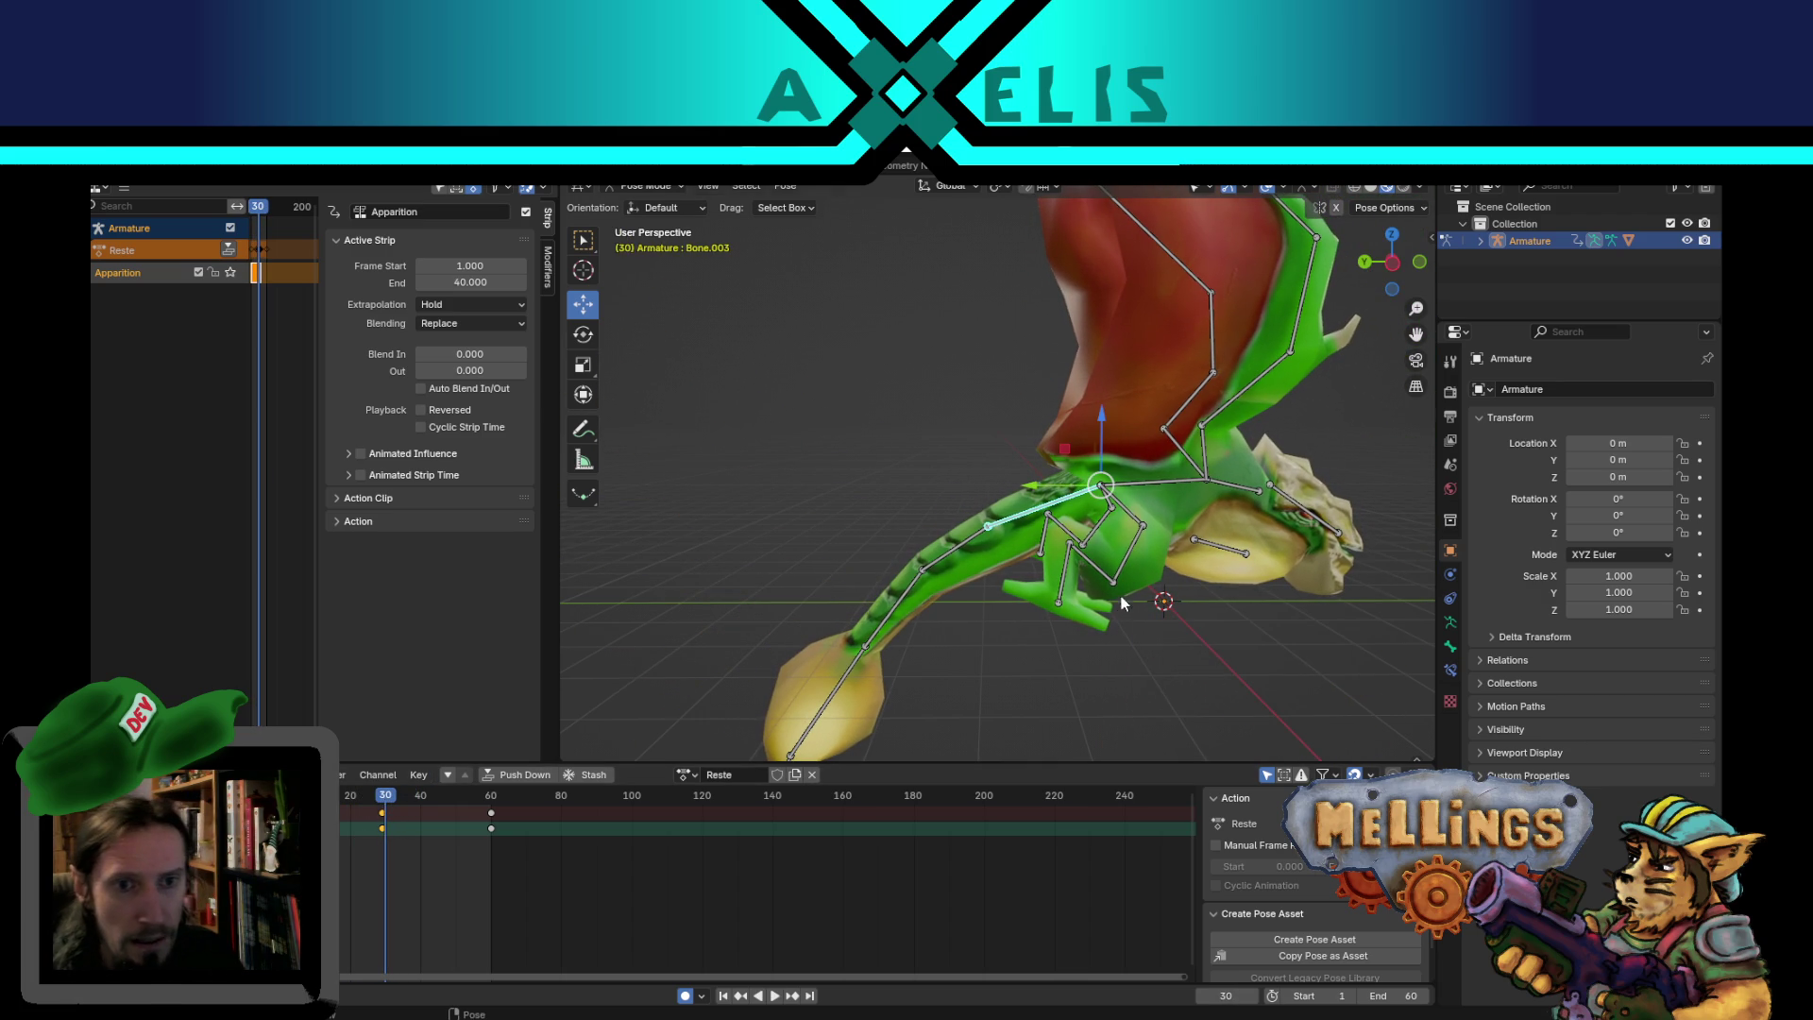
{"action": "left_click", "coordinate": [1183, 467]}
{"action": "mouse_move", "coordinate": [1183, 467]}
{"action": "middle_mouse_down"}
{"action": "mouse_move", "coordinate": [1188, 546]}
{"action": "mouse_move", "coordinate": [1113, 546]}
{"action": "mouse_move", "coordinate": [1012, 605]}
{"action": "middle_mouse_up"}
{"action": "scroll", "coordinate": [1022, 575], "scroll_direction": "down", "scroll_amount": 3}
{"action": "key", "text": "space"}
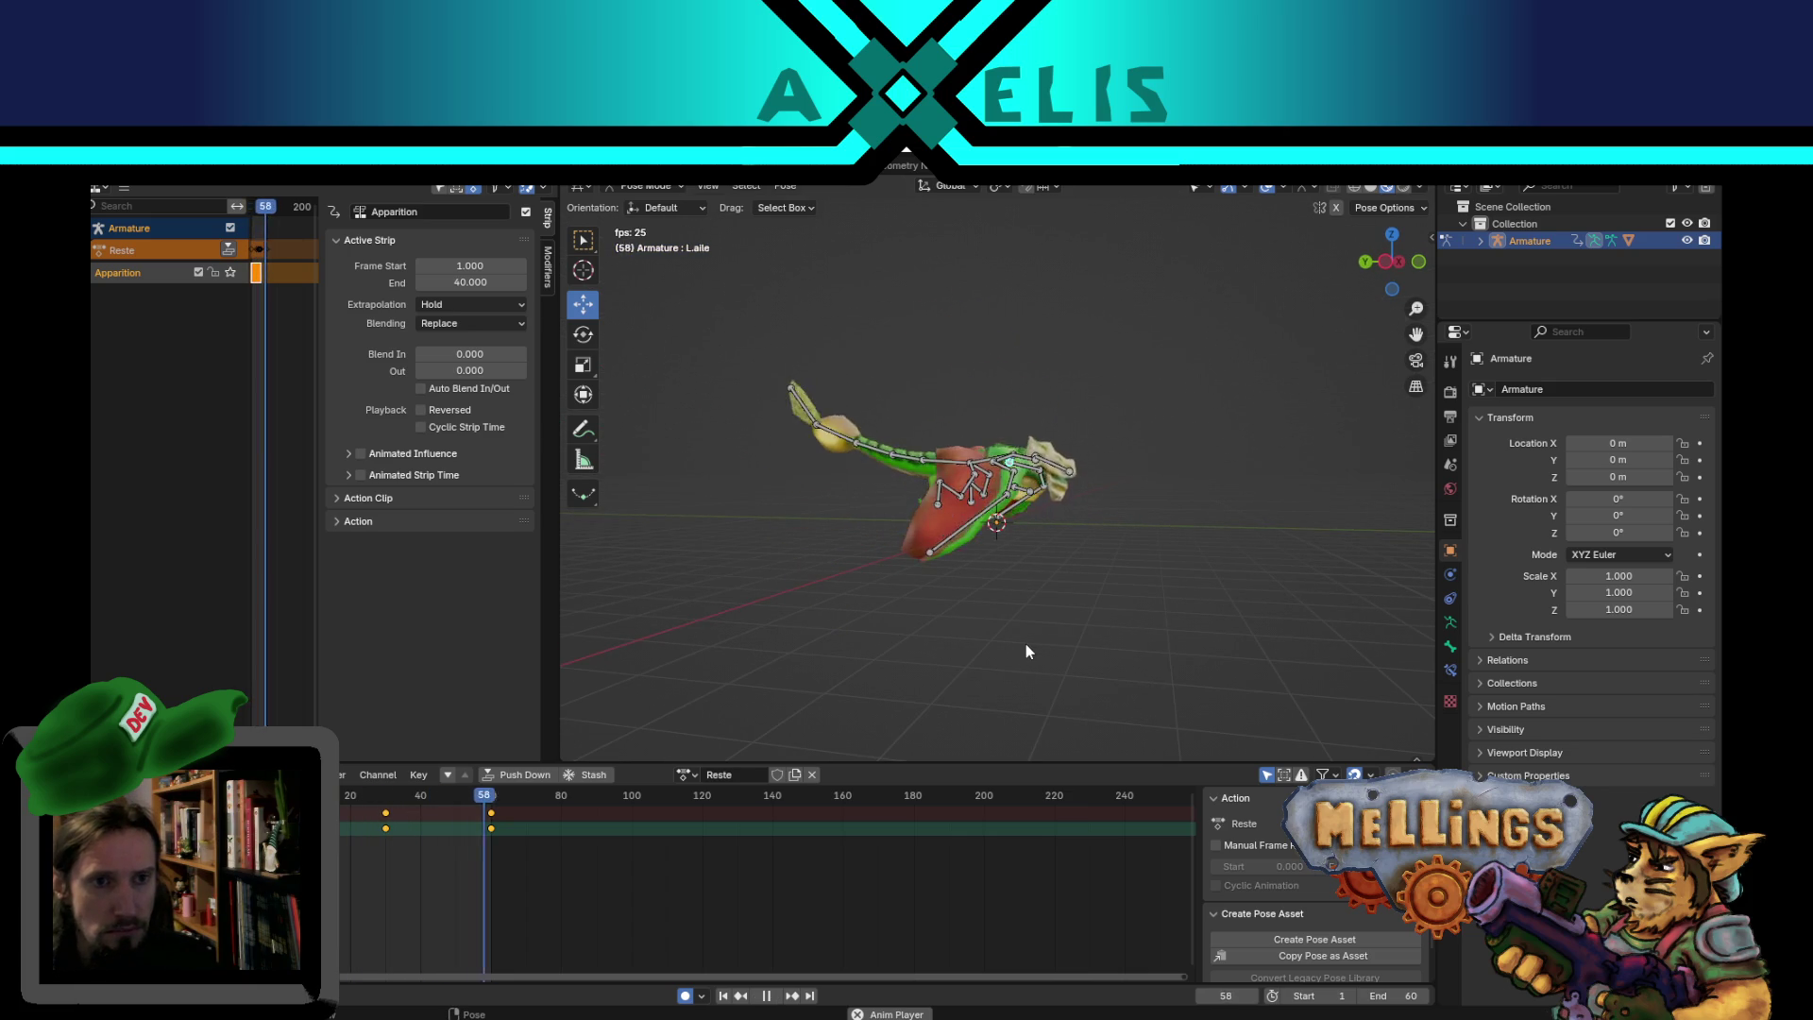
{"action": "mouse_move", "coordinate": [1026, 644]}
{"action": "middle_mouse_down"}
{"action": "mouse_move", "coordinate": [1003, 522]}
{"action": "mouse_move", "coordinate": [795, 502]}
{"action": "mouse_move", "coordinate": [967, 534]}
{"action": "mouse_move", "coordinate": [922, 598]}
{"action": "middle_mouse_up"}
{"action": "key", "text": "space"}
- Return to frame 1 and save environnement_jungle.blend with Ctrl+S
{"action": "left_click", "coordinate": [734, 995]}
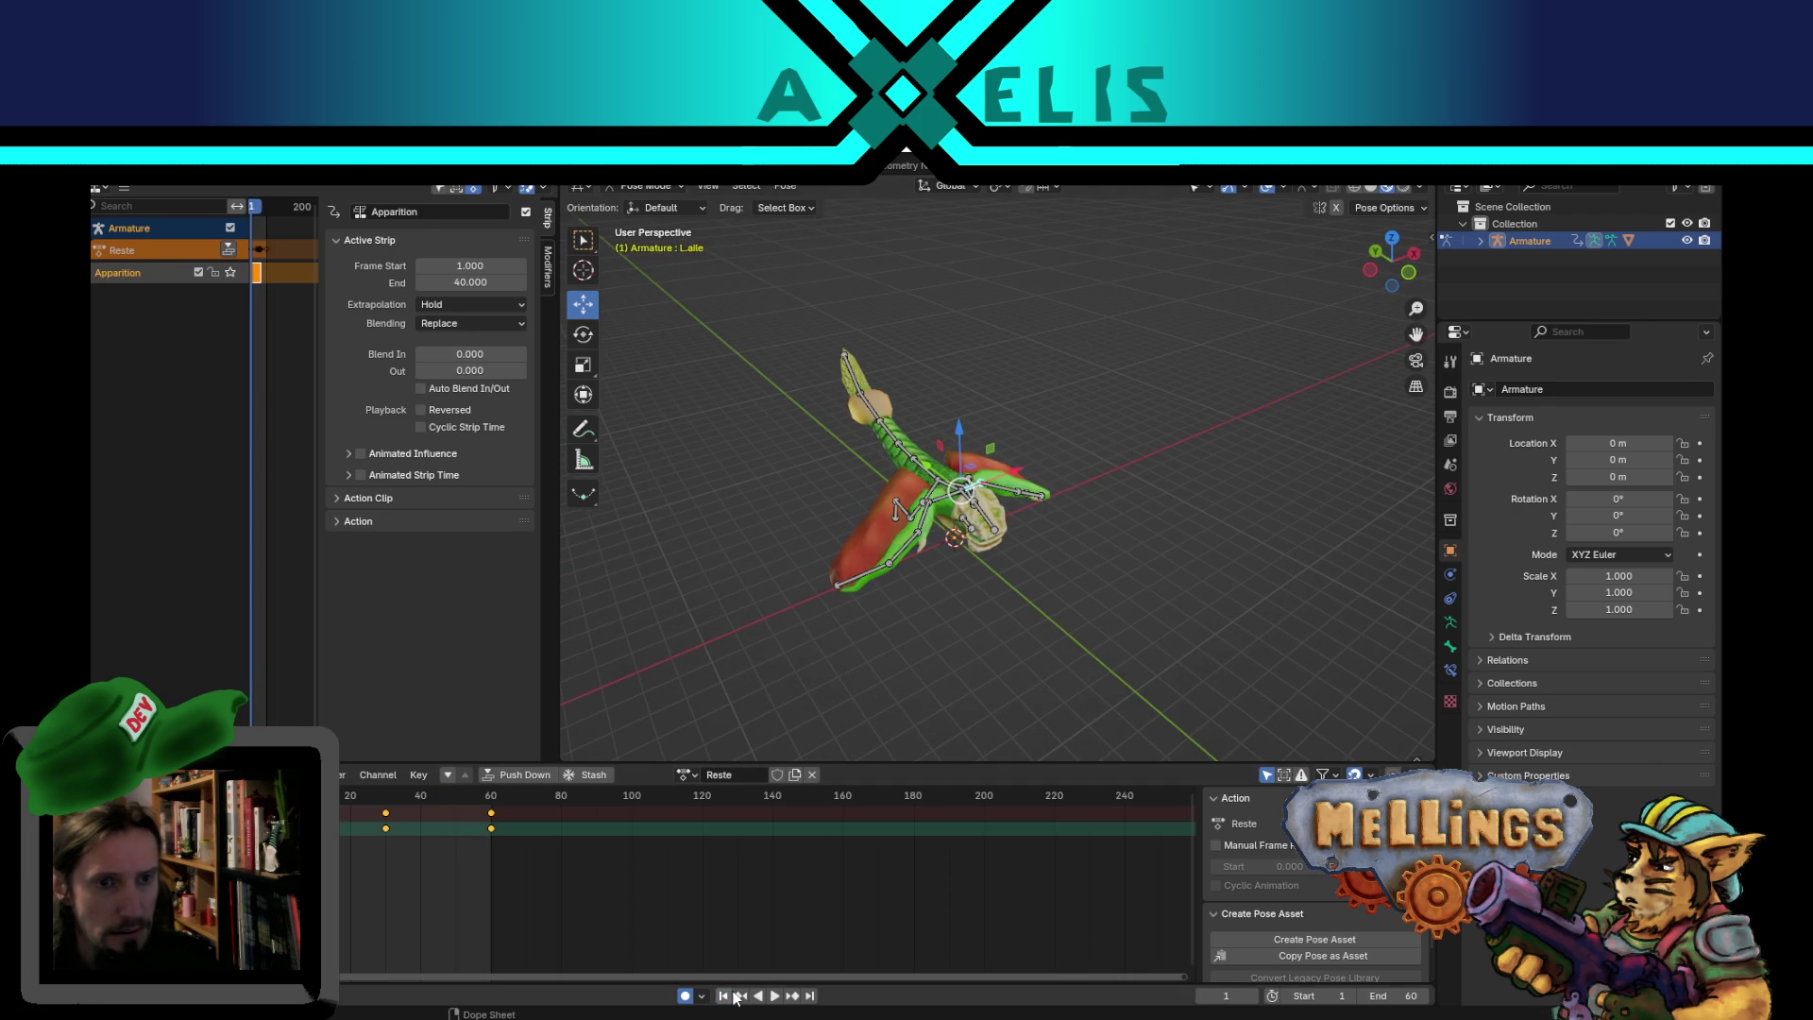
{"action": "middle_click_drag", "start_coordinate": [909, 684], "coordinate": [960, 623]}
{"action": "key", "text": "ctrl+s"}
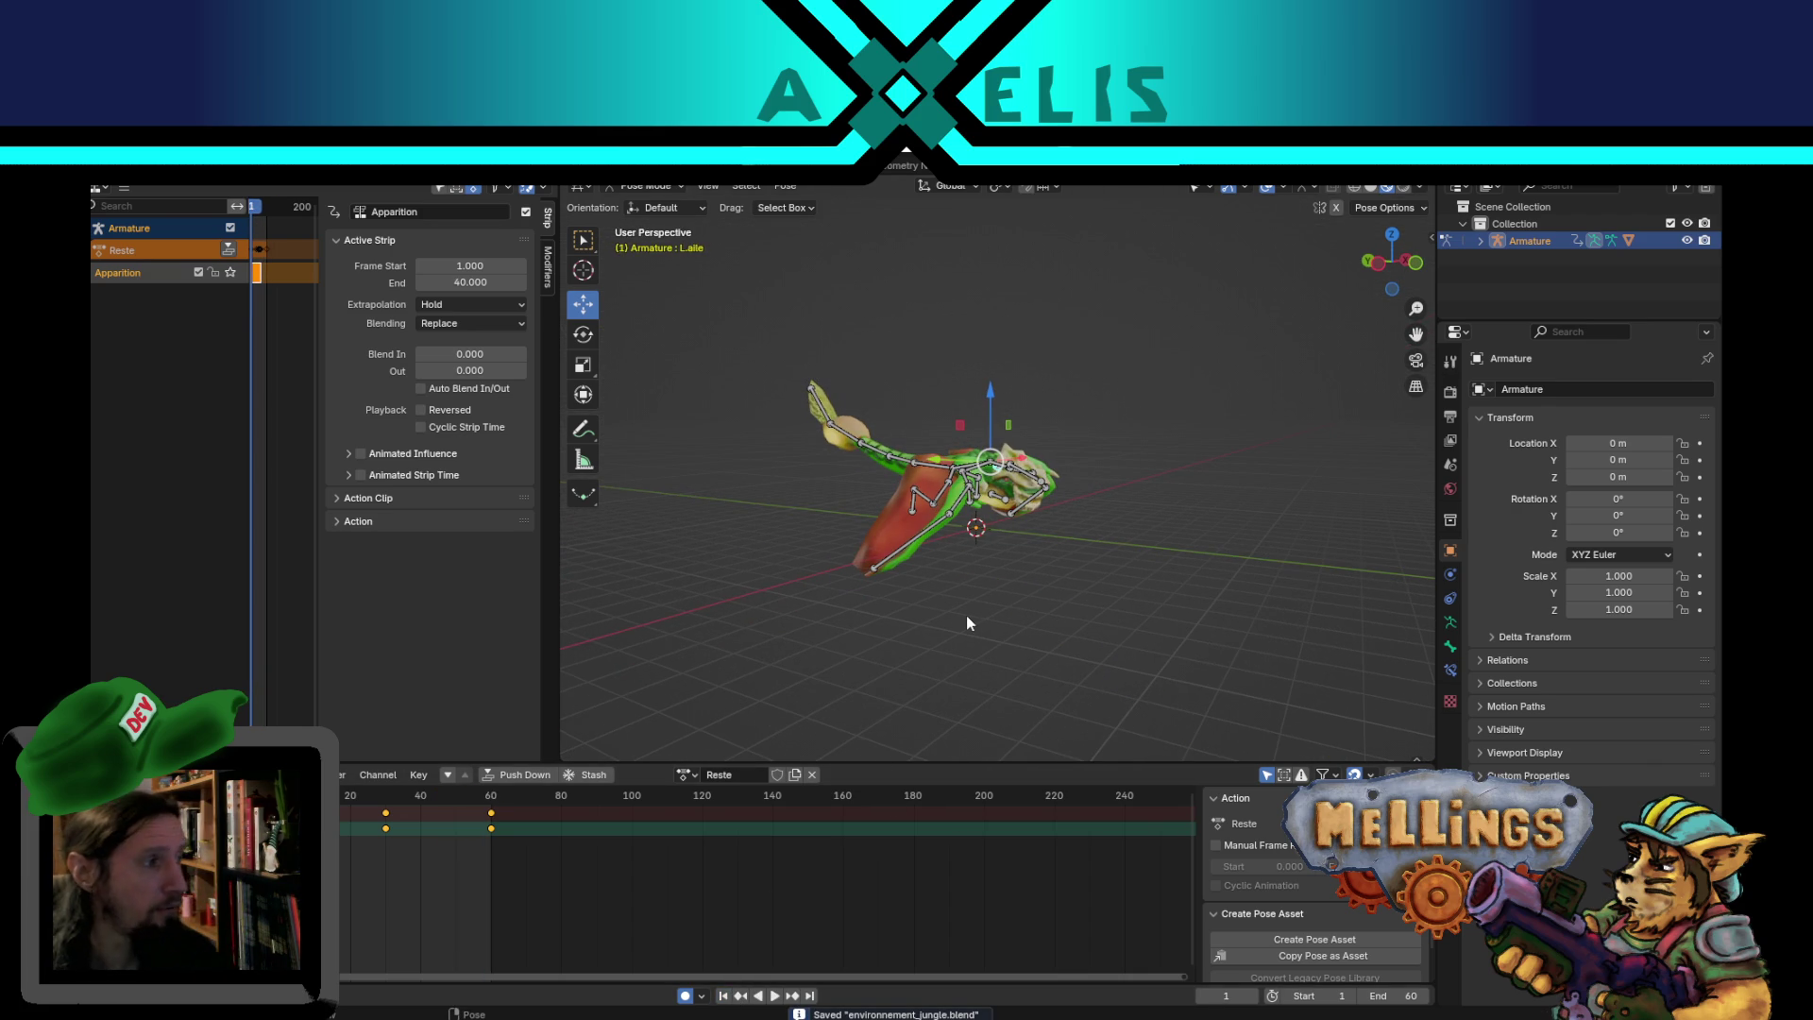
{"action": "mouse_move", "coordinate": [967, 597]}
{"action": "middle_mouse_down"}
{"action": "mouse_move", "coordinate": [914, 551]}
{"action": "mouse_move", "coordinate": [852, 570]}
{"action": "mouse_move", "coordinate": [831, 481]}
{"action": "mouse_move", "coordinate": [827, 536]}
{"action": "middle_mouse_up"}
{"action": "left_click", "coordinate": [814, 446]}
- Bend the right leg at hip (R.patte) and knee (R.patte.003), auto-keyed at frame 1
{"action": "mouse_move", "coordinate": [921, 614]}
{"action": "middle_mouse_down"}
{"action": "mouse_move", "coordinate": [926, 646]}
{"action": "mouse_move", "coordinate": [1145, 534]}
{"action": "middle_mouse_up"}
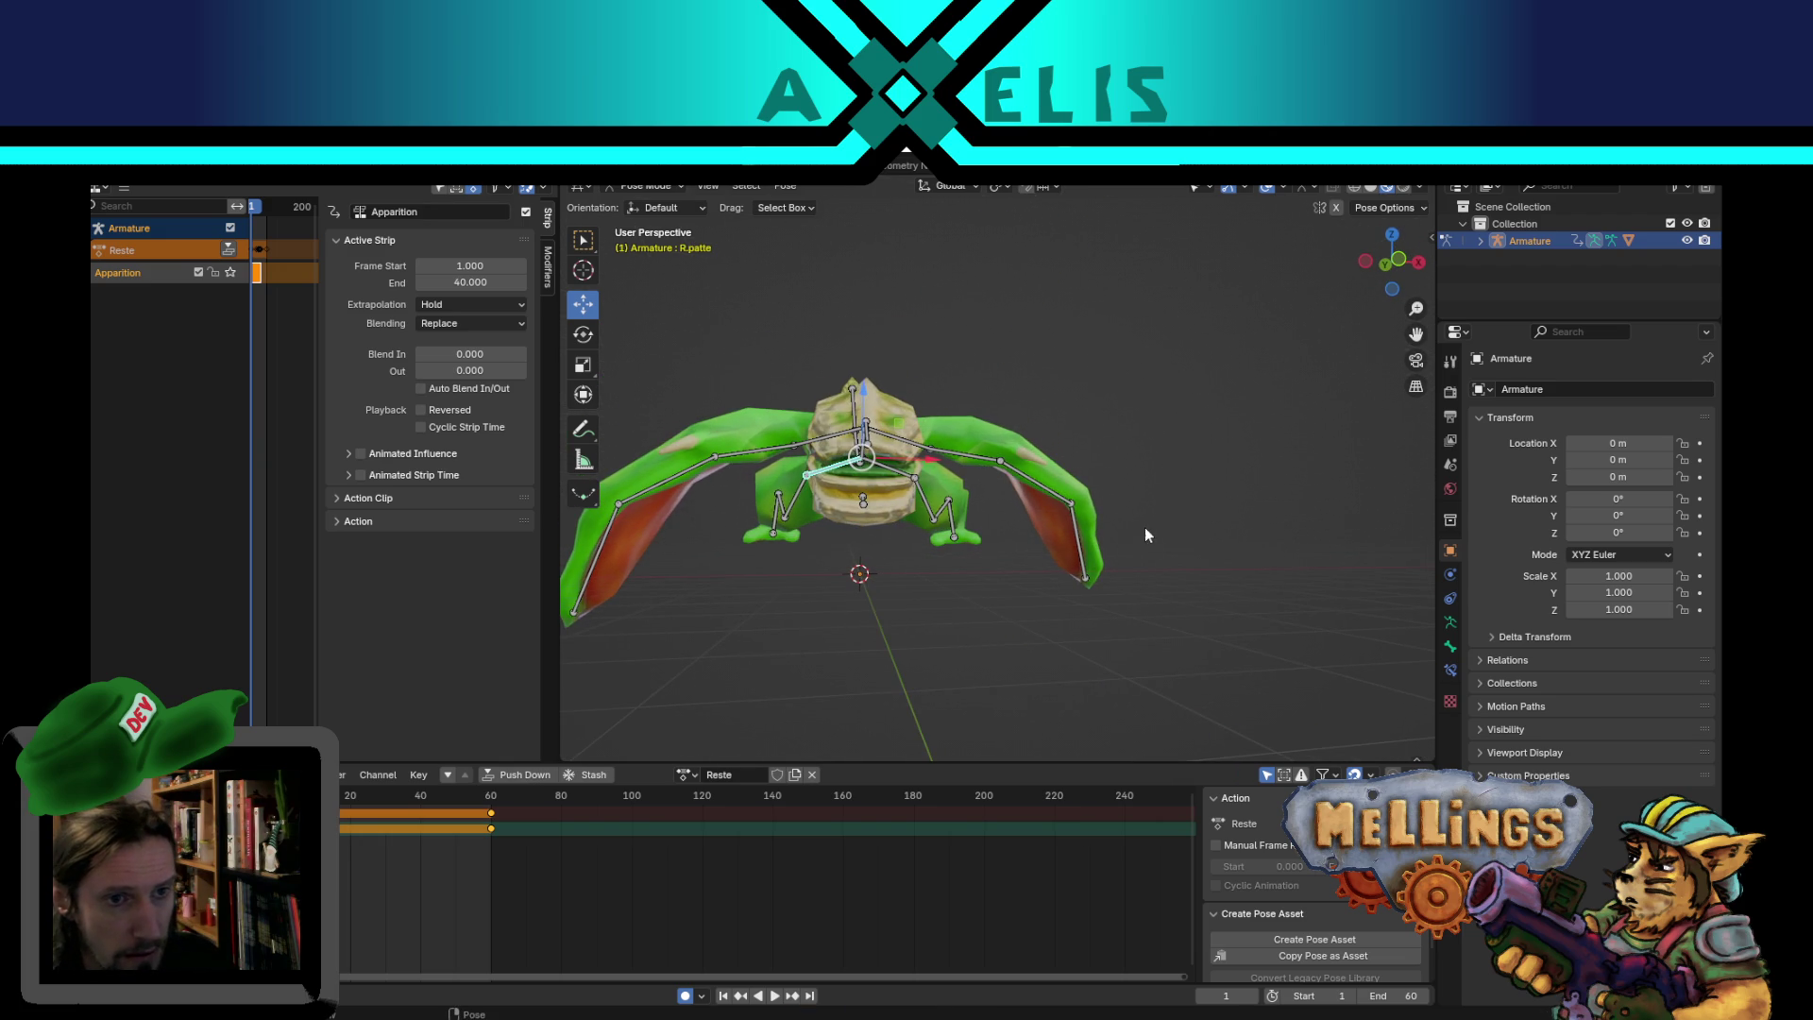
{"action": "key", "text": "r"}
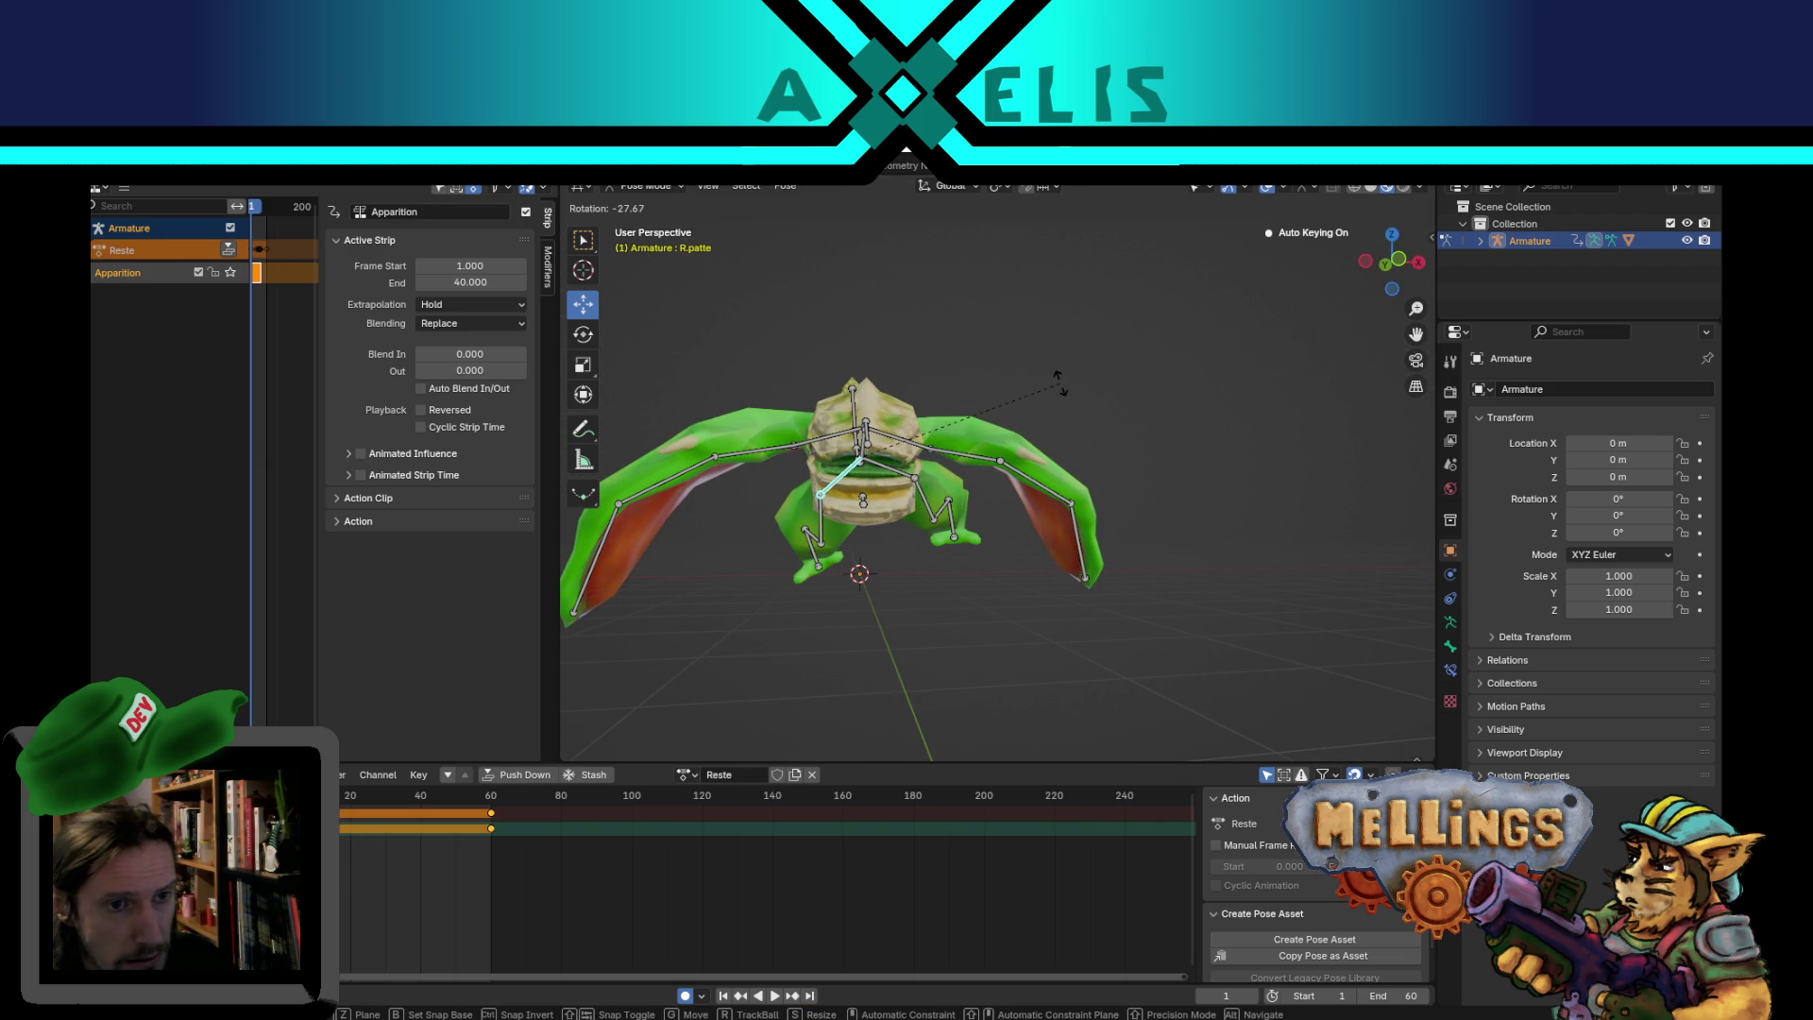
{"action": "left_click", "coordinate": [699, 550]}
{"action": "middle_click_drag", "start_coordinate": [700, 547], "coordinate": [709, 535]}
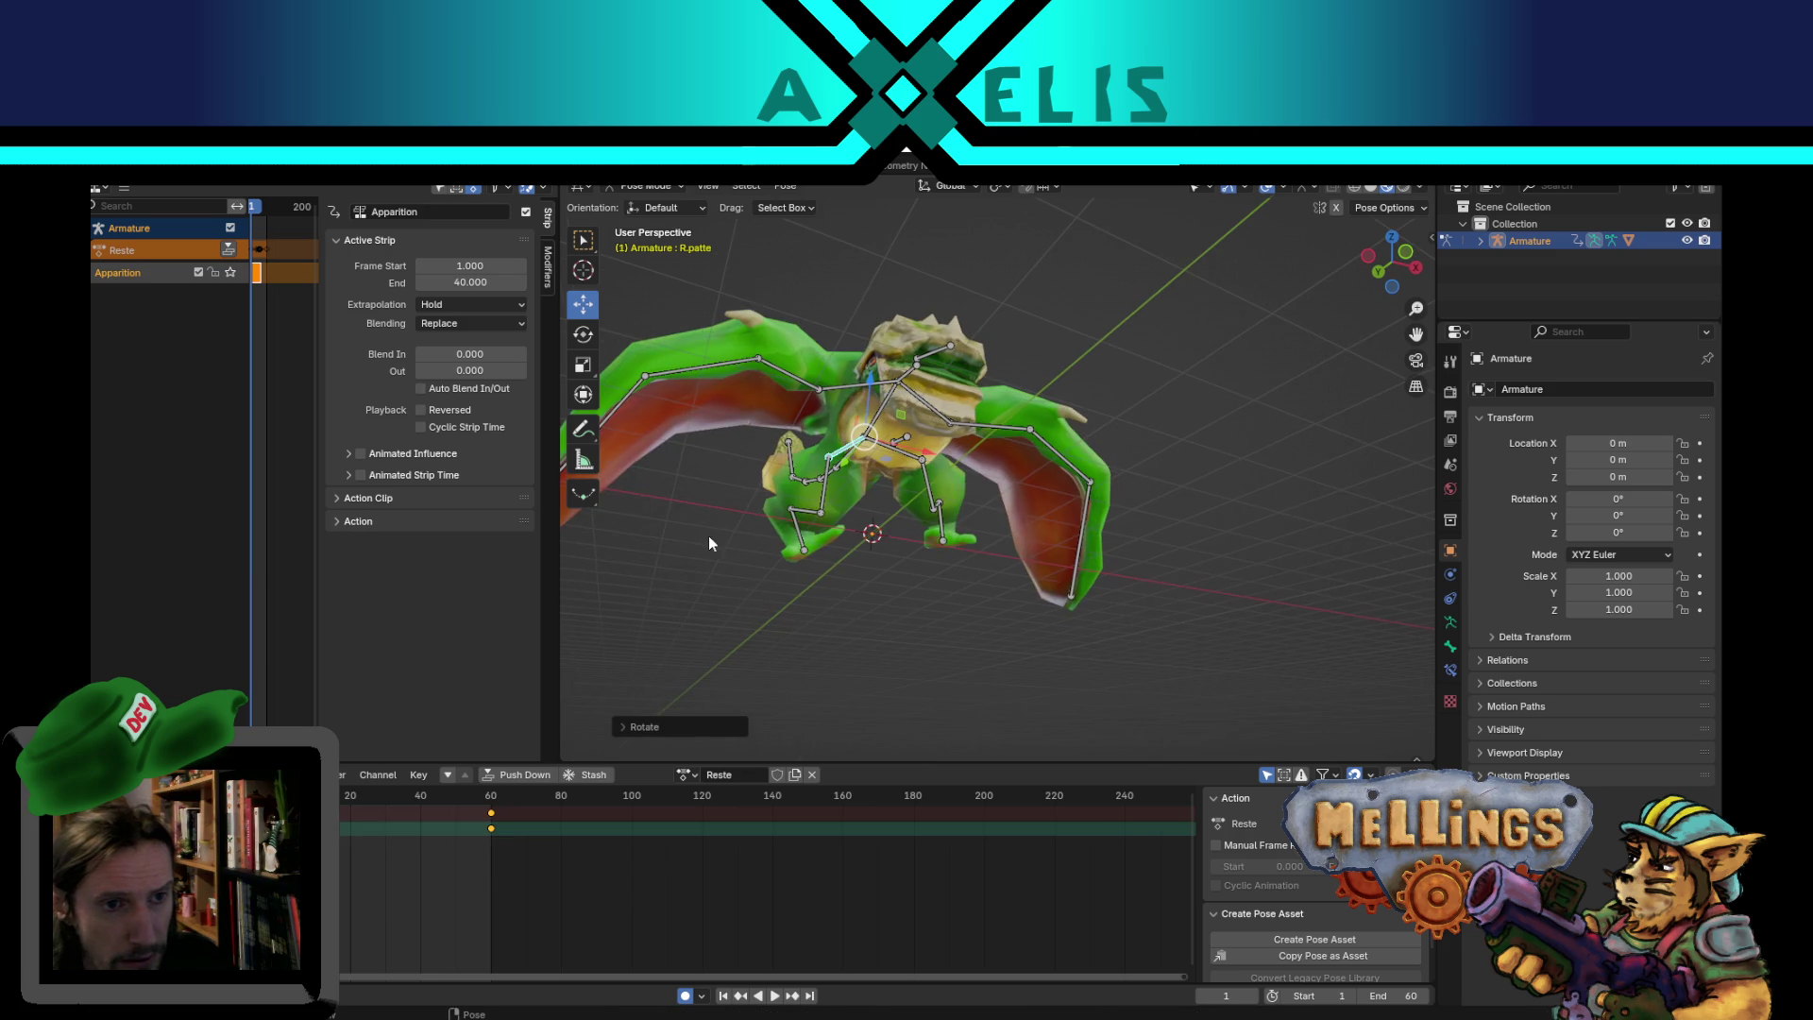
{"action": "left_click", "coordinate": [789, 533]}
{"action": "mouse_move", "coordinate": [981, 545]}
{"action": "middle_mouse_down"}
{"action": "mouse_move", "coordinate": [950, 591]}
{"action": "mouse_move", "coordinate": [911, 587]}
{"action": "mouse_move", "coordinate": [885, 631]}
{"action": "mouse_move", "coordinate": [902, 541]}
{"action": "middle_mouse_up"}
{"action": "key", "text": "r"}
{"action": "left_click", "coordinate": [944, 638]}
- Bend the left leg at hip (L.patte) and knee (L.patte.003), auto-keyed at frame 1
{"action": "left_click", "coordinate": [902, 480]}
{"action": "middle_click_drag", "start_coordinate": [903, 480], "coordinate": [925, 472]}
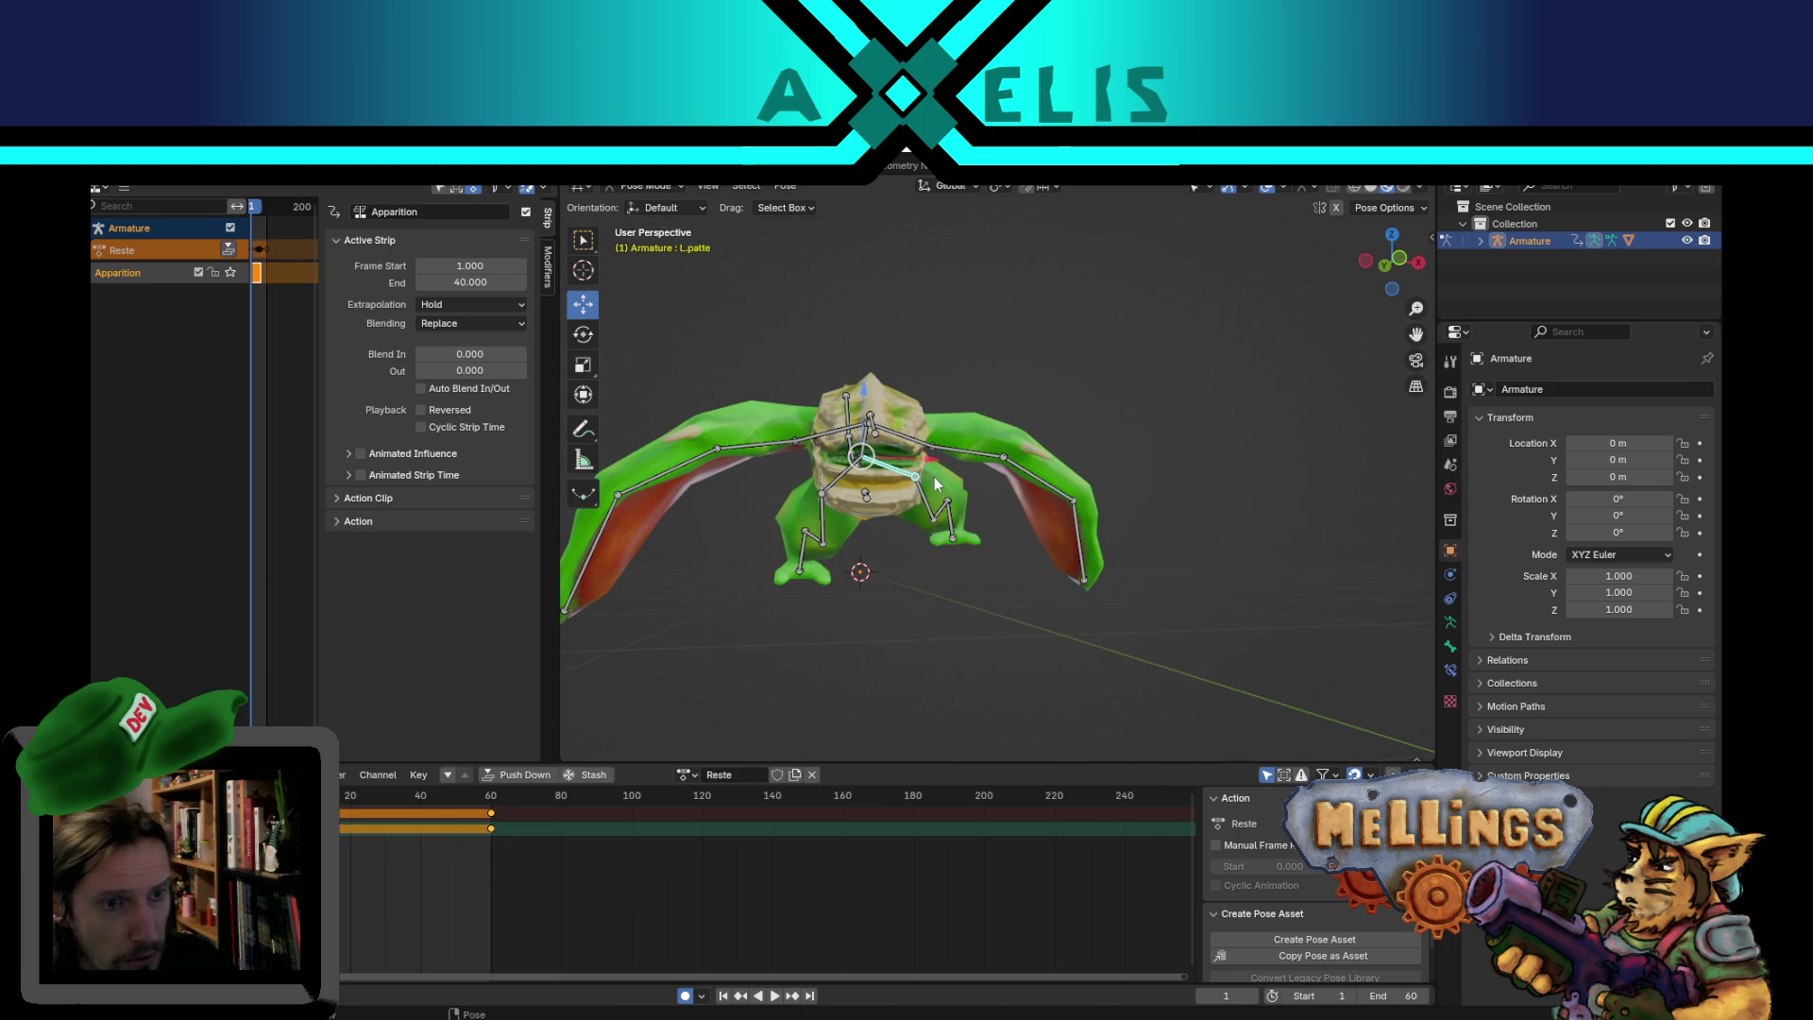
{"action": "key", "text": "r"}
{"action": "left_click", "coordinate": [925, 518]}
{"action": "left_click", "coordinate": [912, 567]}
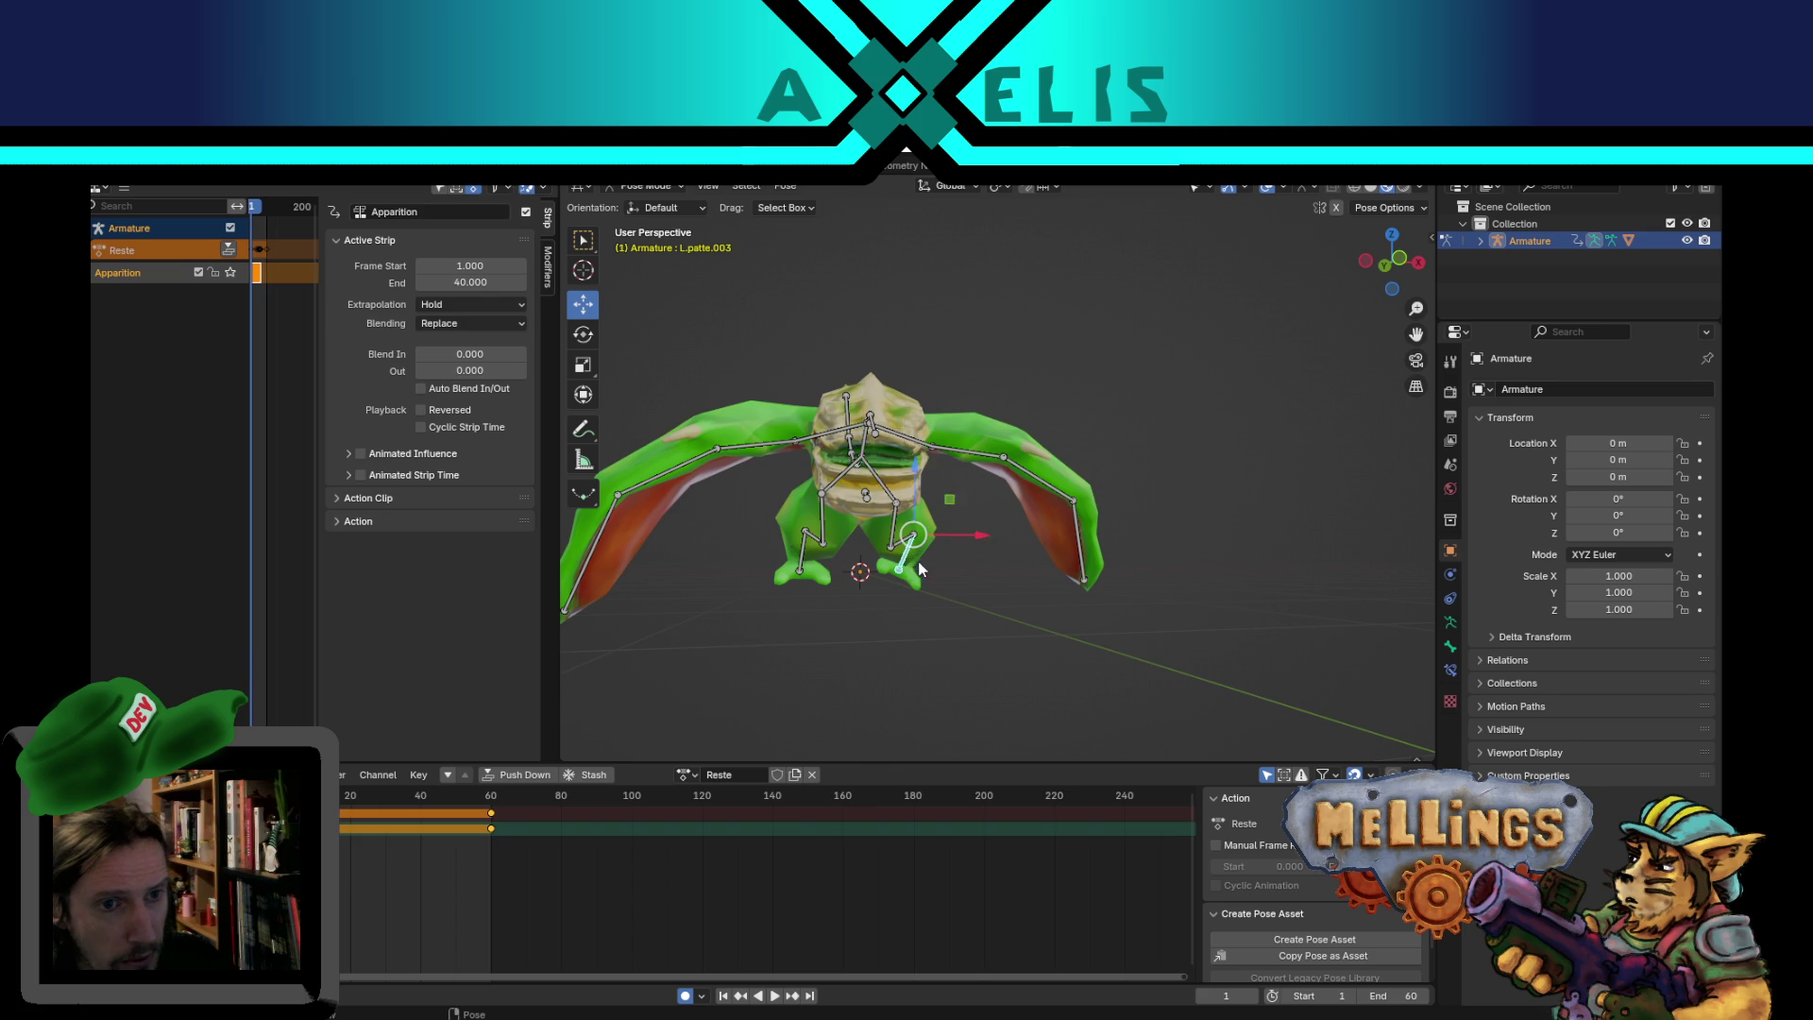
{"action": "middle_click_drag", "start_coordinate": [912, 567], "coordinate": [891, 573]}
{"action": "key", "text": "r"}
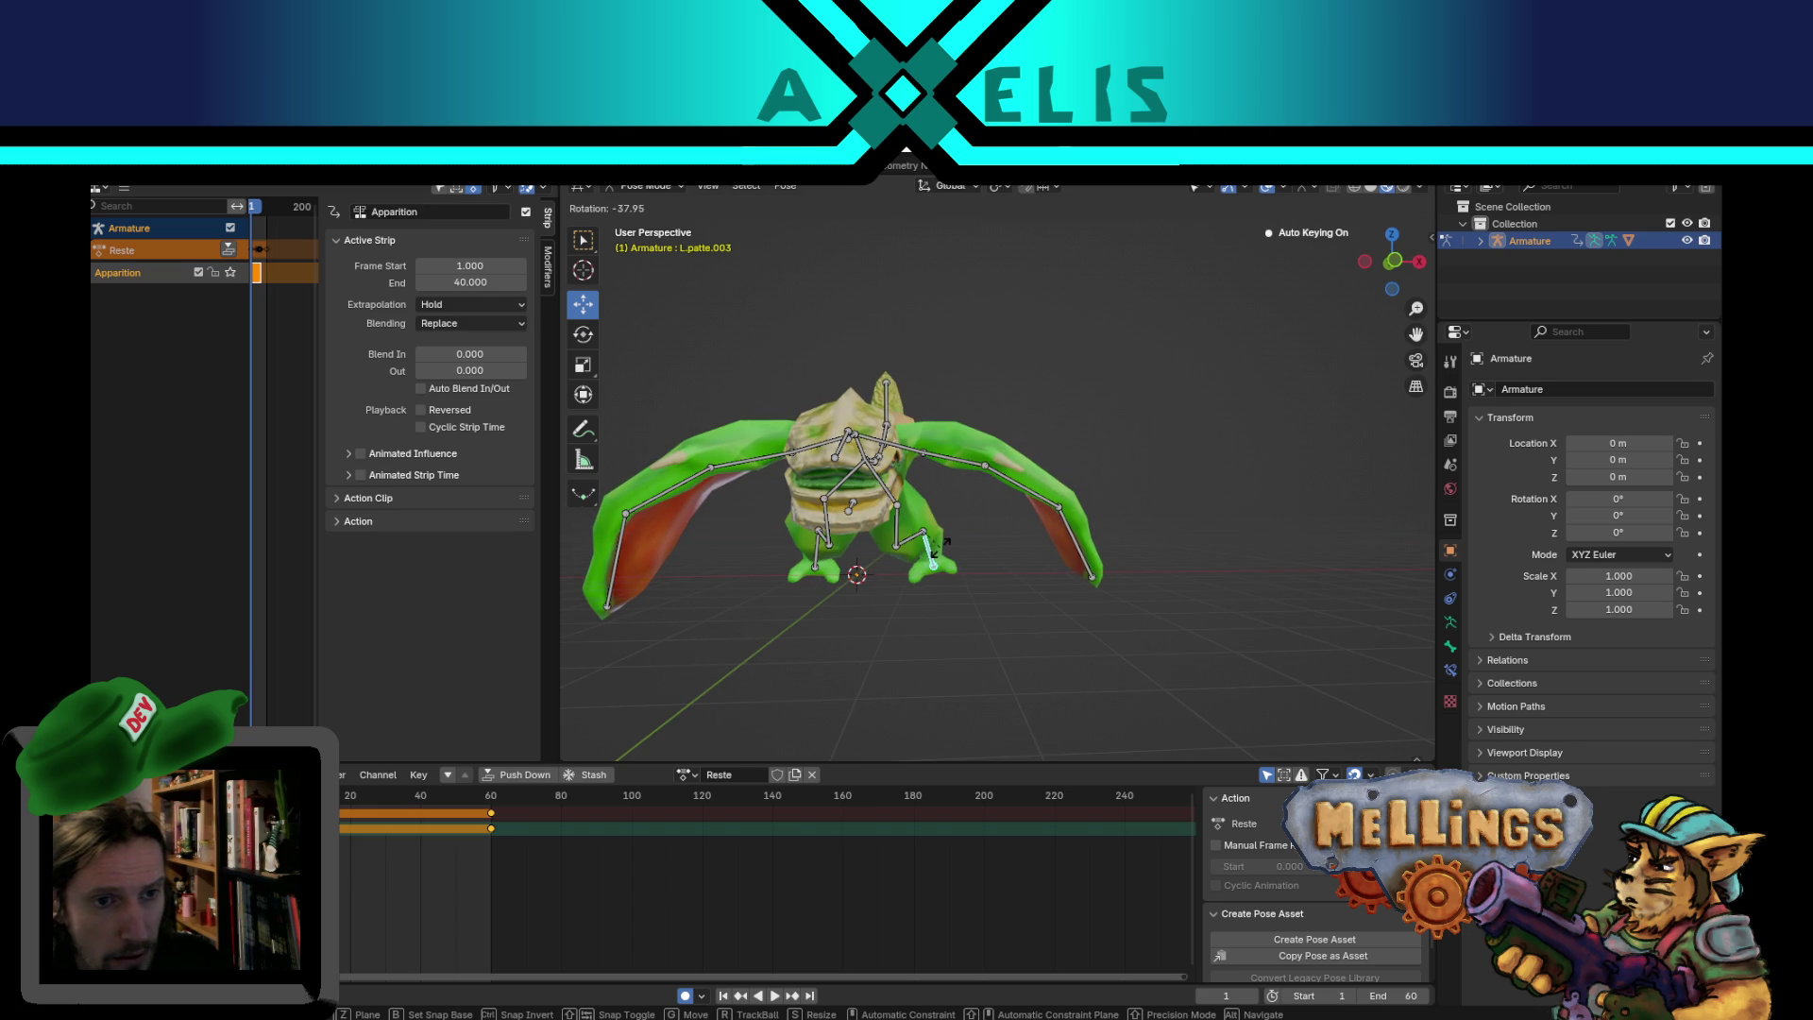
{"action": "left_click", "coordinate": [943, 545]}
{"action": "mouse_move", "coordinate": [943, 546]}
{"action": "middle_mouse_down"}
{"action": "mouse_move", "coordinate": [966, 588]}
{"action": "mouse_move", "coordinate": [1270, 601]}
{"action": "mouse_move", "coordinate": [1278, 557]}
{"action": "mouse_move", "coordinate": [1215, 484]}
{"action": "mouse_move", "coordinate": [1267, 502]}
{"action": "middle_mouse_up"}
{"action": "left_click", "coordinate": [1226, 448]}
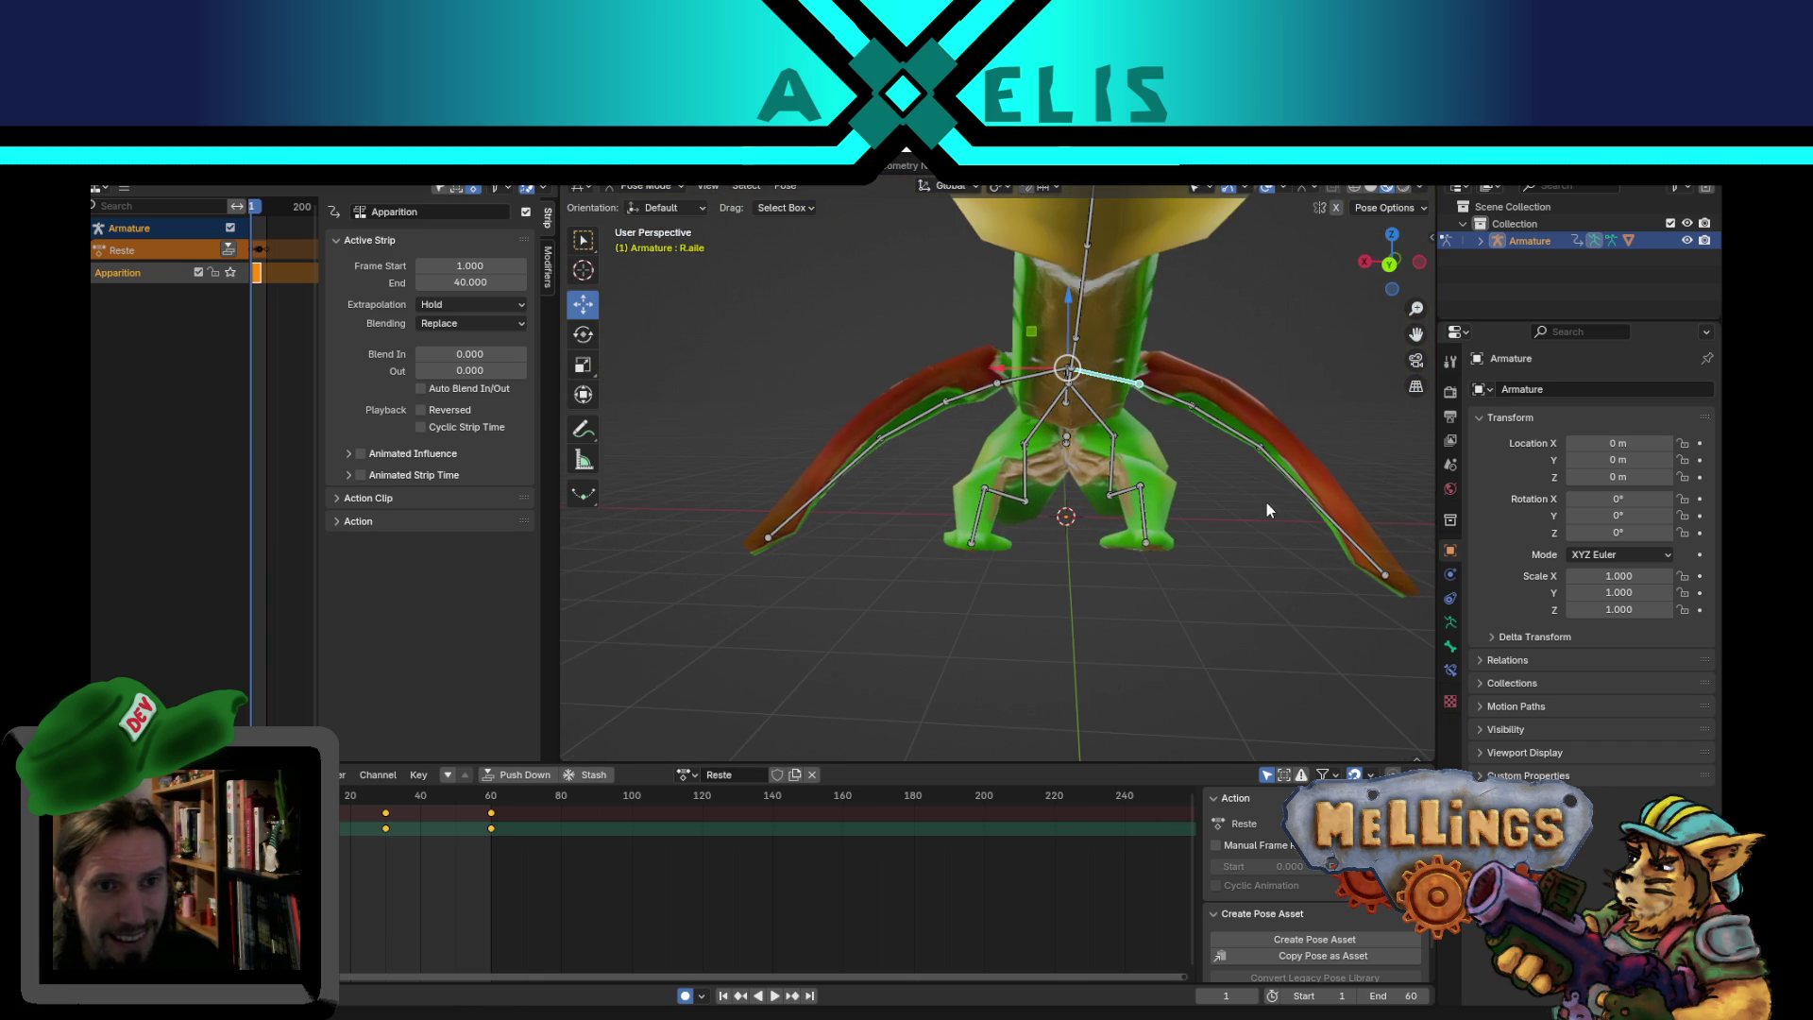
- Rotate the wing bones R.aile and L.aile downward
{"action": "key", "text": "r"}
{"action": "left_click", "coordinate": [1244, 473]}
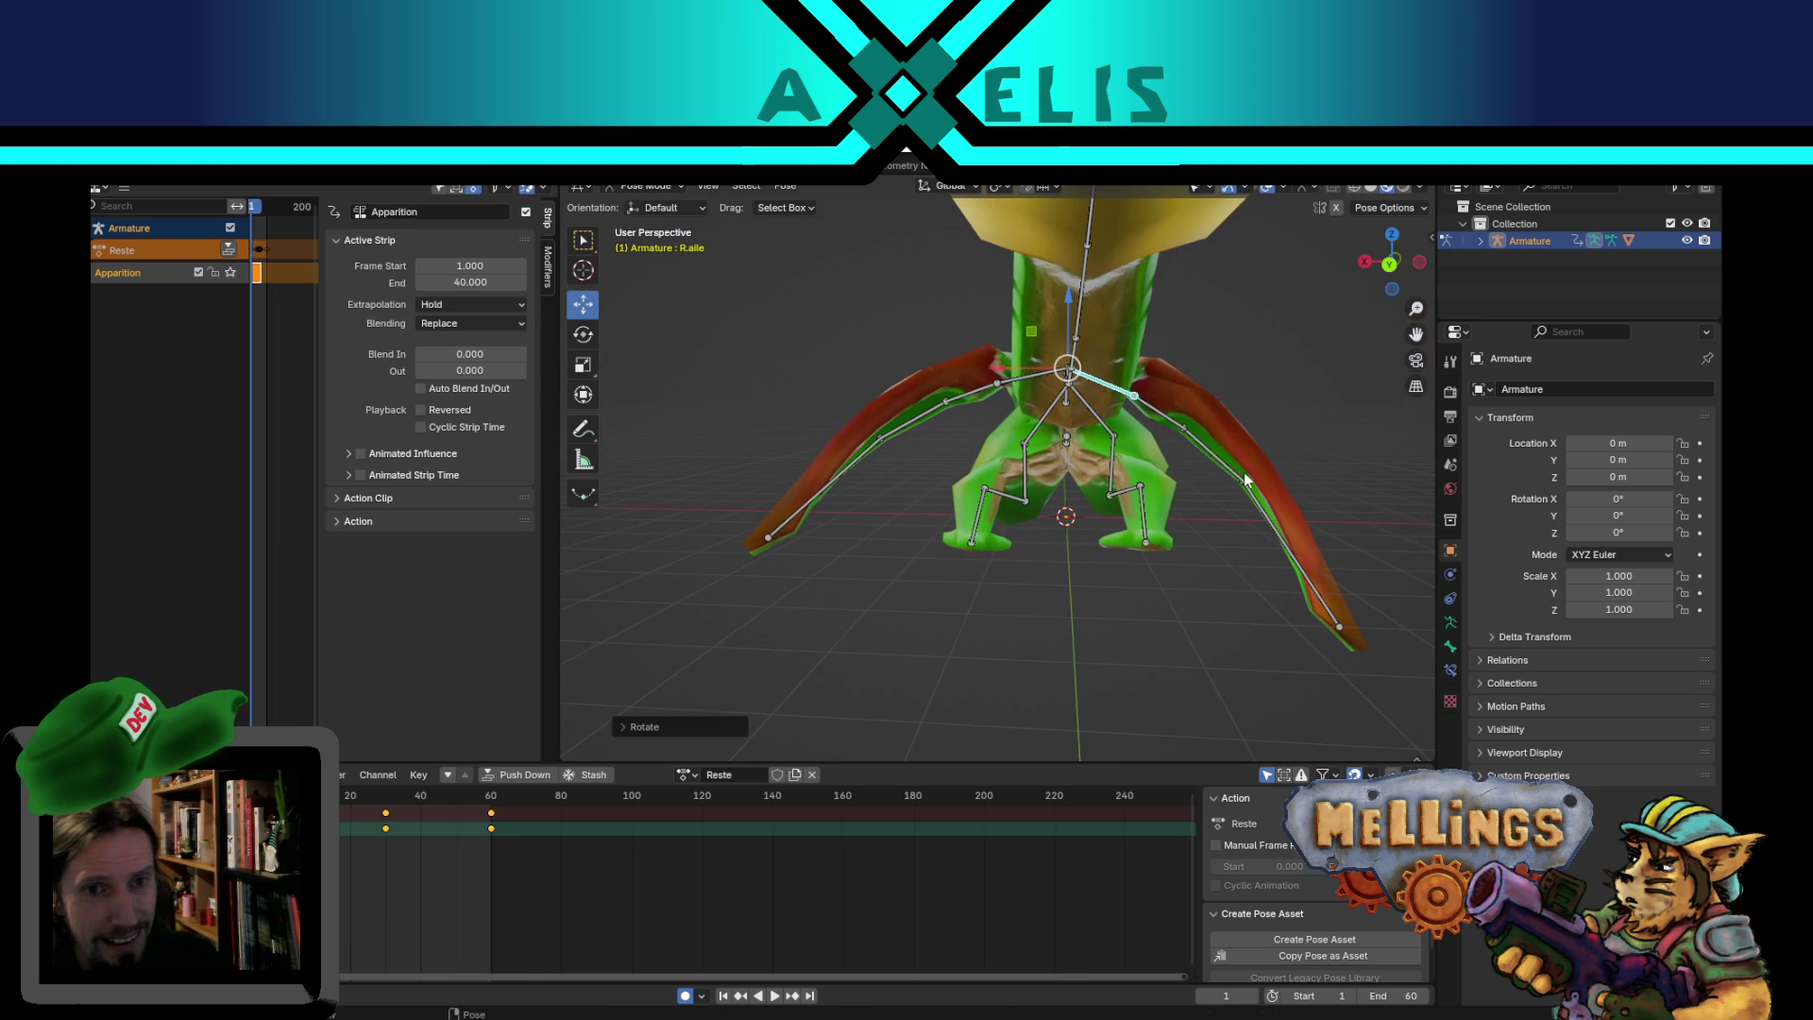
{"action": "left_click", "coordinate": [986, 372]}
{"action": "key", "text": "r"}
{"action": "left_click", "coordinate": [993, 416]}
- Turn both wing tips, L.aile.003 and R.aile.003, to point downward
{"action": "left_click", "coordinate": [993, 416]}
{"action": "middle_click_drag", "start_coordinate": [992, 469], "coordinate": [1241, 500]}
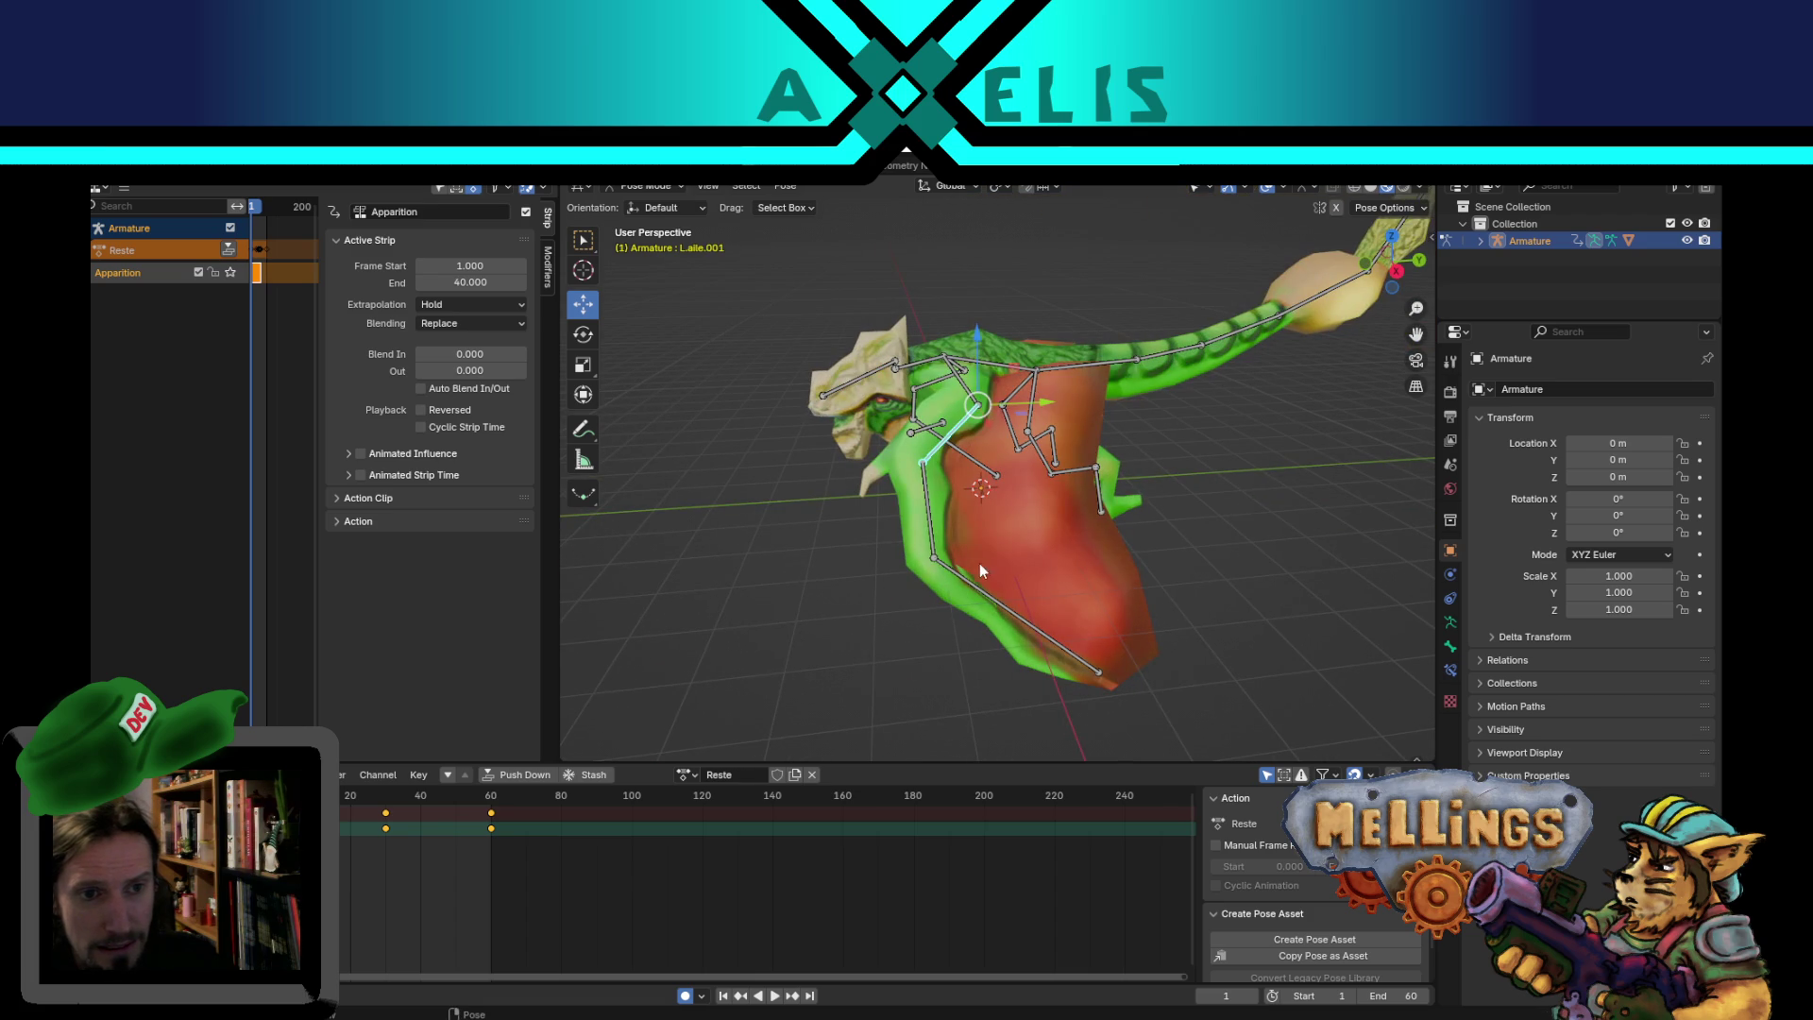
{"action": "key", "text": "r"}
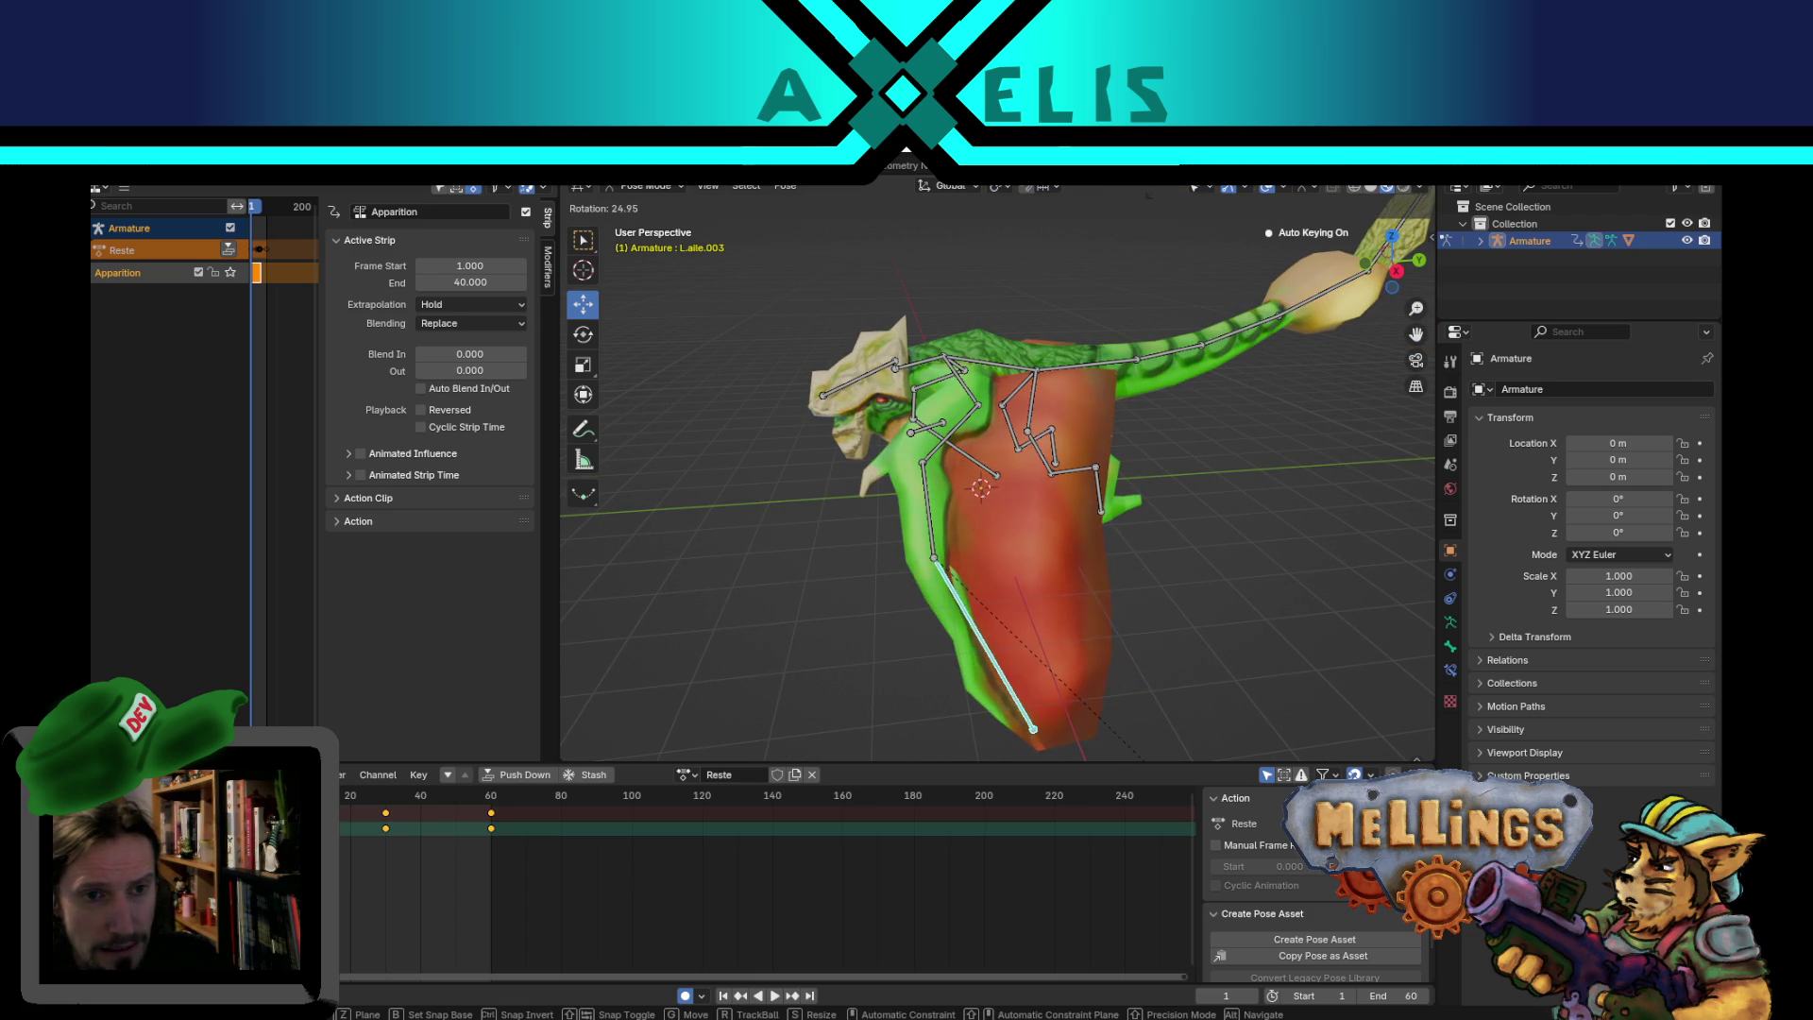
{"action": "left_click", "coordinate": [1331, 888]}
{"action": "middle_click_drag", "start_coordinate": [897, 529], "coordinate": [1164, 546]}
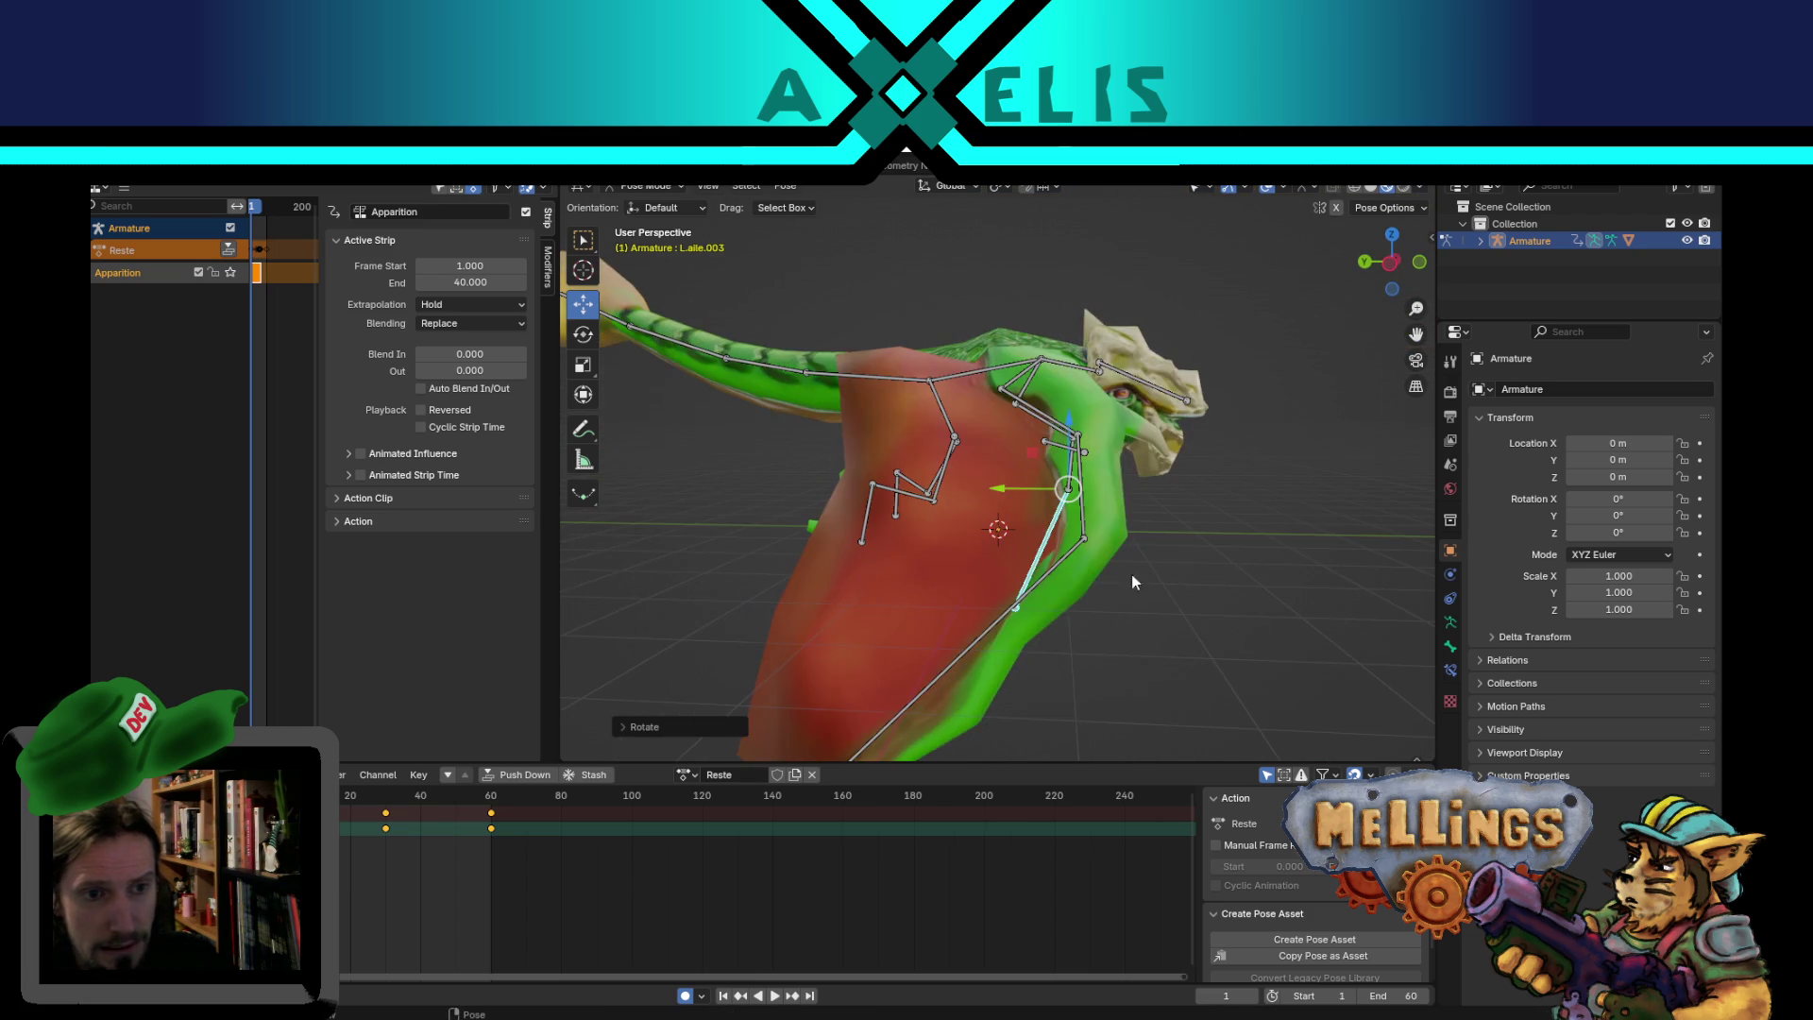
{"action": "mouse_move", "coordinate": [1023, 480]}
{"action": "middle_mouse_down"}
{"action": "mouse_move", "coordinate": [992, 377]}
{"action": "mouse_move", "coordinate": [1008, 479]}
{"action": "mouse_move", "coordinate": [636, 423]}
{"action": "mouse_move", "coordinate": [961, 415]}
{"action": "mouse_move", "coordinate": [988, 453]}
{"action": "mouse_move", "coordinate": [903, 416]}
{"action": "mouse_move", "coordinate": [898, 352]}
{"action": "mouse_move", "coordinate": [986, 406]}
{"action": "mouse_move", "coordinate": [1053, 370]}
{"action": "middle_mouse_up"}
{"action": "left_click", "coordinate": [983, 344]}
{"action": "key", "text": "r"}
{"action": "left_click", "coordinate": [1083, 457]}
- Fold mid-wing bones R.aile.001 and L.aile.001 inward, then undo the last rotation
{"action": "left_click", "coordinate": [899, 352]}
{"action": "scroll", "coordinate": [915, 314], "scroll_direction": "up", "scroll_amount": 2}
{"action": "scroll", "coordinate": [986, 406], "scroll_direction": "up", "scroll_amount": 2}
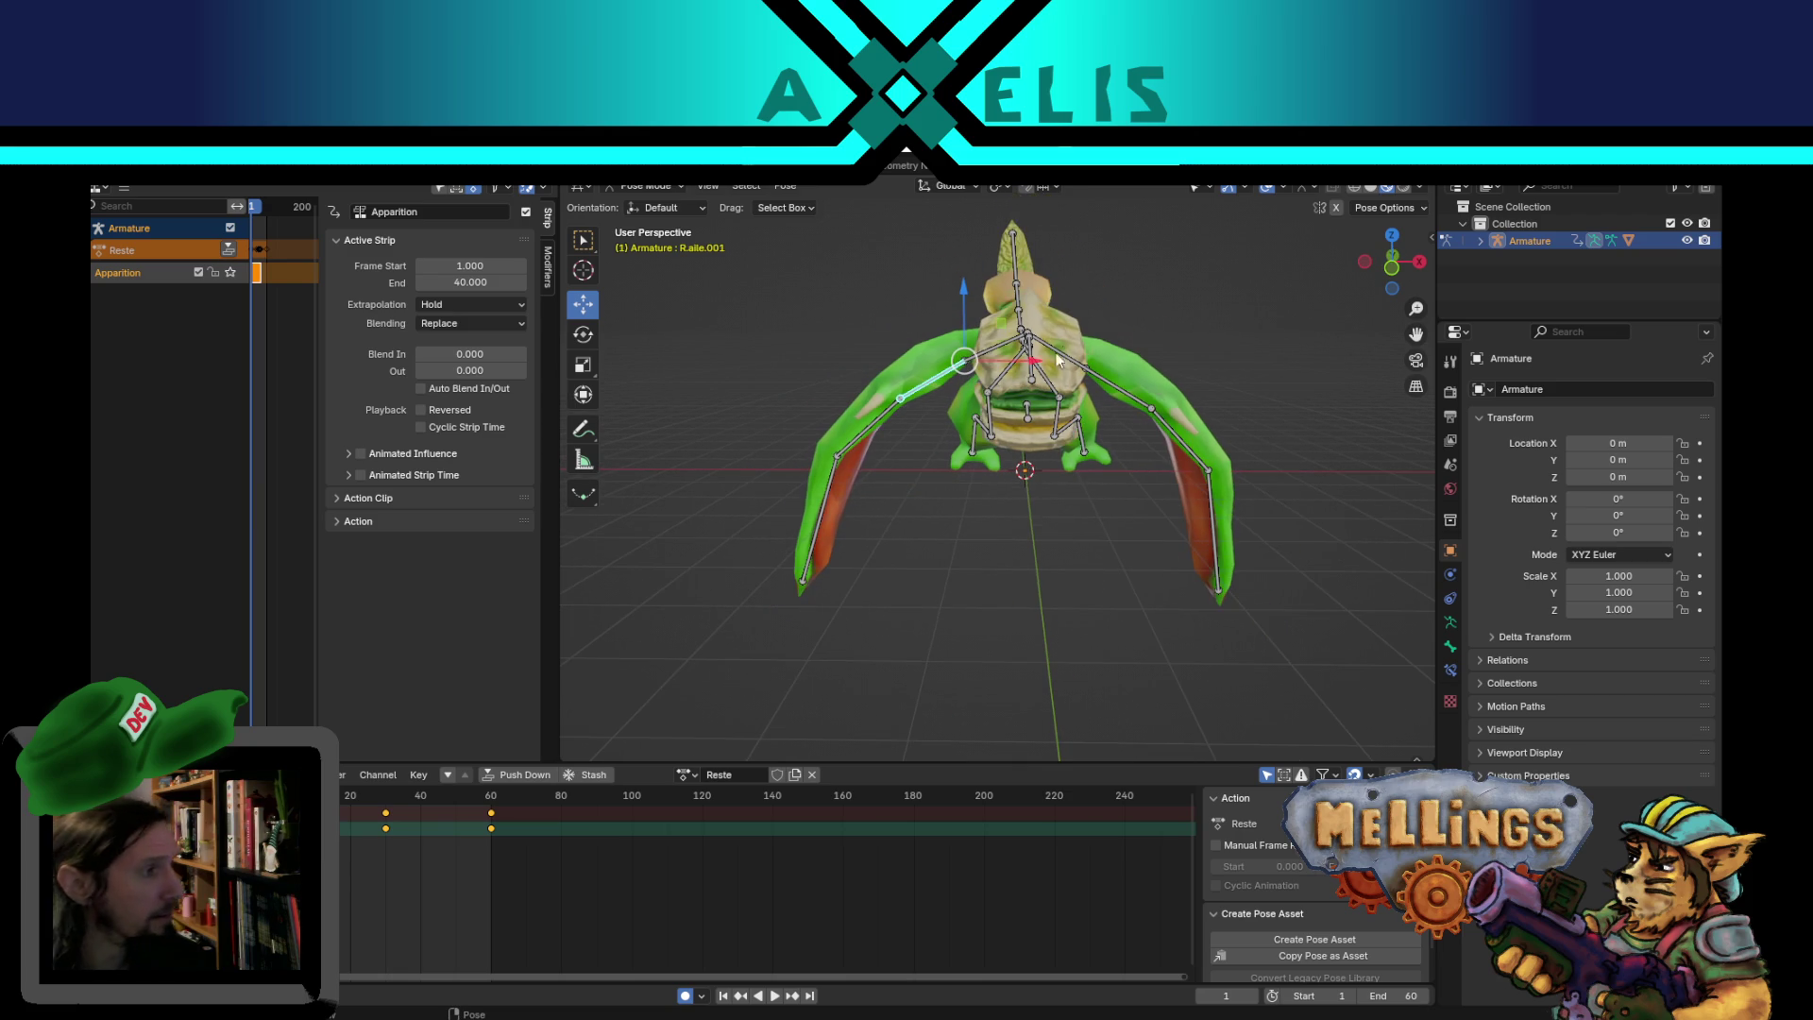
{"action": "scroll", "coordinate": [1068, 327], "scroll_direction": "down", "scroll_amount": 1}
{"action": "scroll", "coordinate": [1068, 327], "scroll_direction": "up", "scroll_amount": 2}
{"action": "key", "text": "r"}
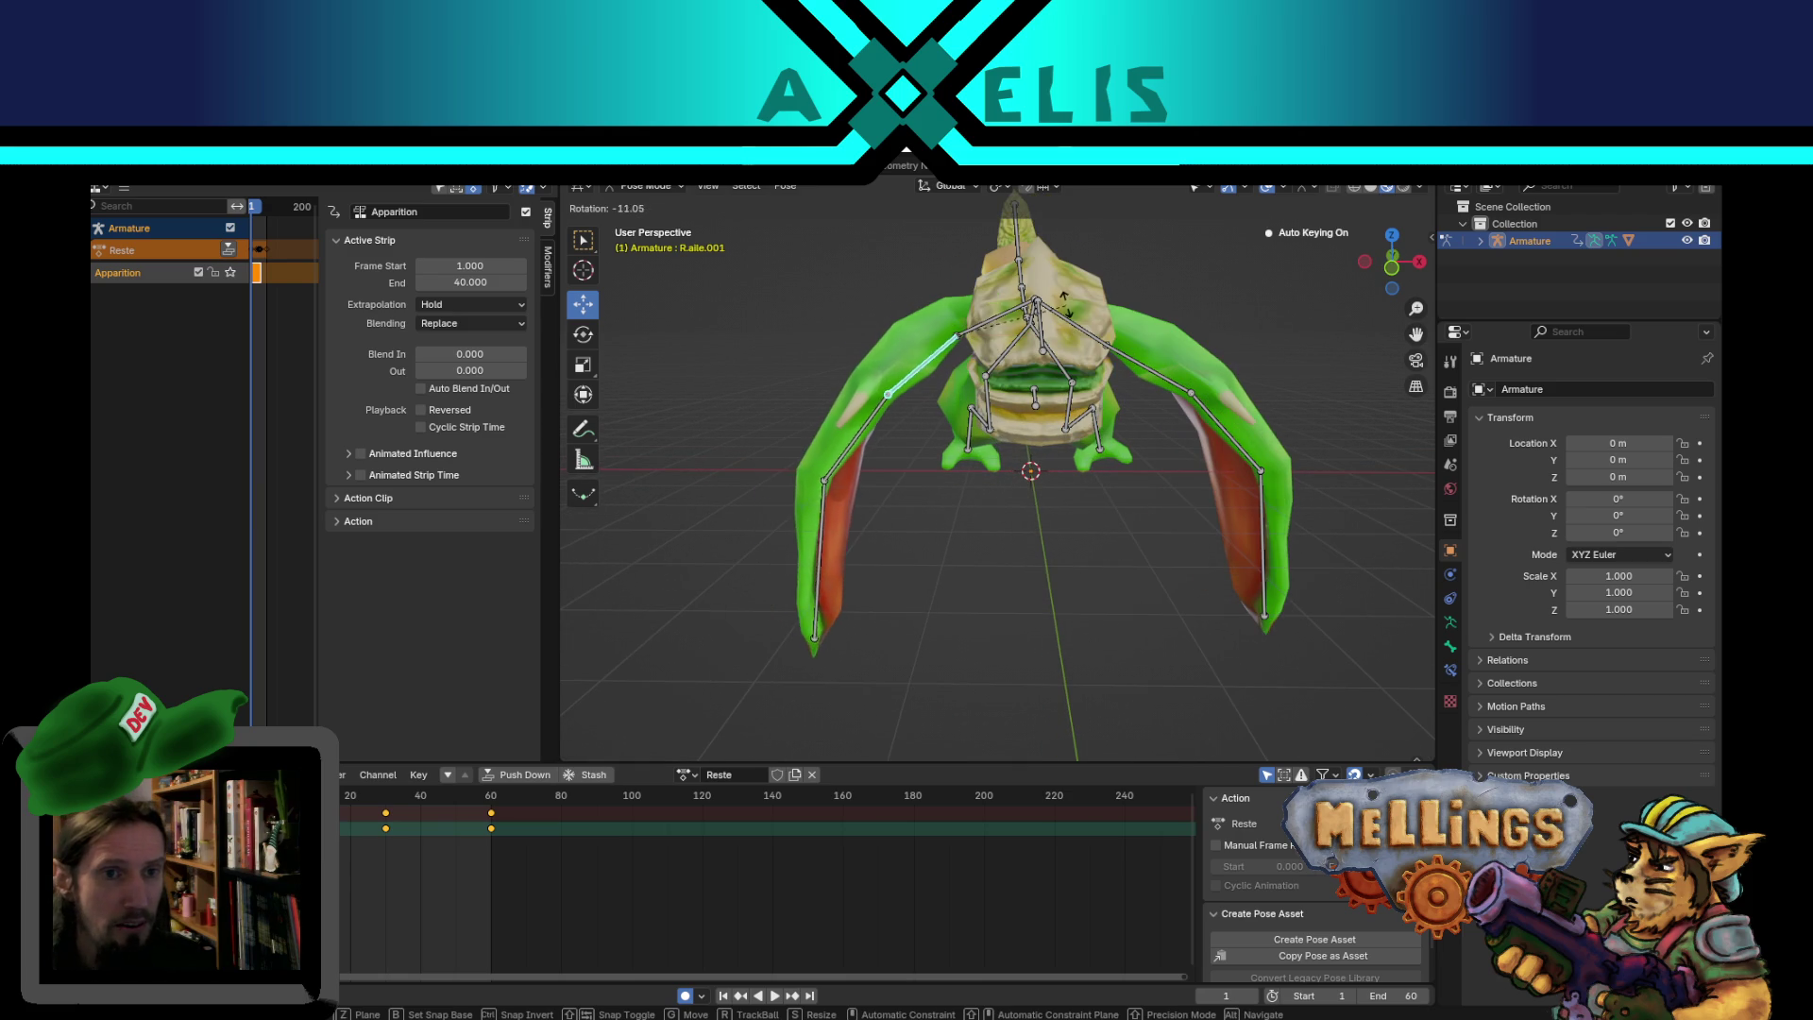
{"action": "left_click", "coordinate": [1065, 309]}
{"action": "left_click", "coordinate": [1120, 365]}
{"action": "middle_click_drag", "start_coordinate": [1237, 370], "coordinate": [1226, 357]}
{"action": "key", "text": "r"}
{"action": "left_click", "coordinate": [1215, 425]}
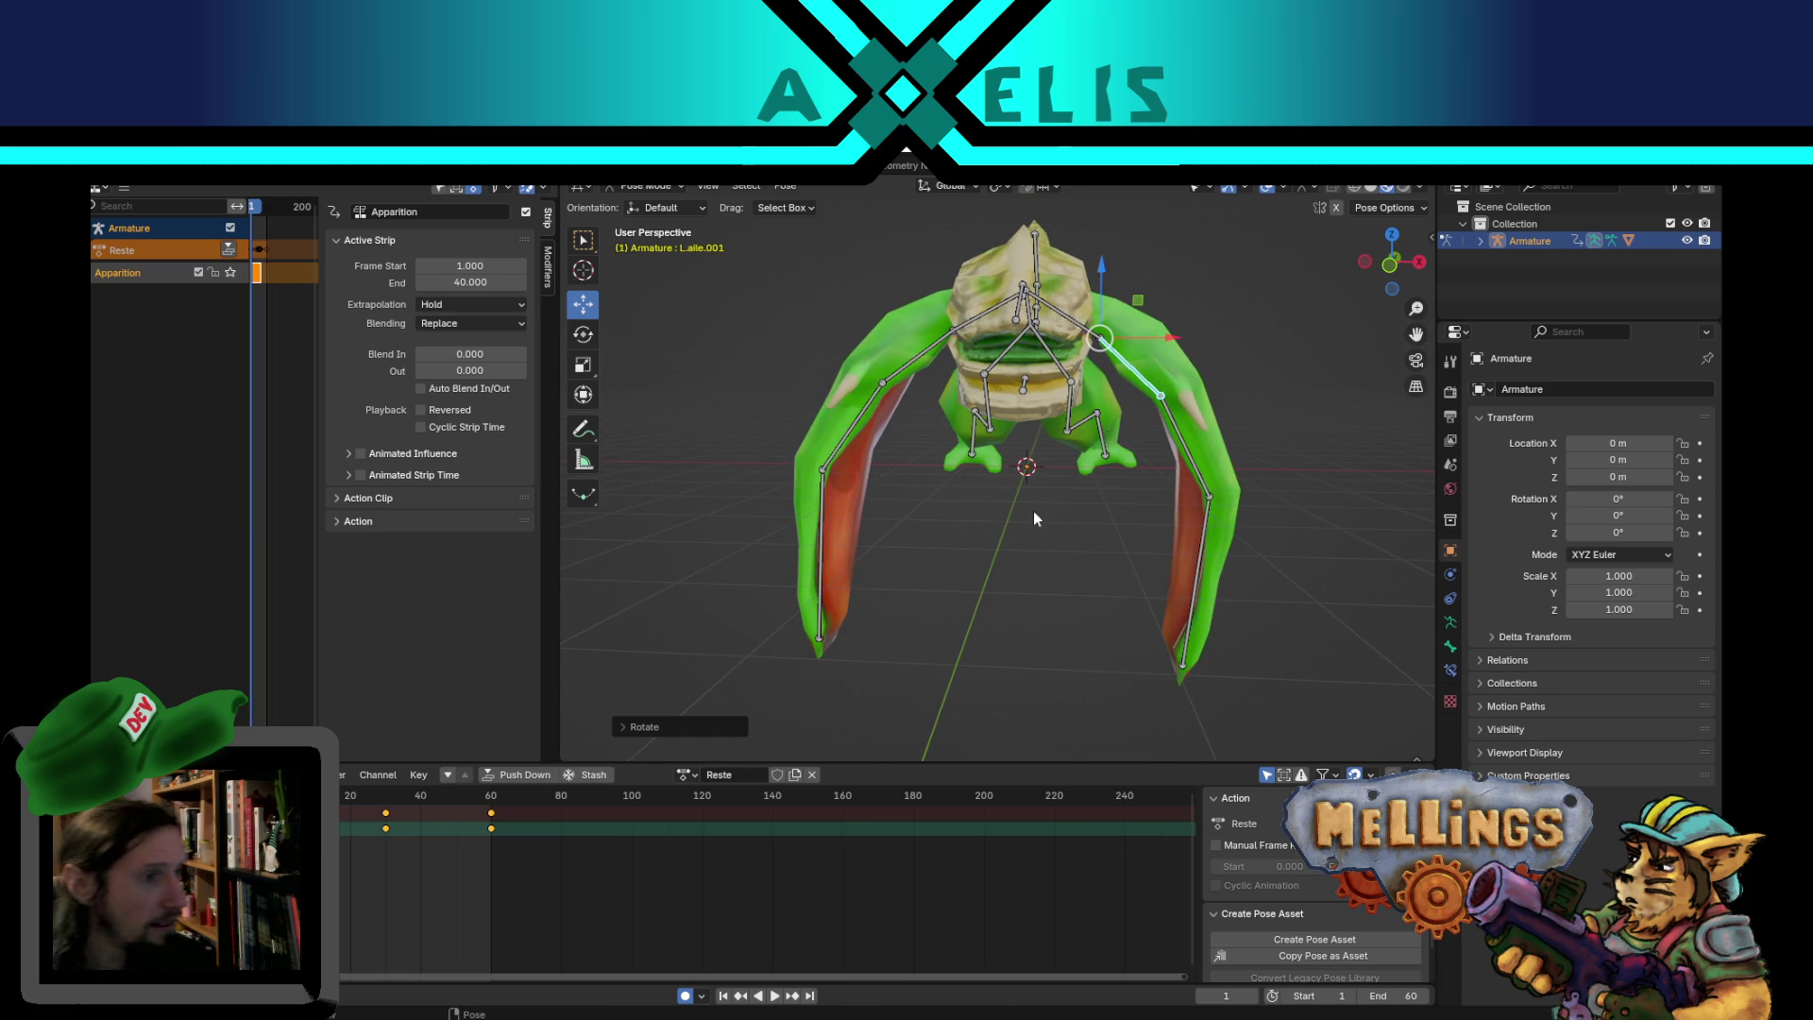
{"action": "mouse_move", "coordinate": [910, 558]}
{"action": "middle_mouse_down"}
{"action": "mouse_move", "coordinate": [1225, 506]}
{"action": "mouse_move", "coordinate": [1131, 599]}
{"action": "mouse_move", "coordinate": [923, 534]}
{"action": "middle_mouse_up"}
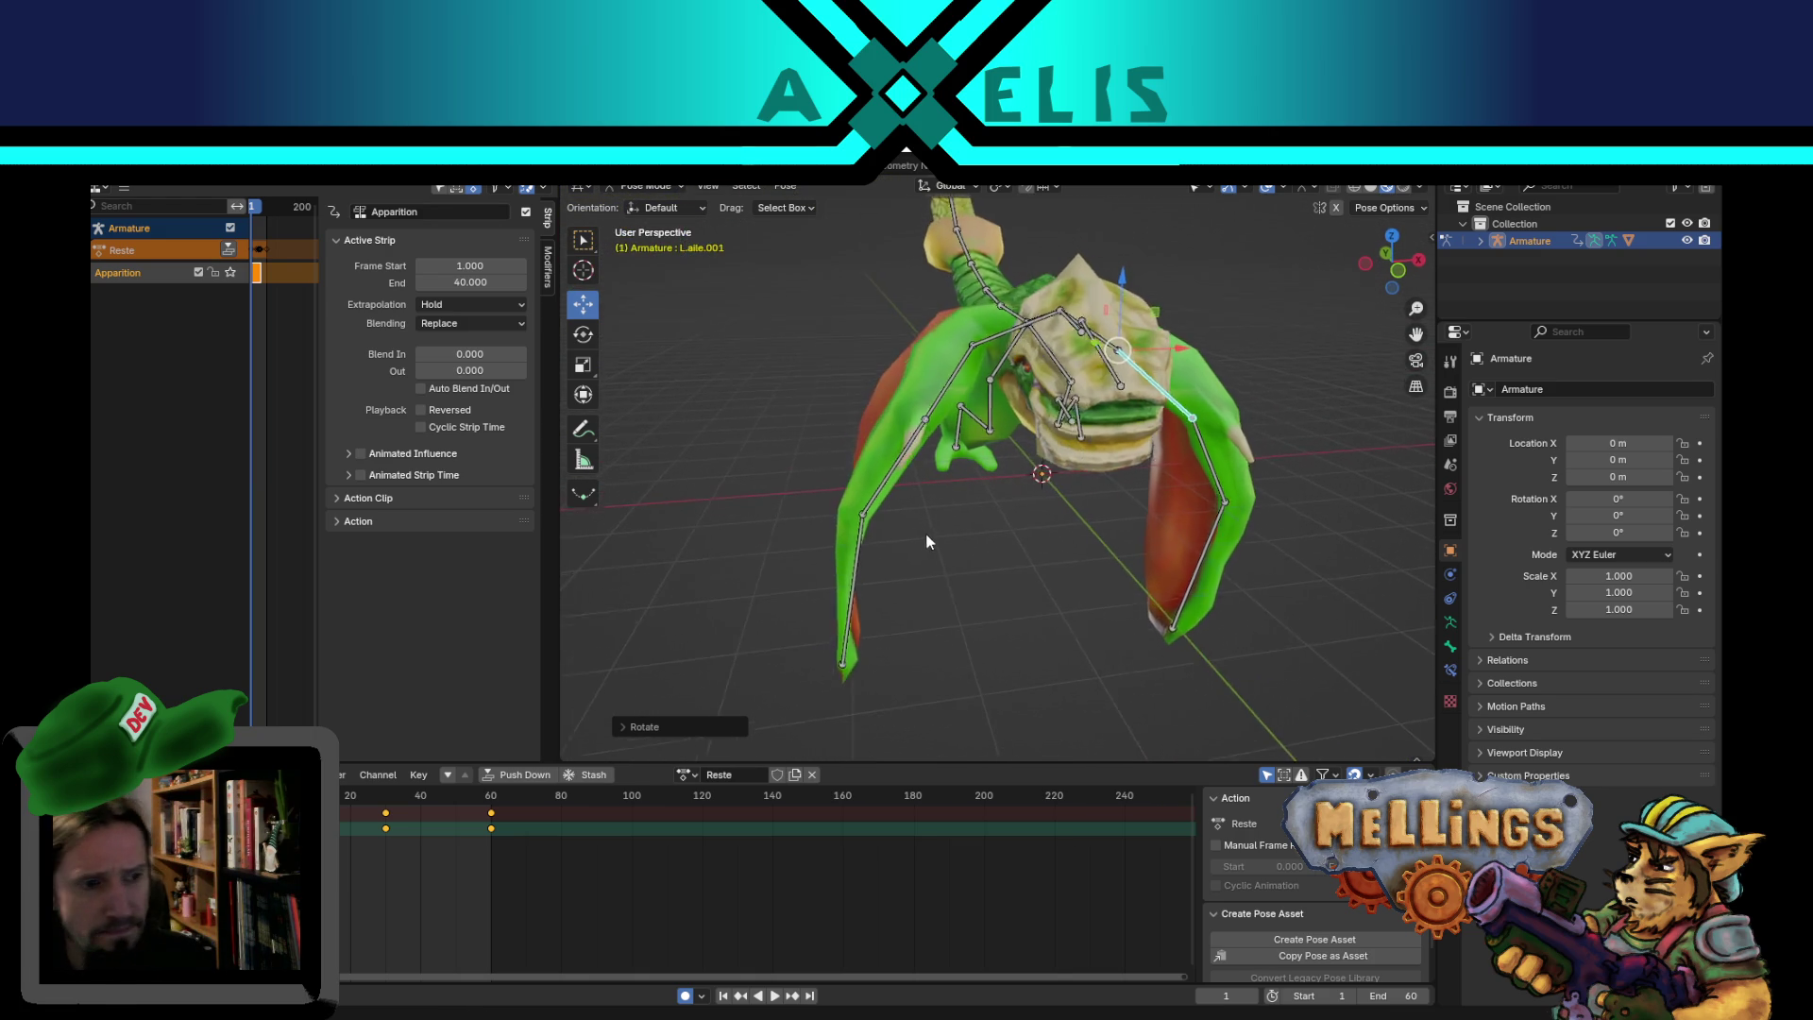
{"action": "key", "text": "ctrl+z"}
{"action": "key", "text": "ctrl+z"}
{"action": "key", "text": "ctrl+z"}
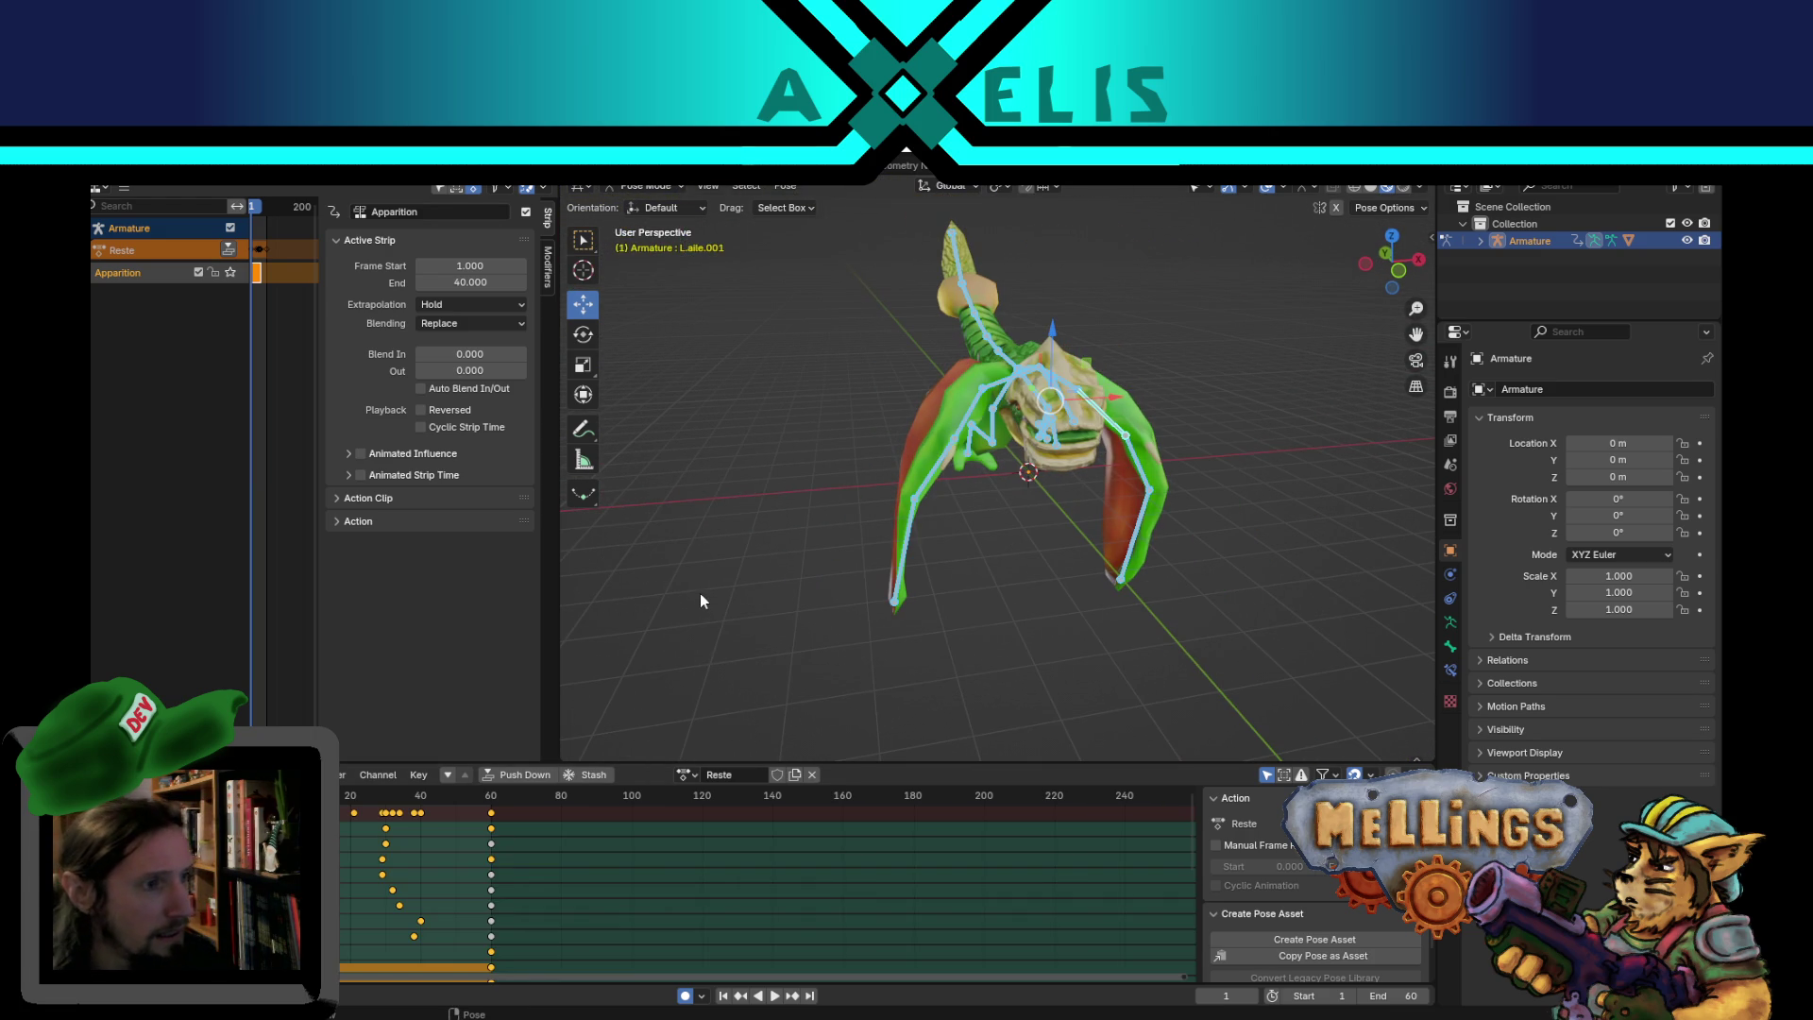
- Delete the frame-60 keys and shift the remaining keys earlier in the Dope Sheet
{"action": "left_click", "coordinate": [718, 931]}
{"action": "left_click", "coordinate": [491, 967]}
{"action": "left_click", "coordinate": [552, 842], "text": "alt"}
{"action": "key", "text": "Delete"}
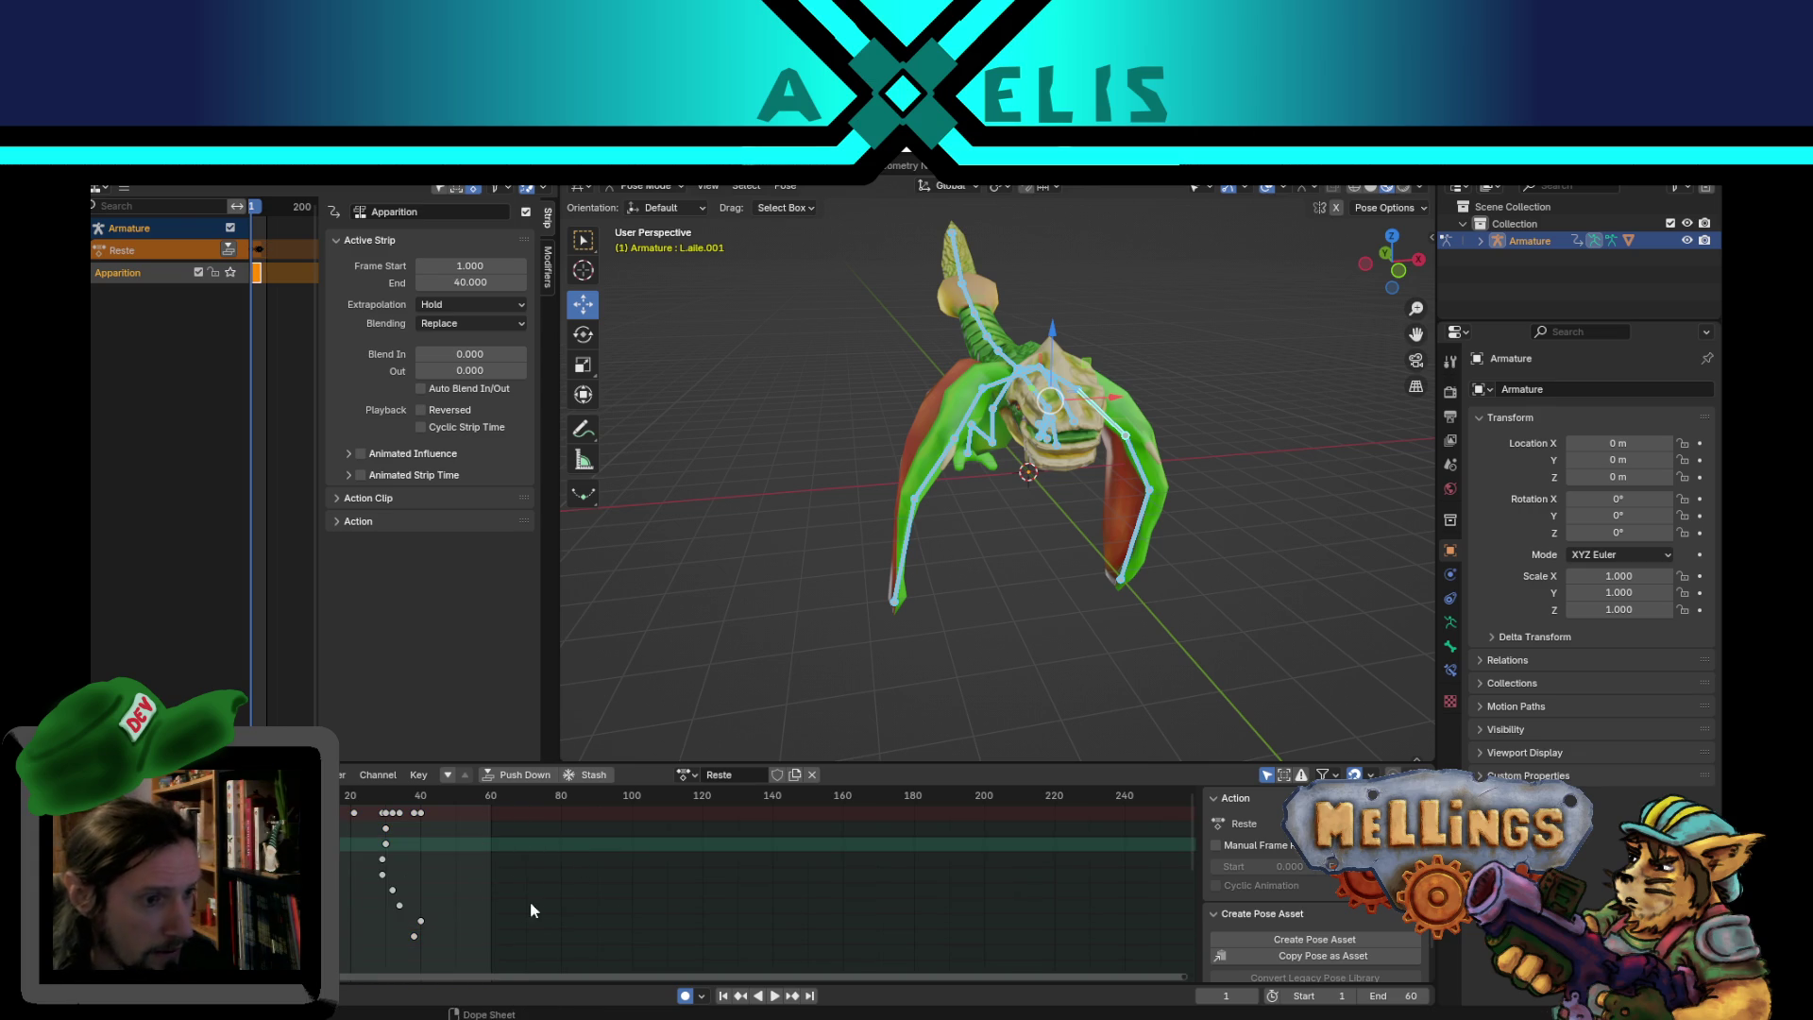
{"action": "key", "text": "shift+d"}
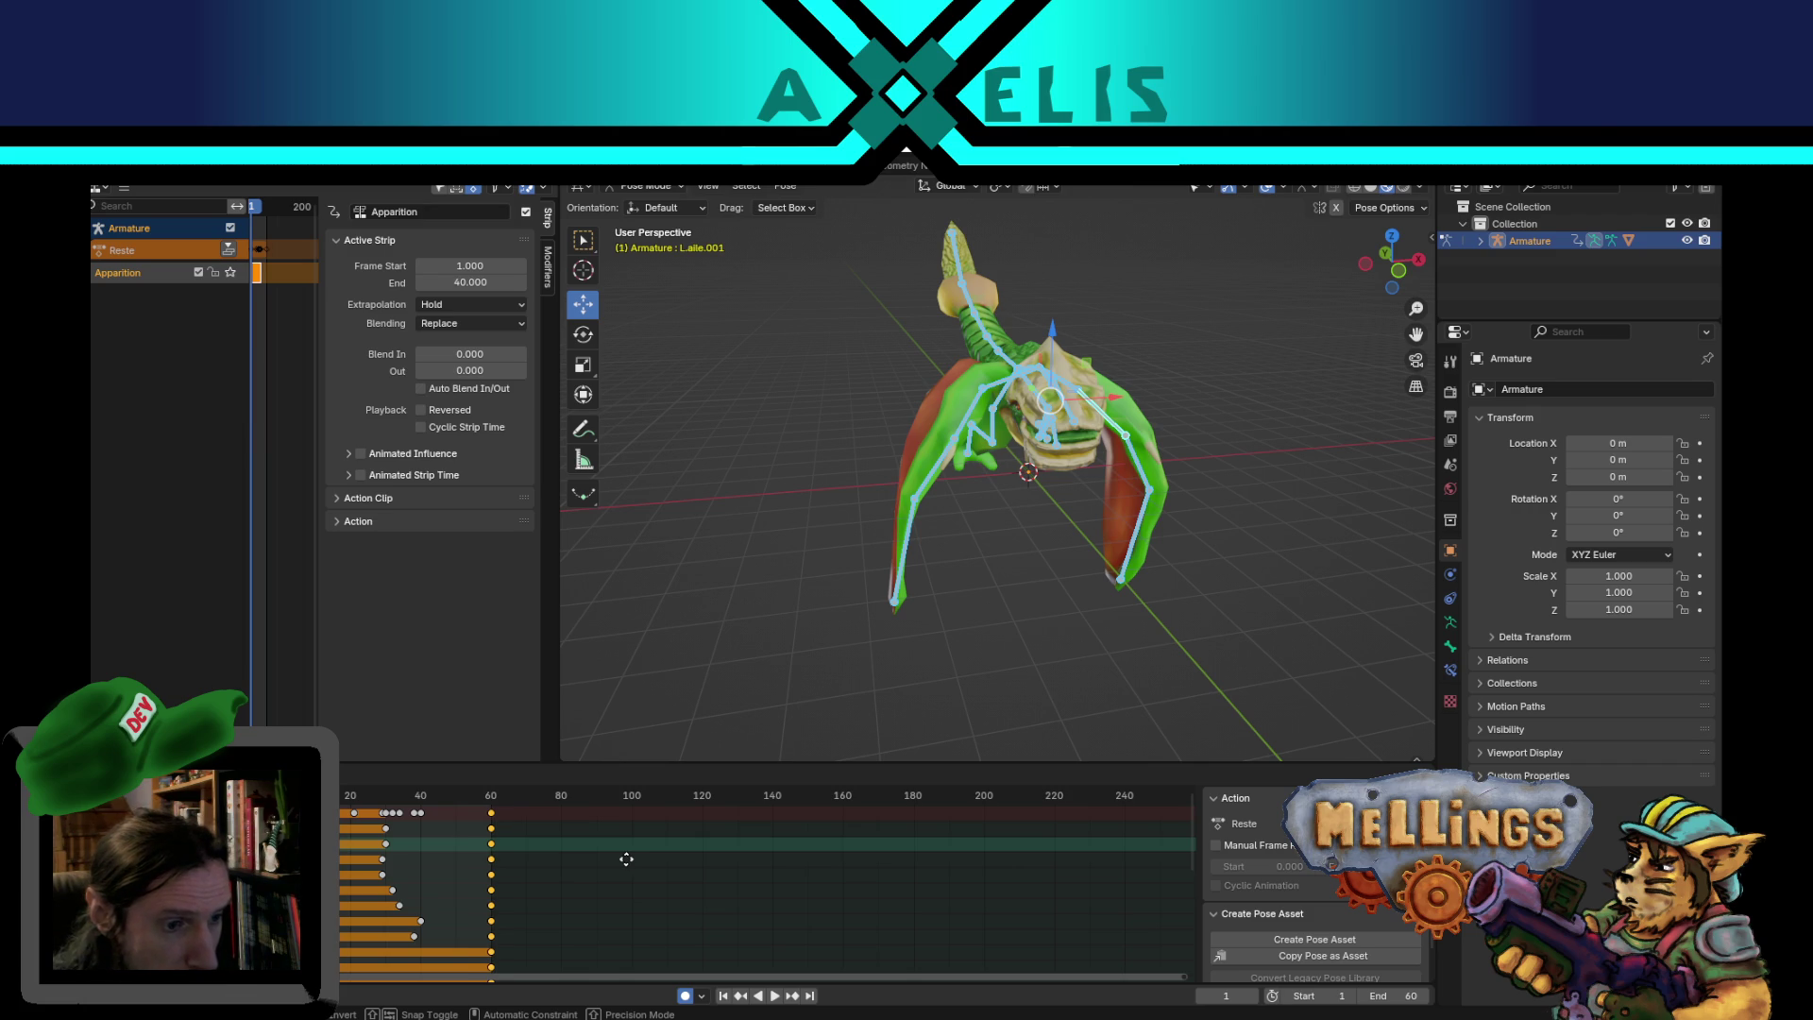
{"action": "left_click", "coordinate": [627, 858]}
- Play back the animation to review it, stopping at frame 12
{"action": "middle_click_drag", "start_coordinate": [718, 528], "coordinate": [811, 519]}
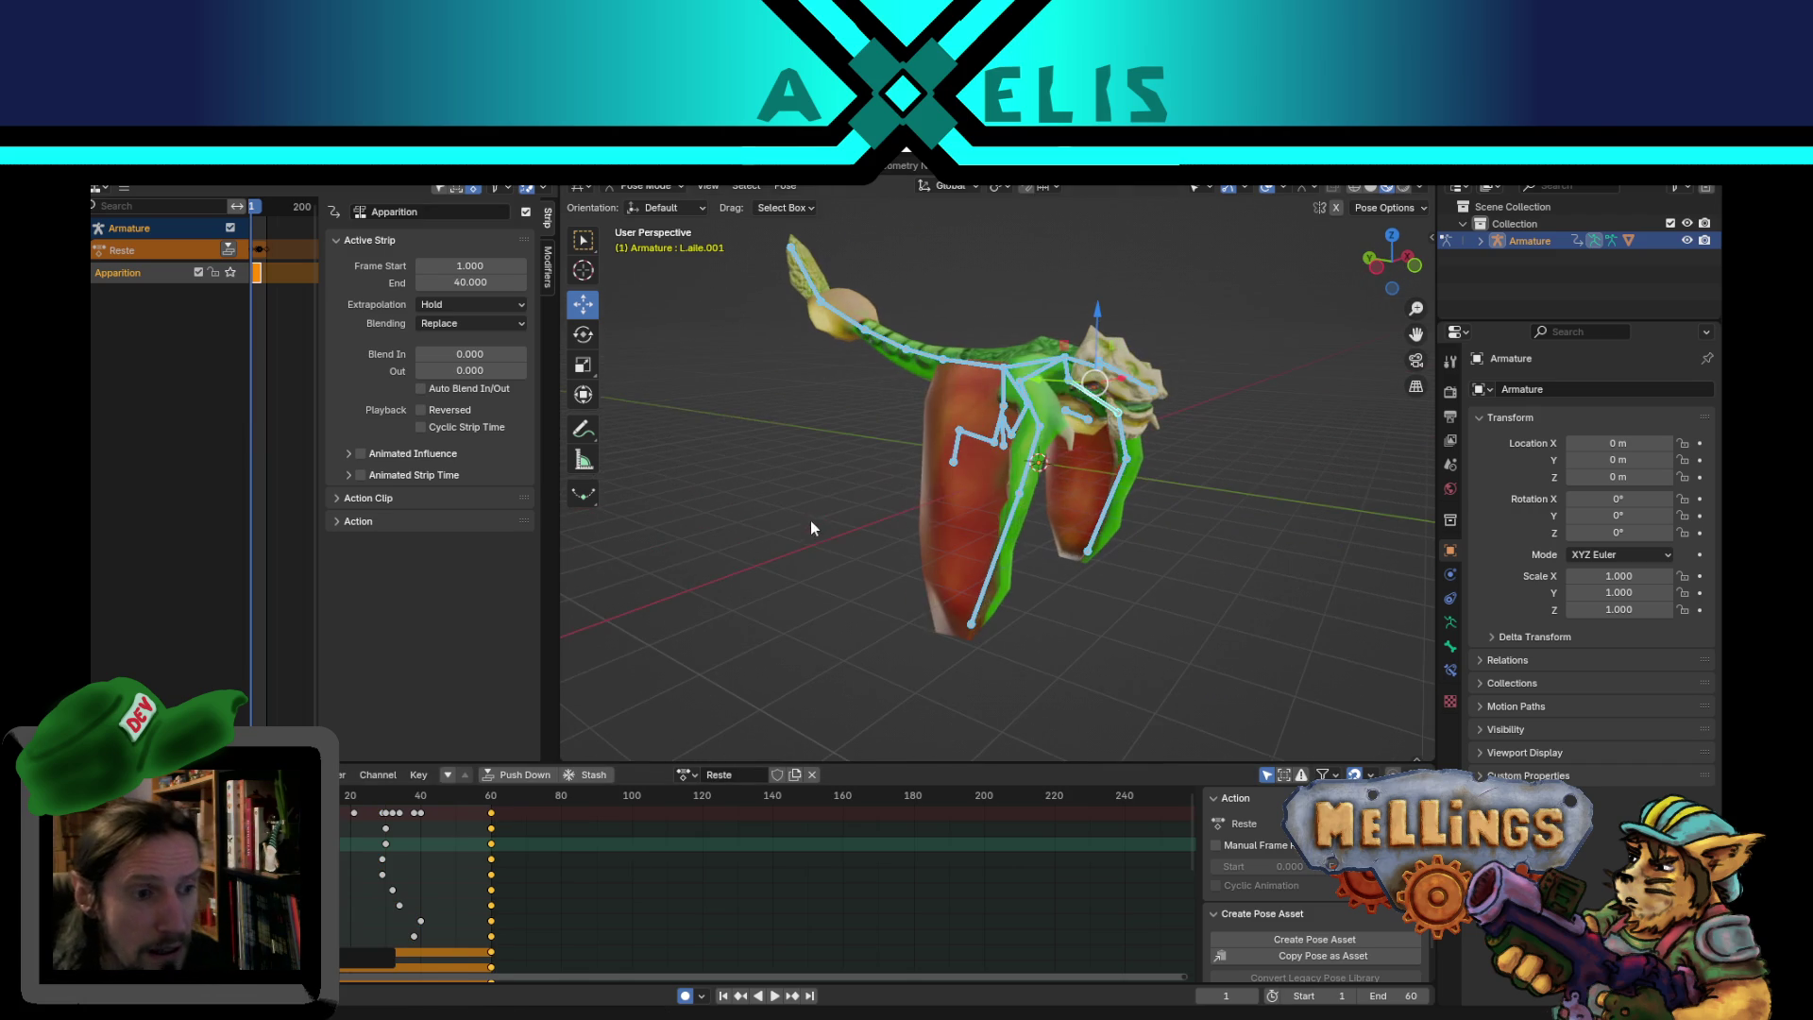
{"action": "key", "text": "space"}
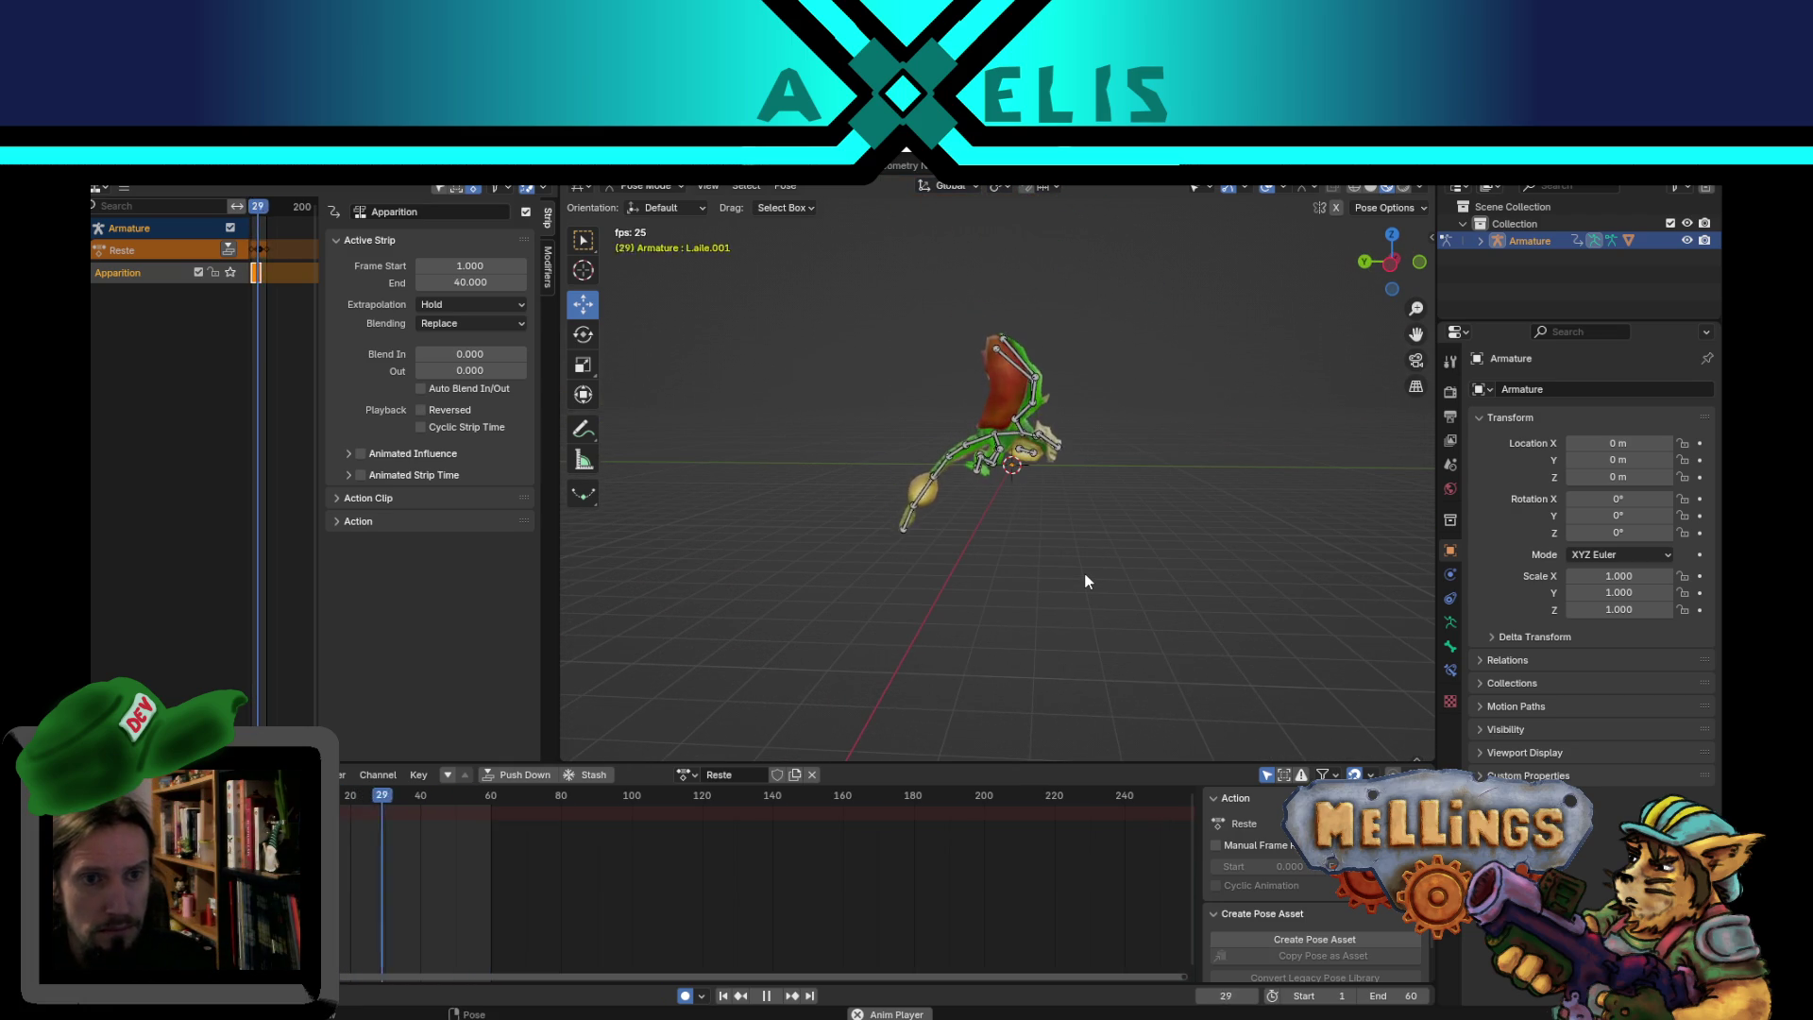
{"action": "mouse_move", "coordinate": [1085, 574]}
{"action": "middle_mouse_down"}
{"action": "mouse_move", "coordinate": [933, 548]}
{"action": "mouse_move", "coordinate": [1237, 516]}
{"action": "mouse_move", "coordinate": [1206, 376]}
{"action": "mouse_move", "coordinate": [1111, 442]}
{"action": "middle_mouse_up"}
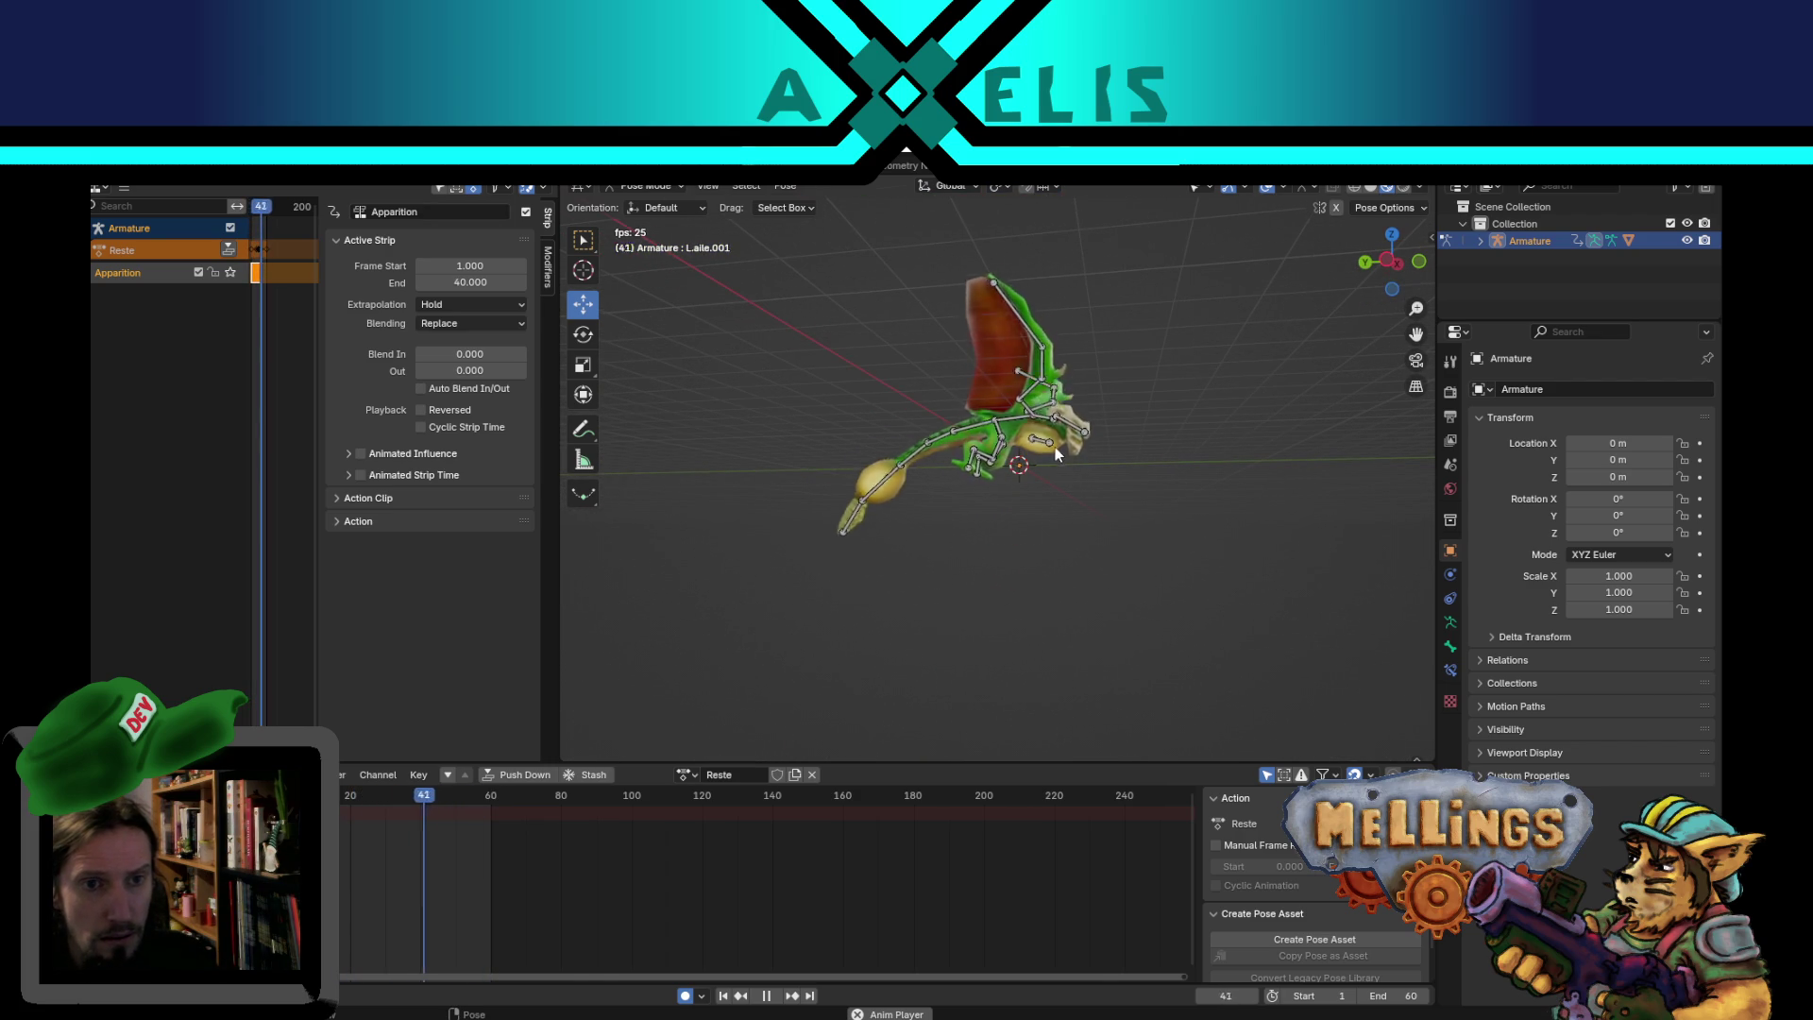
{"action": "left_click", "coordinate": [1056, 446]}
{"action": "key", "text": "space"}
{"action": "left_click", "coordinate": [1050, 474]}
{"action": "mouse_move", "coordinate": [1050, 474]}
{"action": "middle_mouse_down"}
{"action": "mouse_move", "coordinate": [1017, 595]}
{"action": "mouse_move", "coordinate": [787, 518]}
{"action": "mouse_move", "coordinate": [803, 580]}
{"action": "middle_mouse_up"}
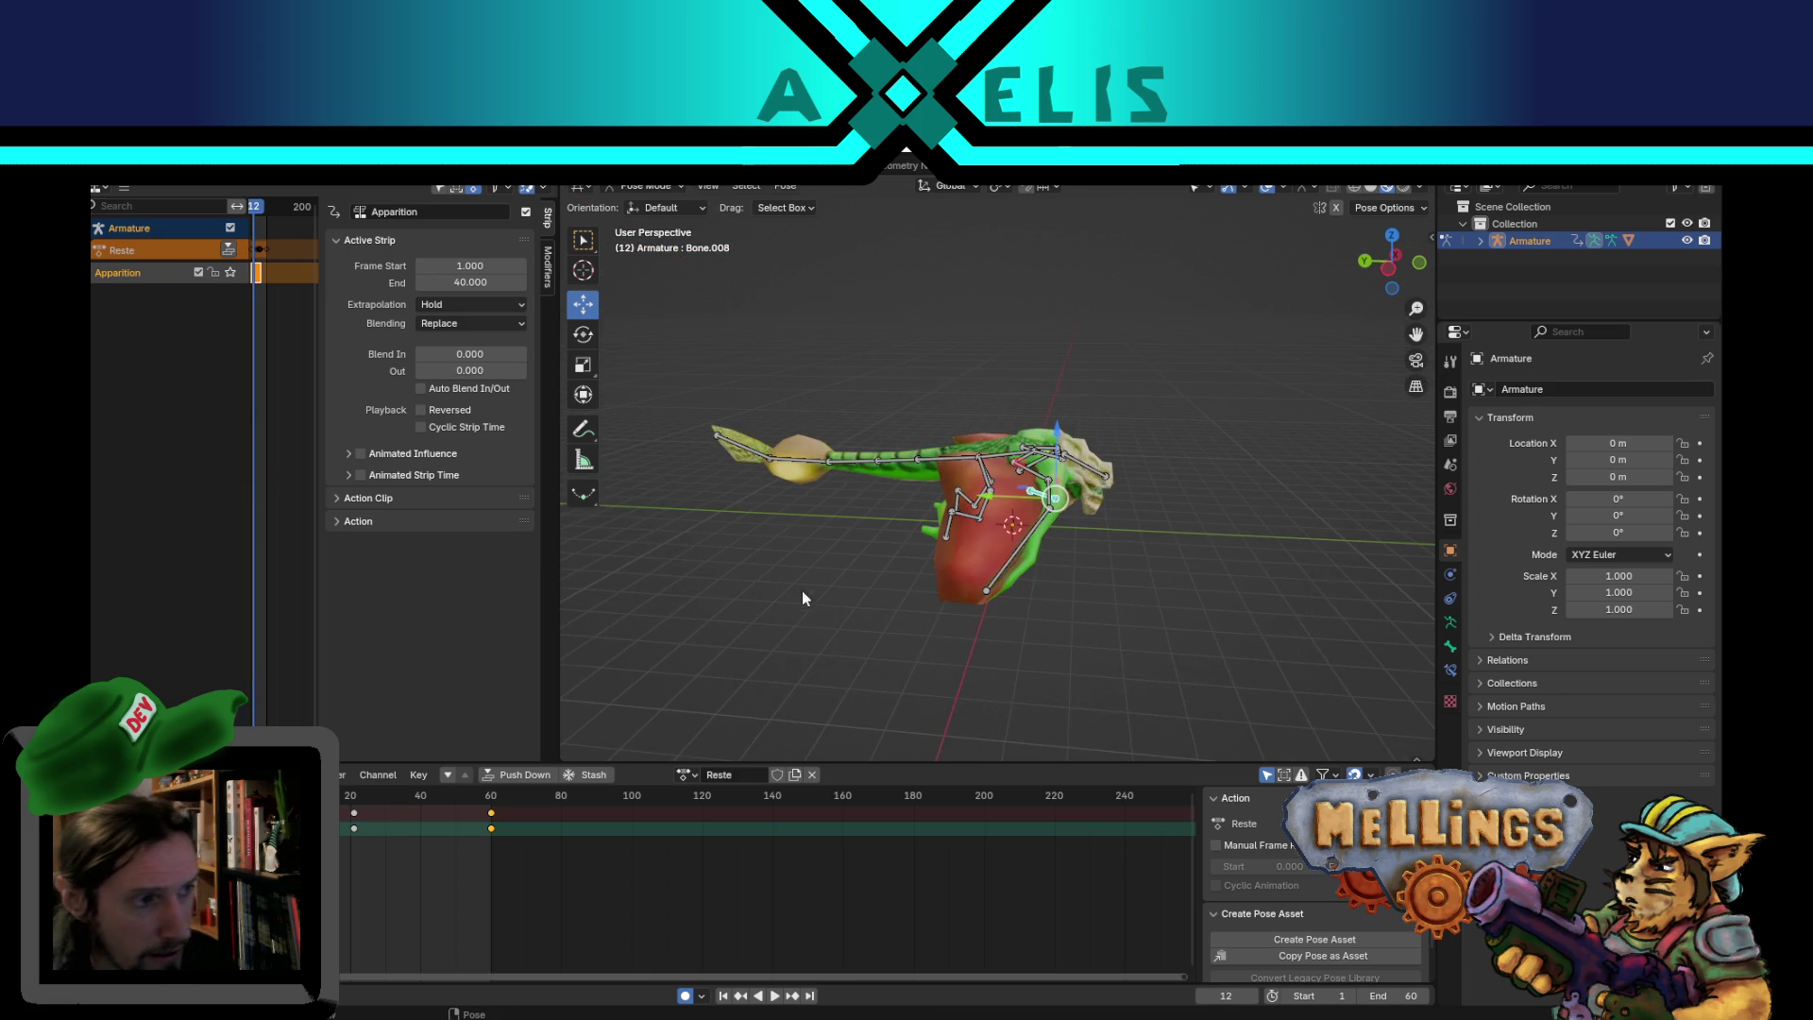
- At frame 21, move the belly bone Bone.008 and scale it larger
{"action": "left_click", "coordinate": [790, 997]}
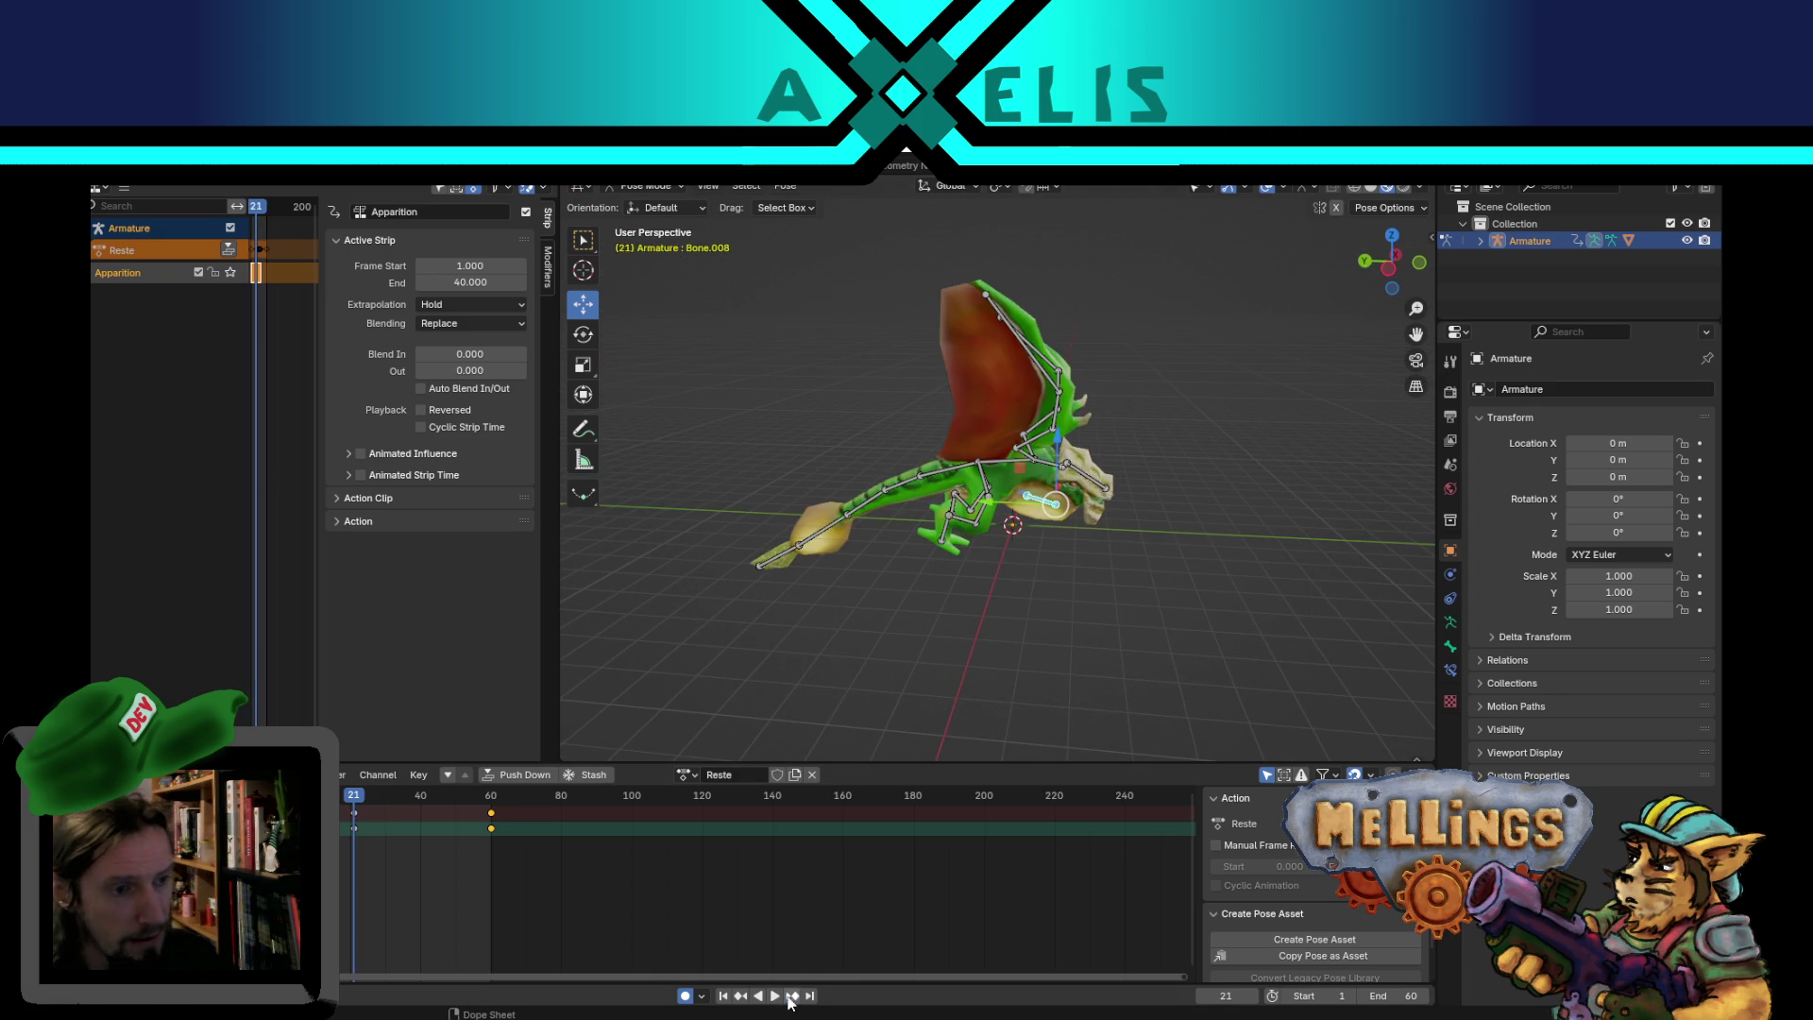
{"action": "mouse_move", "coordinate": [994, 569]}
{"action": "middle_mouse_down"}
{"action": "mouse_move", "coordinate": [1052, 531]}
{"action": "mouse_move", "coordinate": [1055, 472]}
{"action": "middle_mouse_up"}
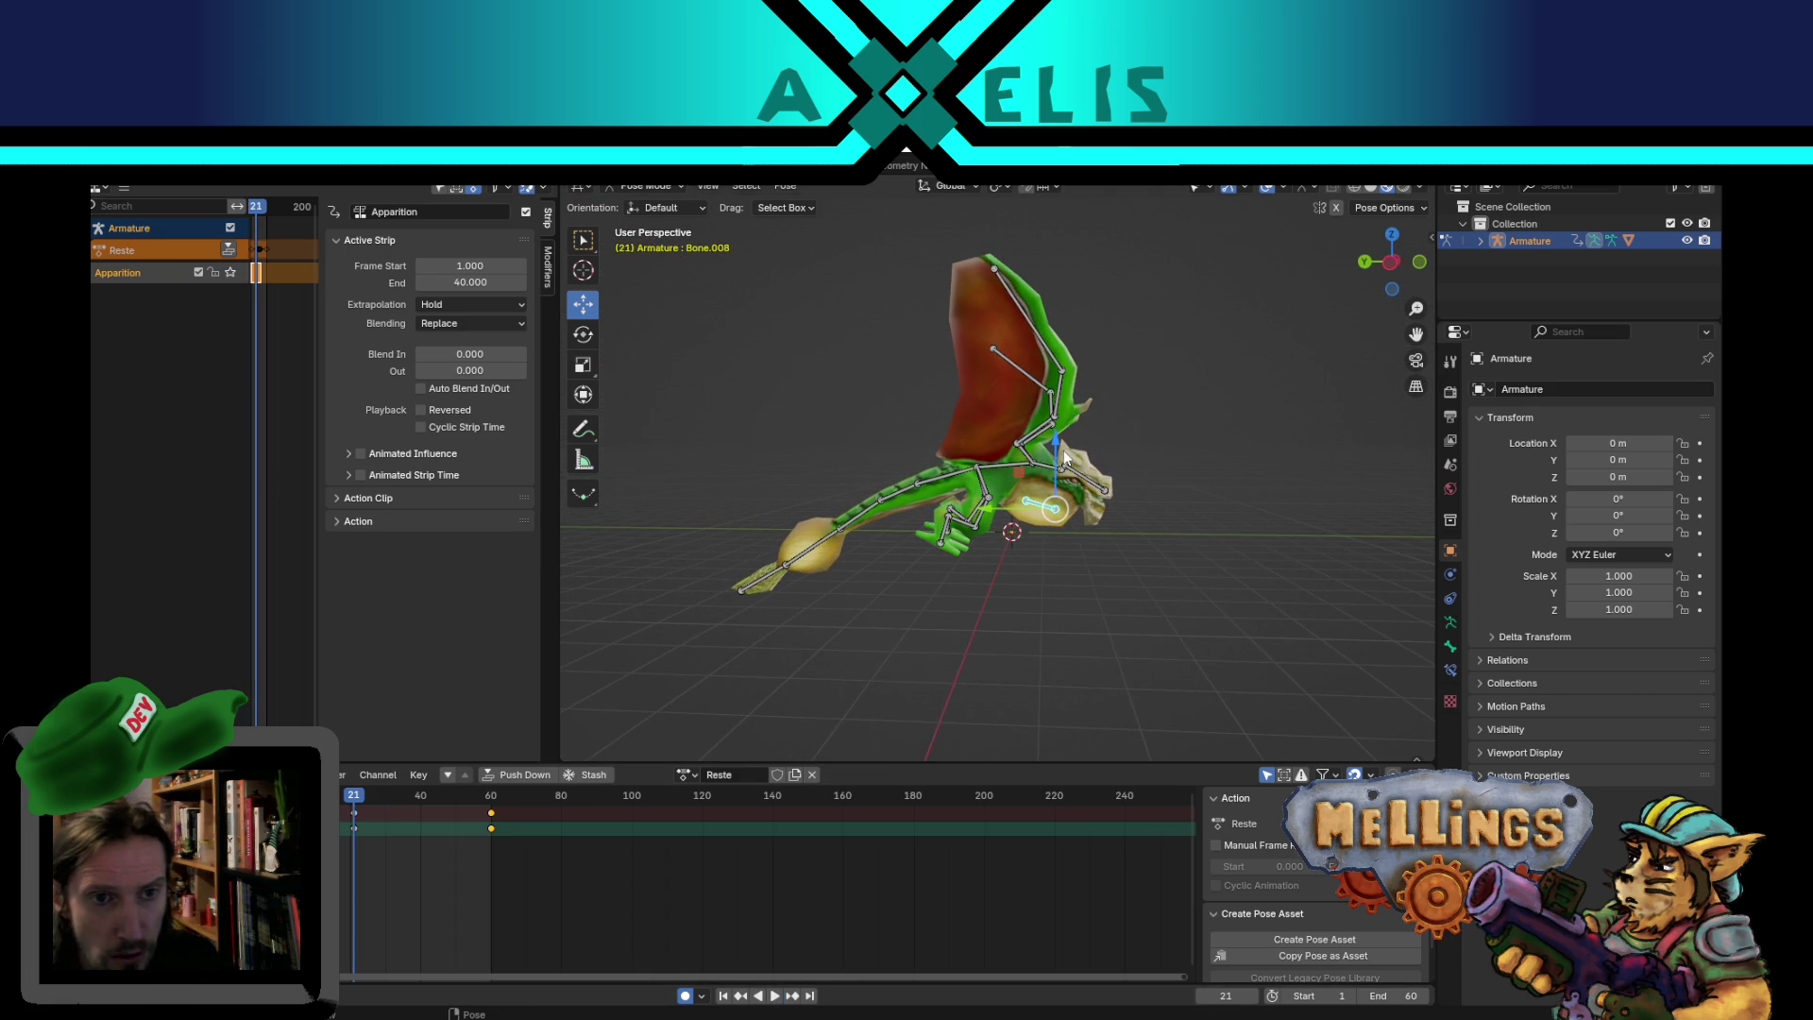
{"action": "key", "text": "g"}
{"action": "left_click", "coordinate": [1067, 472]}
{"action": "key", "text": "s"}
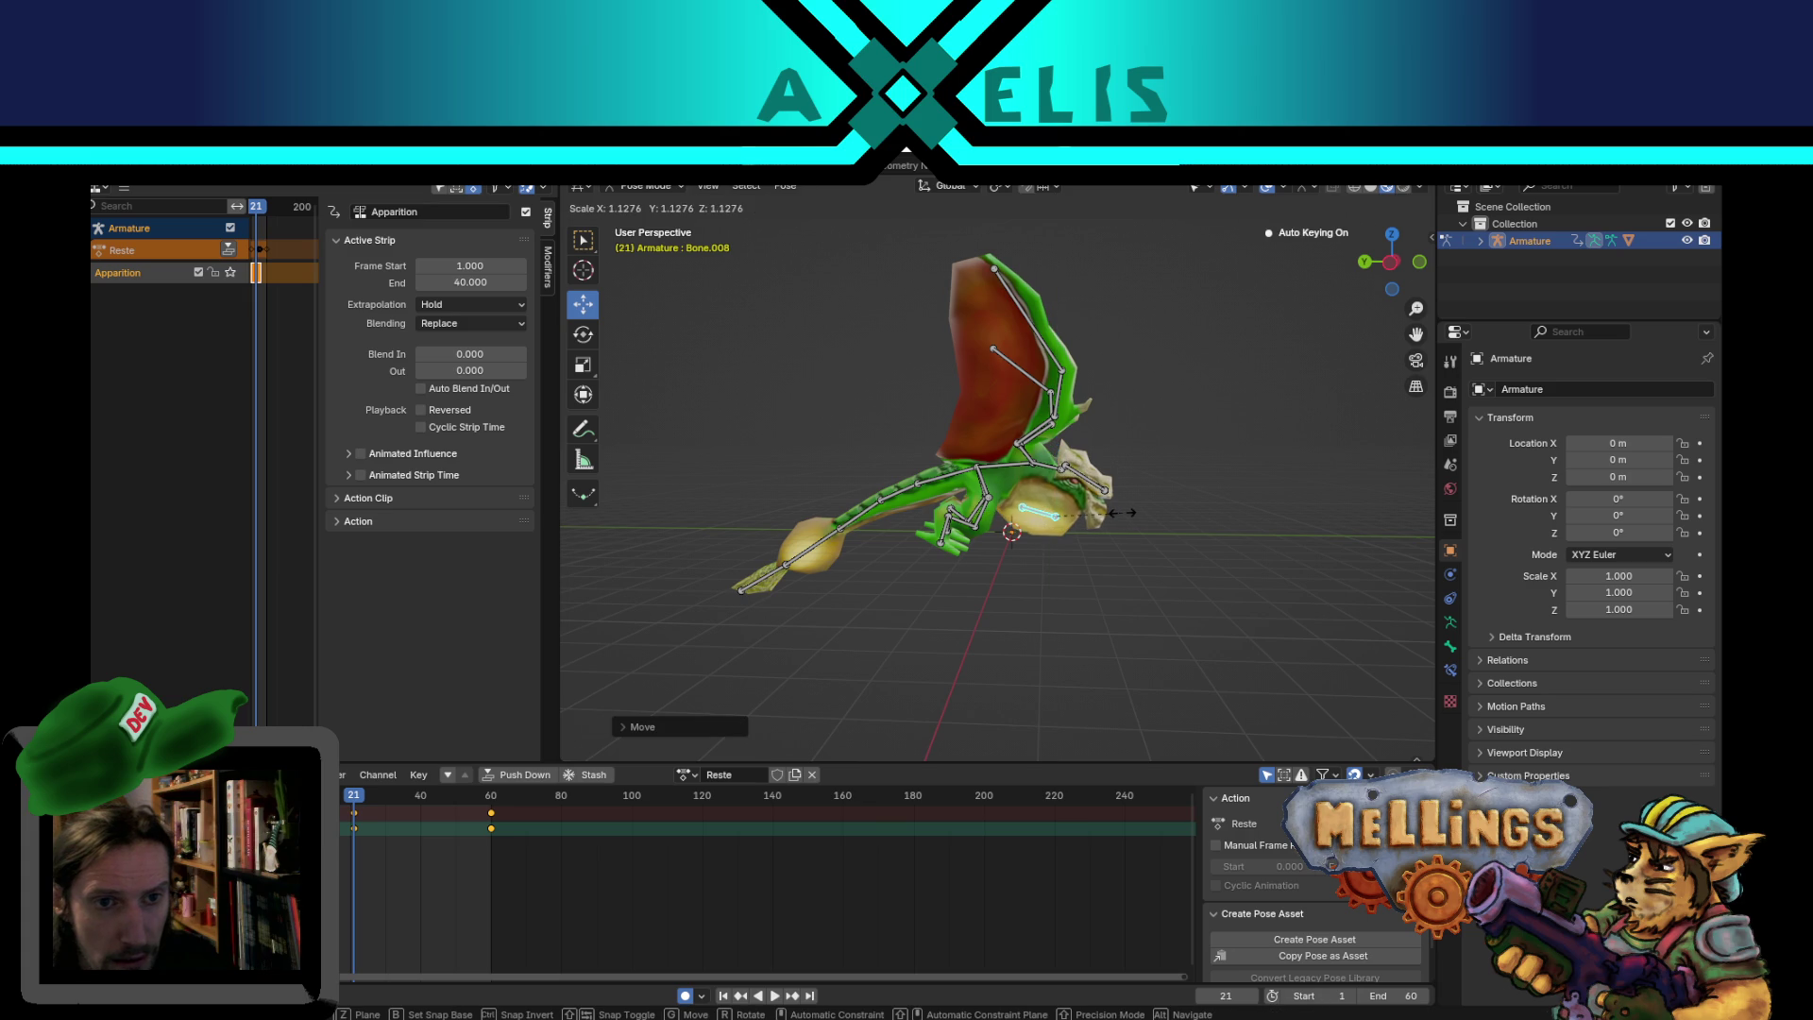
{"action": "left_click", "coordinate": [1126, 514]}
- Play the animation and watch it from several angles
{"action": "key", "text": "space"}
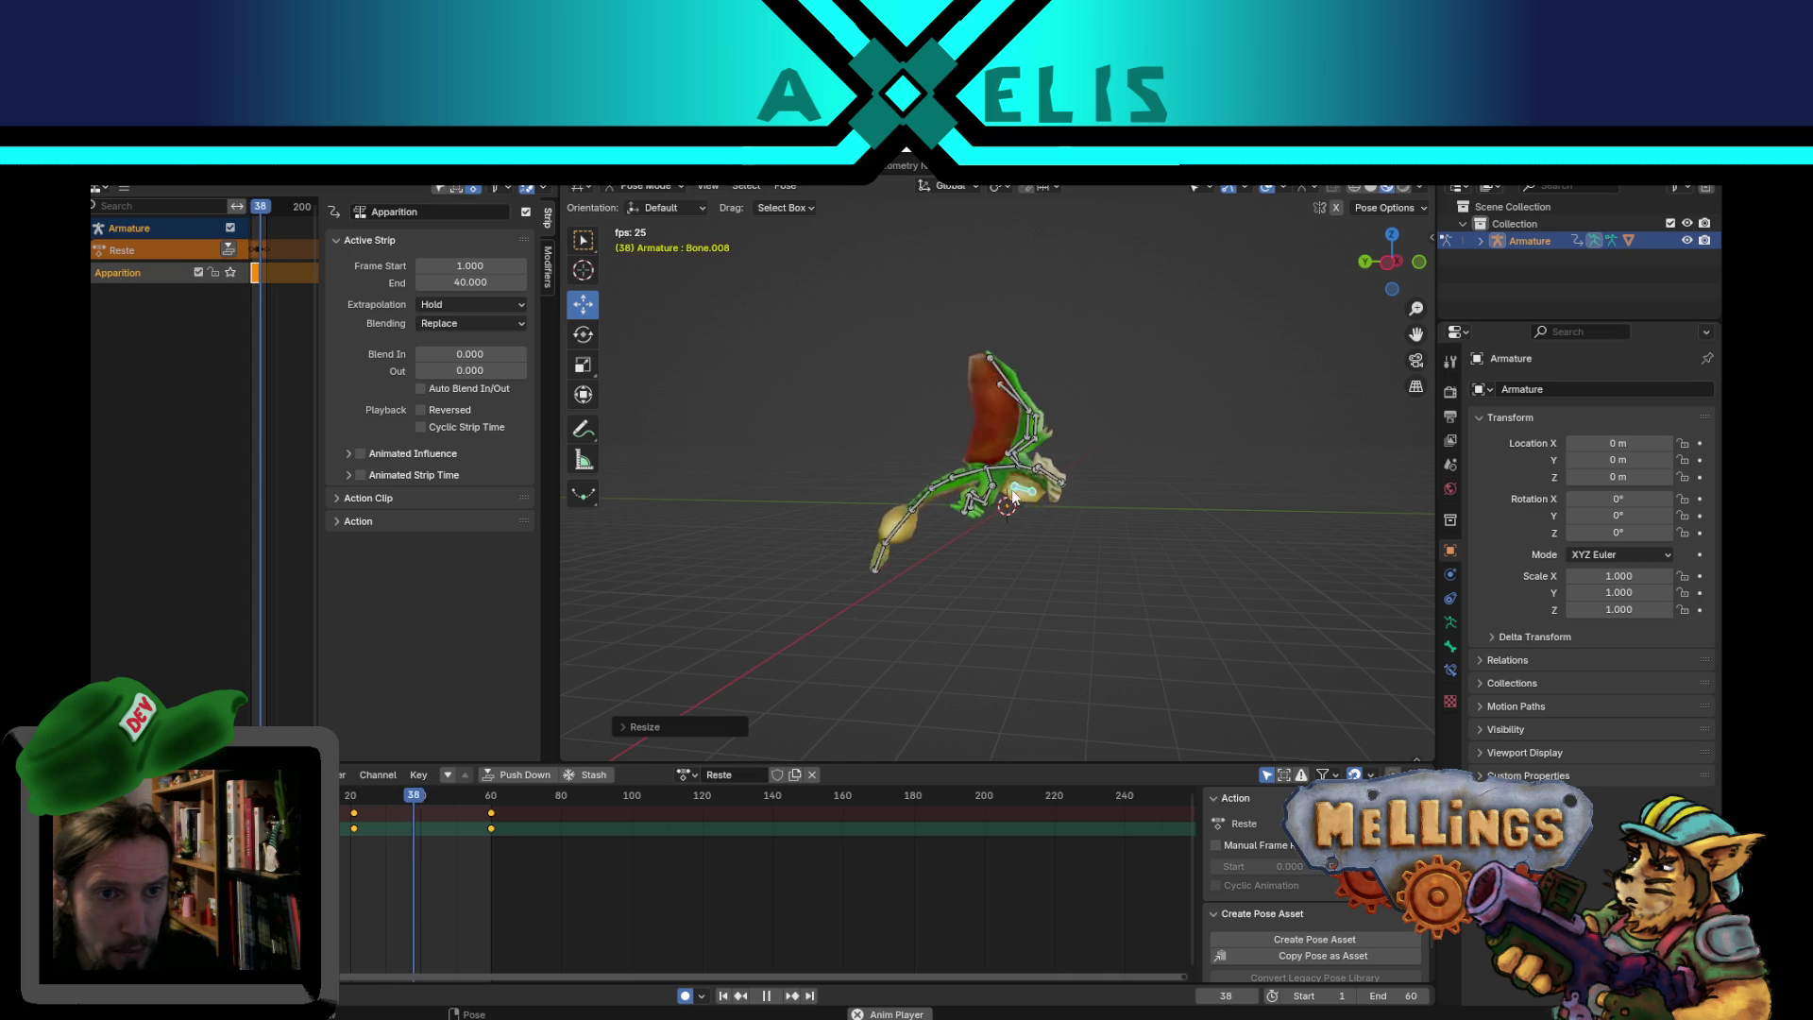
{"action": "mouse_move", "coordinate": [1046, 536]}
{"action": "middle_mouse_down"}
{"action": "mouse_move", "coordinate": [1171, 616]}
{"action": "mouse_move", "coordinate": [1095, 600]}
{"action": "mouse_move", "coordinate": [1086, 487]}
{"action": "middle_mouse_up"}
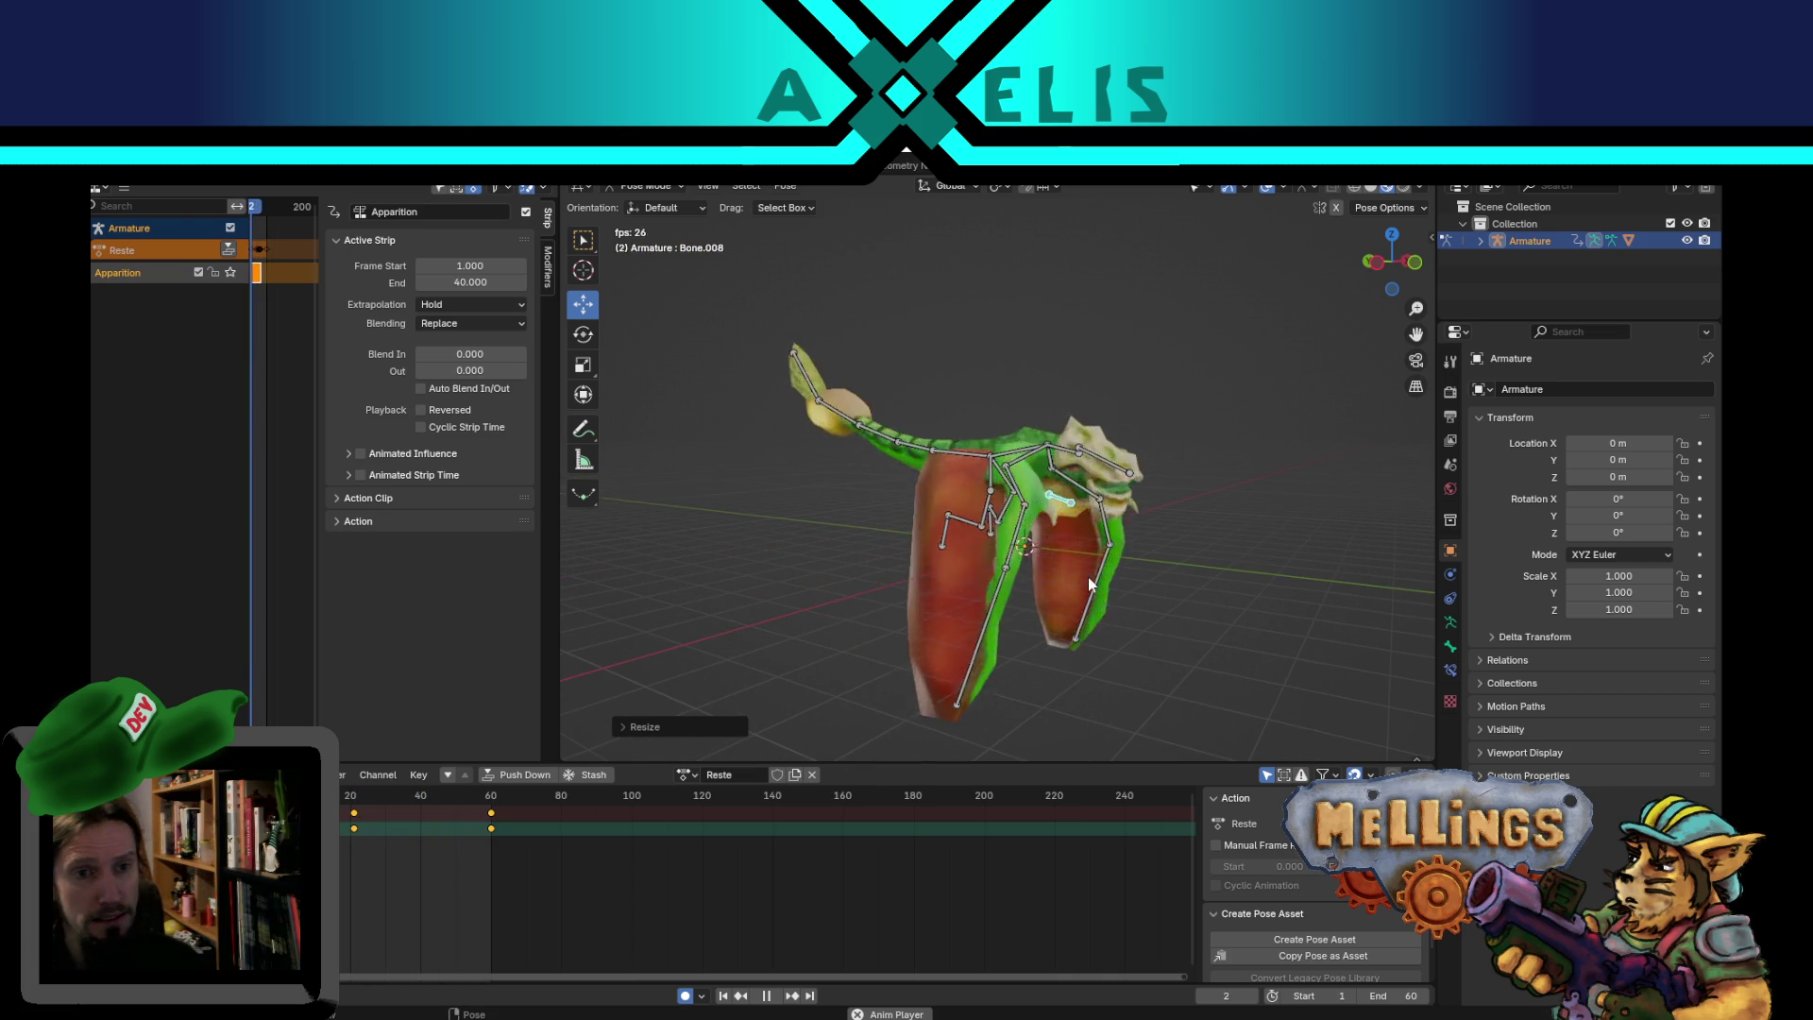
{"action": "scroll", "coordinate": [1005, 651], "scroll_direction": "down", "scroll_amount": 5}
{"action": "mouse_move", "coordinate": [1003, 667]}
{"action": "middle_mouse_down"}
{"action": "mouse_move", "coordinate": [1000, 607]}
{"action": "mouse_move", "coordinate": [1035, 593]}
{"action": "mouse_move", "coordinate": [949, 637]}
{"action": "mouse_move", "coordinate": [921, 542]}
{"action": "mouse_move", "coordinate": [983, 636]}
{"action": "mouse_move", "coordinate": [943, 552]}
{"action": "middle_mouse_up"}
{"action": "scroll", "coordinate": [914, 484], "scroll_direction": "up", "scroll_amount": 5}
{"action": "mouse_move", "coordinate": [915, 483]}
{"action": "middle_mouse_down"}
{"action": "mouse_move", "coordinate": [1007, 646]}
{"action": "mouse_move", "coordinate": [924, 534]}
{"action": "mouse_move", "coordinate": [943, 412]}
{"action": "mouse_move", "coordinate": [908, 383]}
{"action": "mouse_move", "coordinate": [1056, 567]}
{"action": "mouse_move", "coordinate": [1165, 545]}
{"action": "mouse_move", "coordinate": [1054, 580]}
{"action": "mouse_move", "coordinate": [1052, 599]}
{"action": "mouse_move", "coordinate": [850, 558]}
{"action": "mouse_move", "coordinate": [889, 559]}
{"action": "middle_mouse_up"}
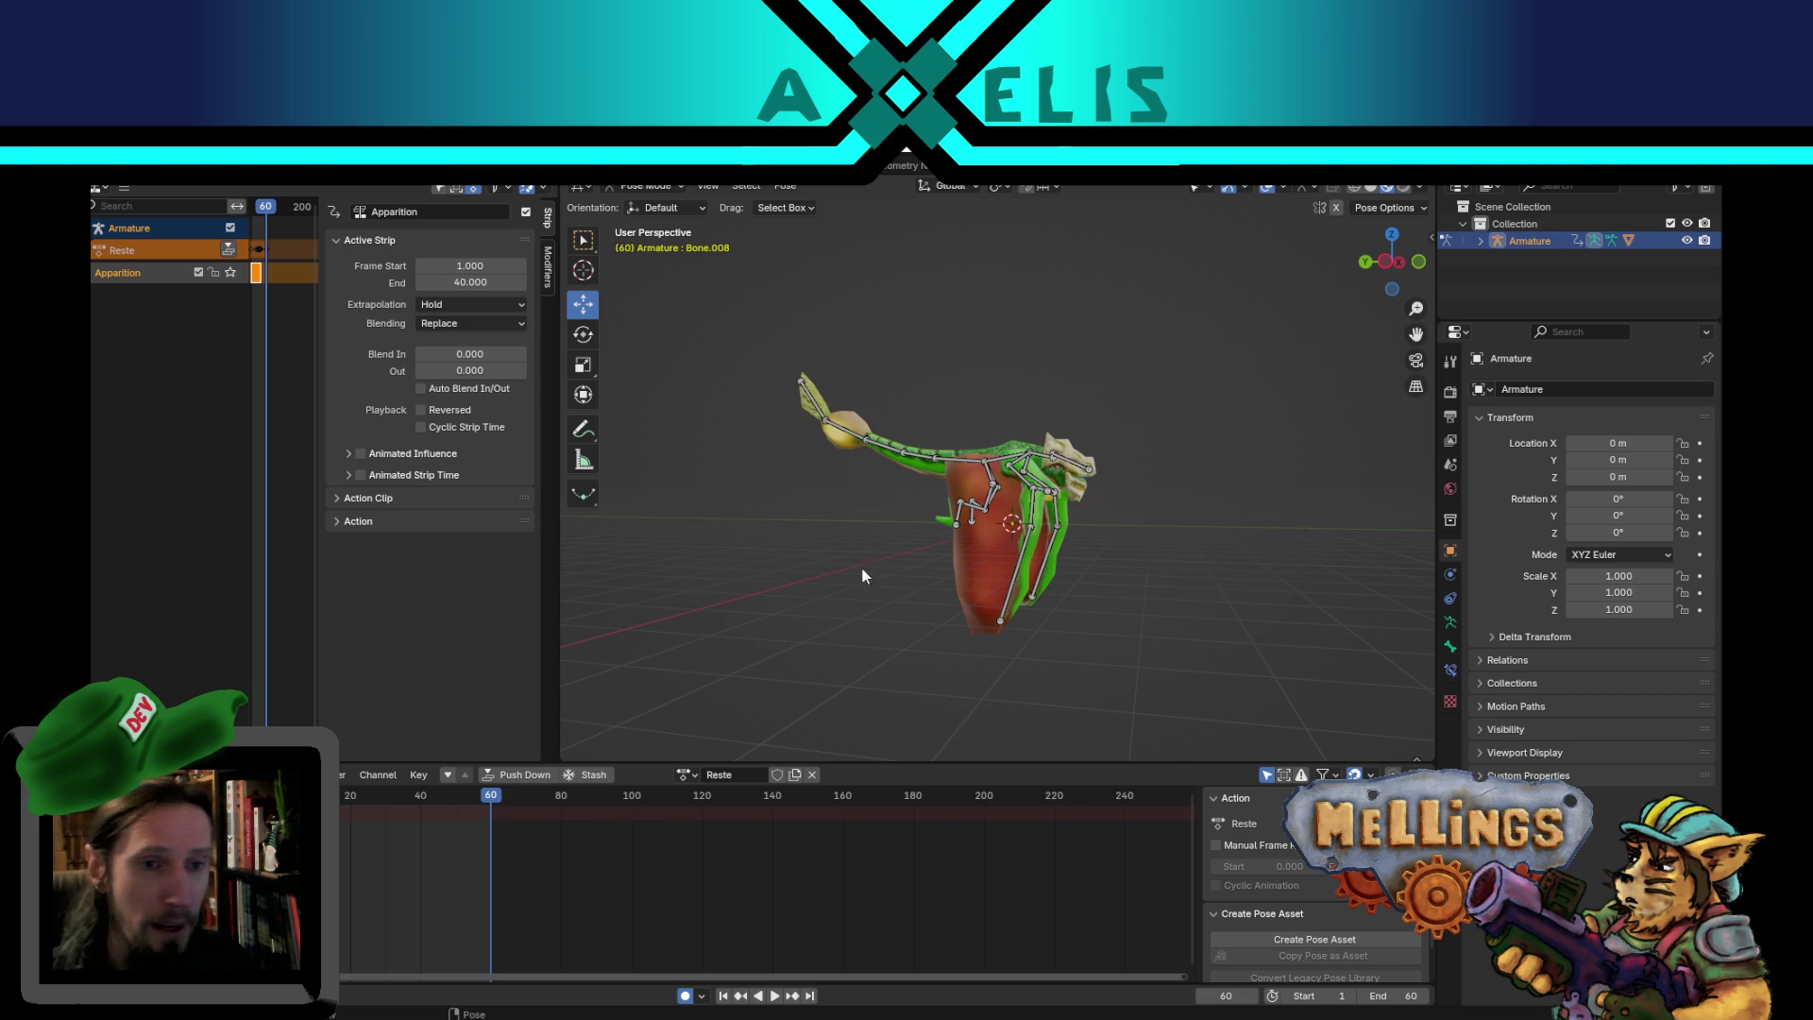
- Orbit in closer to the creature as playback ends at frame 60
{"action": "middle_click_drag", "start_coordinate": [888, 559], "coordinate": [882, 599]}
- Replay the animation while orbiting, stopping it at frame 19
{"action": "scroll", "coordinate": [1136, 560], "scroll_direction": "up", "scroll_amount": 3}
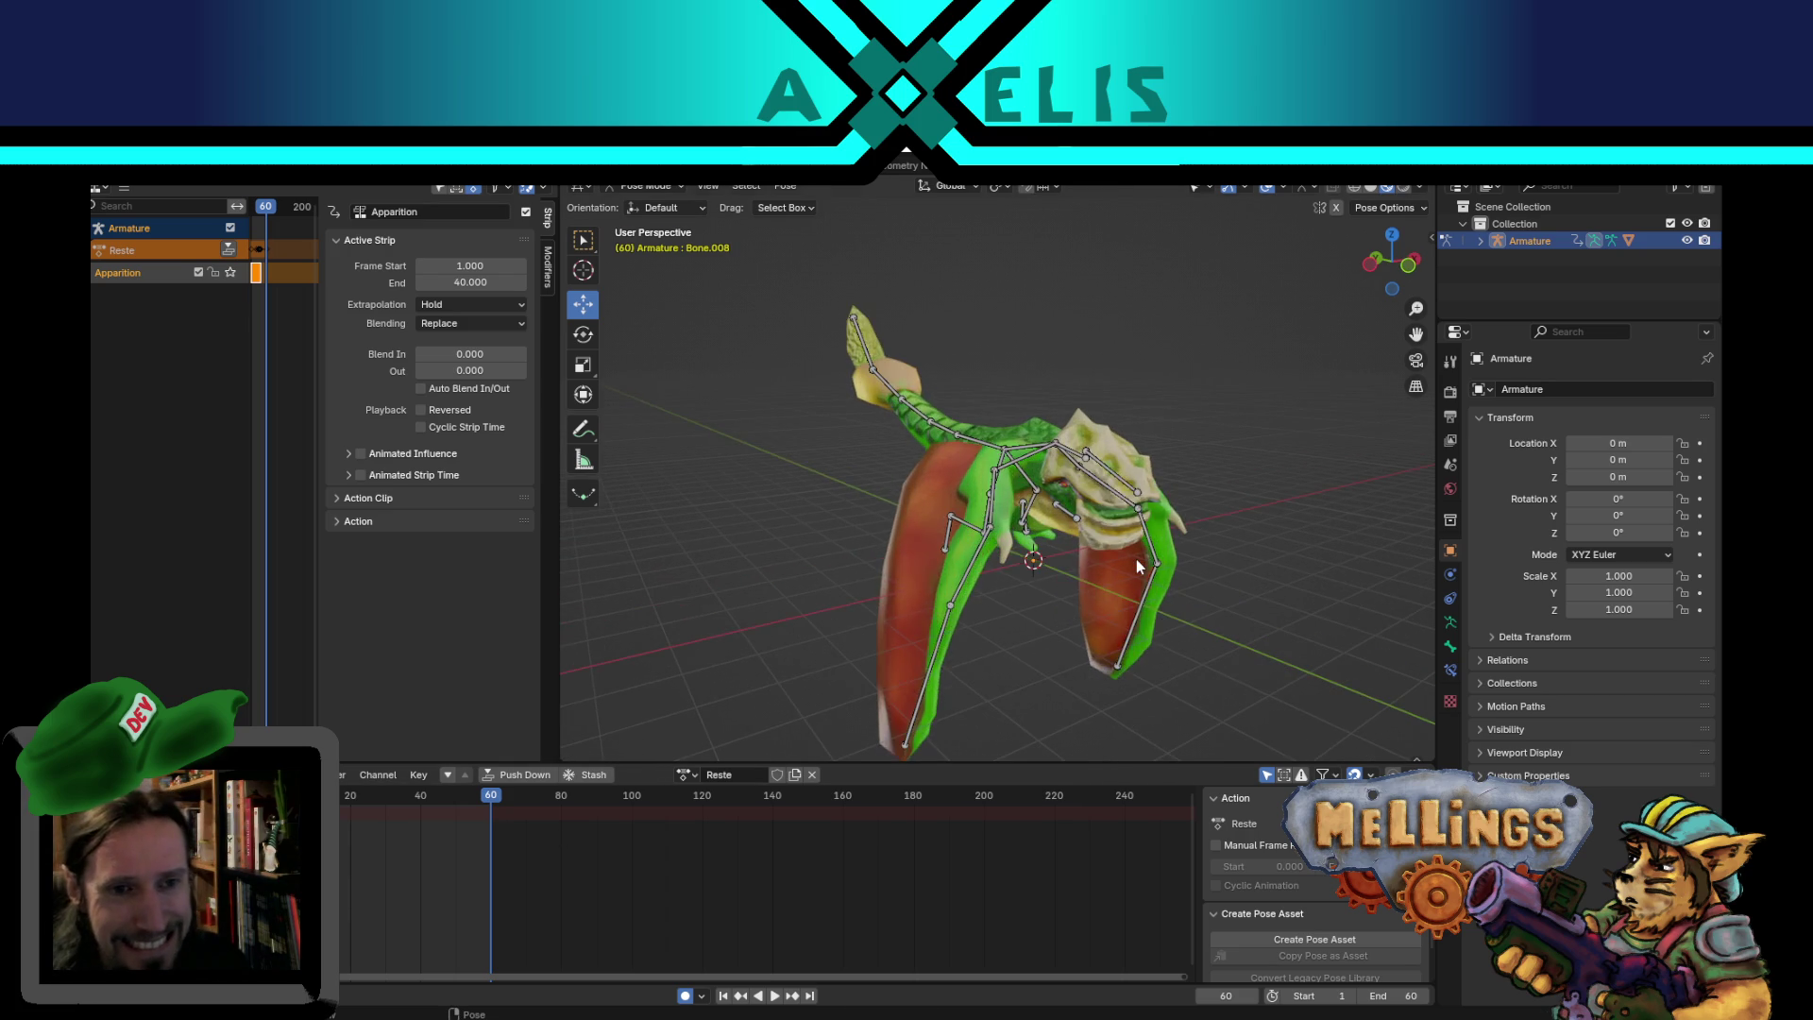
{"action": "key", "text": "space"}
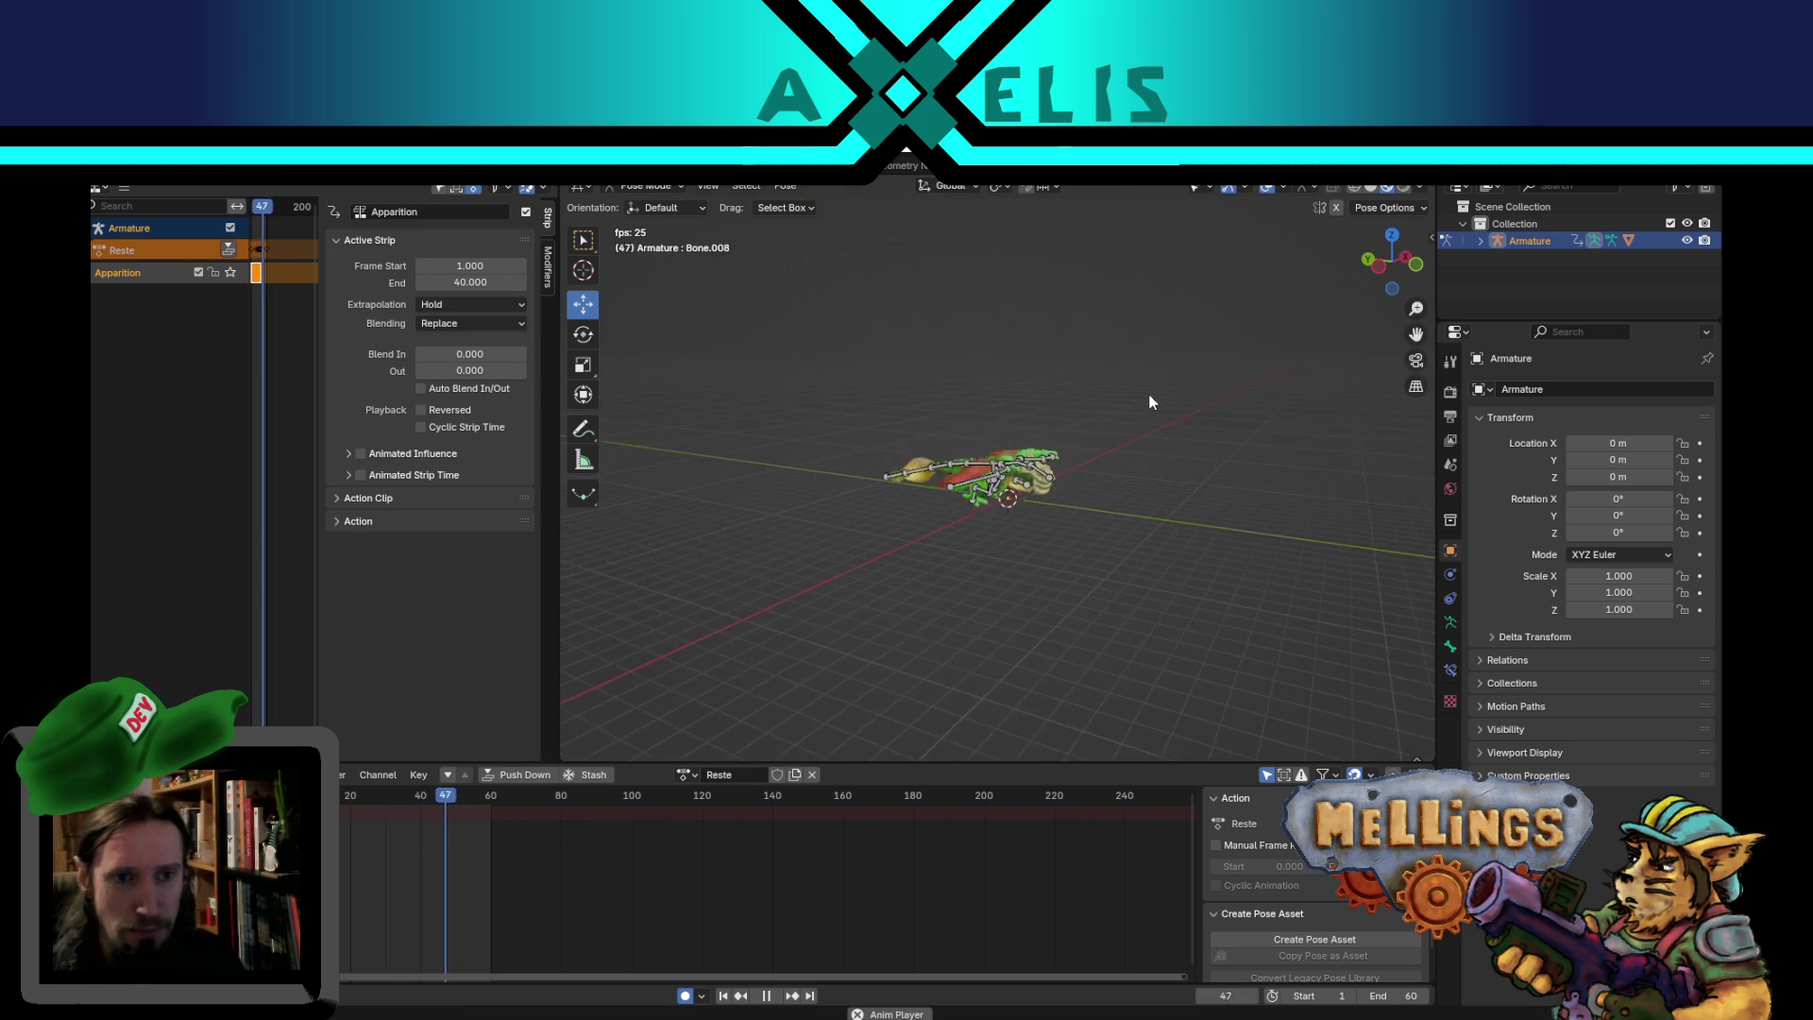
{"action": "mouse_move", "coordinate": [1113, 445]}
{"action": "middle_mouse_down"}
{"action": "mouse_move", "coordinate": [1227, 360]}
{"action": "mouse_move", "coordinate": [1150, 493]}
{"action": "mouse_move", "coordinate": [992, 627]}
{"action": "mouse_move", "coordinate": [963, 595]}
{"action": "mouse_move", "coordinate": [1221, 614]}
{"action": "mouse_move", "coordinate": [1178, 542]}
{"action": "mouse_move", "coordinate": [1209, 522]}
{"action": "mouse_move", "coordinate": [1186, 579]}
{"action": "mouse_move", "coordinate": [1125, 636]}
{"action": "mouse_move", "coordinate": [1115, 613]}
{"action": "middle_mouse_up"}
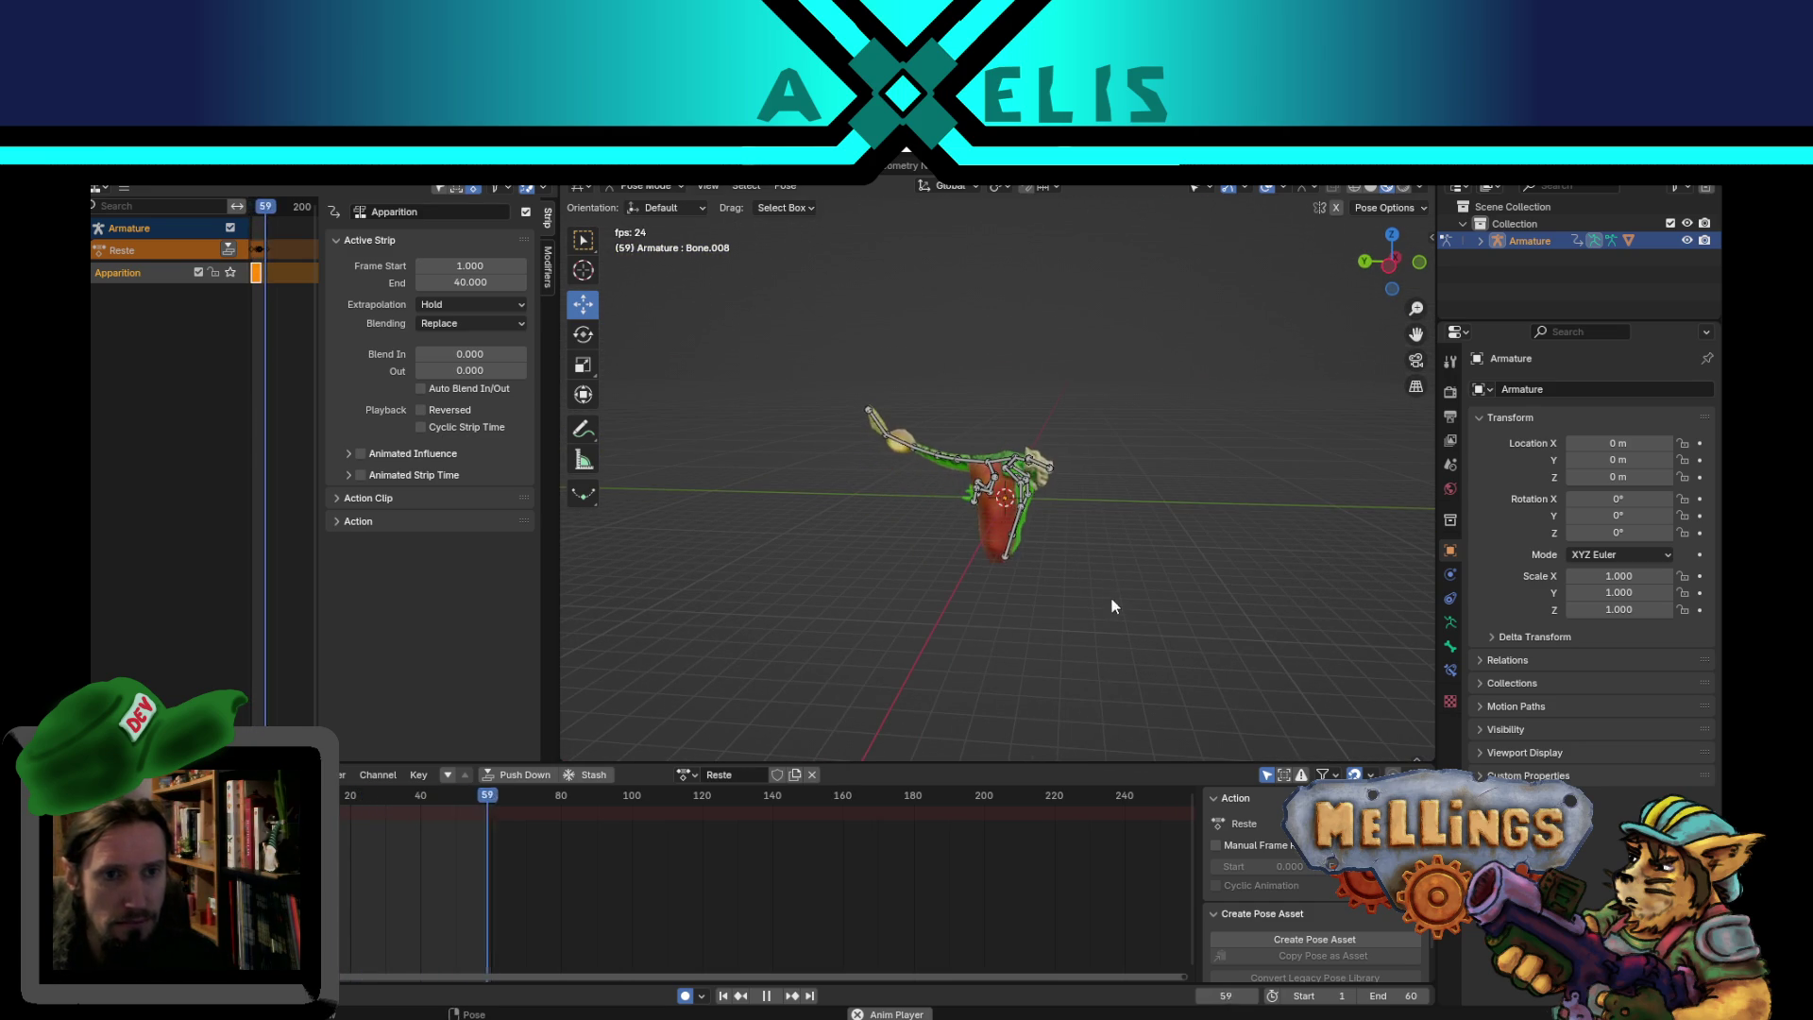
{"action": "key", "text": "space"}
- Raise Bone.001 straight upward at frame 30
{"action": "key", "text": "a"}
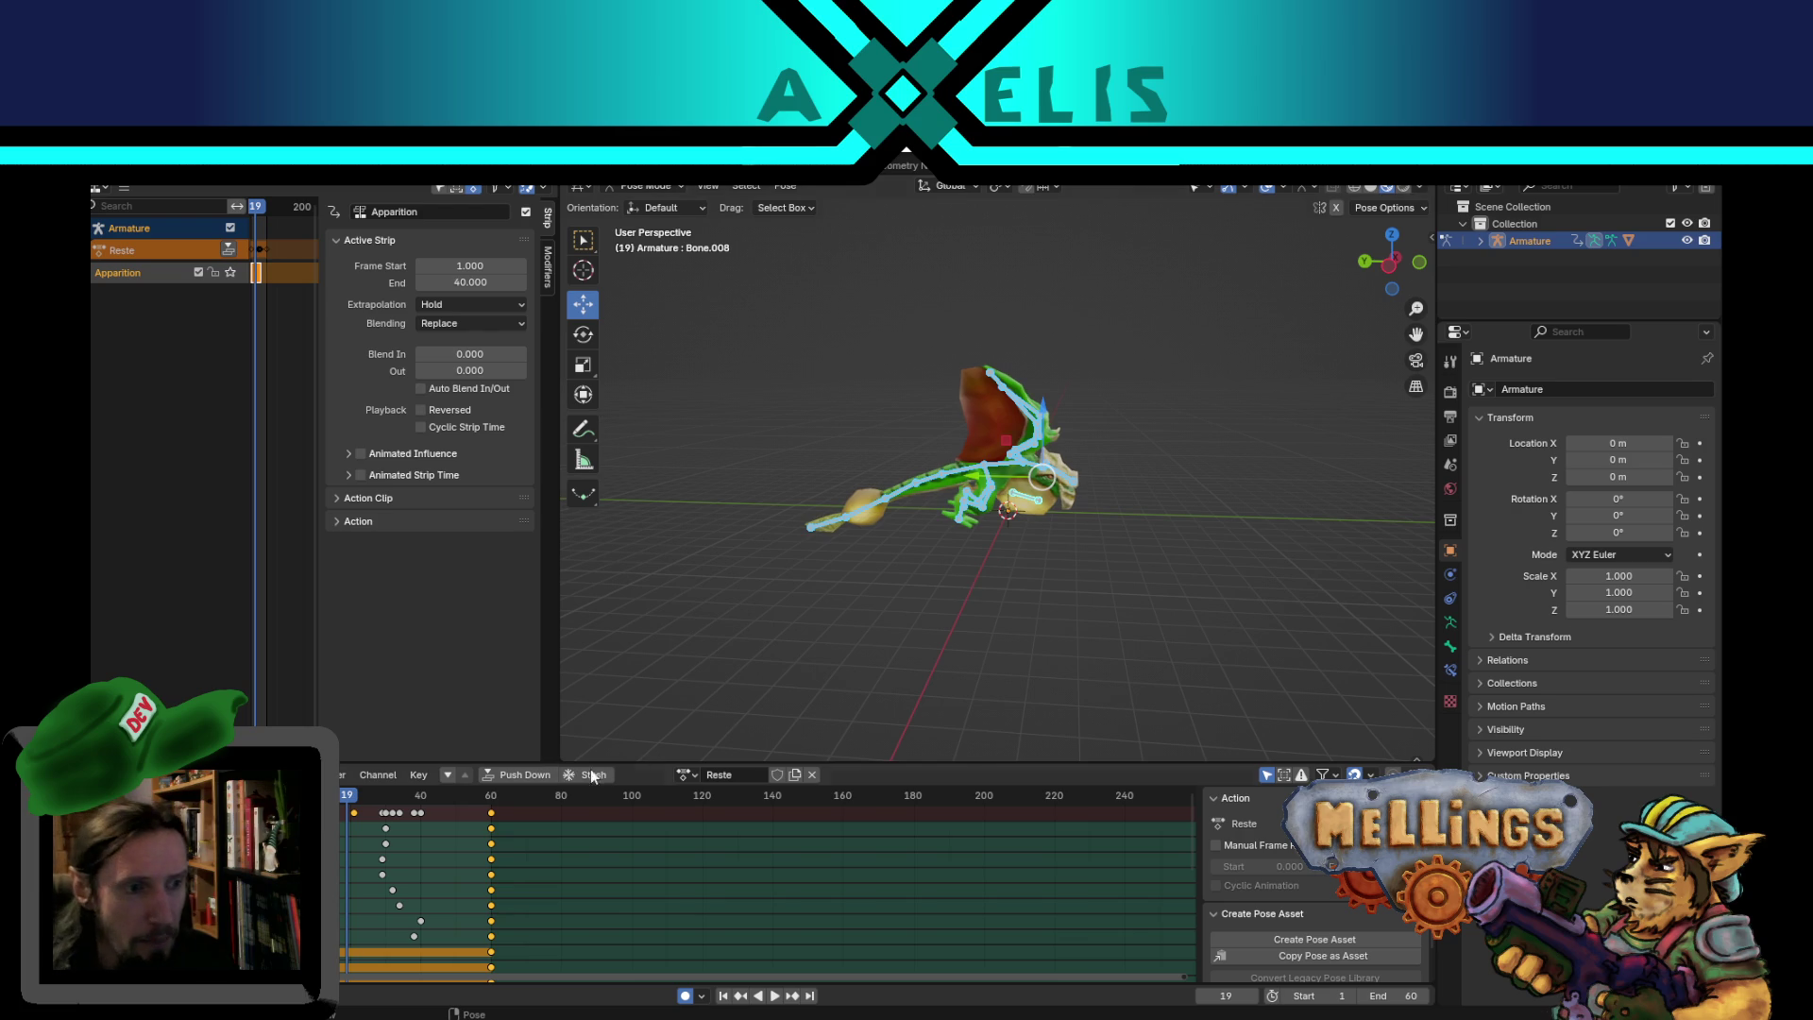
{"action": "scroll", "coordinate": [922, 547], "scroll_direction": "up", "scroll_amount": 5}
{"action": "left_click", "coordinate": [1090, 463]}
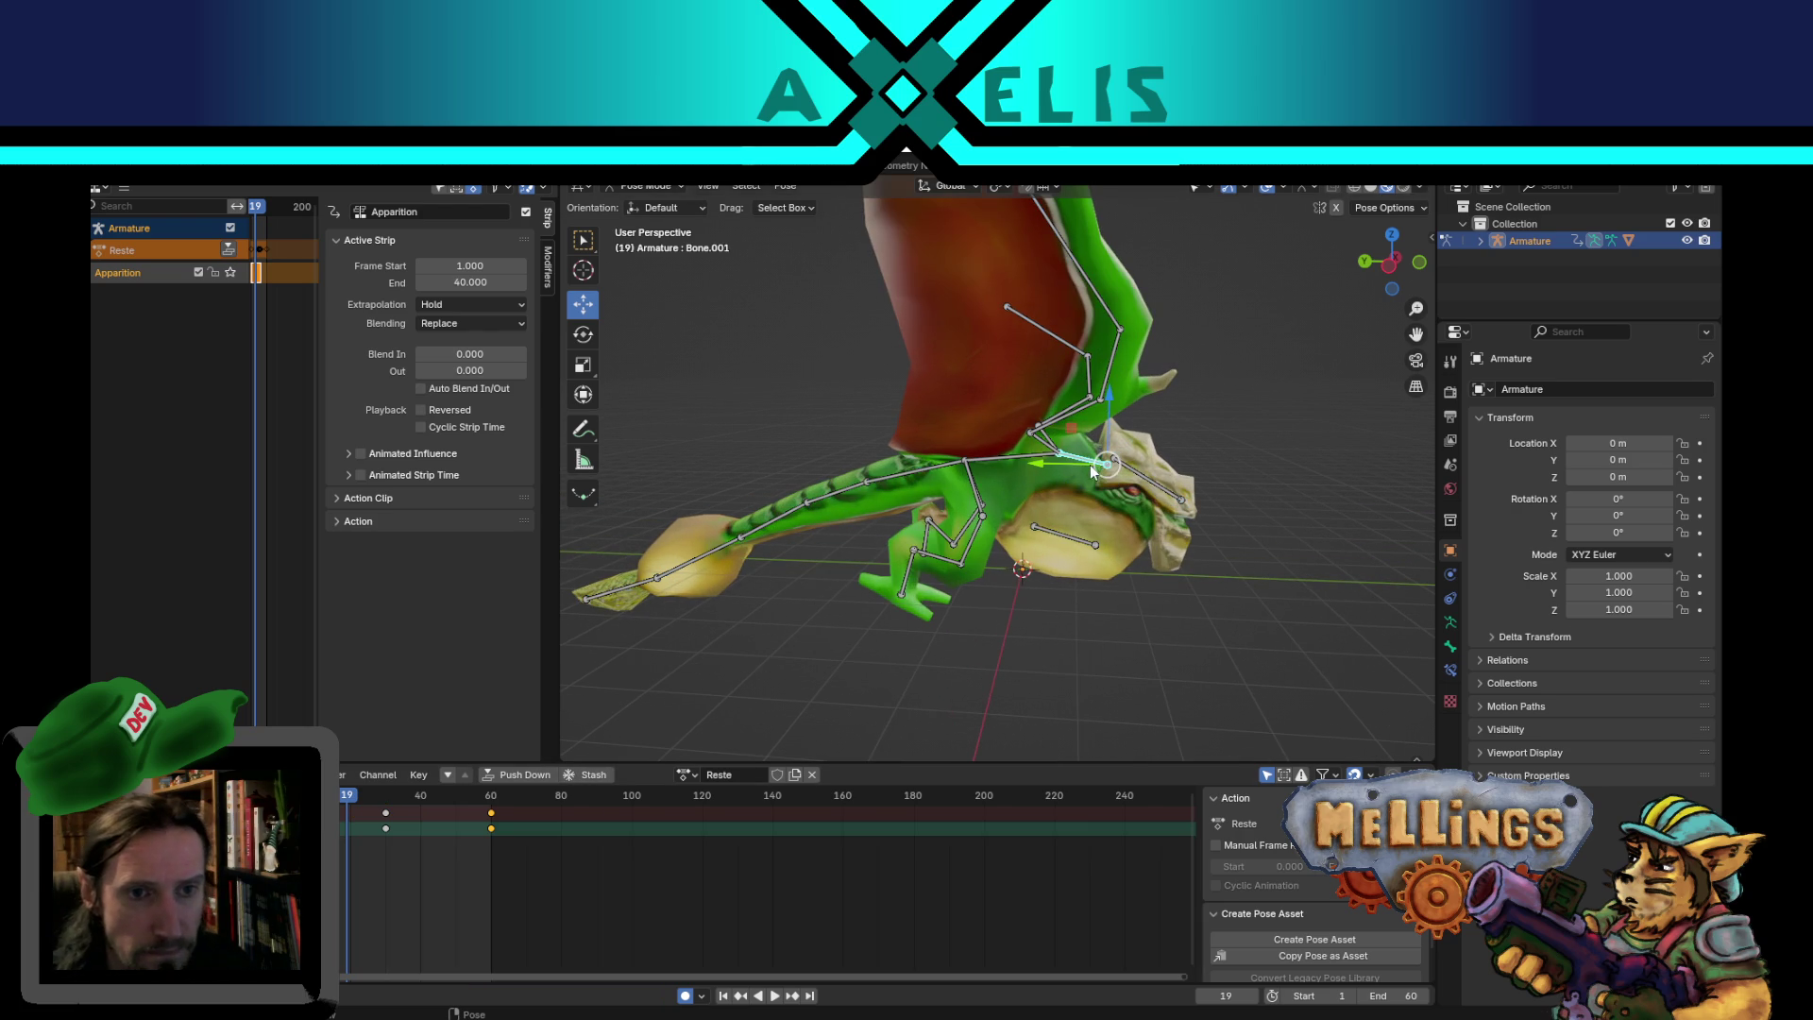
{"action": "key", "text": "r"}
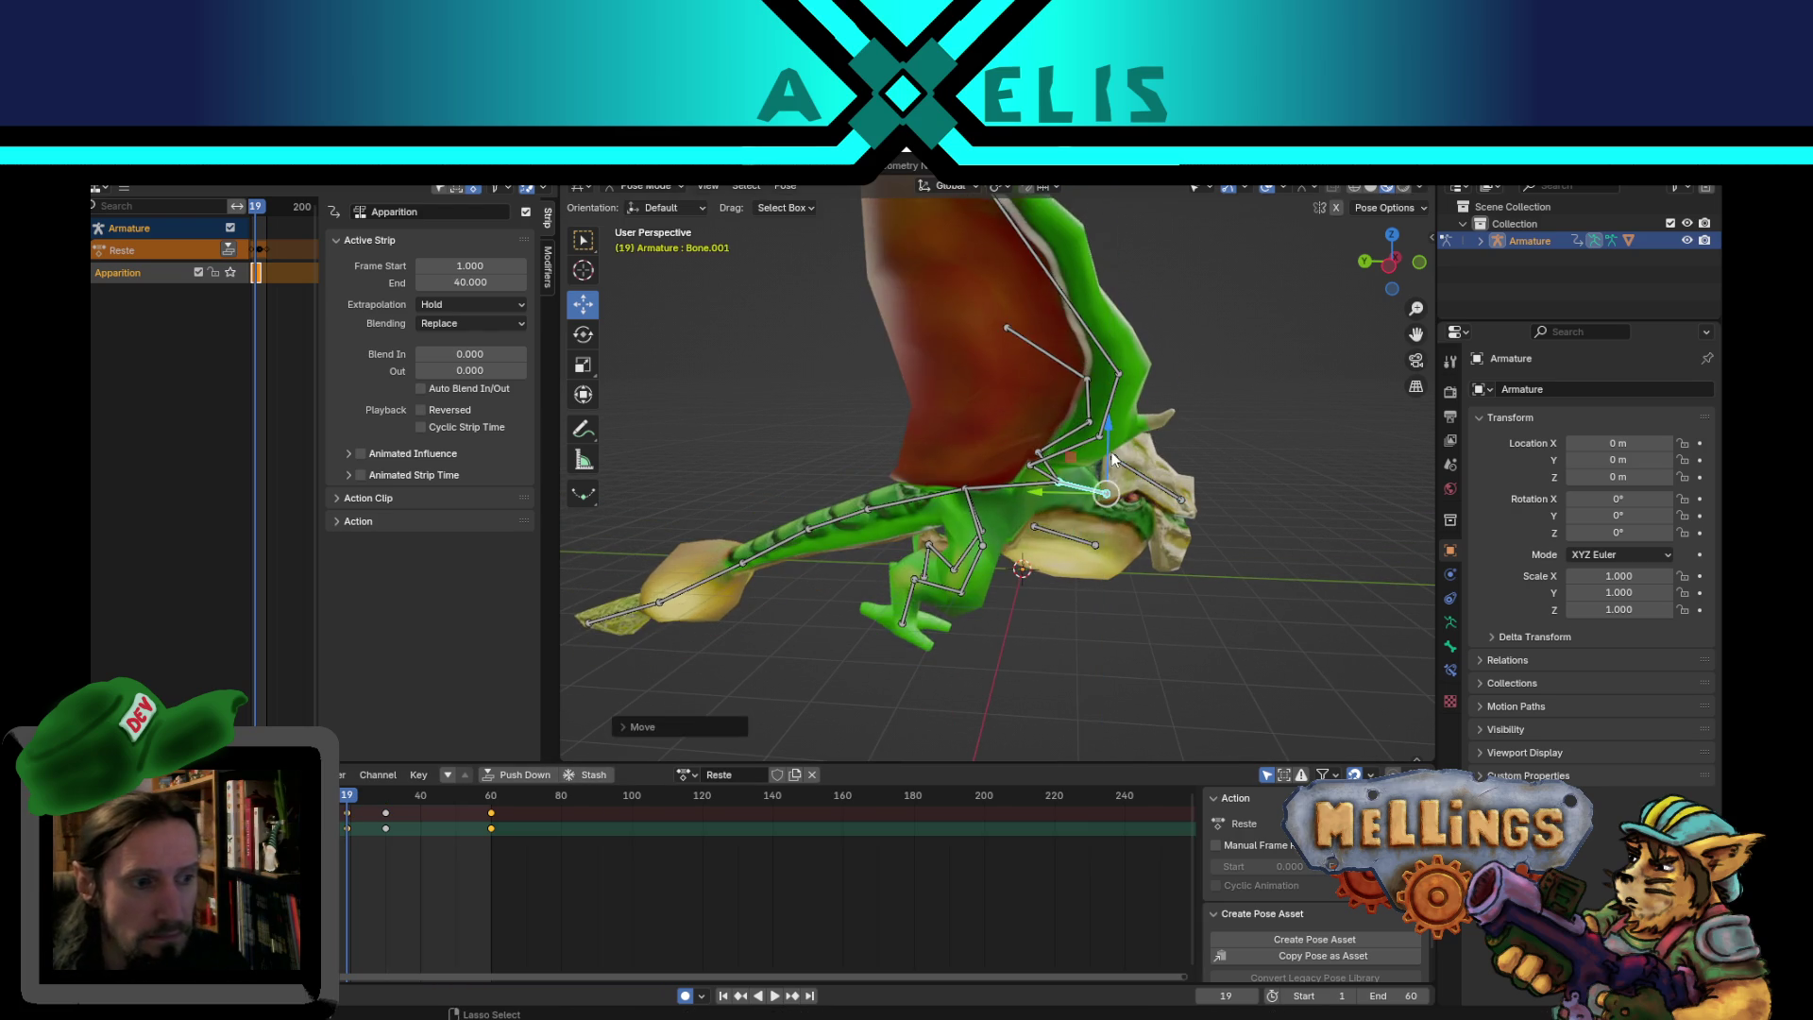
{"action": "key", "text": "Escape"}
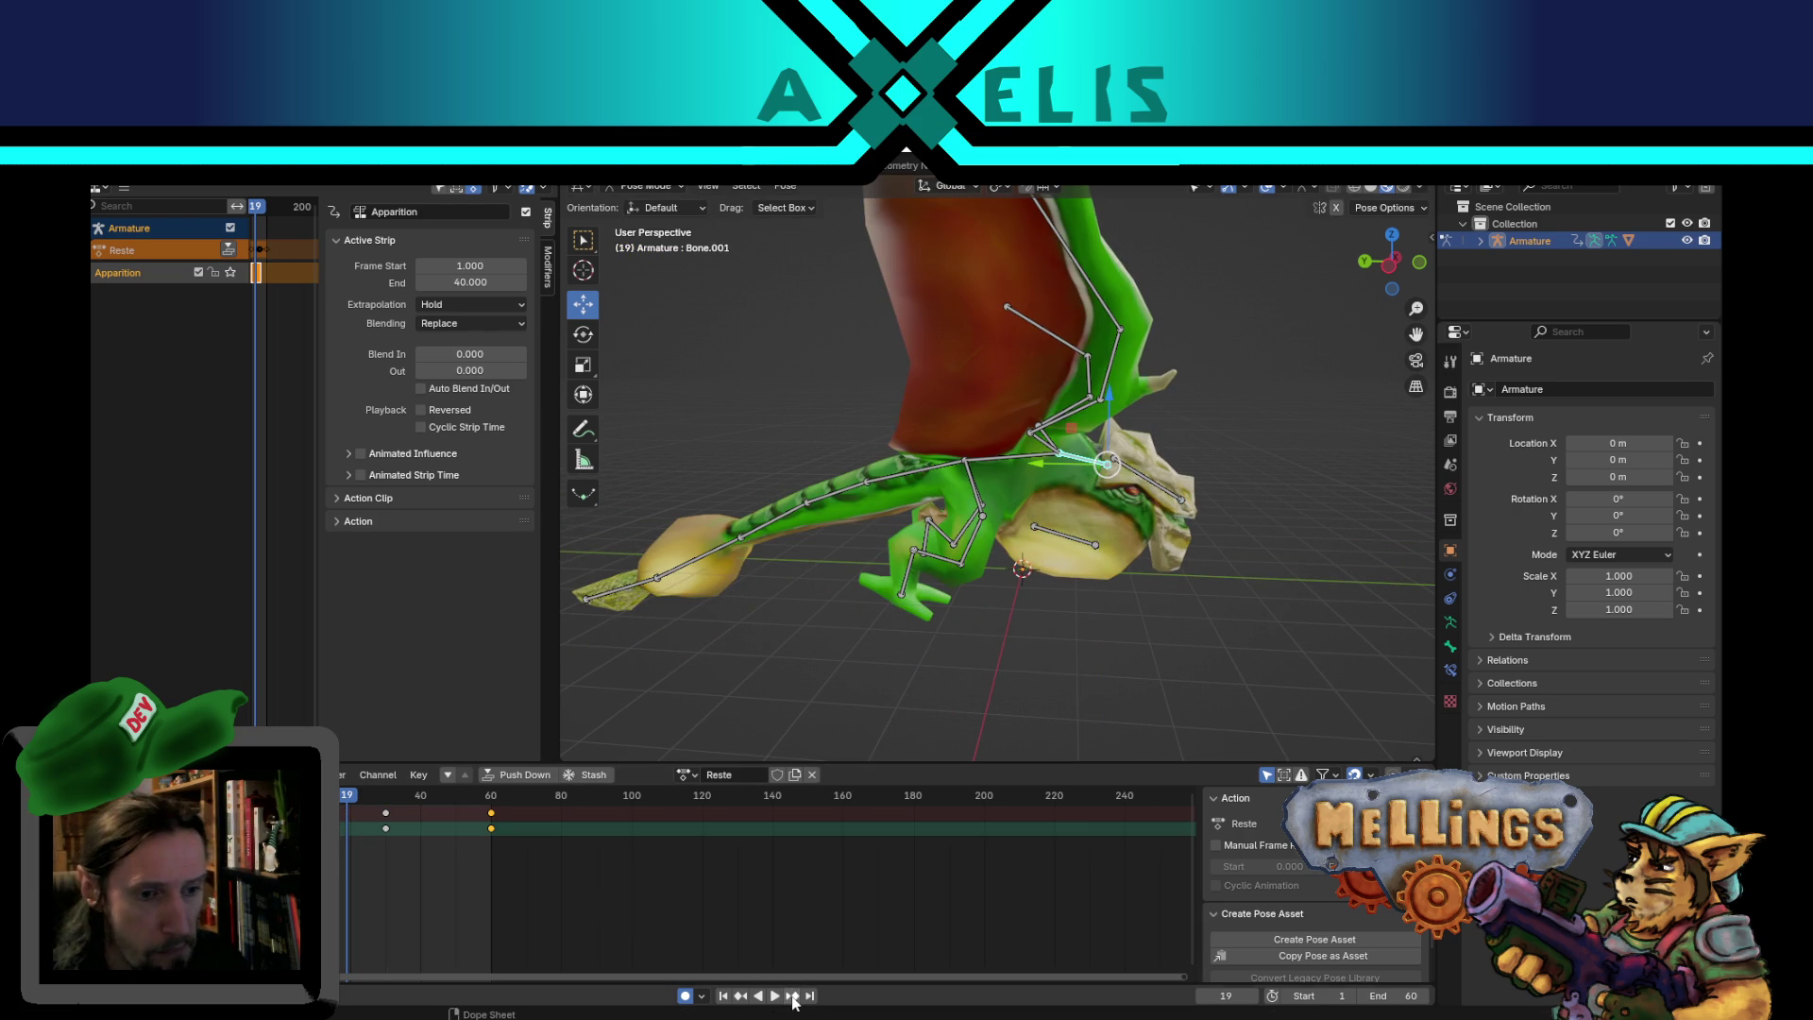
{"action": "left_click", "coordinate": [792, 996]}
{"action": "middle_click_drag", "start_coordinate": [1065, 527], "coordinate": [1105, 477]}
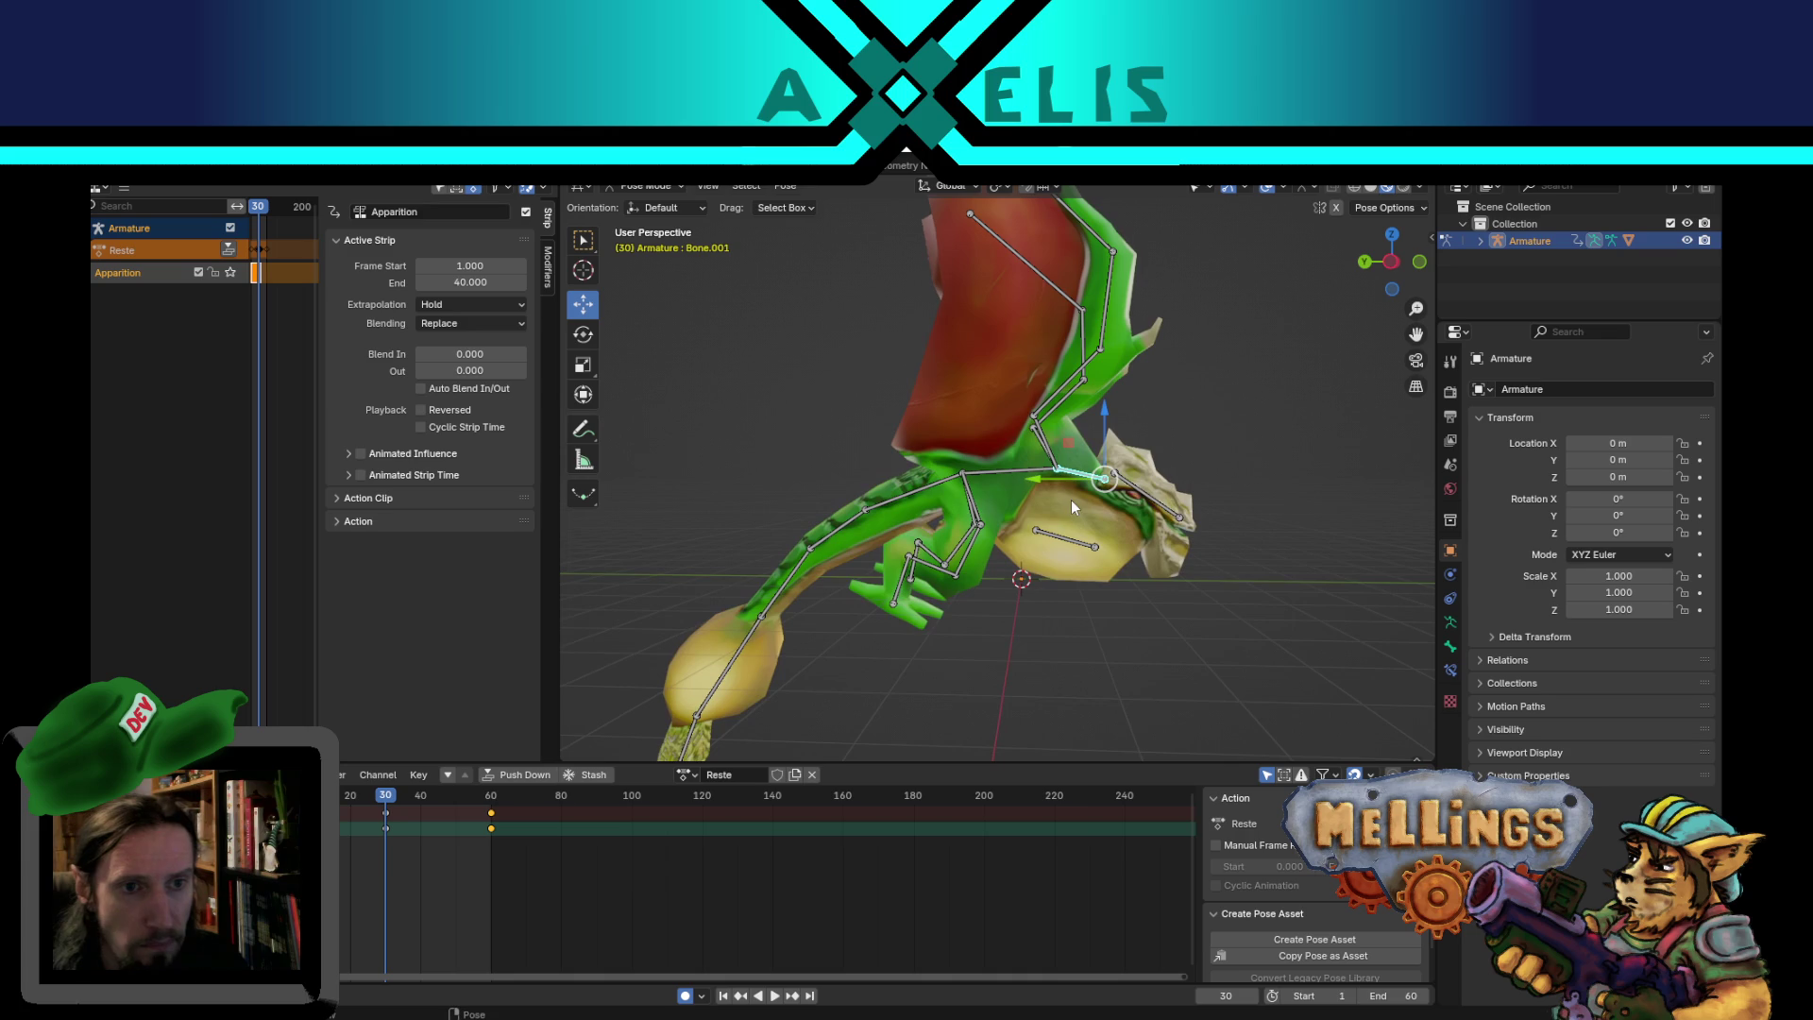
{"action": "mouse_move", "coordinate": [1108, 425]}
{"action": "left_mouse_down"}
{"action": "mouse_move", "coordinate": [1105, 368]}
{"action": "mouse_move", "coordinate": [1101, 406]}
{"action": "mouse_move", "coordinate": [1126, 376]}
{"action": "left_mouse_up"}
- At frame 21, move the belly bone Bone.008 within a plane excluding X
{"action": "left_click", "coordinate": [1136, 496]}
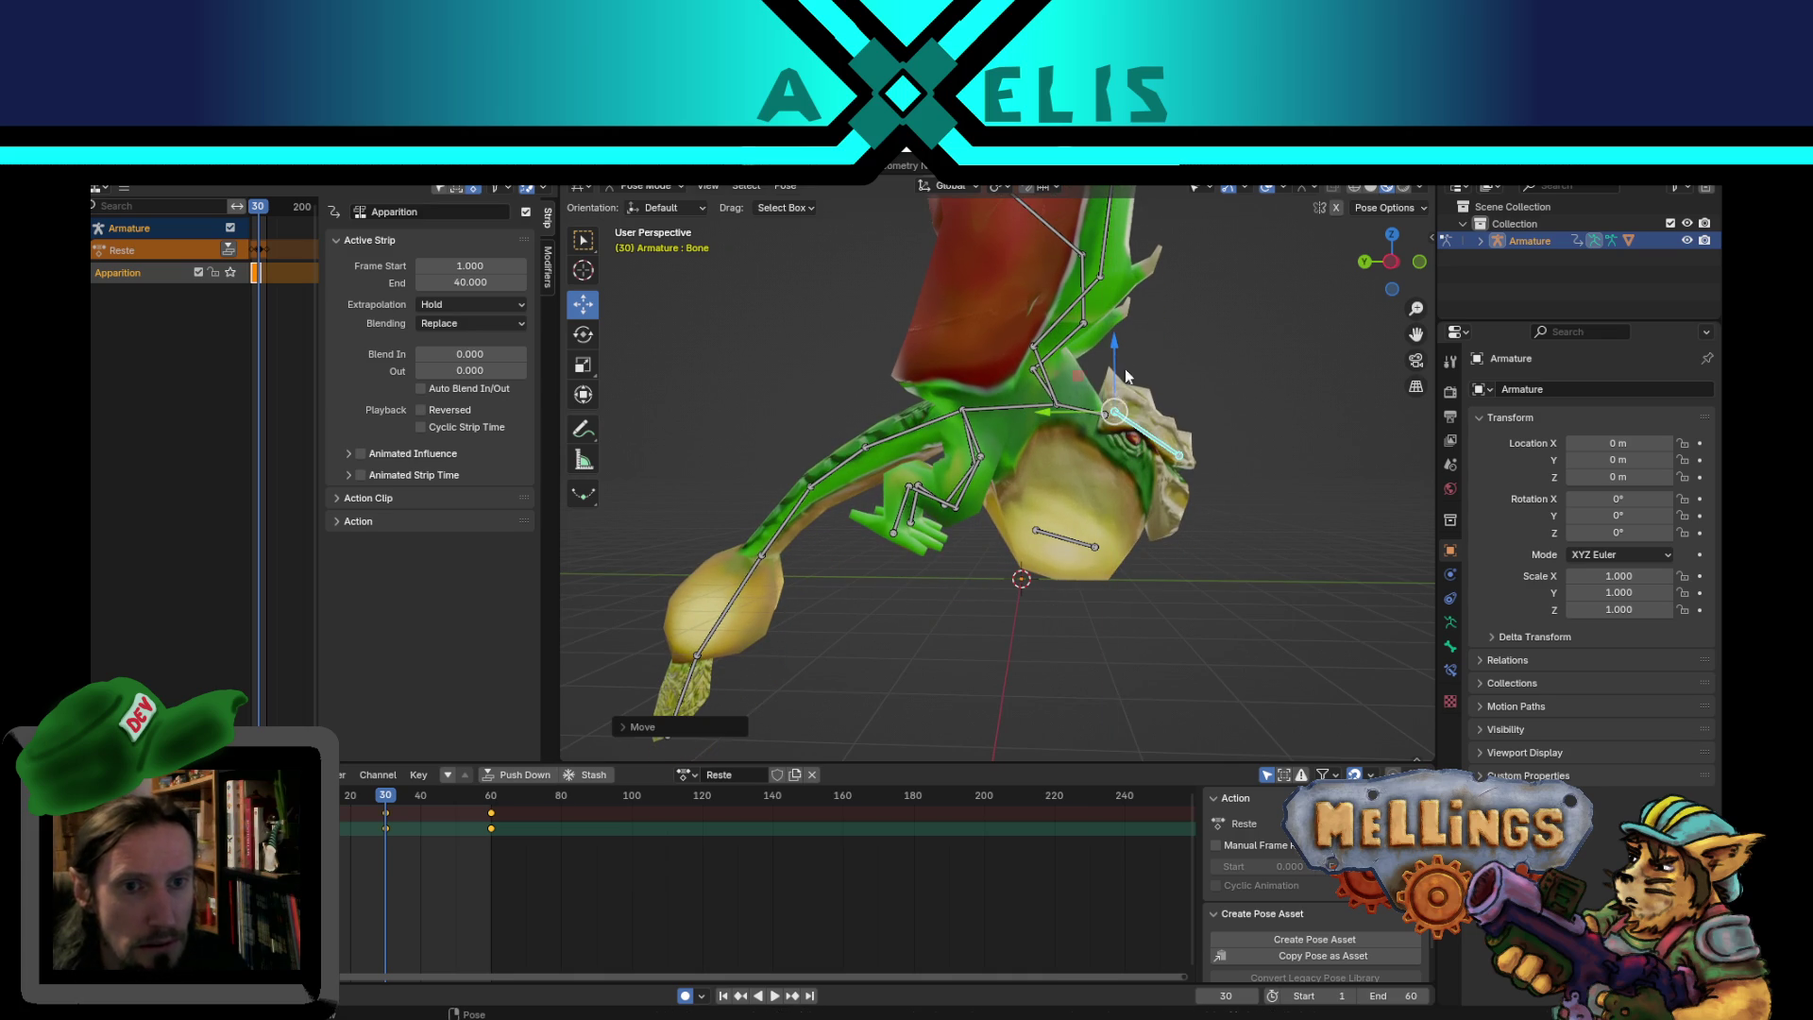
{"action": "left_click", "coordinate": [1063, 535]}
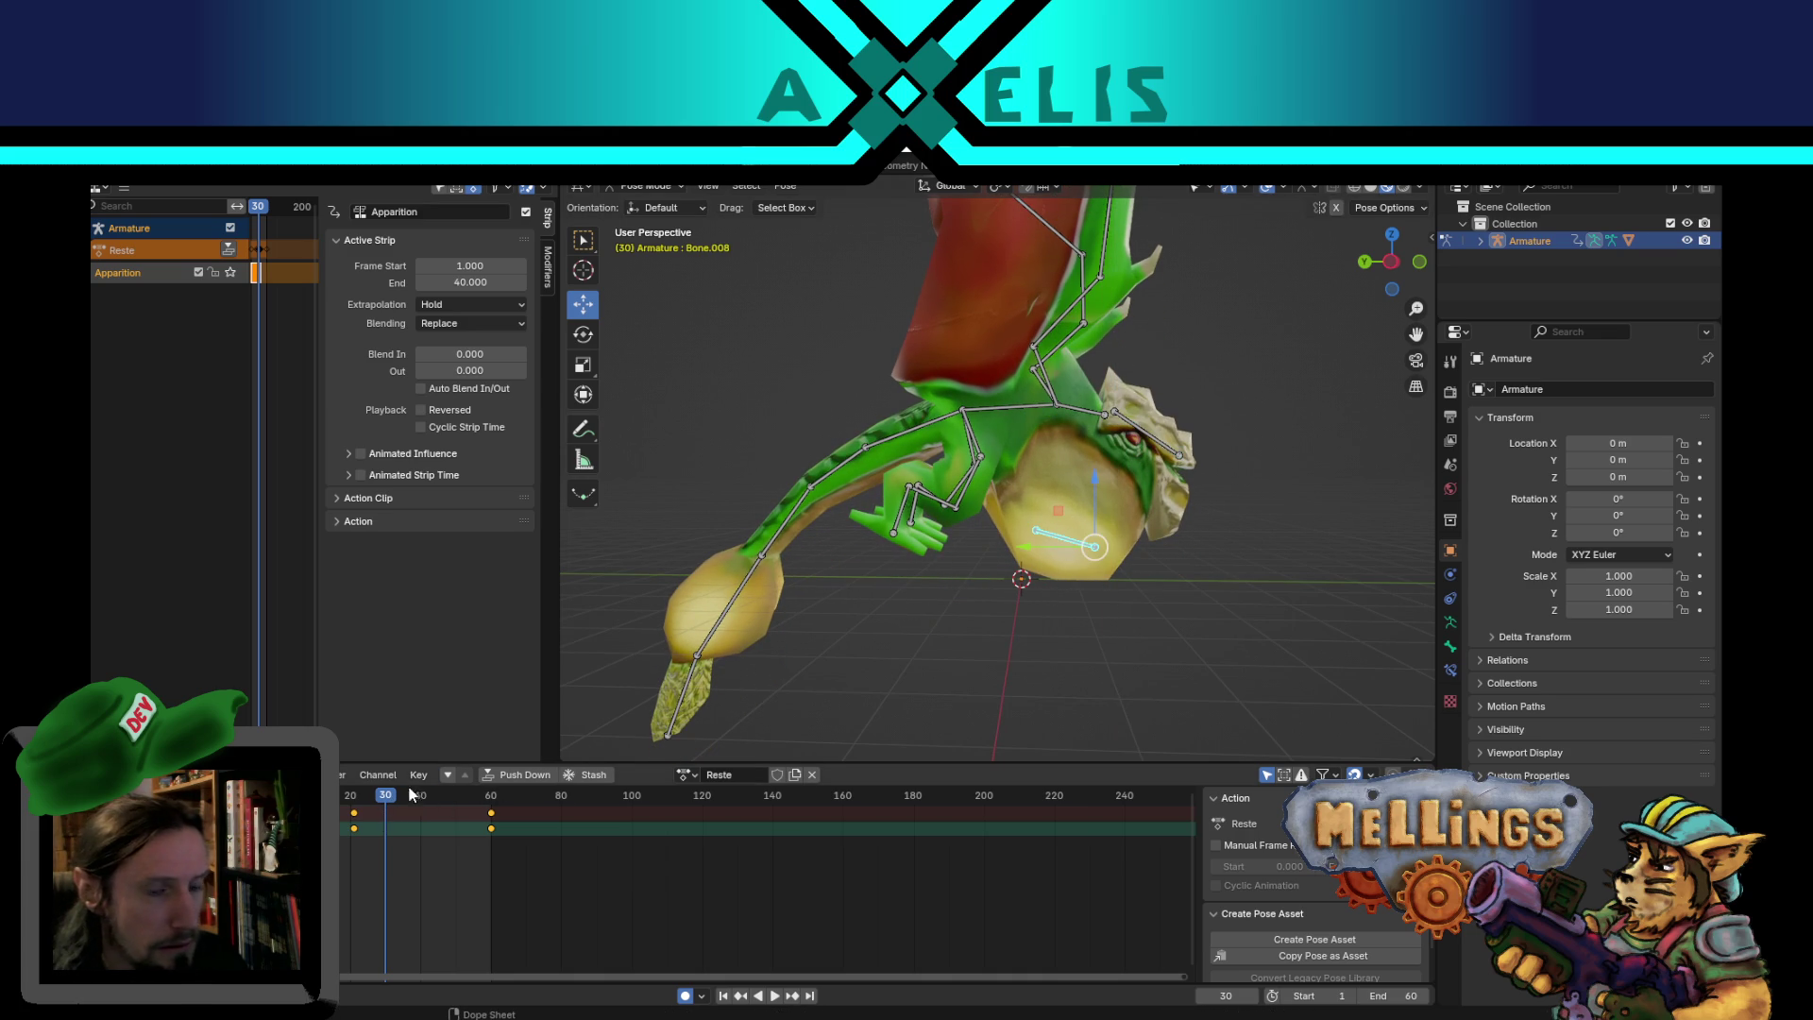
{"action": "key", "text": "g"}
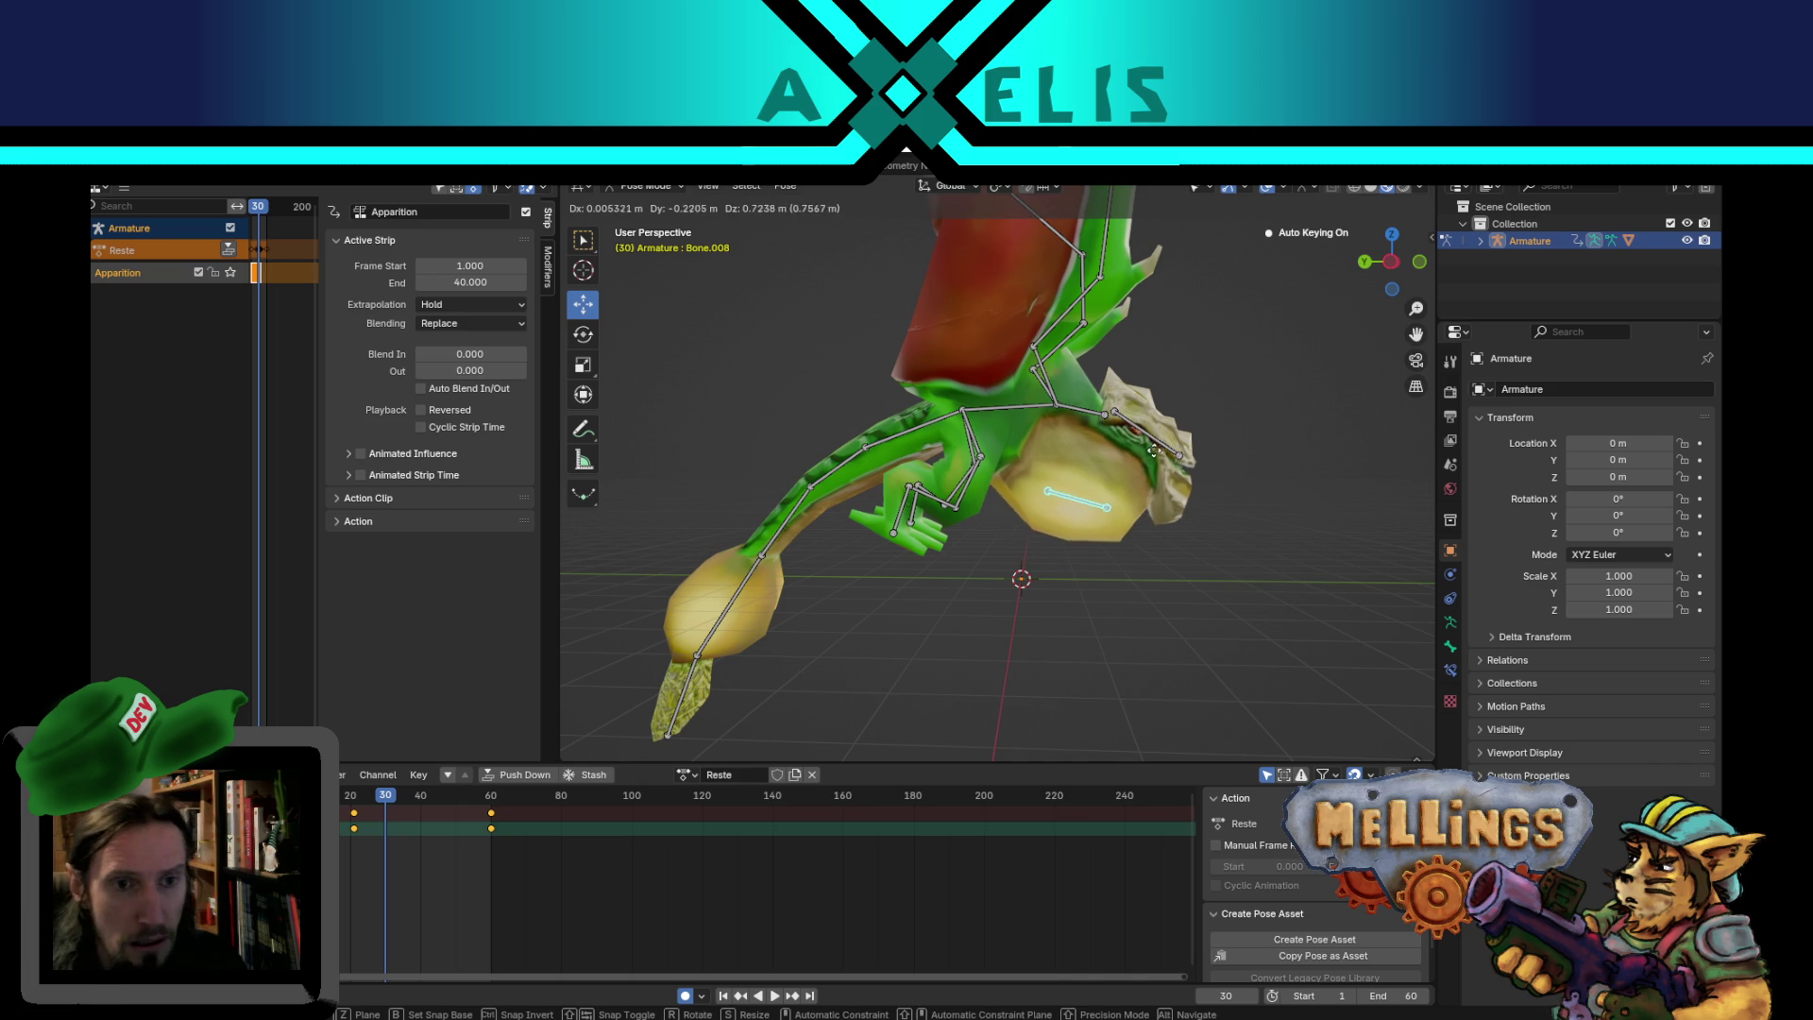
{"action": "key", "text": "Escape"}
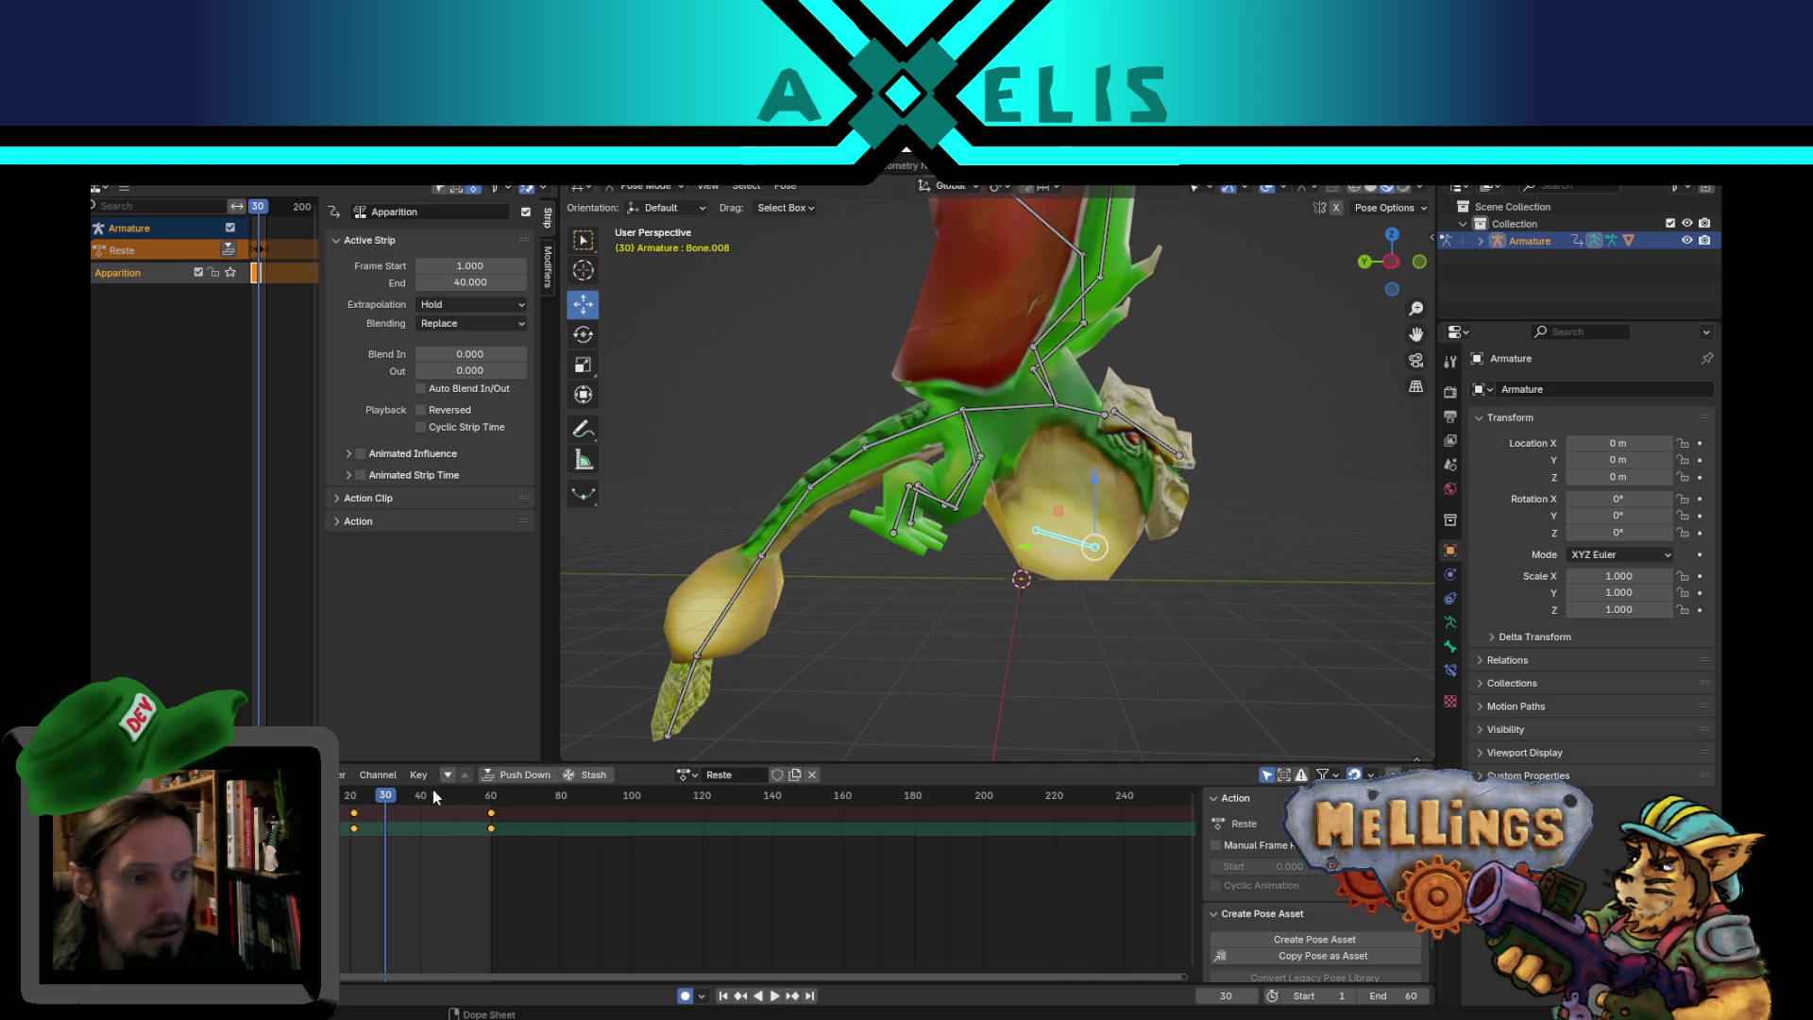
{"action": "left_click_drag", "start_coordinate": [387, 799], "coordinate": [353, 799]}
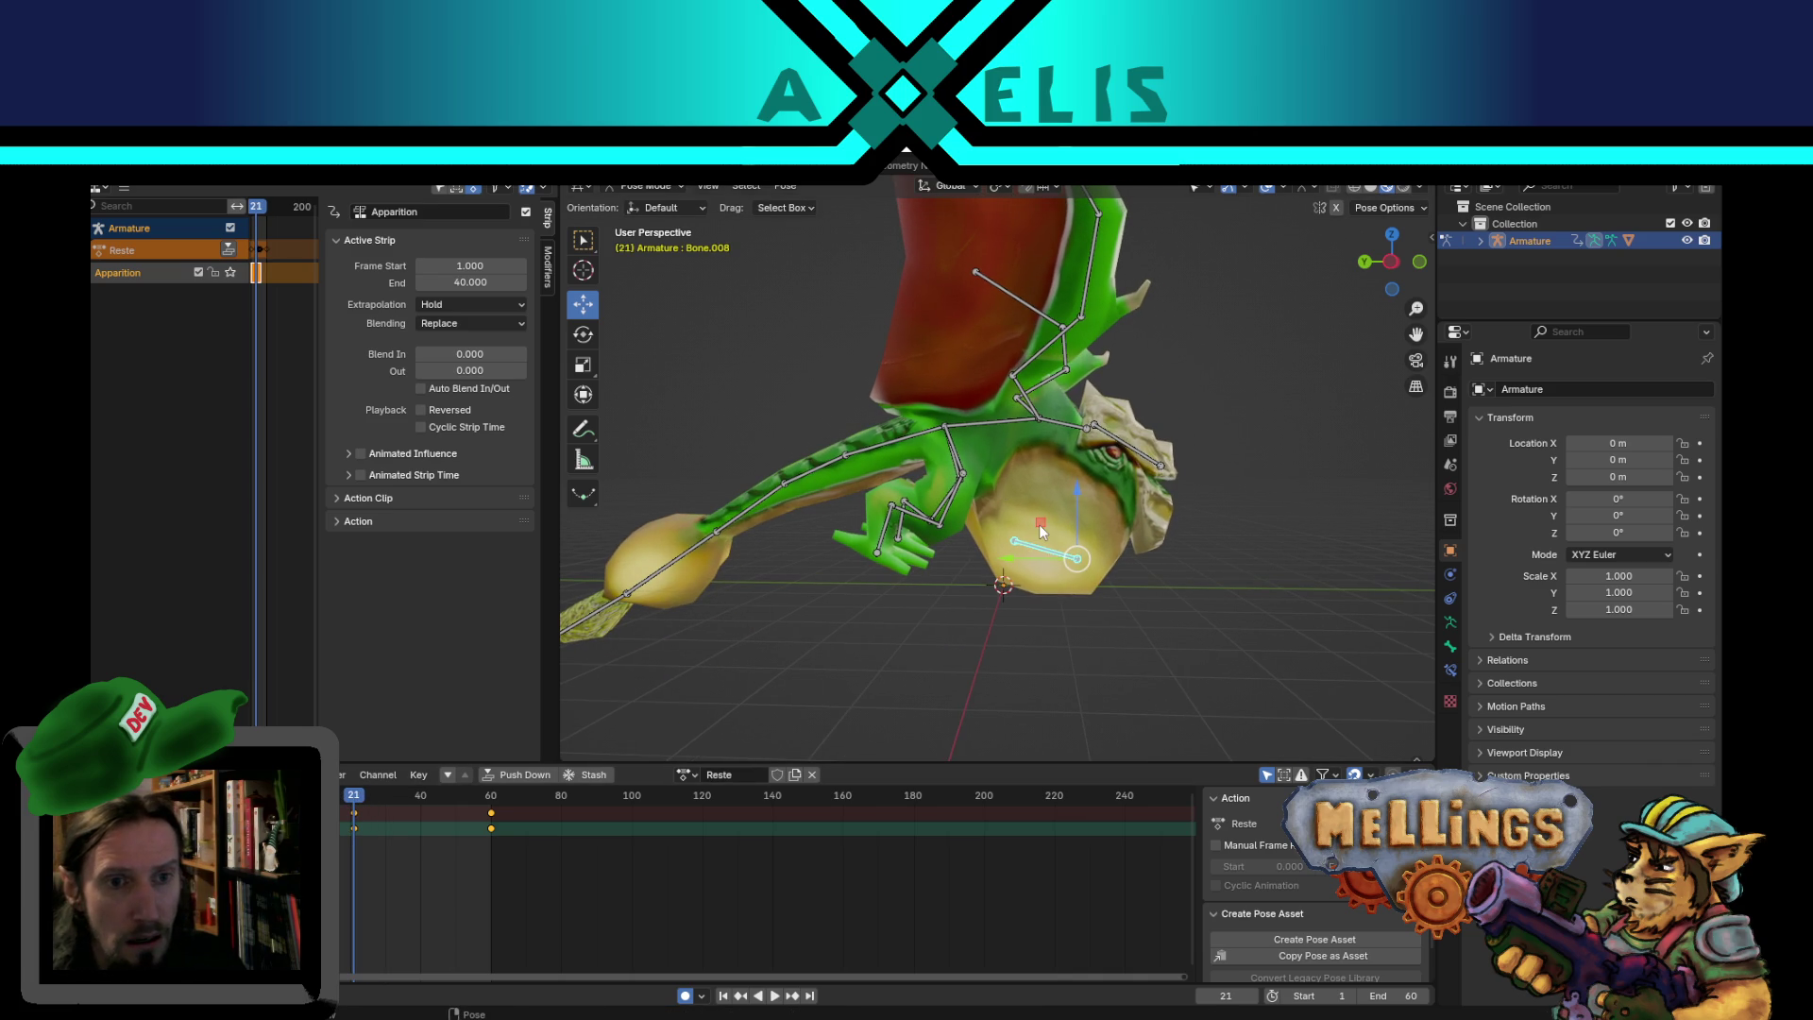
{"action": "key", "text": "g"}
{"action": "key", "text": "shift+x"}
{"action": "left_click", "coordinate": [1056, 496]}
- Play the animation briefly, then rewind to frame 1
{"action": "mouse_move", "coordinate": [1222, 491]}
{"action": "middle_mouse_down"}
{"action": "mouse_move", "coordinate": [1161, 519]}
{"action": "mouse_move", "coordinate": [1084, 502]}
{"action": "mouse_move", "coordinate": [1198, 518]}
{"action": "mouse_move", "coordinate": [1149, 525]}
{"action": "middle_mouse_up"}
{"action": "key", "text": "space"}
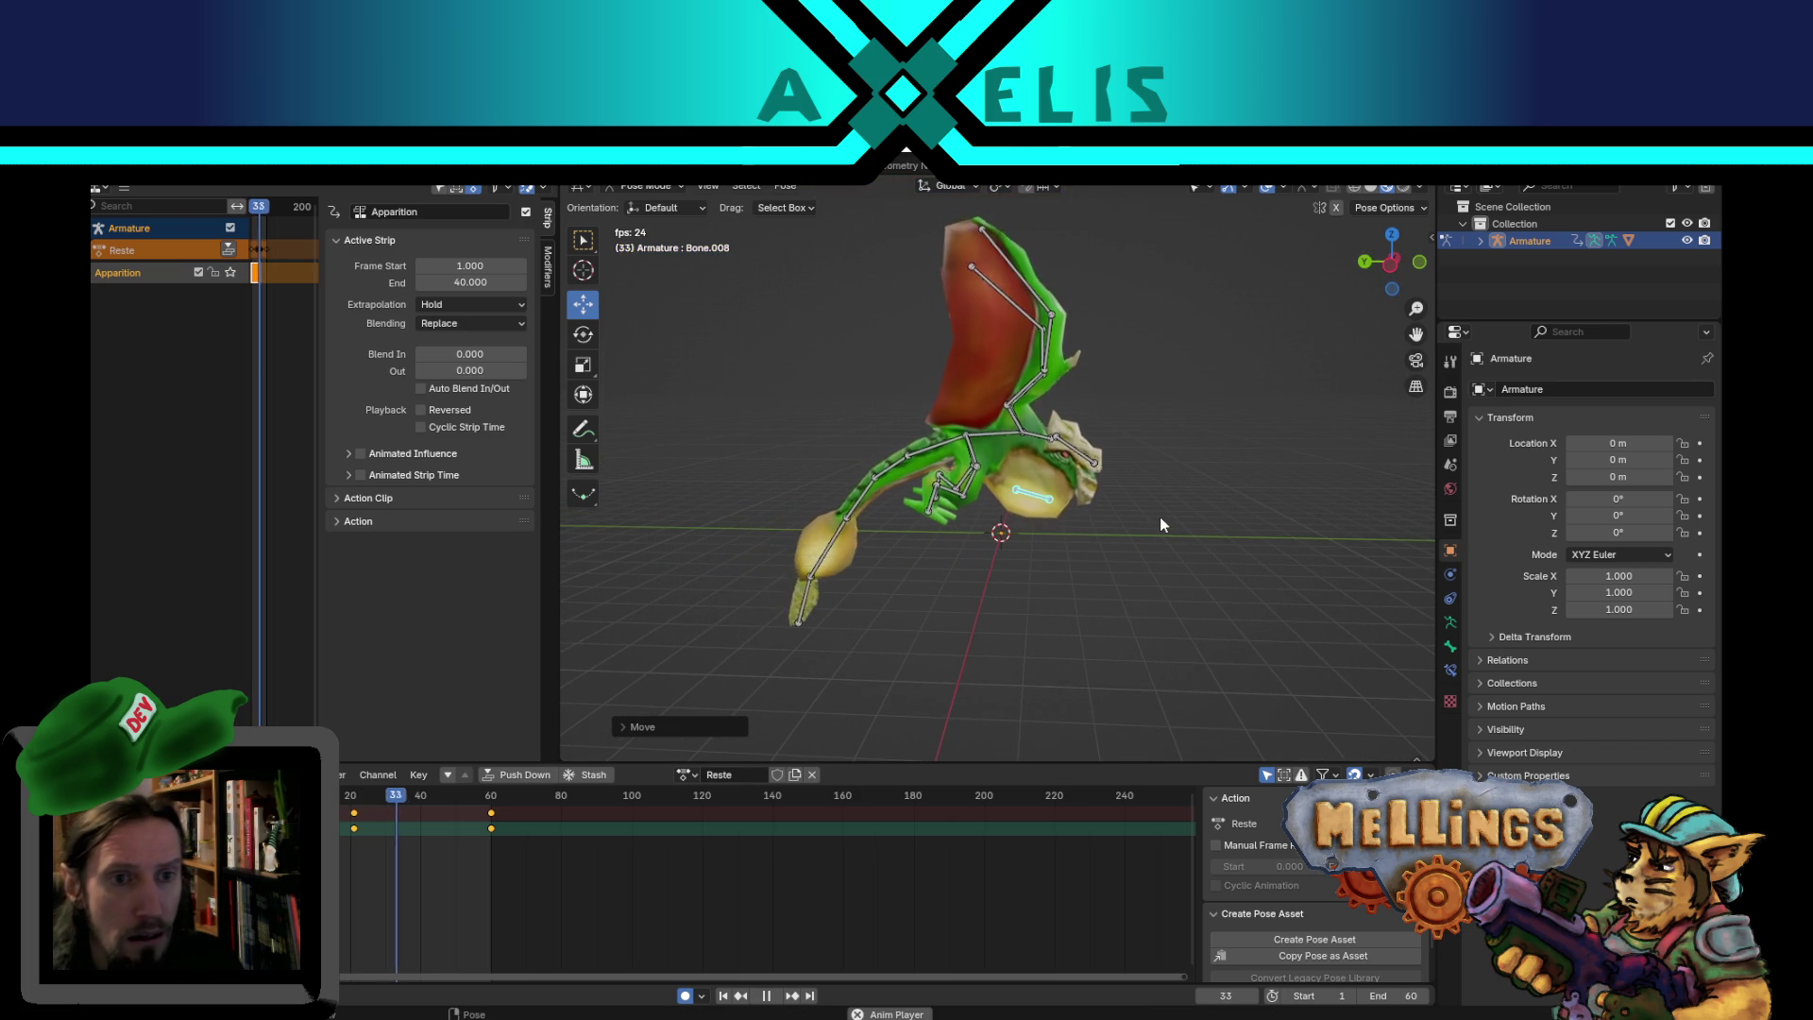
{"action": "key", "text": "space"}
{"action": "mouse_move", "coordinate": [744, 653]}
{"action": "middle_mouse_down"}
{"action": "mouse_move", "coordinate": [768, 661]}
{"action": "mouse_move", "coordinate": [861, 578]}
{"action": "mouse_move", "coordinate": [809, 541]}
{"action": "mouse_move", "coordinate": [915, 678]}
{"action": "middle_mouse_up"}
{"action": "left_click", "coordinate": [723, 996]}
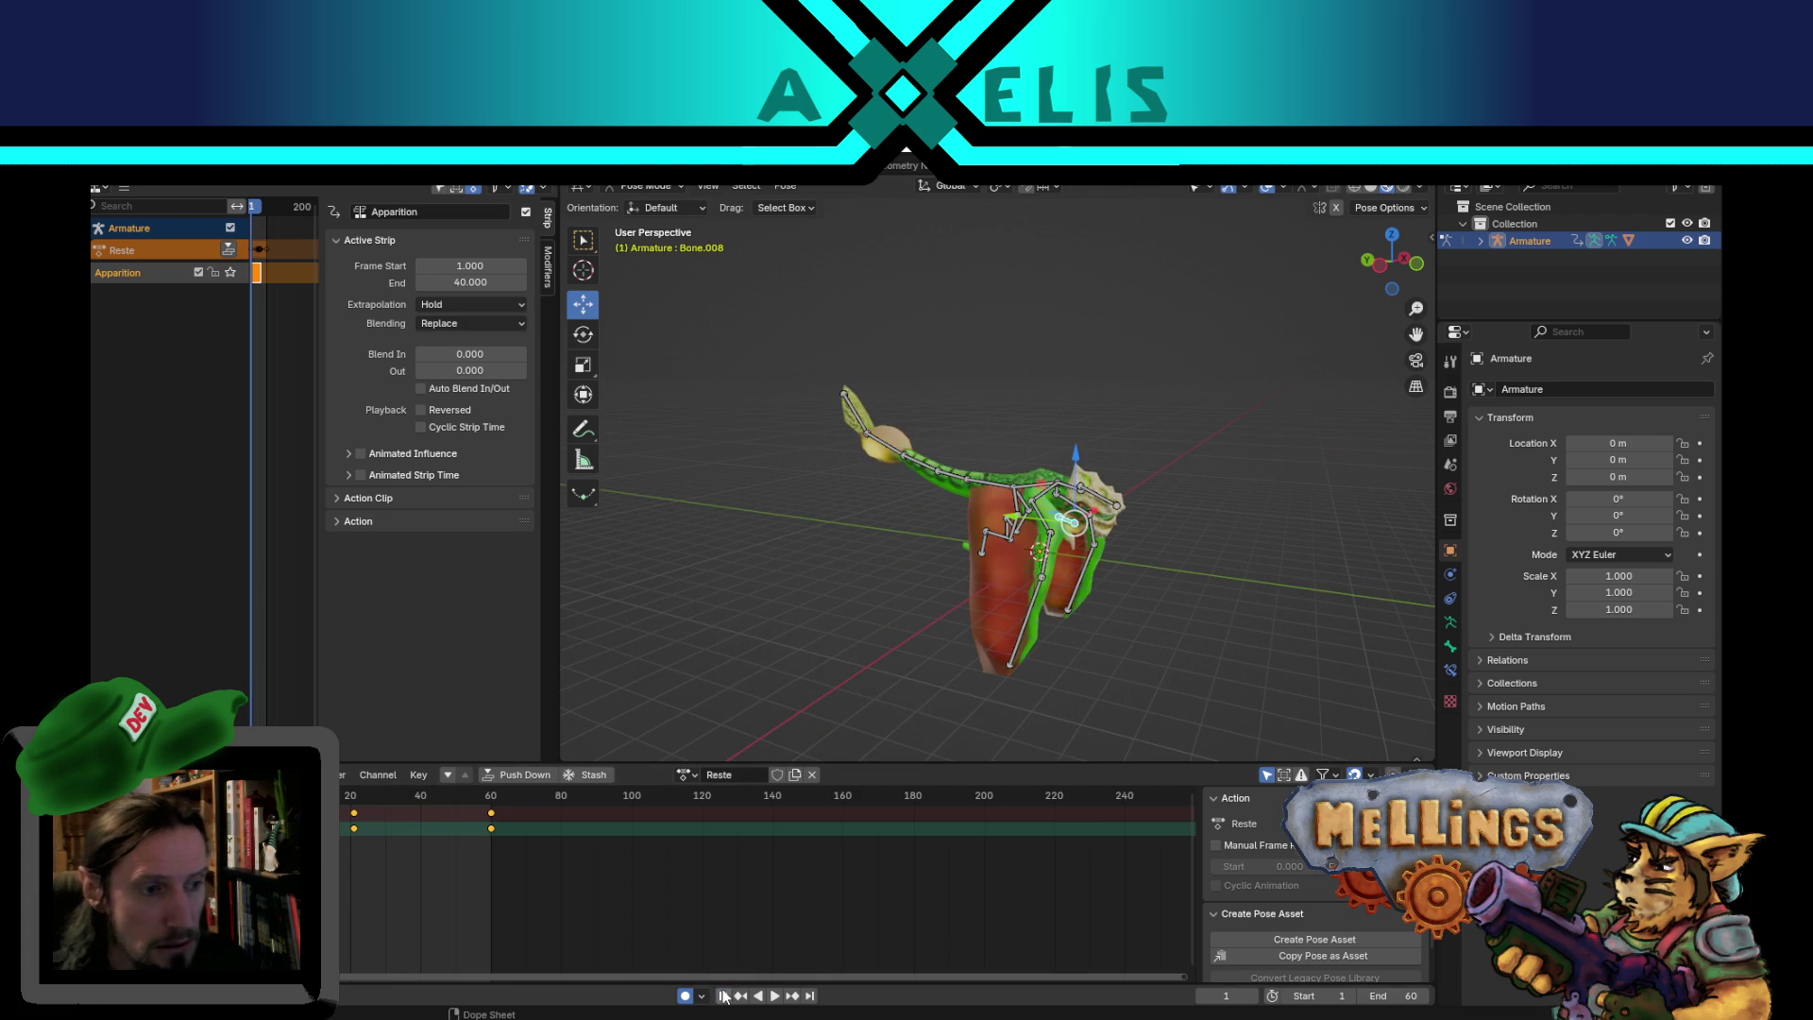
- Raise the body bone Bone.001 at frame 30
{"action": "mouse_move", "coordinate": [965, 597]}
{"action": "middle_mouse_down"}
{"action": "mouse_move", "coordinate": [1048, 550]}
{"action": "mouse_move", "coordinate": [989, 601]}
{"action": "mouse_move", "coordinate": [1113, 497]}
{"action": "middle_mouse_up"}
{"action": "scroll", "coordinate": [1048, 550], "scroll_direction": "up", "scroll_amount": 3}
{"action": "left_click", "coordinate": [1113, 496]}
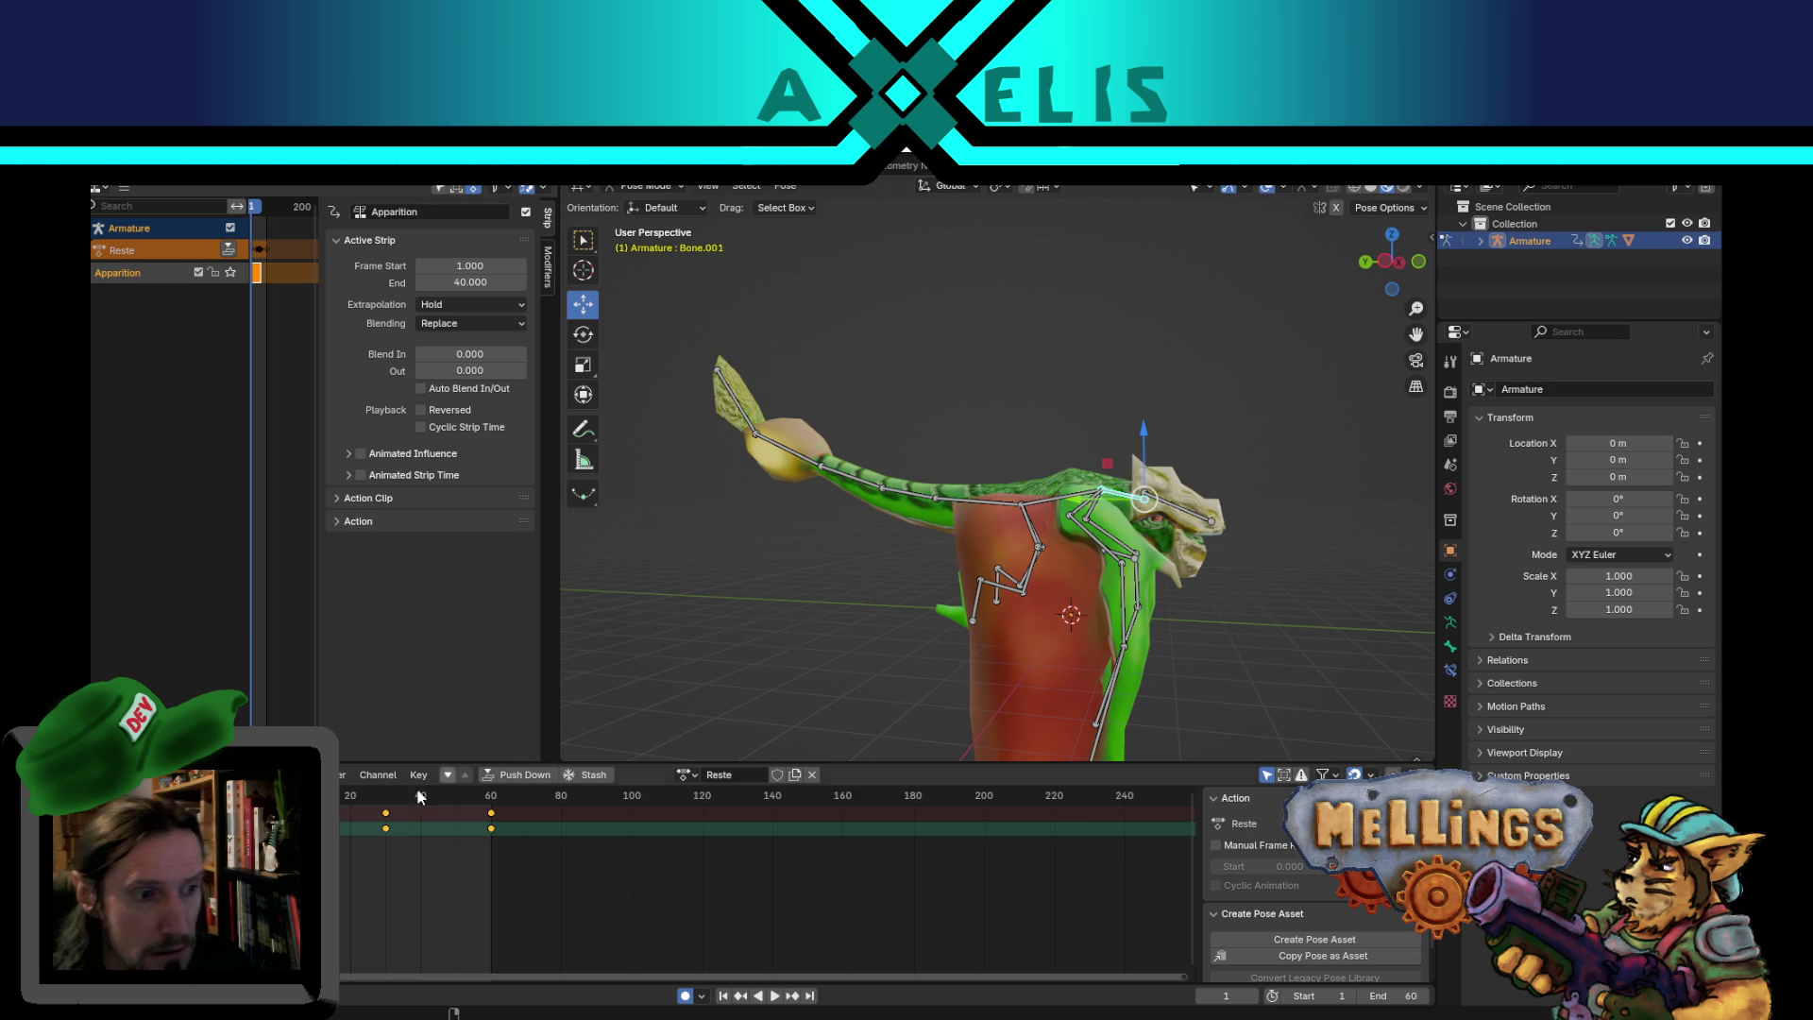
{"action": "key", "text": "space"}
{"action": "left_click", "coordinate": [386, 798]}
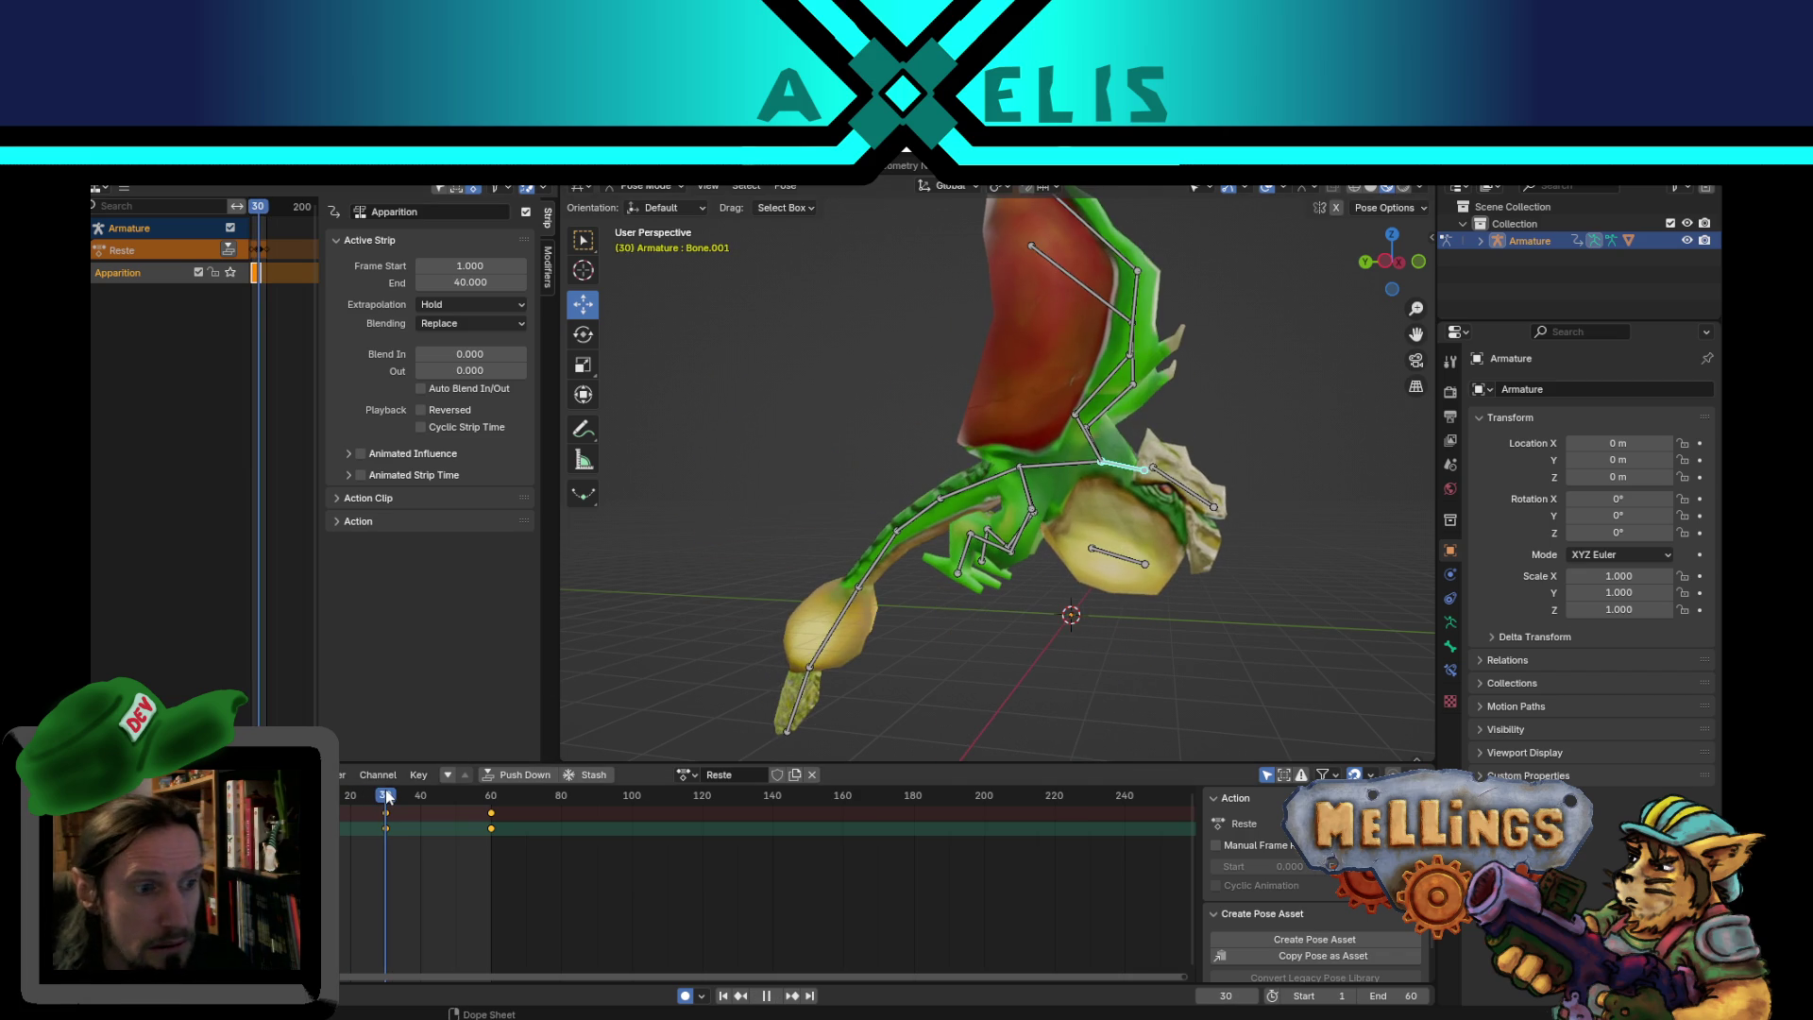
{"action": "key", "text": "space"}
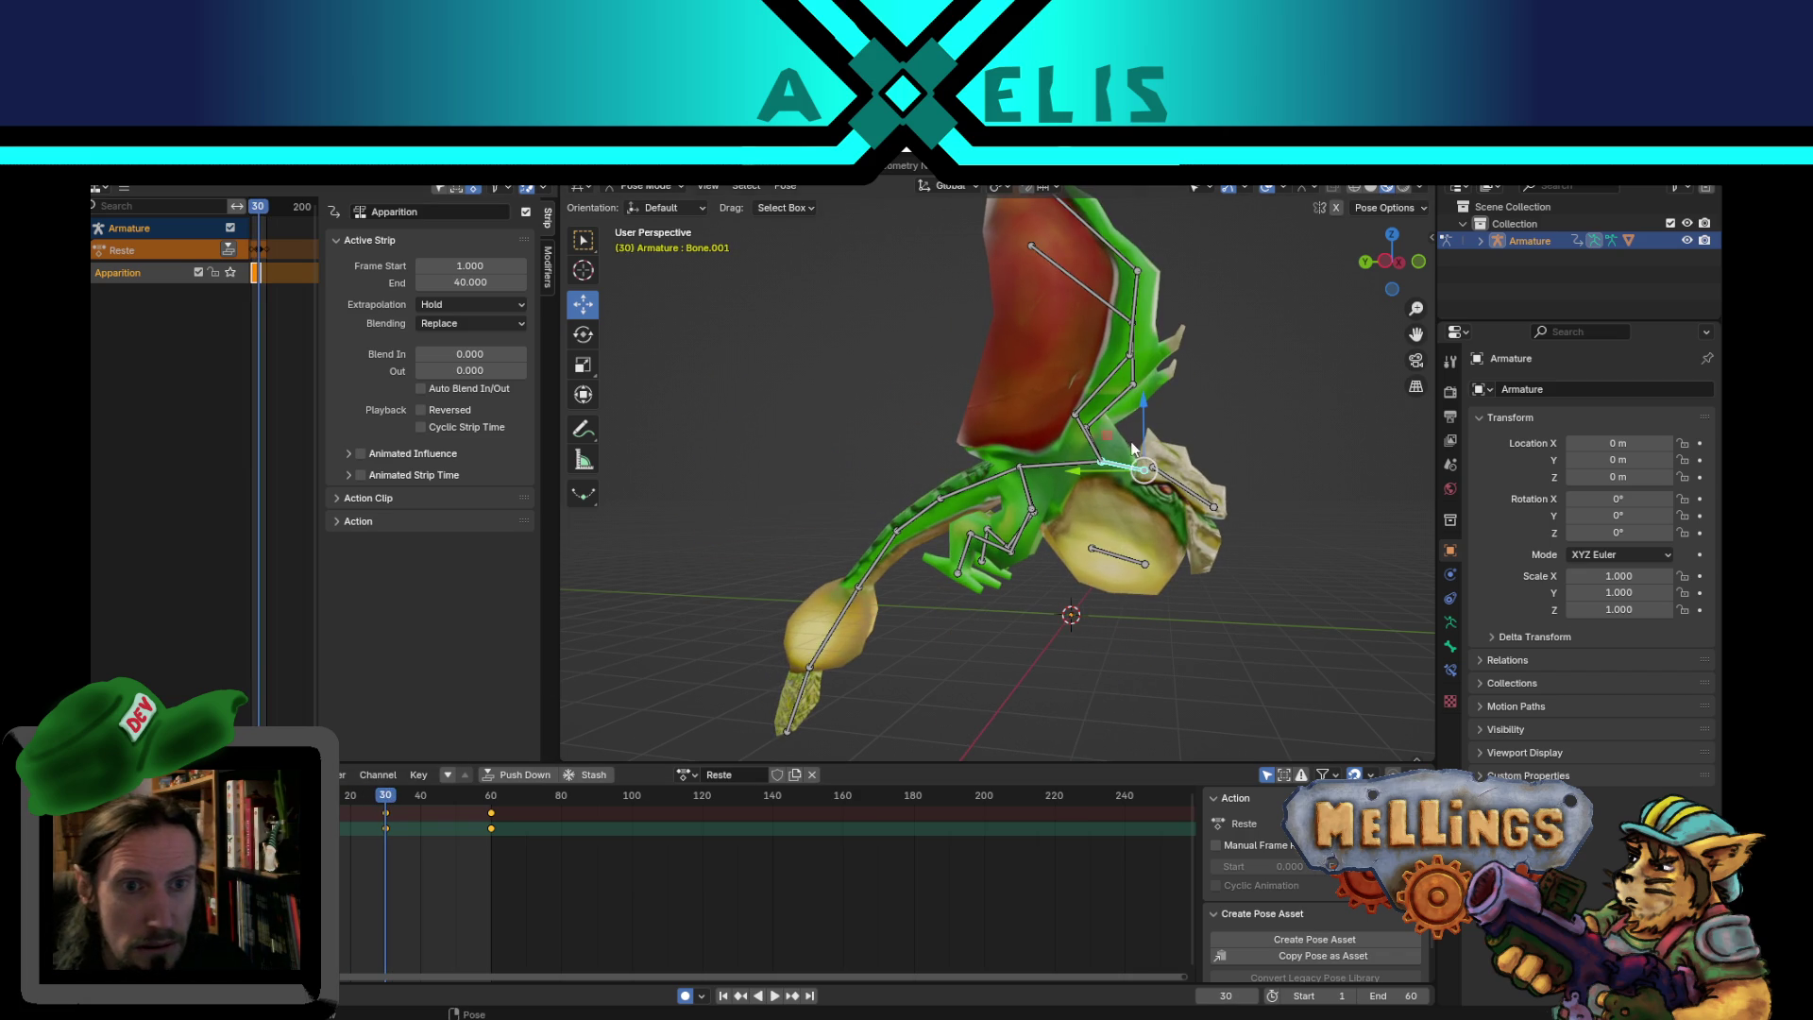
{"action": "key", "text": "g"}
{"action": "left_click", "coordinate": [1171, 491]}
- Move the head bone upward at frame 30, restricted to a plane excluding X
{"action": "left_click", "coordinate": [1171, 490]}
{"action": "key", "text": "g"}
{"action": "key", "text": "shift+x"}
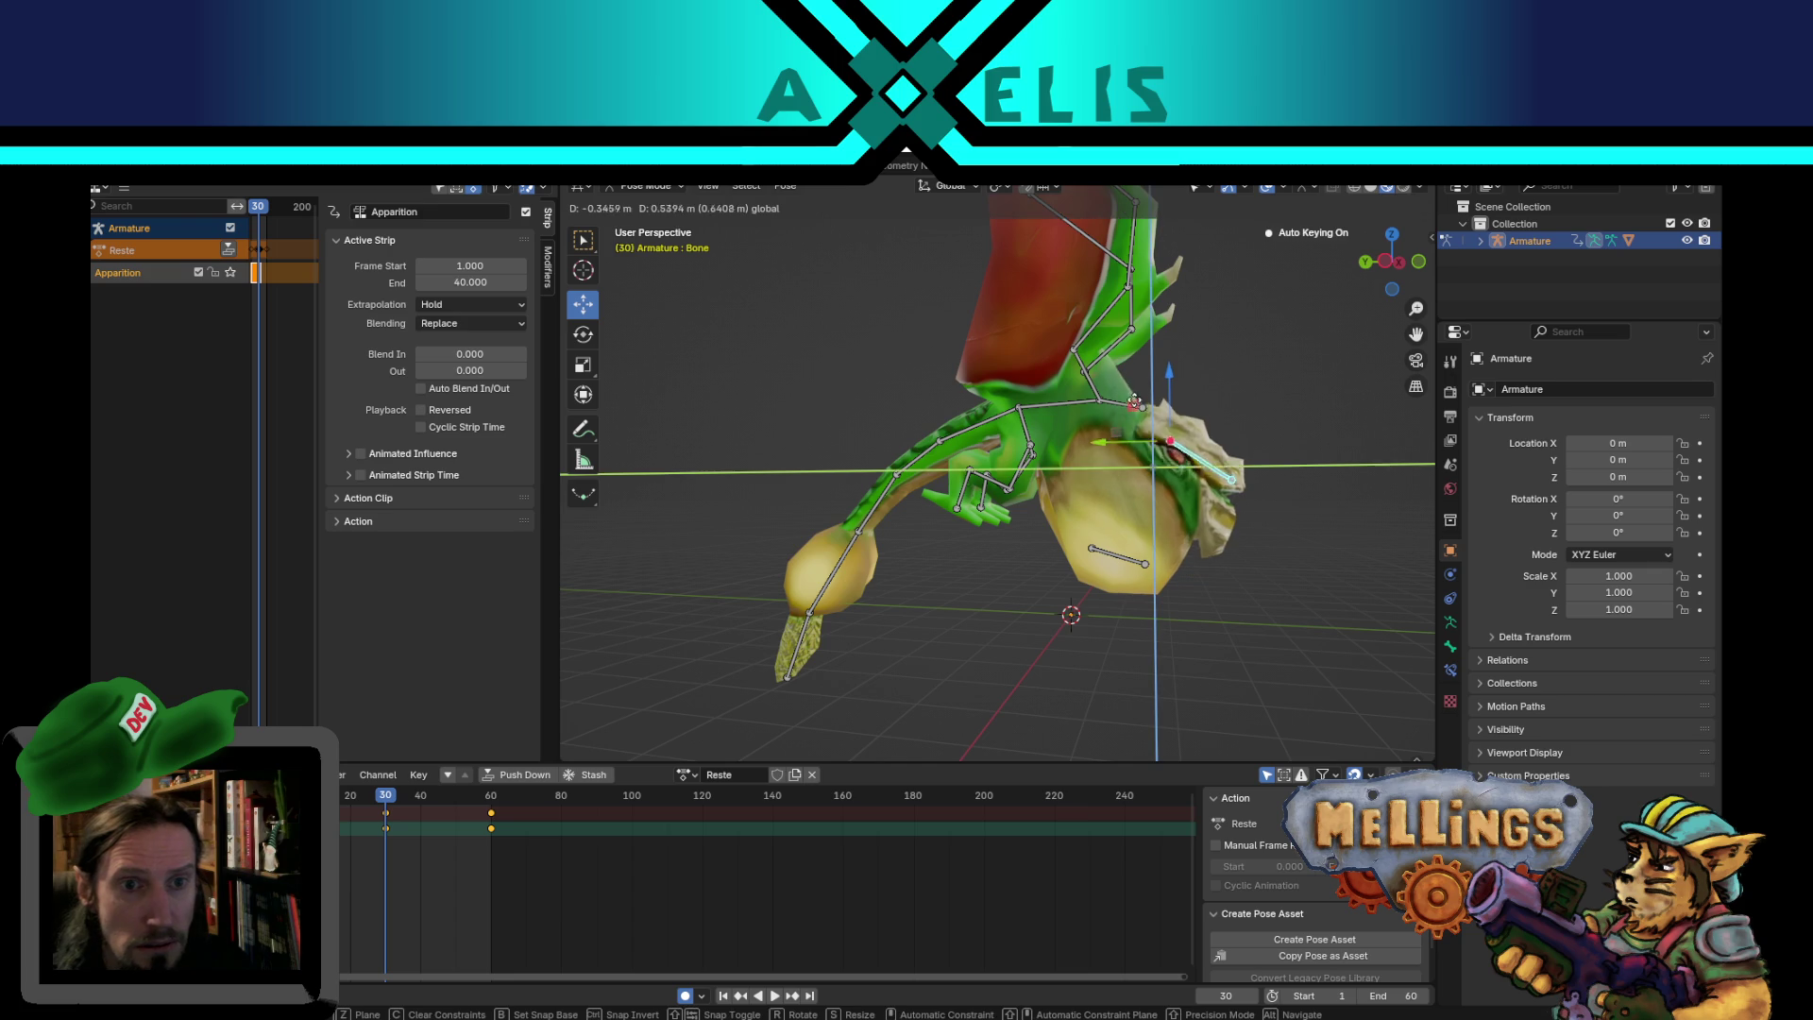
{"action": "left_click", "coordinate": [1142, 418]}
{"action": "mouse_move", "coordinate": [1142, 418]}
{"action": "middle_mouse_down"}
{"action": "mouse_move", "coordinate": [1075, 434]}
{"action": "mouse_move", "coordinate": [1219, 440]}
{"action": "mouse_move", "coordinate": [1137, 555]}
{"action": "middle_mouse_up"}
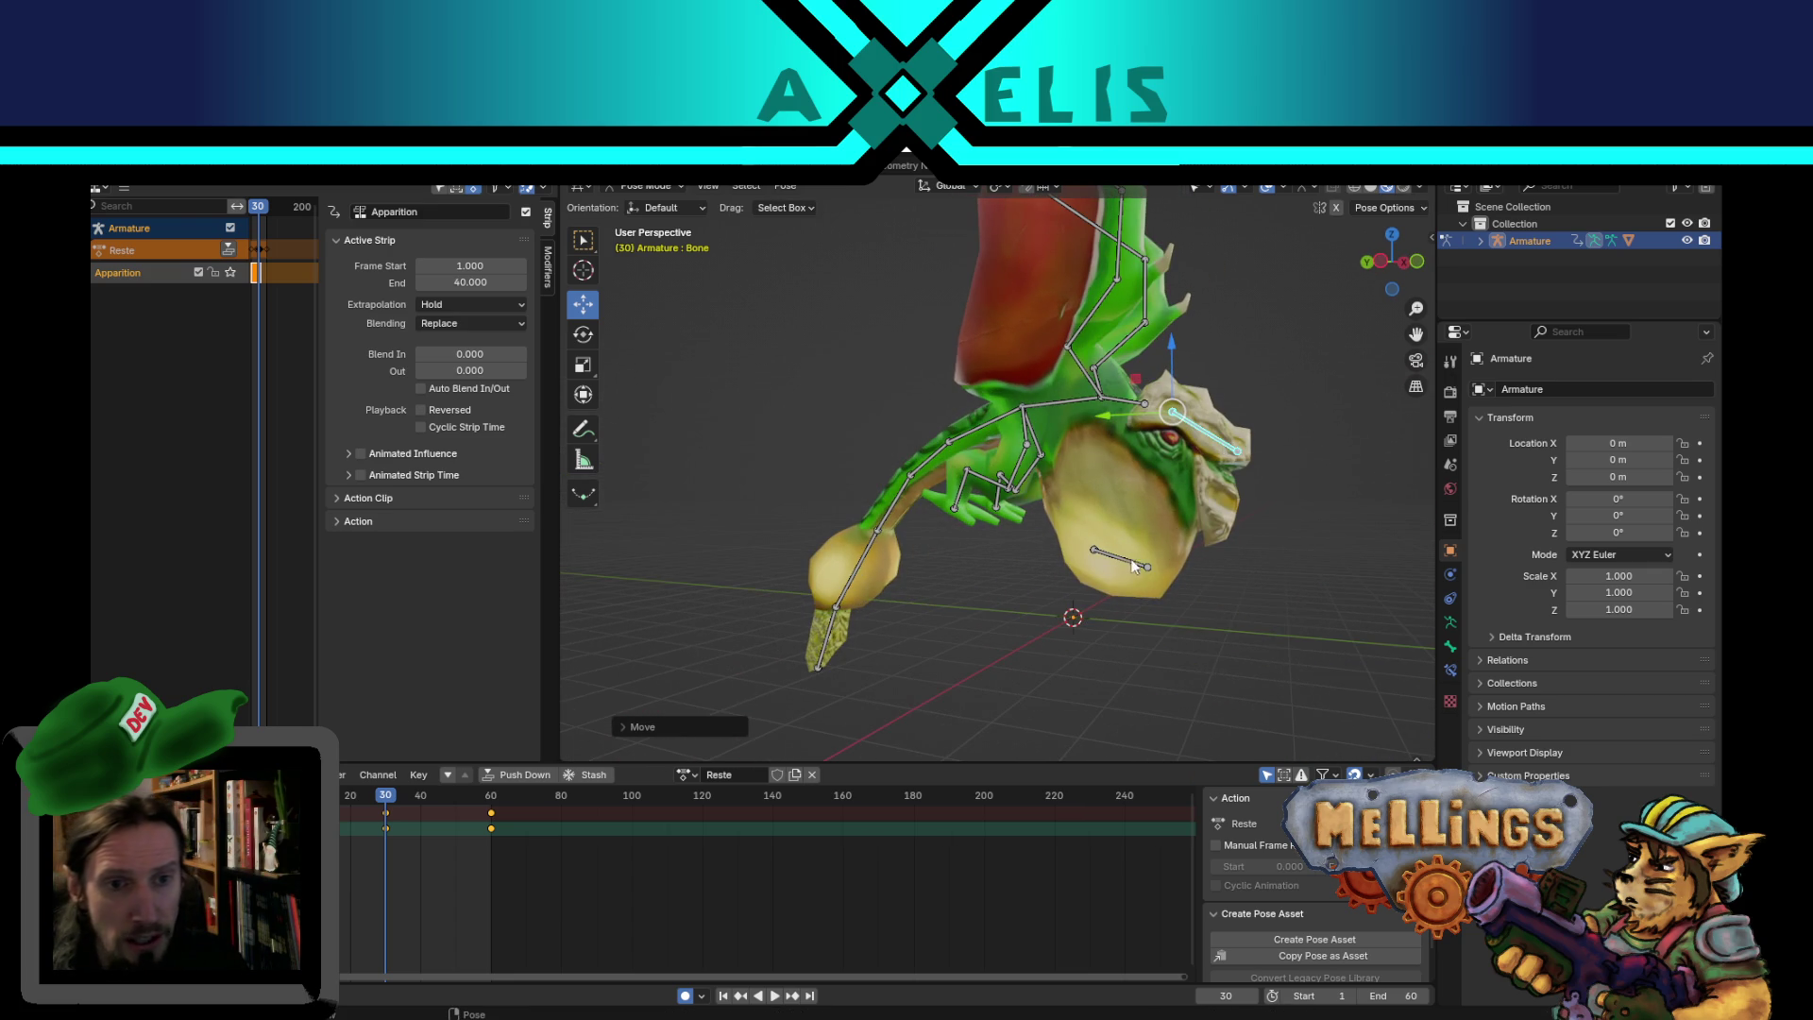
- Lift Bone.008 along Z at frame 21 and play the animation to check it
{"action": "left_click", "coordinate": [1098, 563]}
{"action": "left_click_drag", "start_coordinate": [397, 799], "coordinate": [355, 799]}
{"action": "key", "text": "g"}
{"action": "key", "text": "z"}
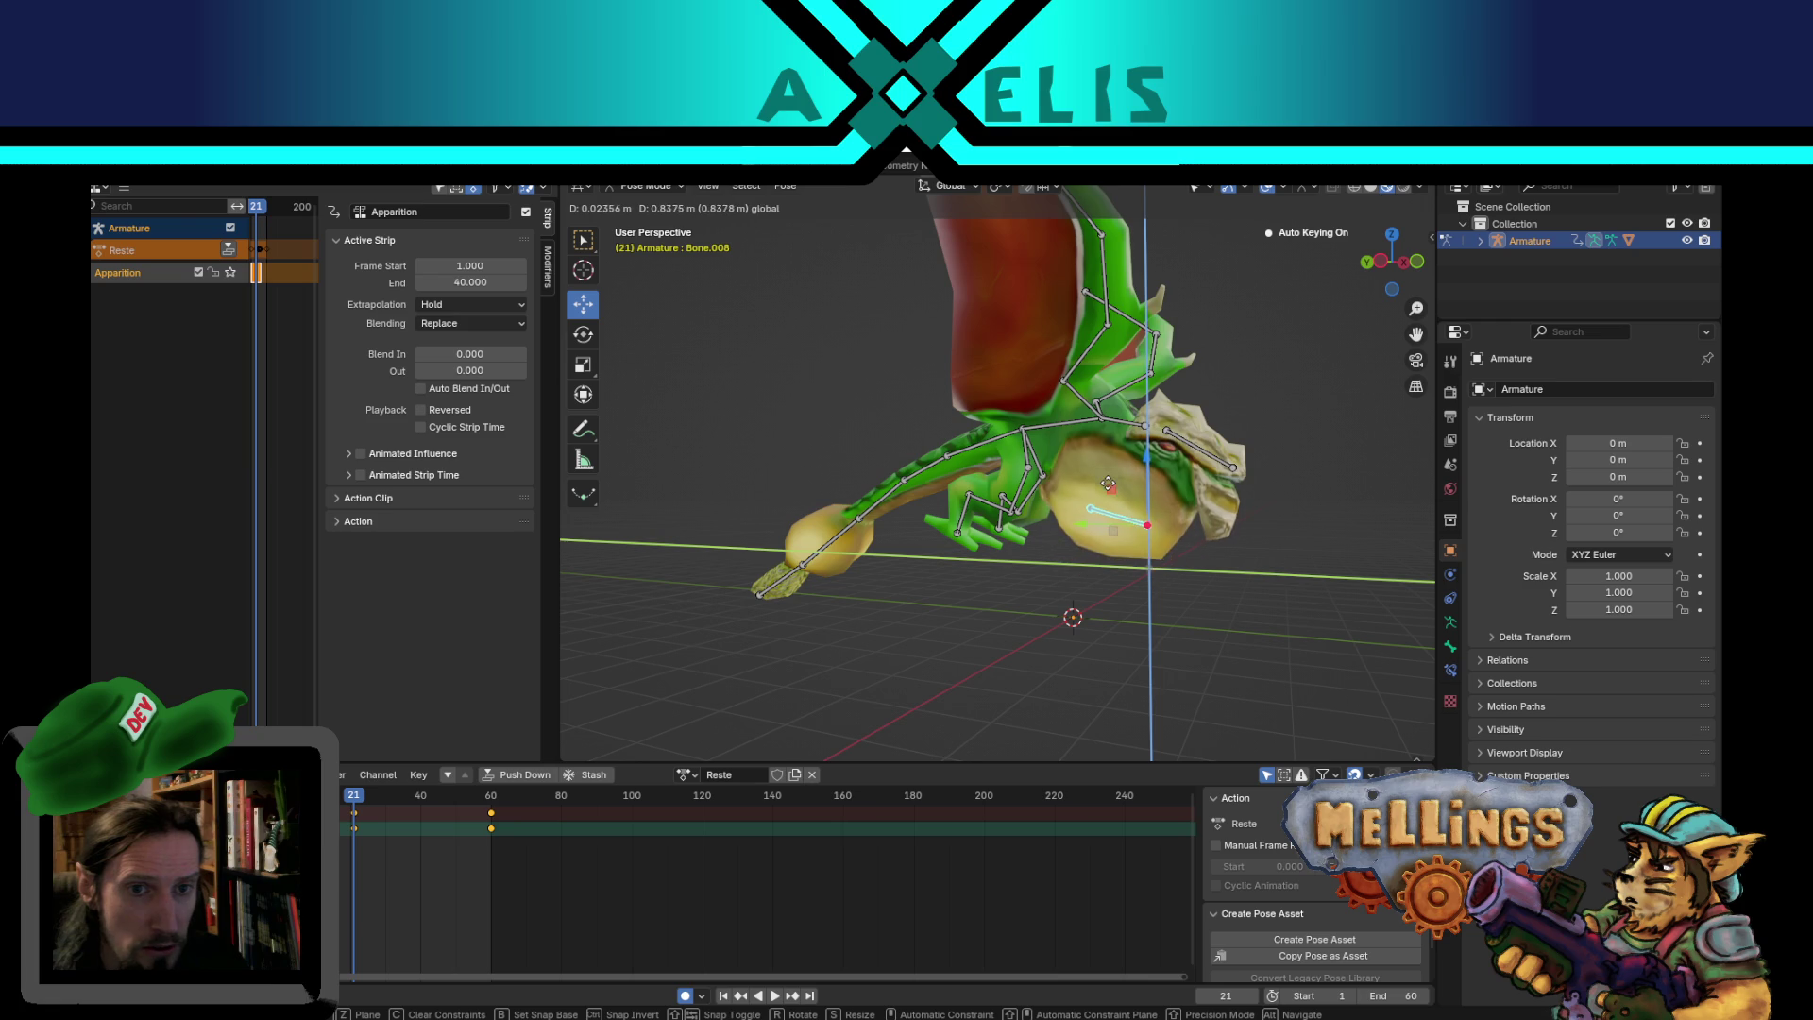
{"action": "left_click", "coordinate": [1112, 479]}
{"action": "mouse_move", "coordinate": [1111, 478]}
{"action": "middle_mouse_down"}
{"action": "mouse_move", "coordinate": [1191, 575]}
{"action": "mouse_move", "coordinate": [1158, 534]}
{"action": "middle_mouse_up"}
{"action": "key", "text": "space"}
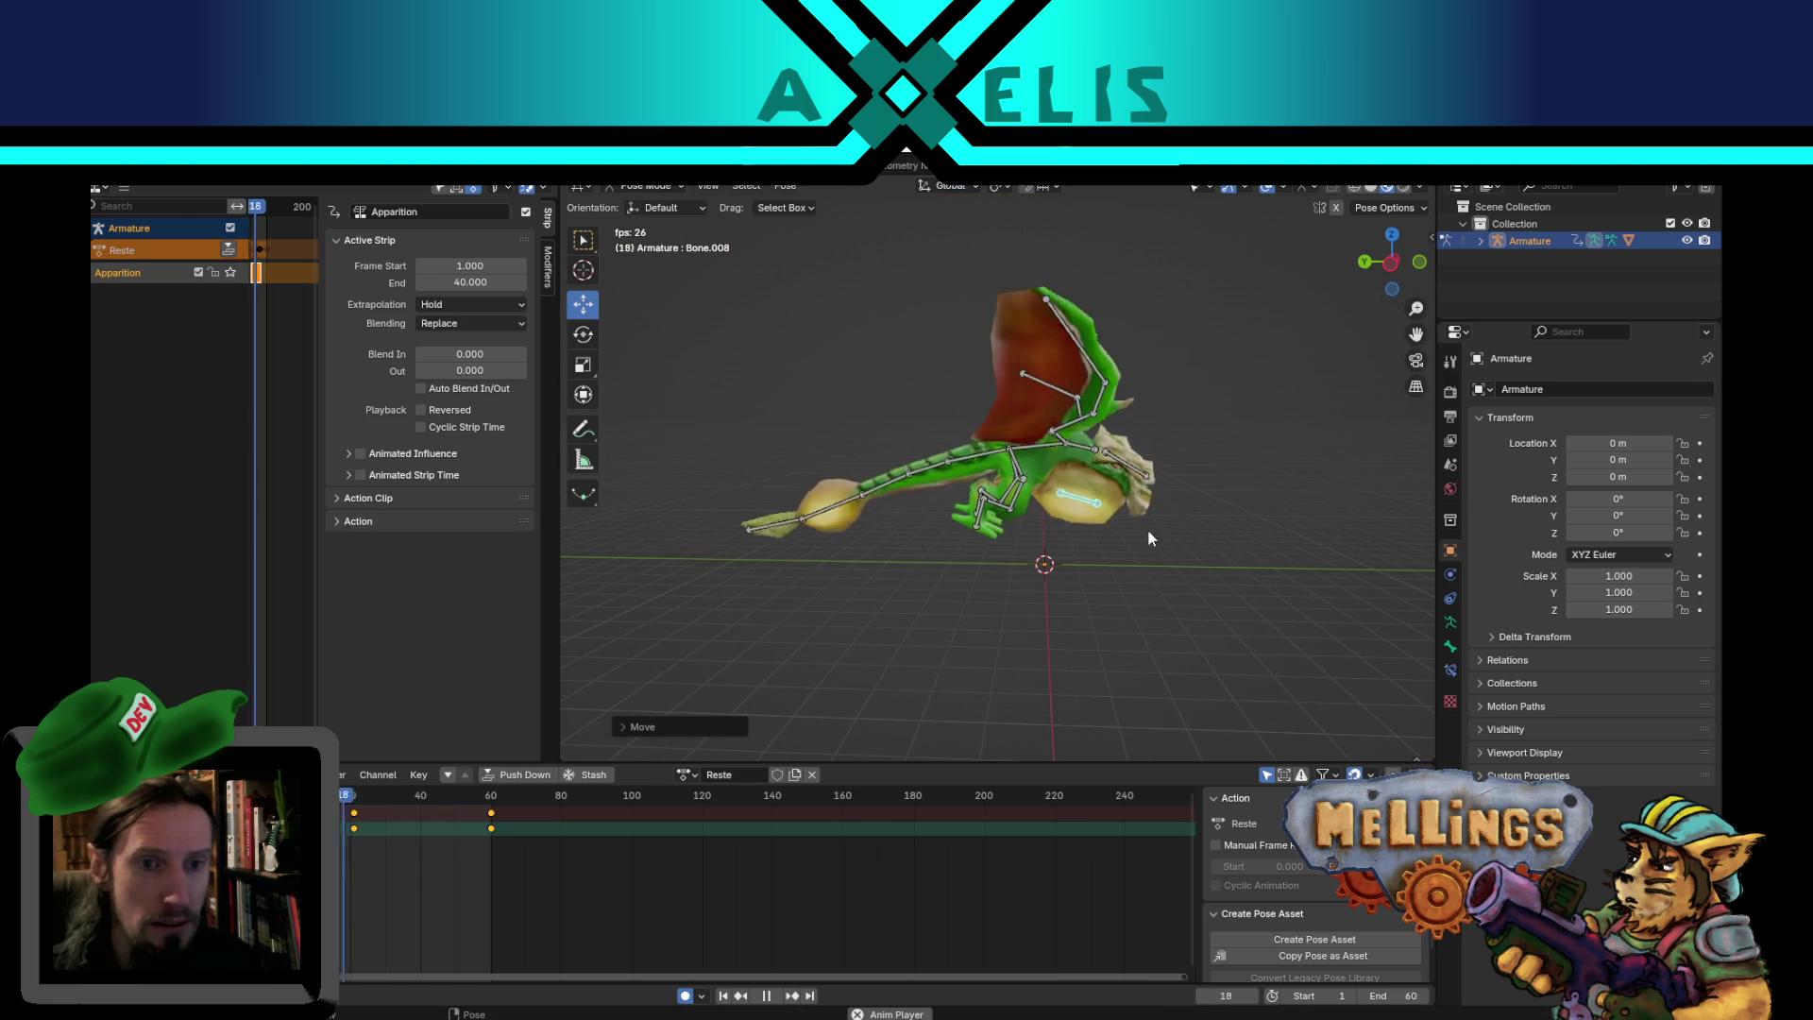
{"action": "middle_click_drag", "start_coordinate": [1130, 455], "coordinate": [1044, 453]}
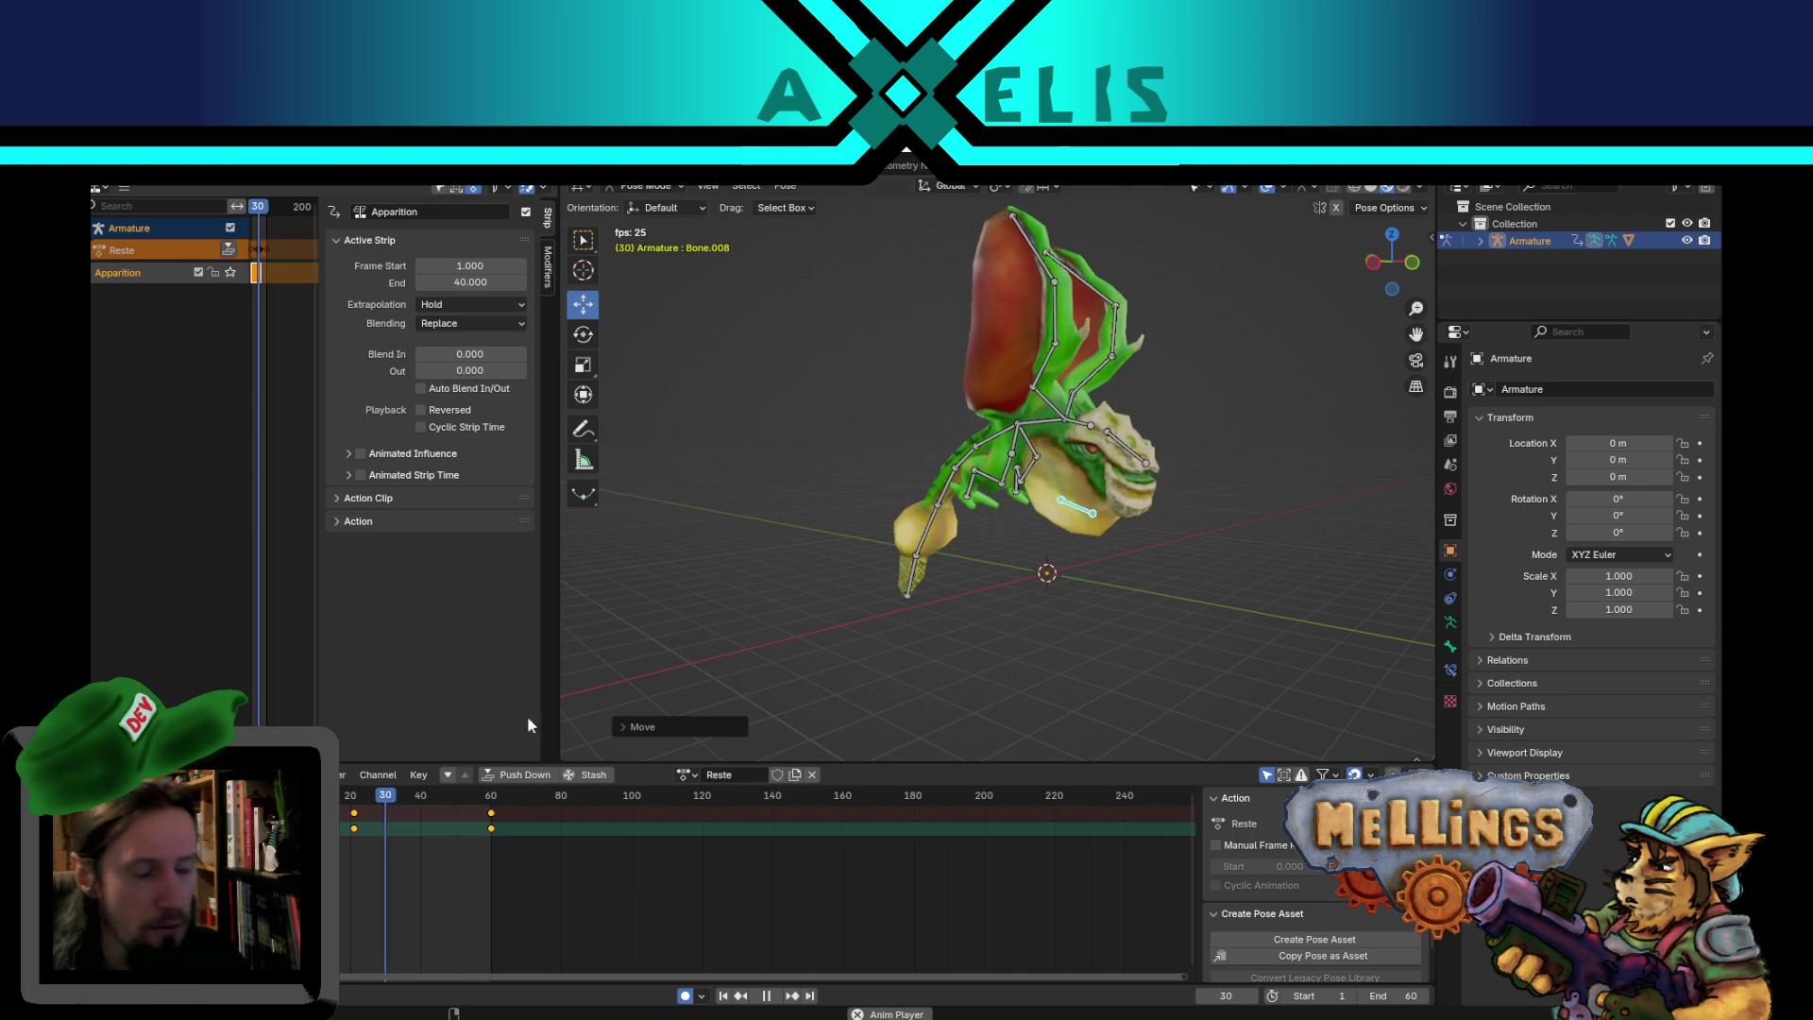
- At frame 30, reposition the head bone within a vertical plane
{"action": "key", "text": "space"}
{"action": "left_click", "coordinate": [1086, 439]}
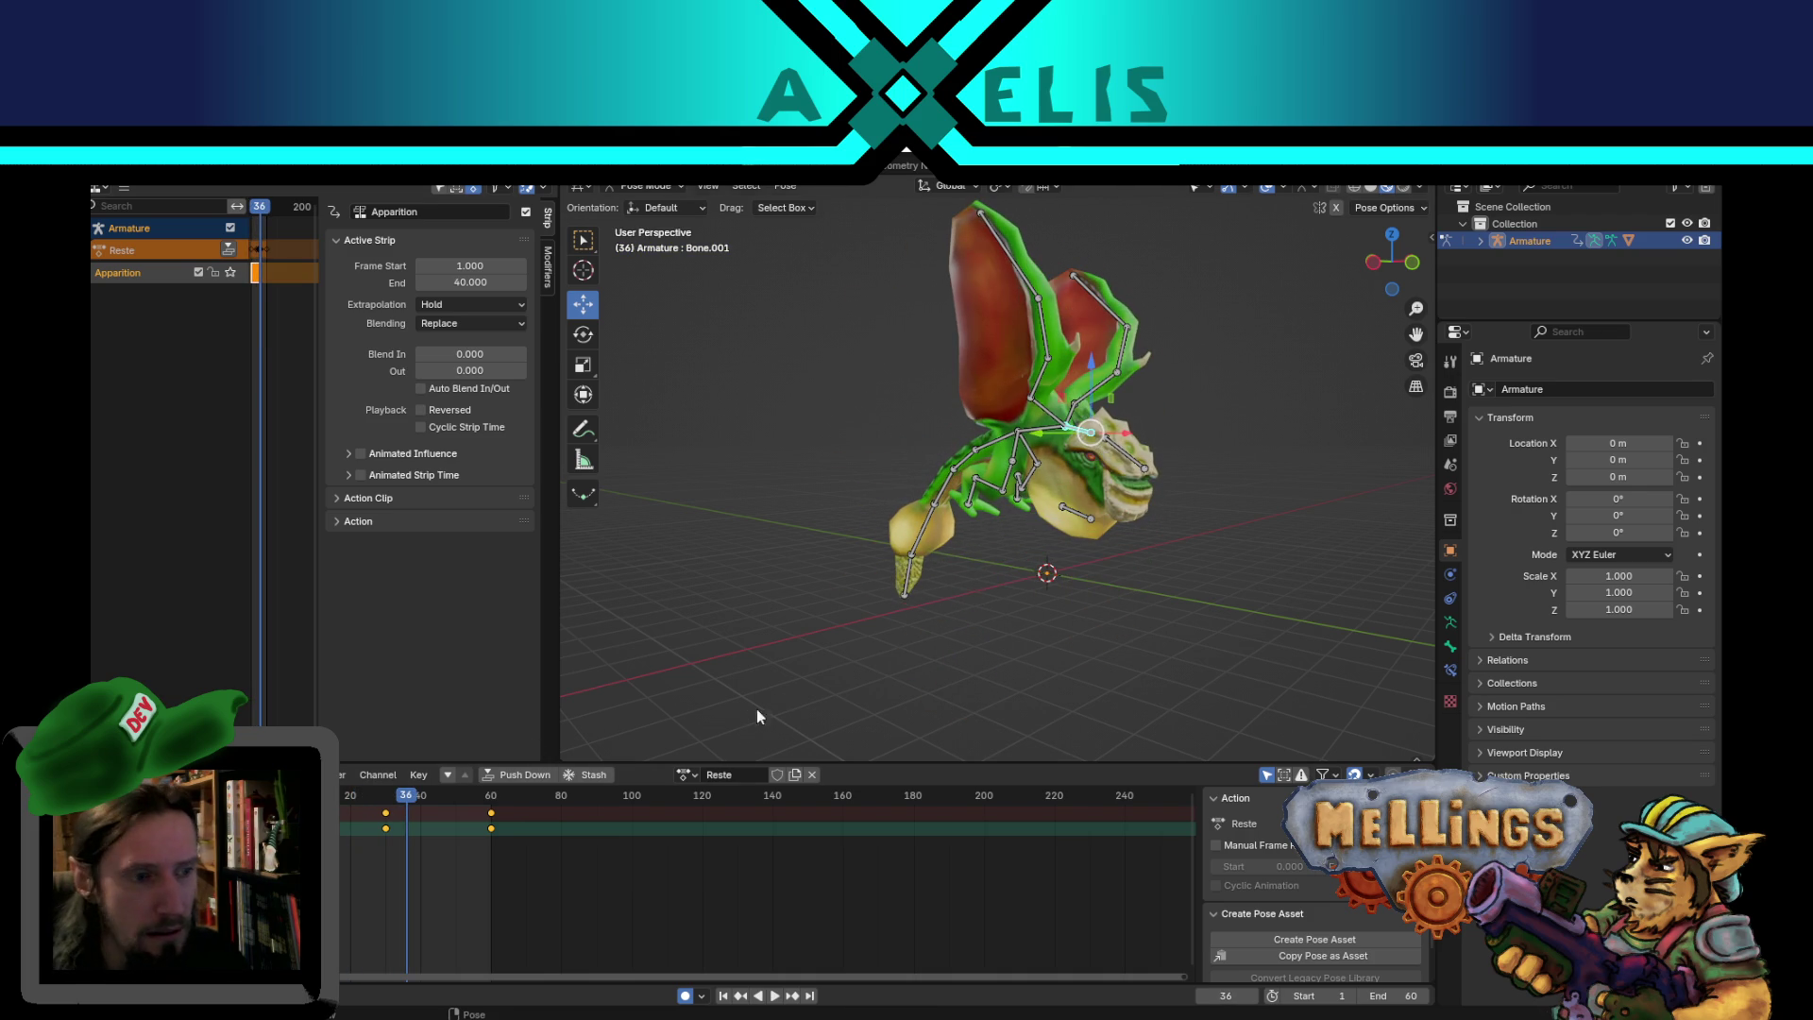
{"action": "left_click_drag", "start_coordinate": [412, 800], "coordinate": [386, 791]}
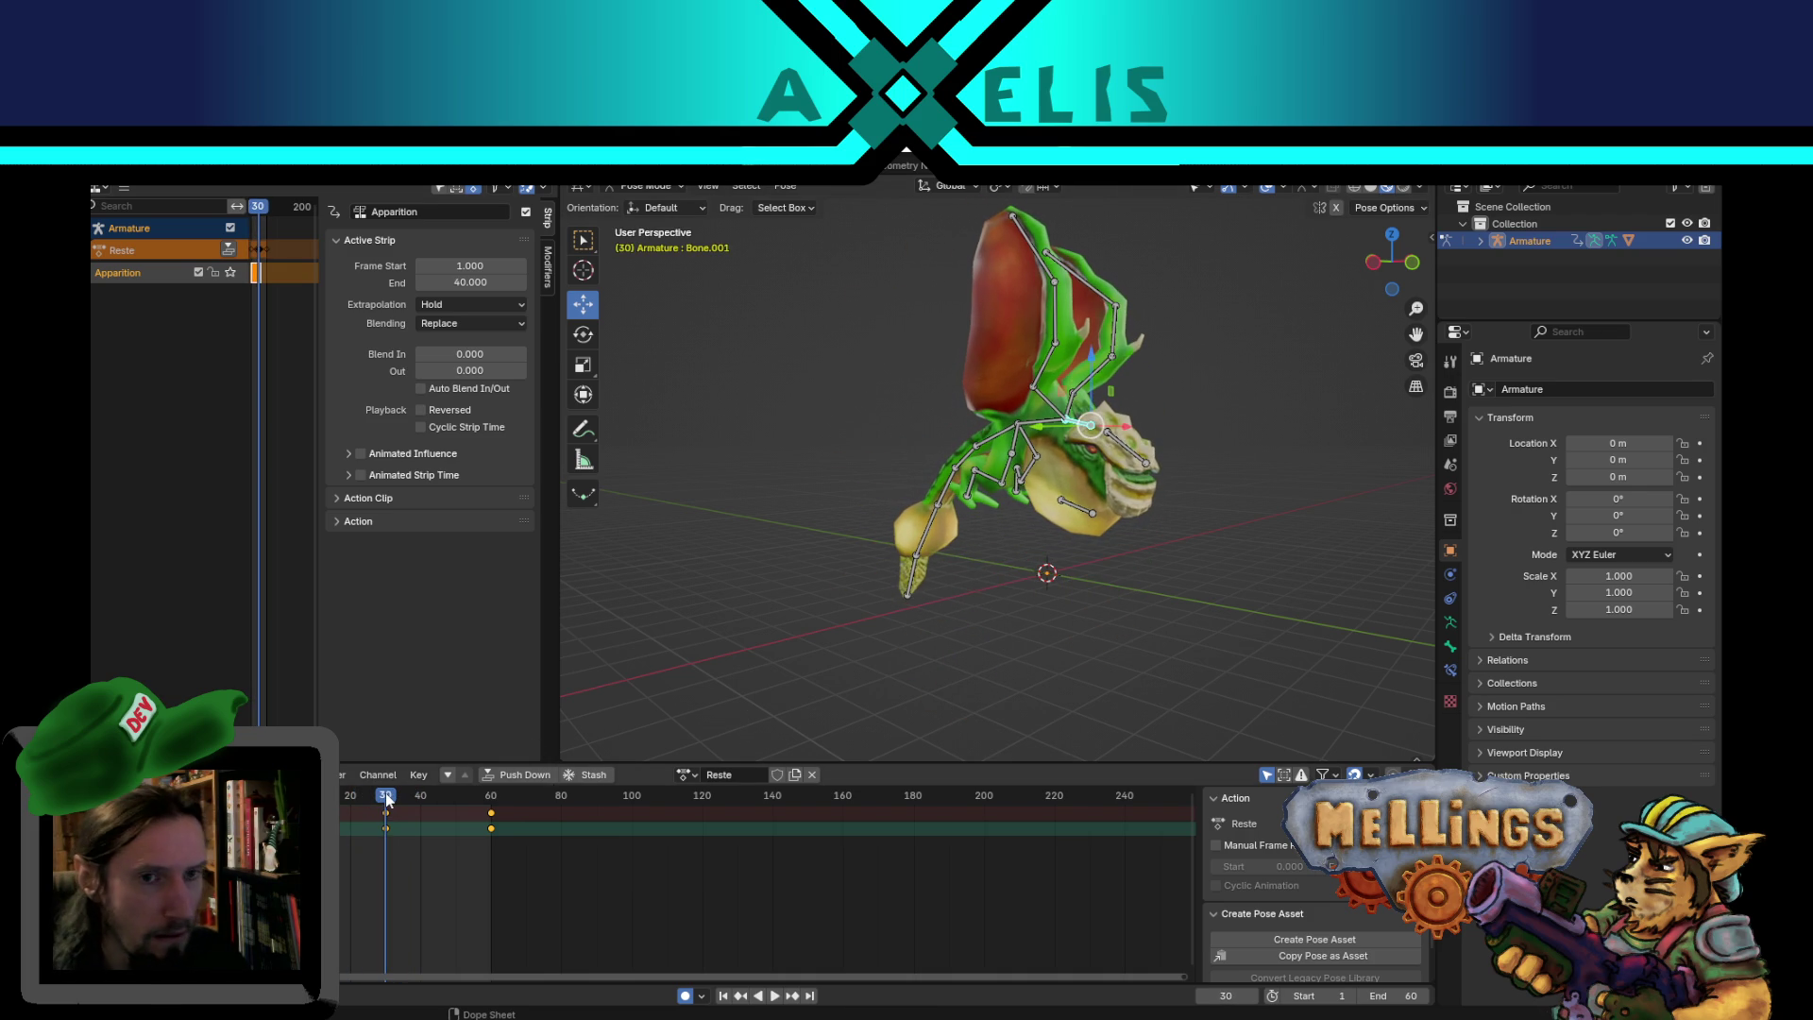
{"action": "scroll", "coordinate": [1113, 506], "scroll_direction": "up", "scroll_amount": 3}
{"action": "middle_click_drag", "start_coordinate": [1113, 506], "coordinate": [1245, 437]}
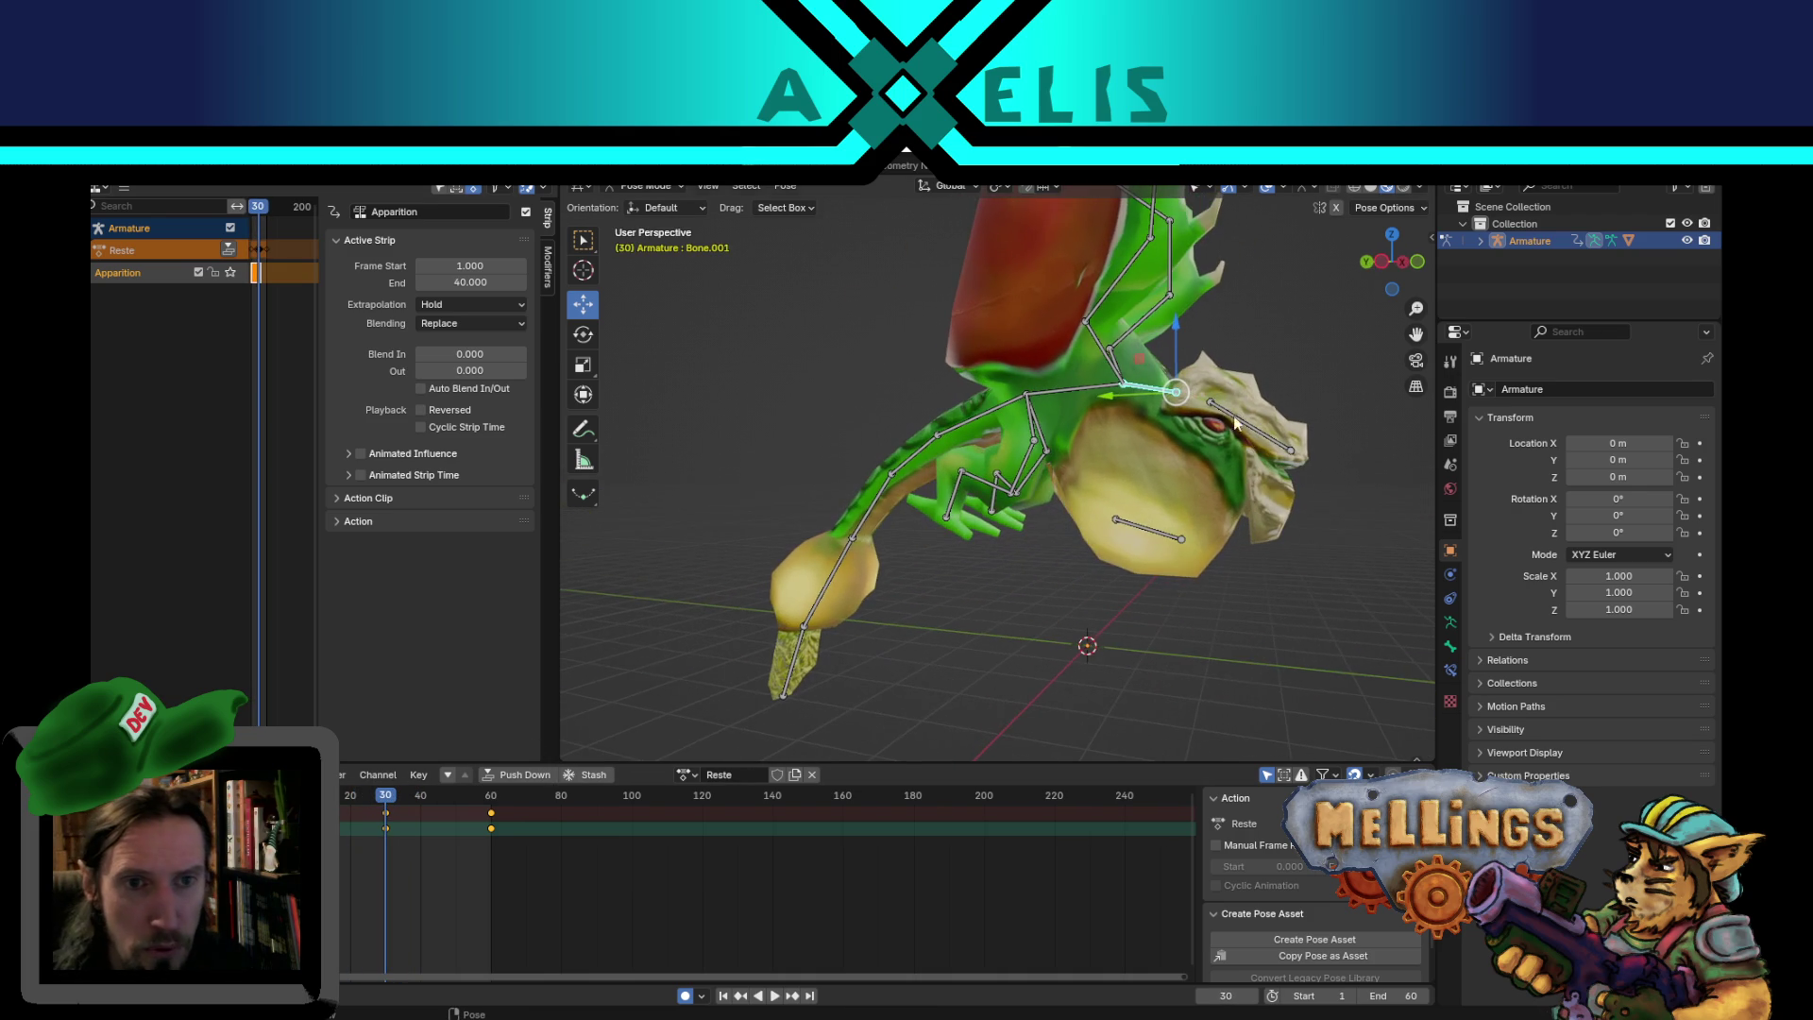
{"action": "left_click", "coordinate": [1207, 404], "text": "shift"}
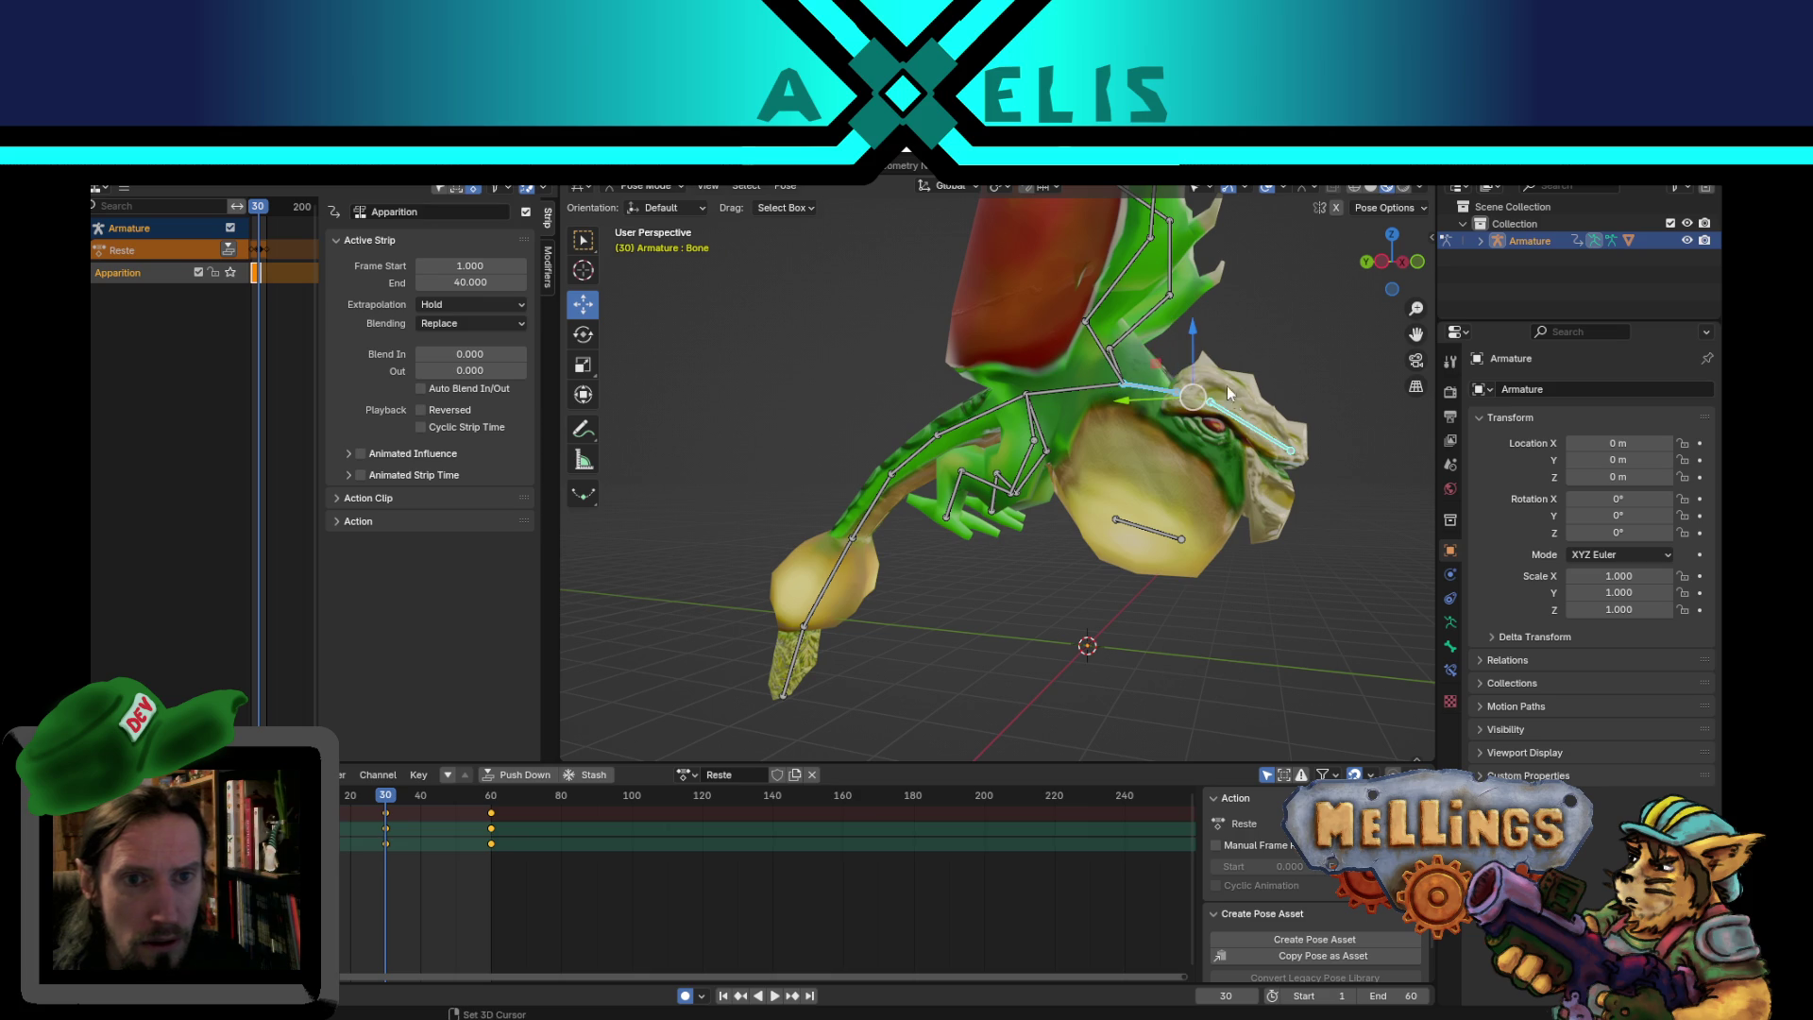
{"action": "mouse_move", "coordinate": [1140, 358]}
{"action": "left_mouse_down"}
{"action": "mouse_move", "coordinate": [1160, 422]}
{"action": "mouse_move", "coordinate": [1145, 604]}
{"action": "left_mouse_up"}
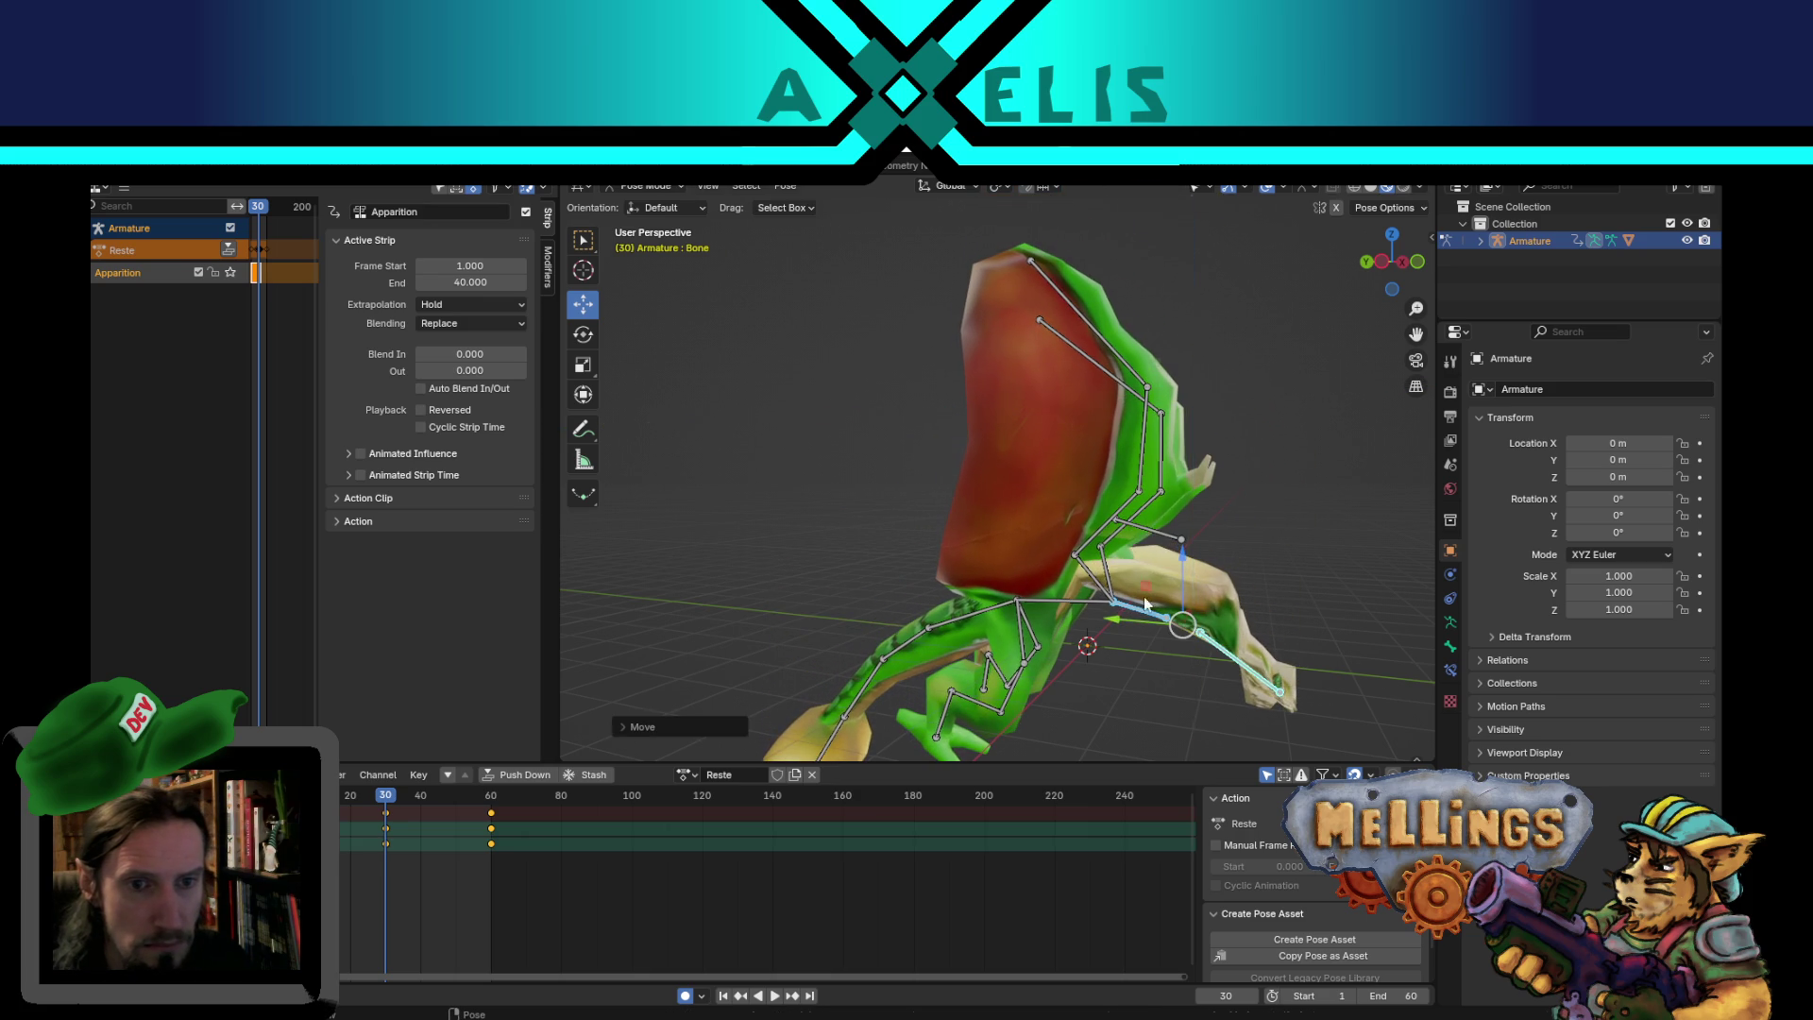
- At frame 21, move the head bone in a plane excluding X and replay
{"action": "left_click", "coordinate": [1150, 529]}
{"action": "left_click", "coordinate": [740, 996]}
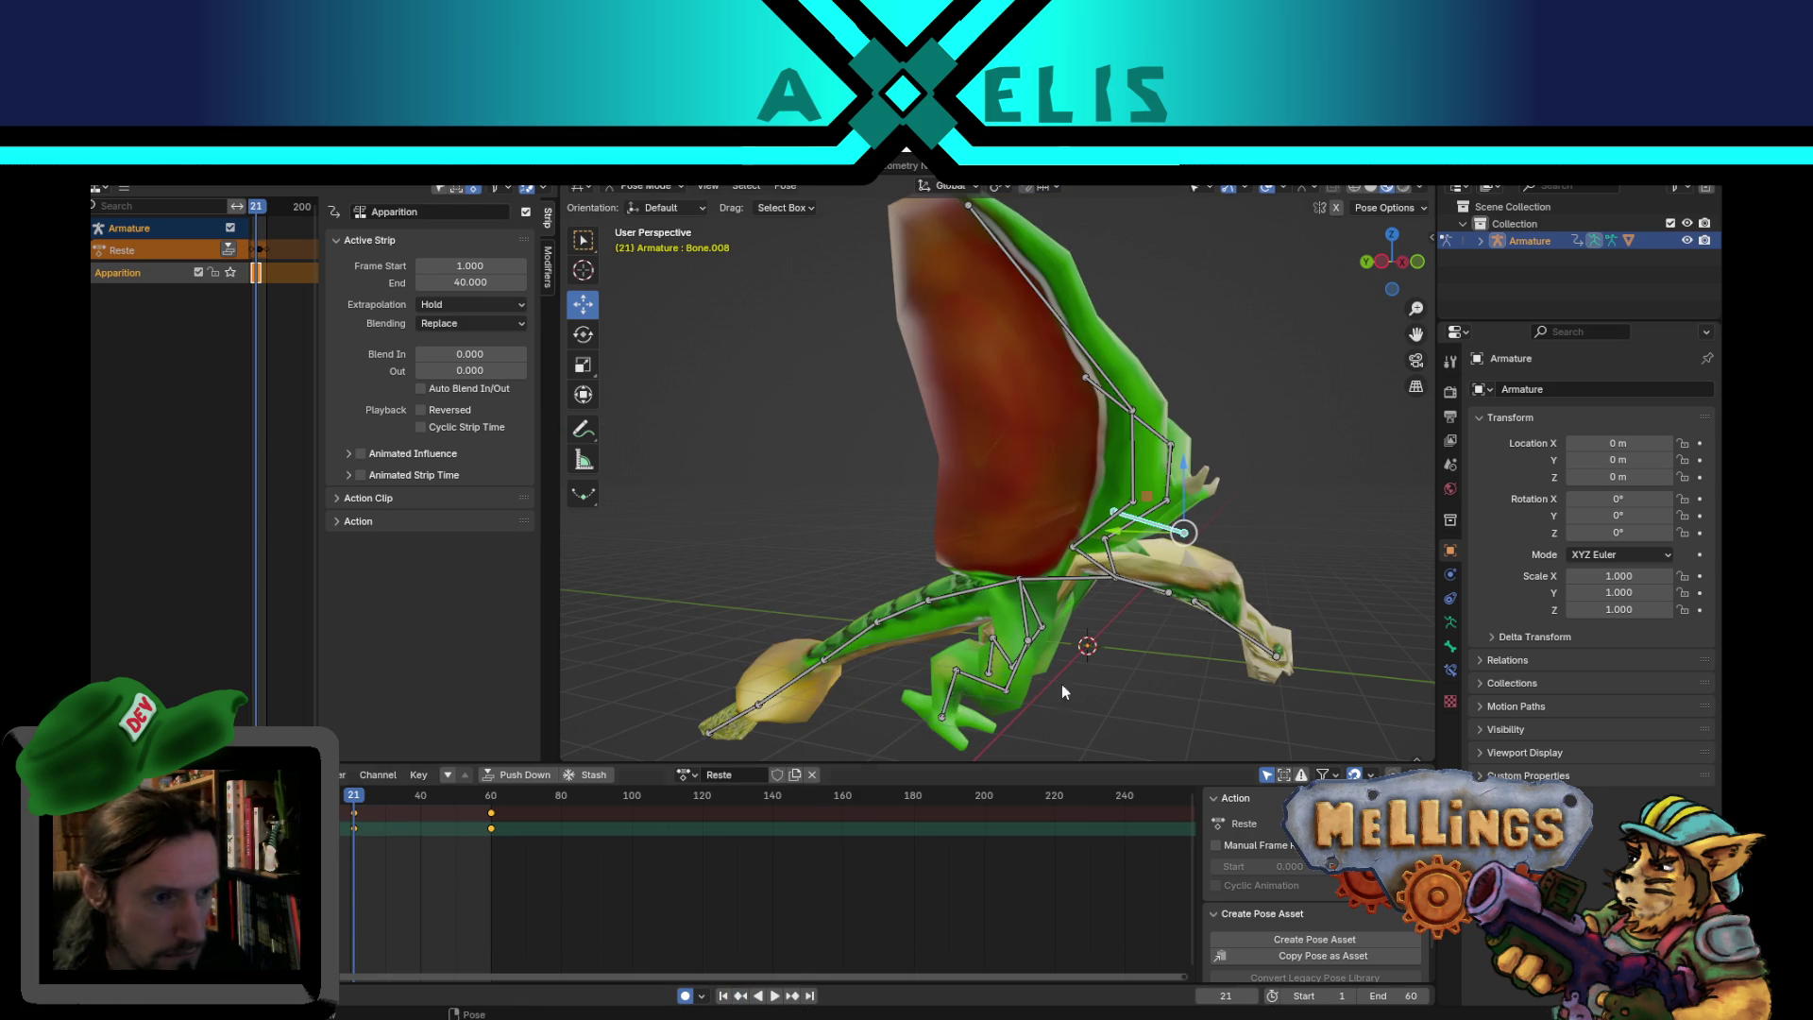
{"action": "key", "text": "g"}
{"action": "key", "text": "shift+x"}
{"action": "left_click", "coordinate": [1130, 694]}
{"action": "key", "text": "space"}
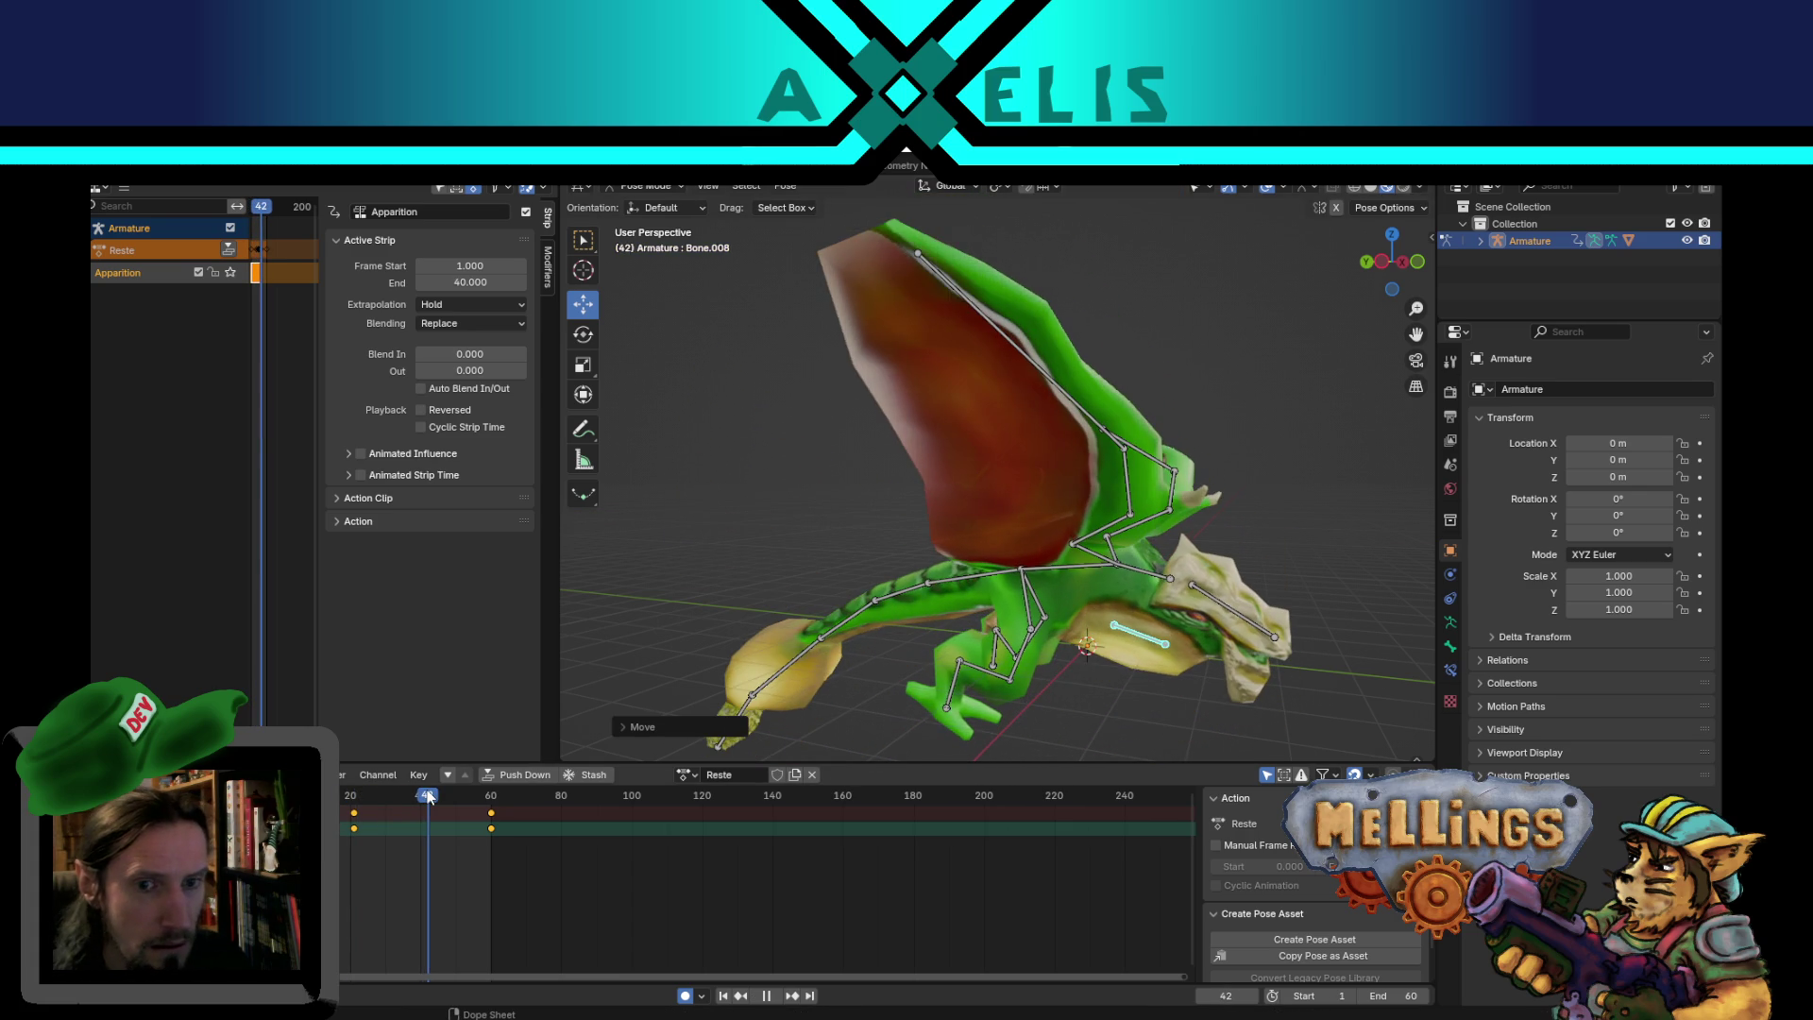
- Key a lowered head position at frame 40 and play the animation
{"action": "left_click_drag", "start_coordinate": [428, 796], "coordinate": [420, 796]}
{"action": "key", "text": "space"}
{"action": "middle_click_drag", "start_coordinate": [1067, 652], "coordinate": [1060, 435]}
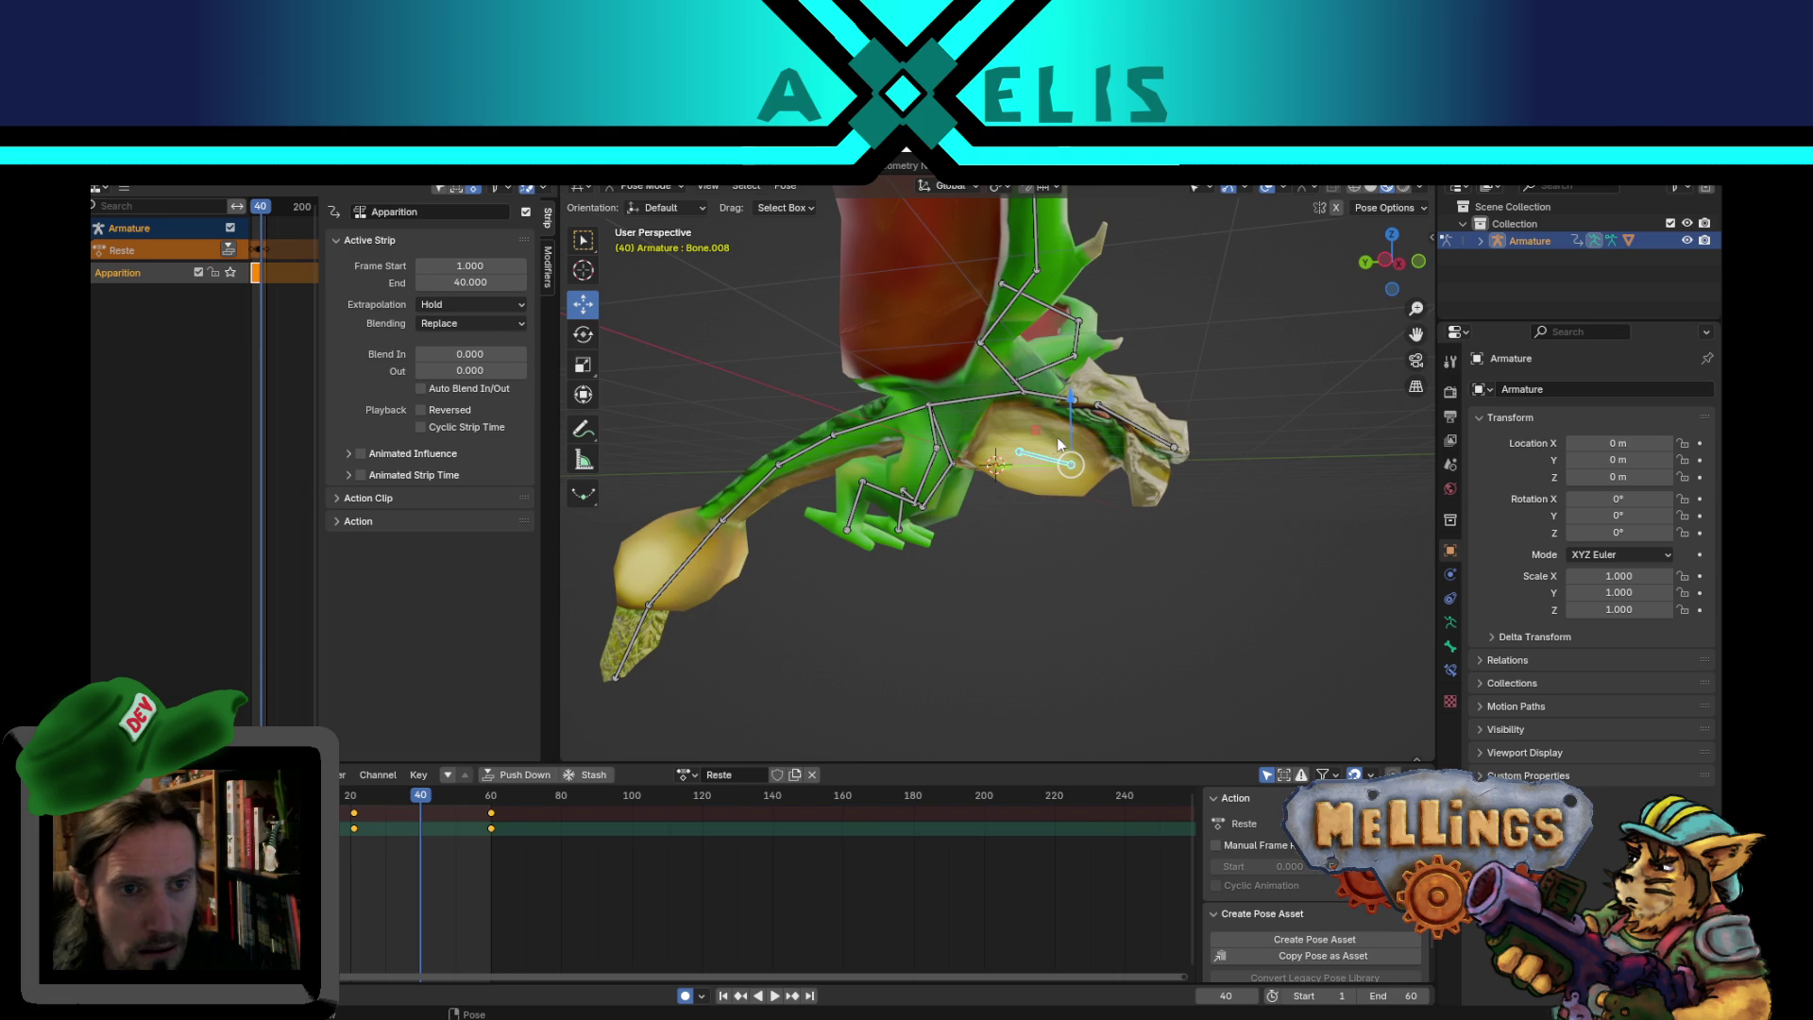
{"action": "key", "text": "g"}
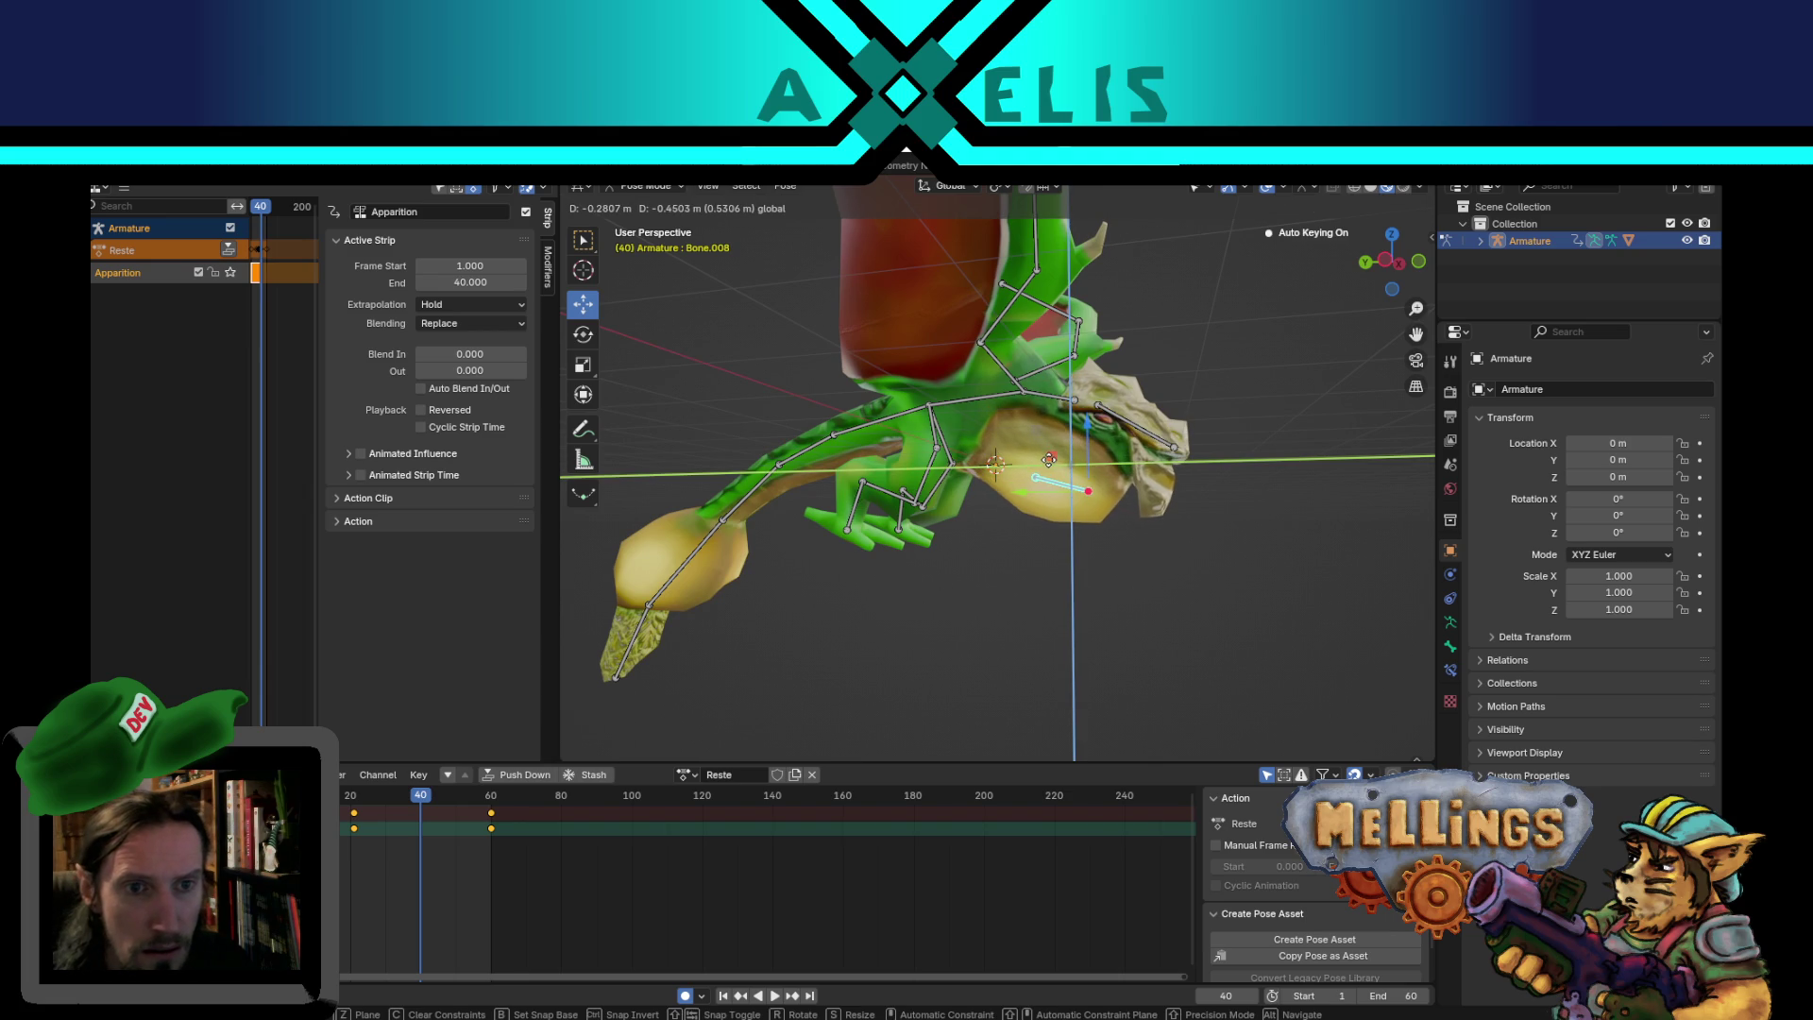
{"action": "left_click", "coordinate": [1058, 469]}
{"action": "mouse_move", "coordinate": [1238, 553]}
{"action": "middle_mouse_down"}
{"action": "mouse_move", "coordinate": [1249, 588]}
{"action": "mouse_move", "coordinate": [1177, 515]}
{"action": "middle_mouse_up"}
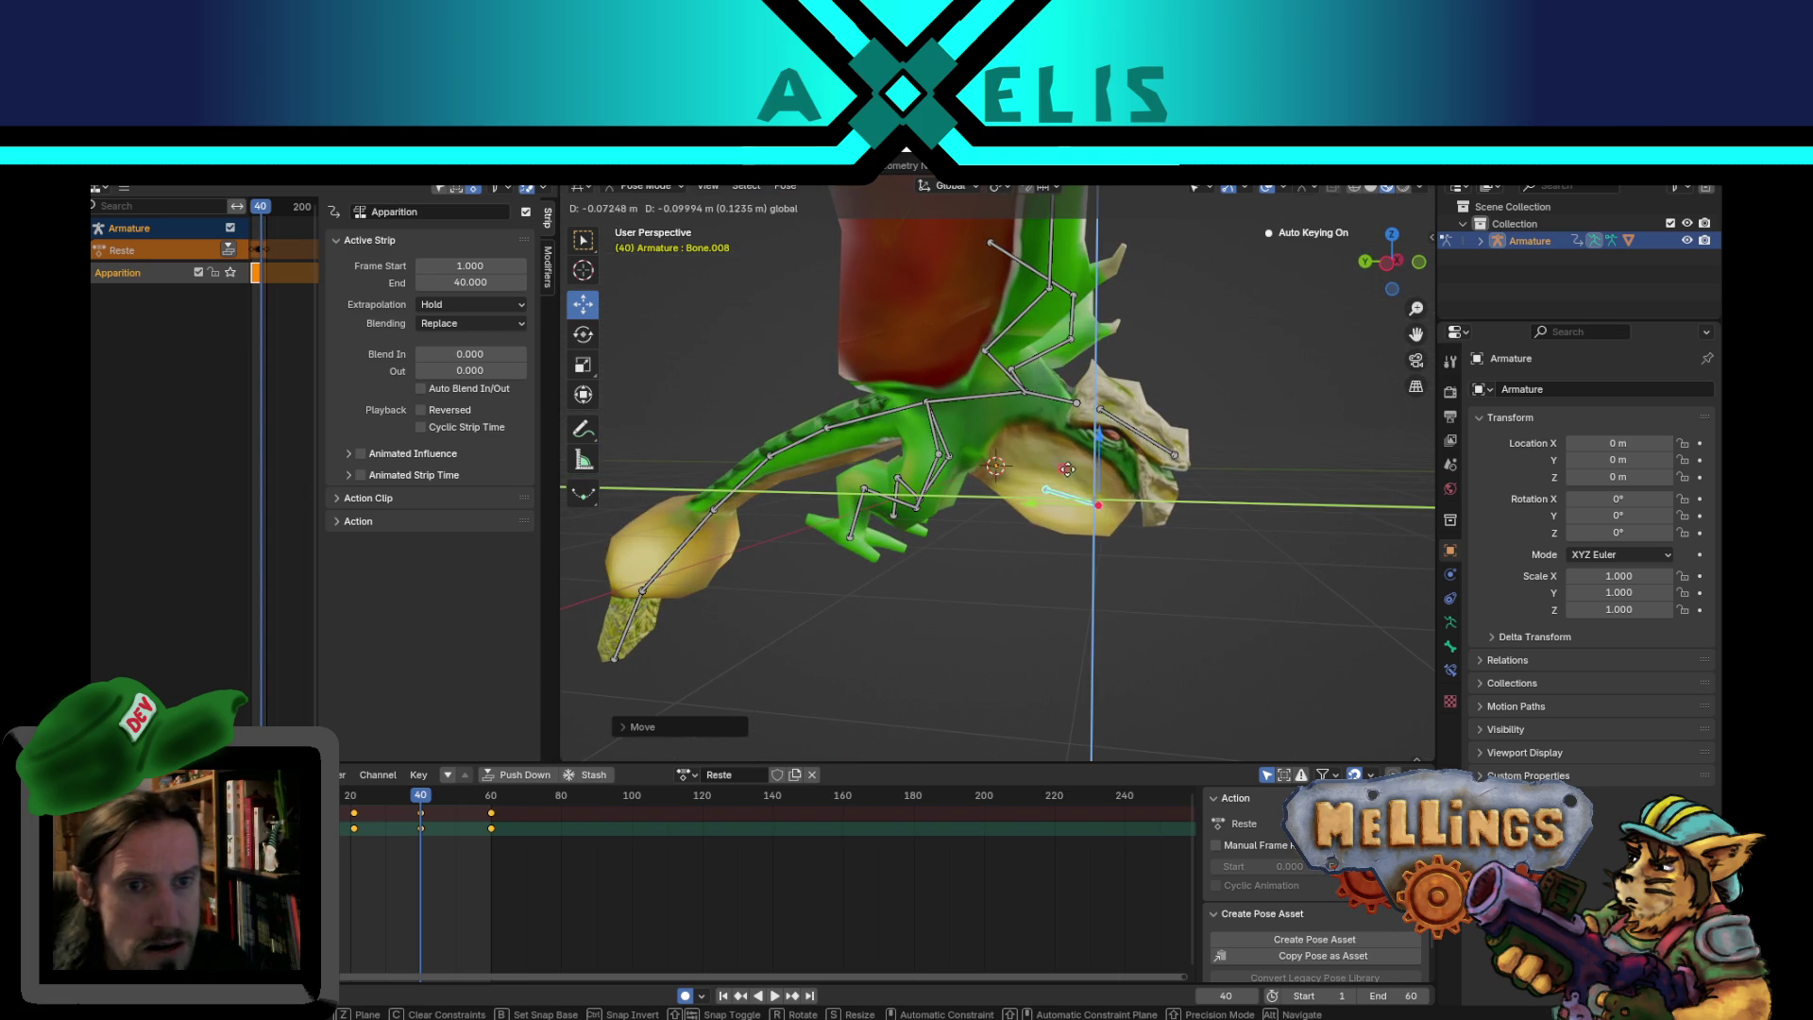
{"action": "scroll", "coordinate": [1075, 469], "scroll_direction": "down", "scroll_amount": 4}
{"action": "key", "text": "space"}
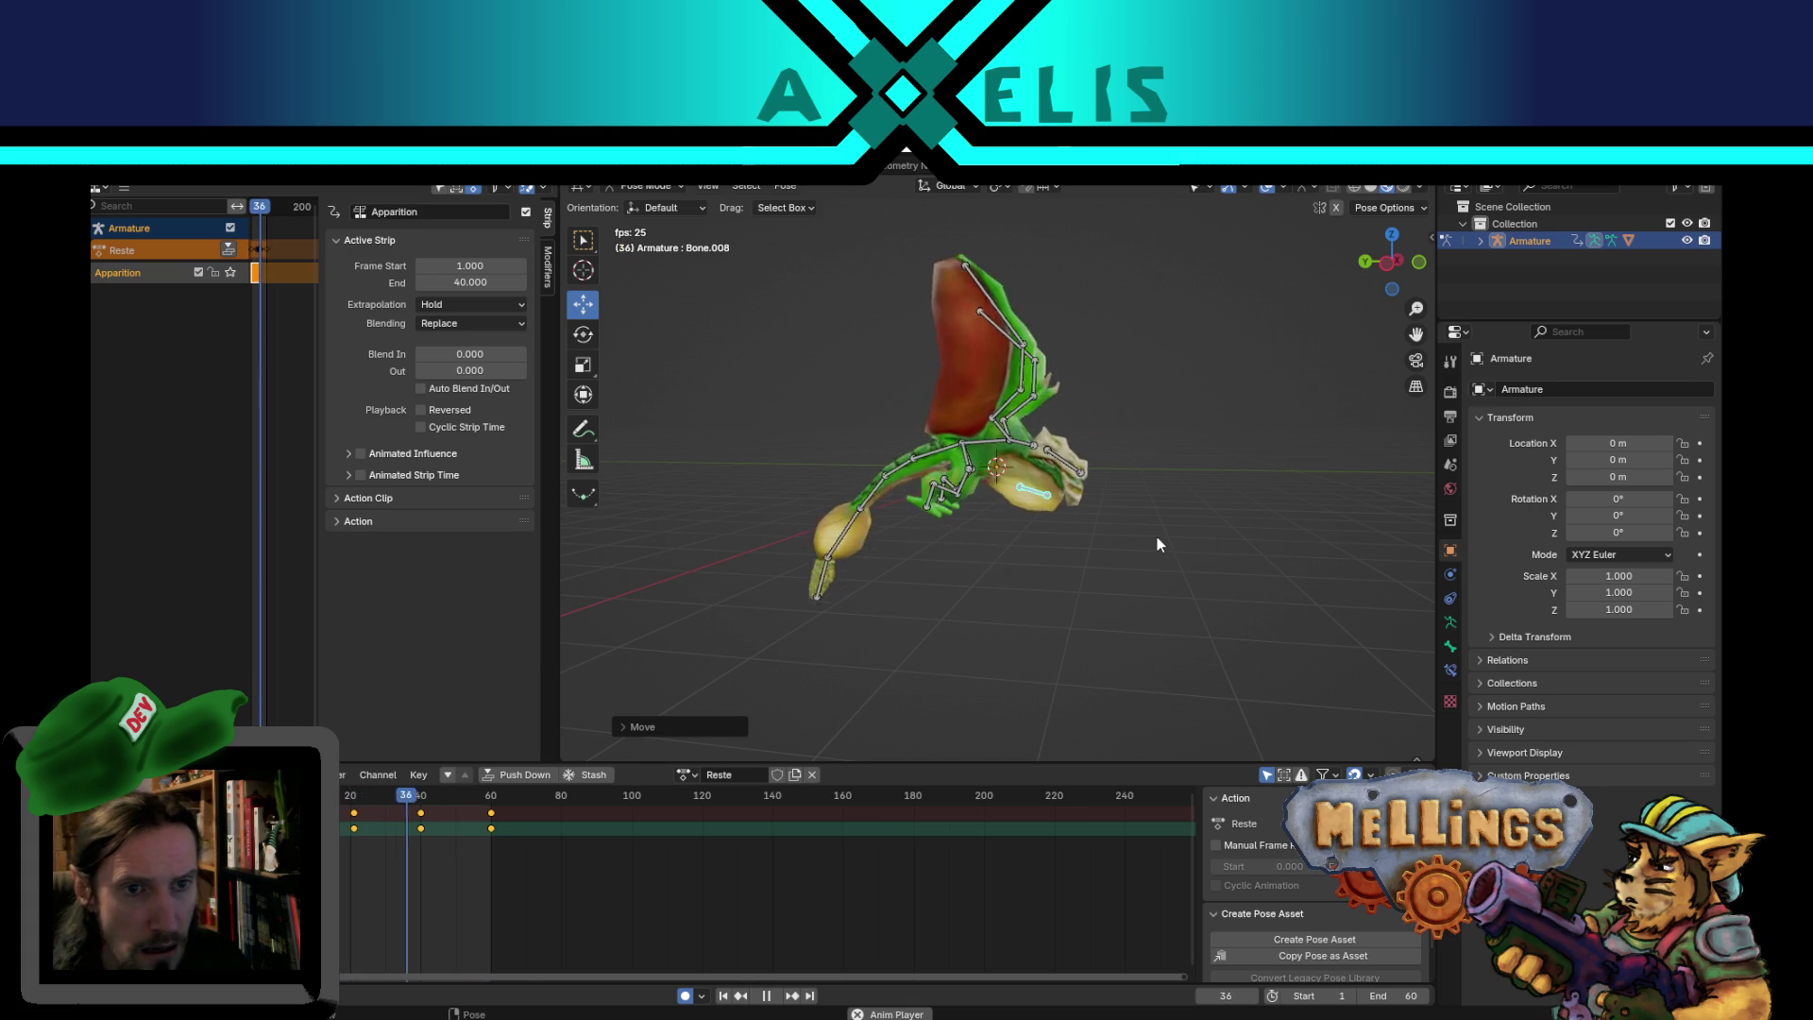
{"action": "middle_click_drag", "start_coordinate": [1102, 497], "coordinate": [1063, 540]}
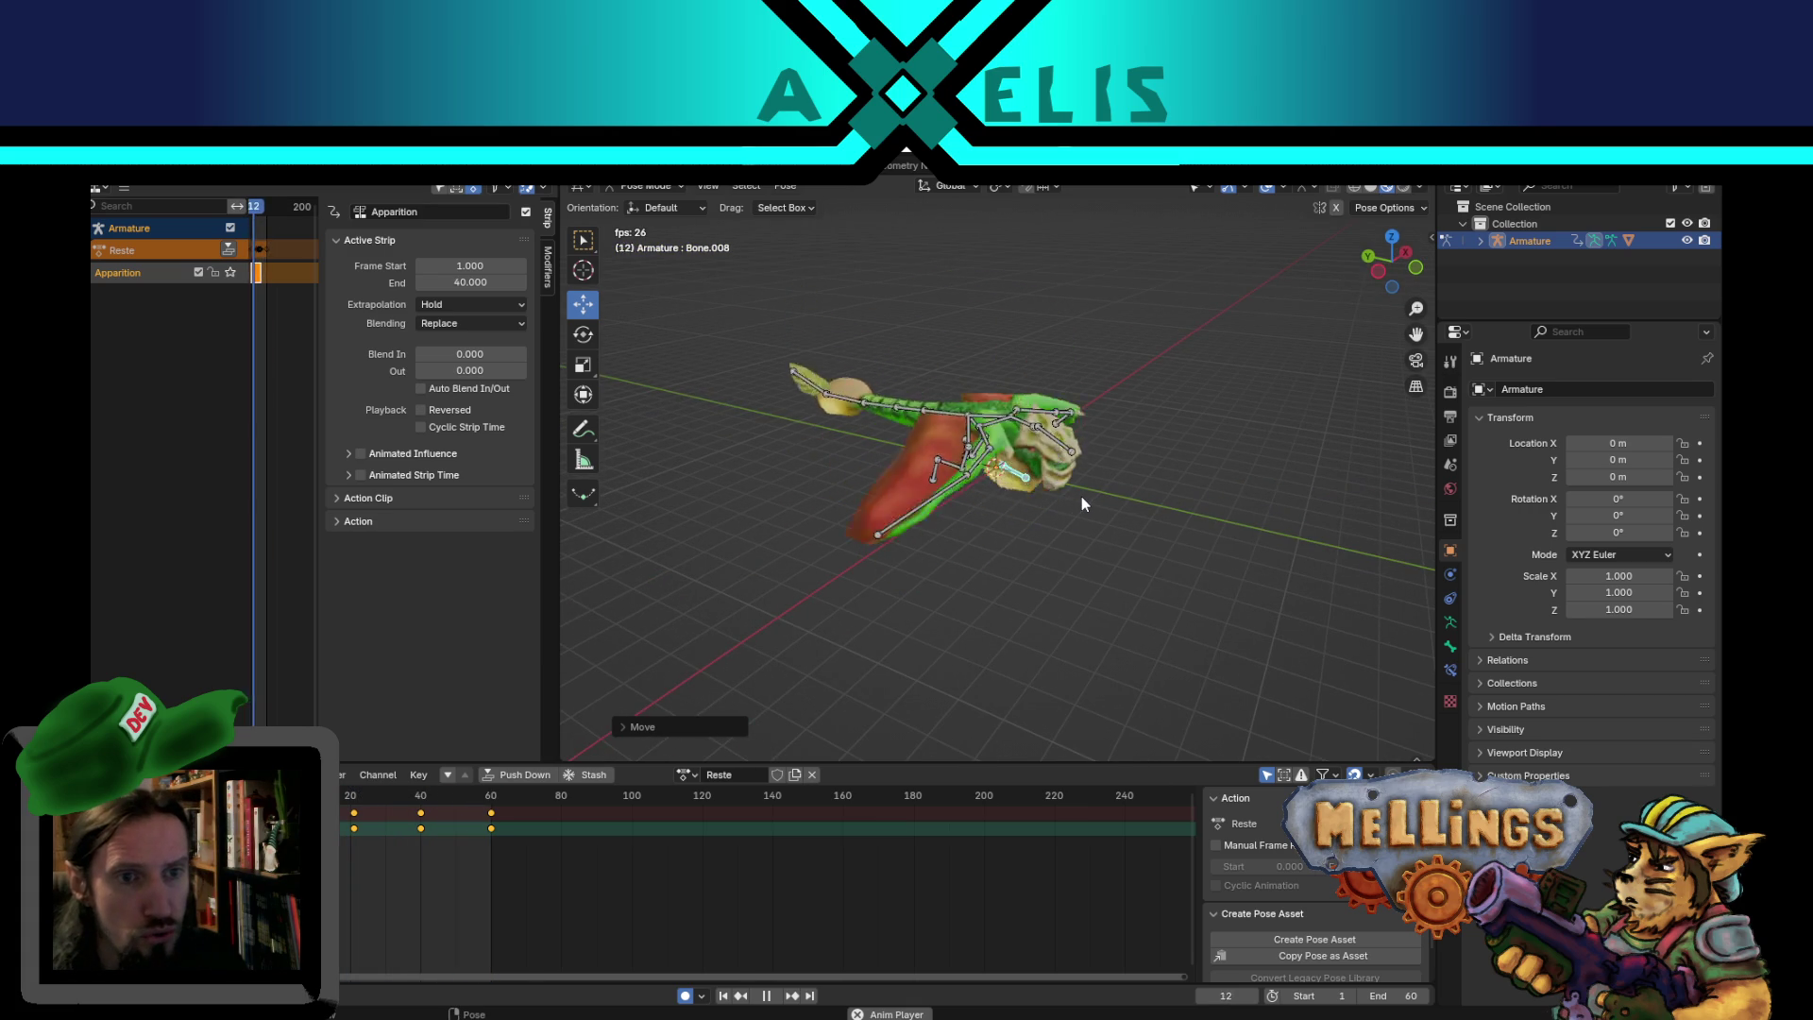
{"action": "mouse_move", "coordinate": [1080, 496]}
{"action": "middle_mouse_down"}
{"action": "mouse_move", "coordinate": [1145, 355]}
{"action": "mouse_move", "coordinate": [925, 366]}
{"action": "mouse_move", "coordinate": [821, 523]}
{"action": "middle_mouse_up"}
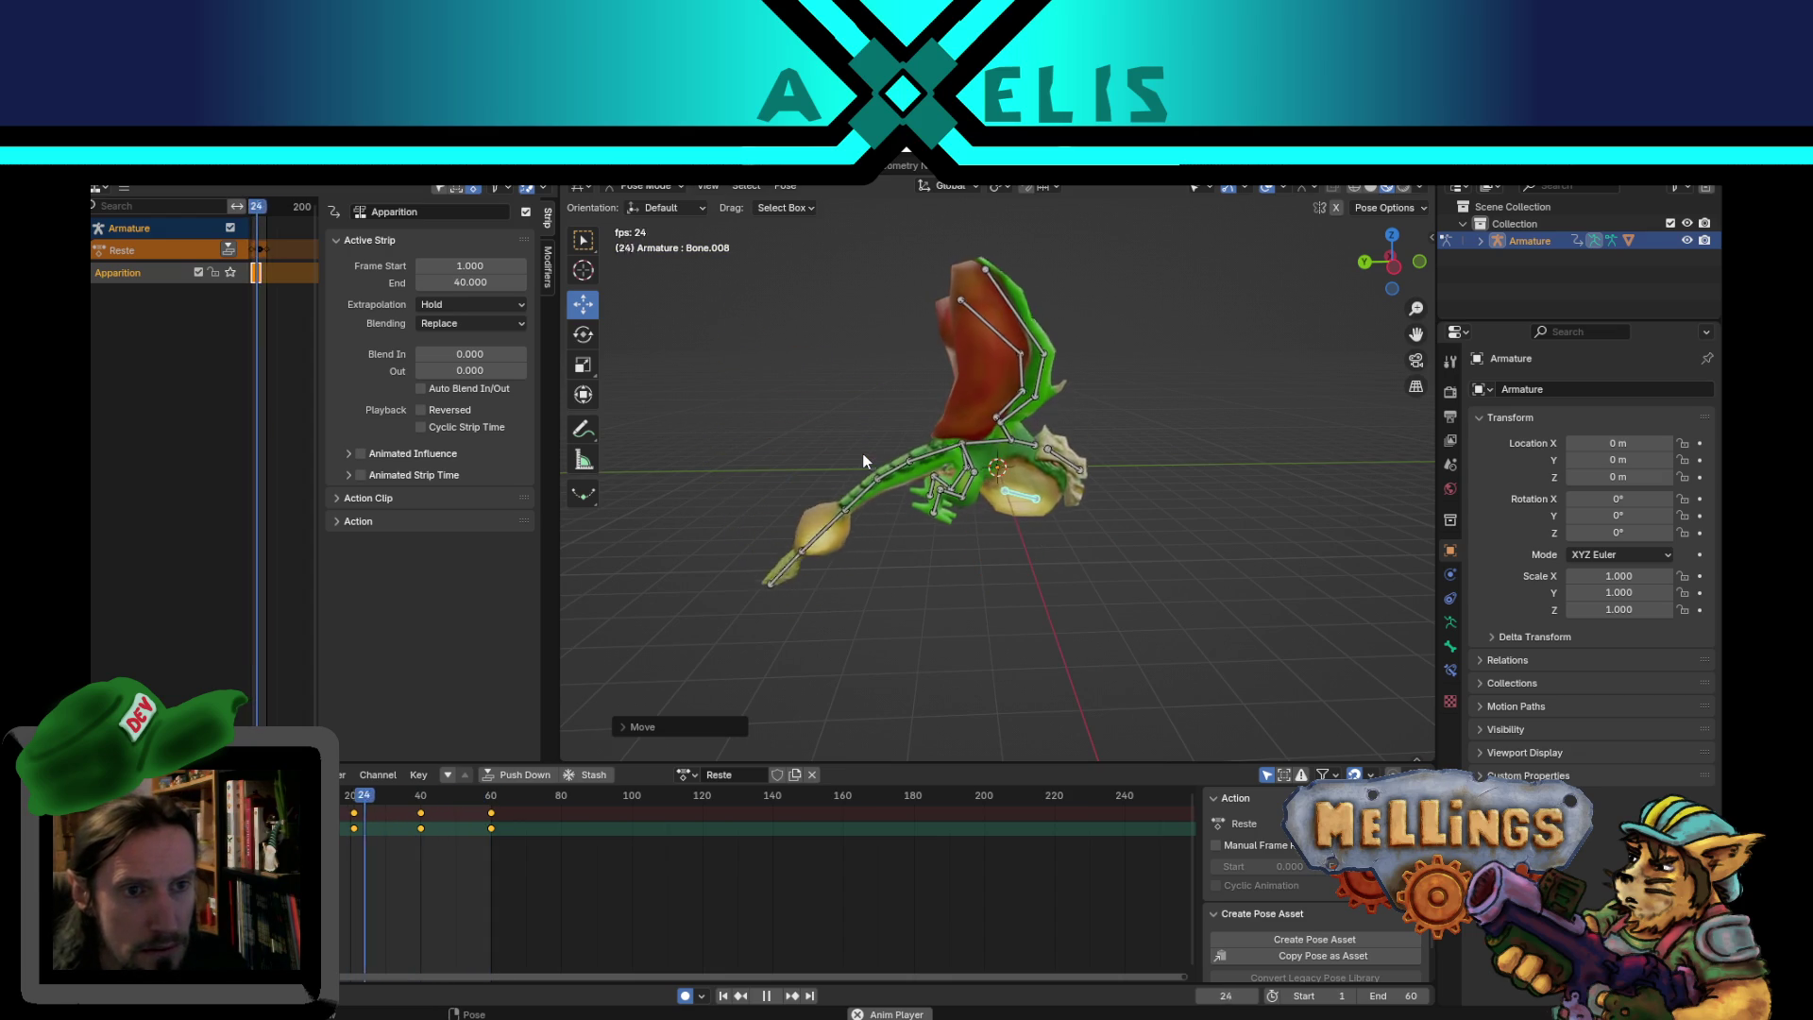
{"action": "mouse_move", "coordinate": [869, 445]}
{"action": "middle_mouse_down"}
{"action": "mouse_move", "coordinate": [1061, 404]}
{"action": "mouse_move", "coordinate": [911, 391]}
{"action": "mouse_move", "coordinate": [1109, 505]}
{"action": "mouse_move", "coordinate": [1224, 537]}
{"action": "mouse_move", "coordinate": [1073, 407]}
{"action": "mouse_move", "coordinate": [1039, 466]}
{"action": "middle_mouse_up"}
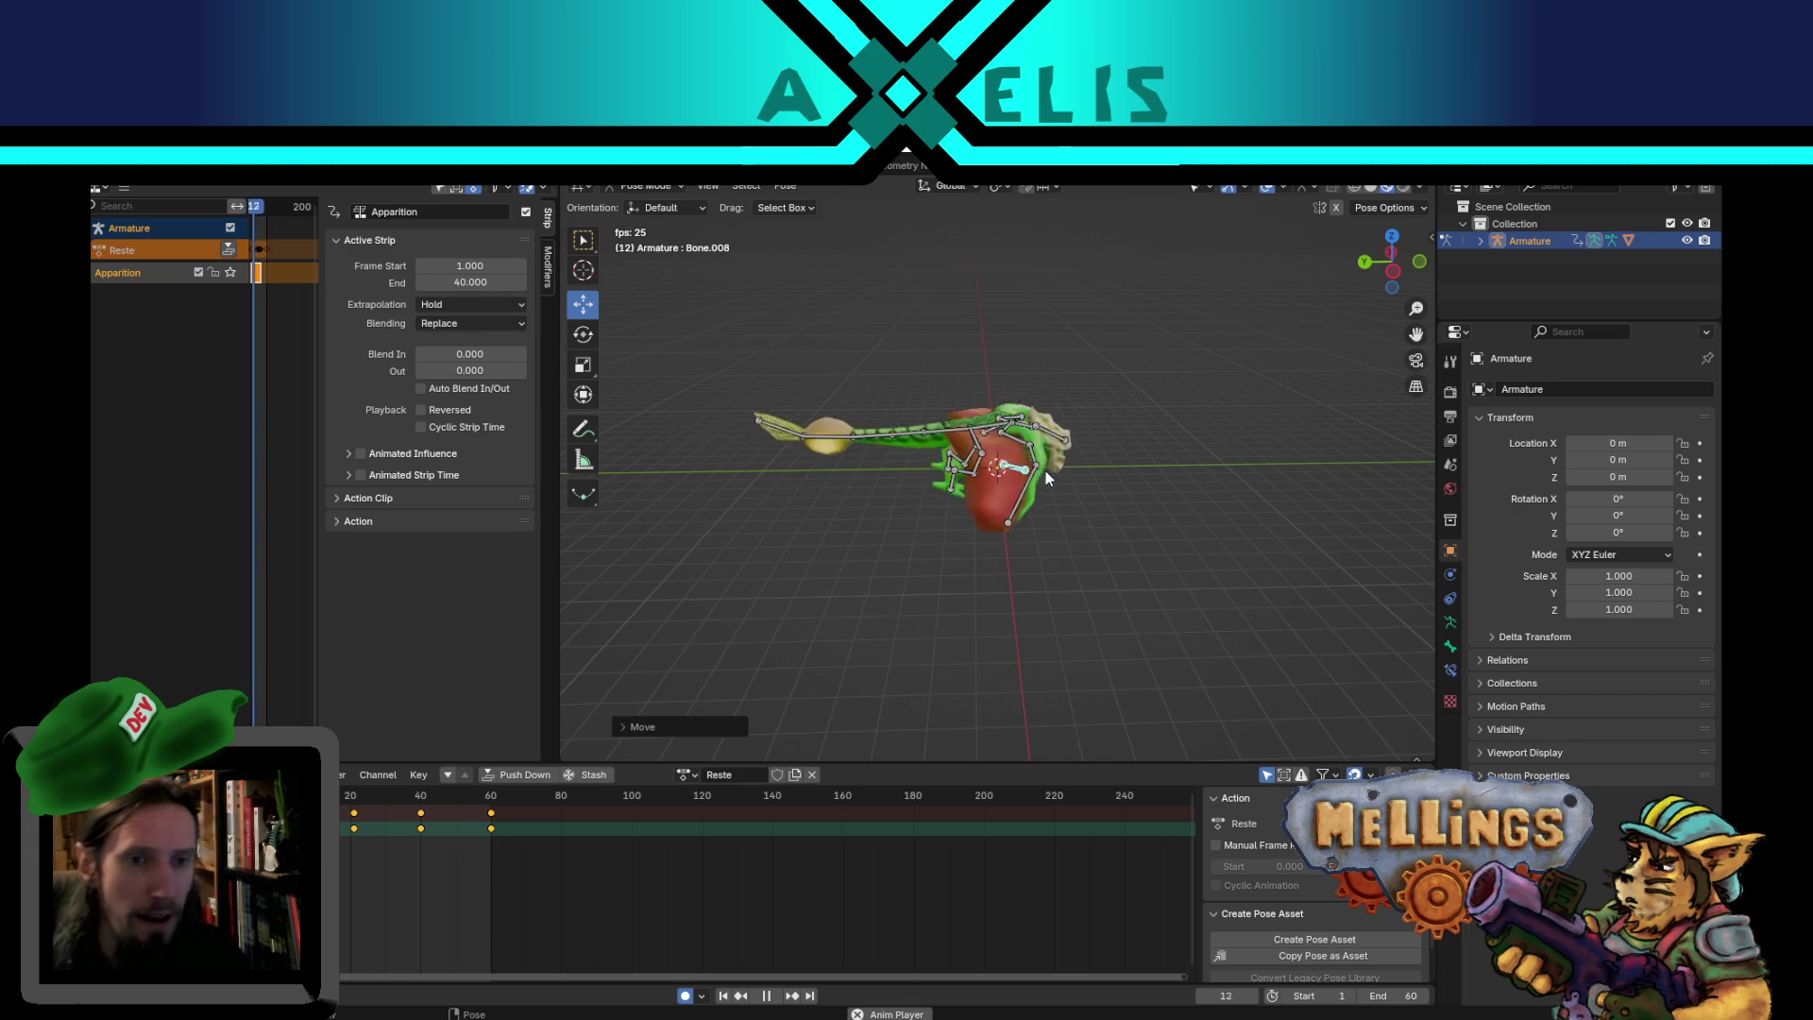
{"action": "mouse_move", "coordinate": [1073, 457]}
{"action": "middle_mouse_down"}
{"action": "mouse_move", "coordinate": [977, 554]}
{"action": "mouse_move", "coordinate": [1039, 575]}
{"action": "mouse_move", "coordinate": [1067, 564]}
{"action": "middle_mouse_up"}
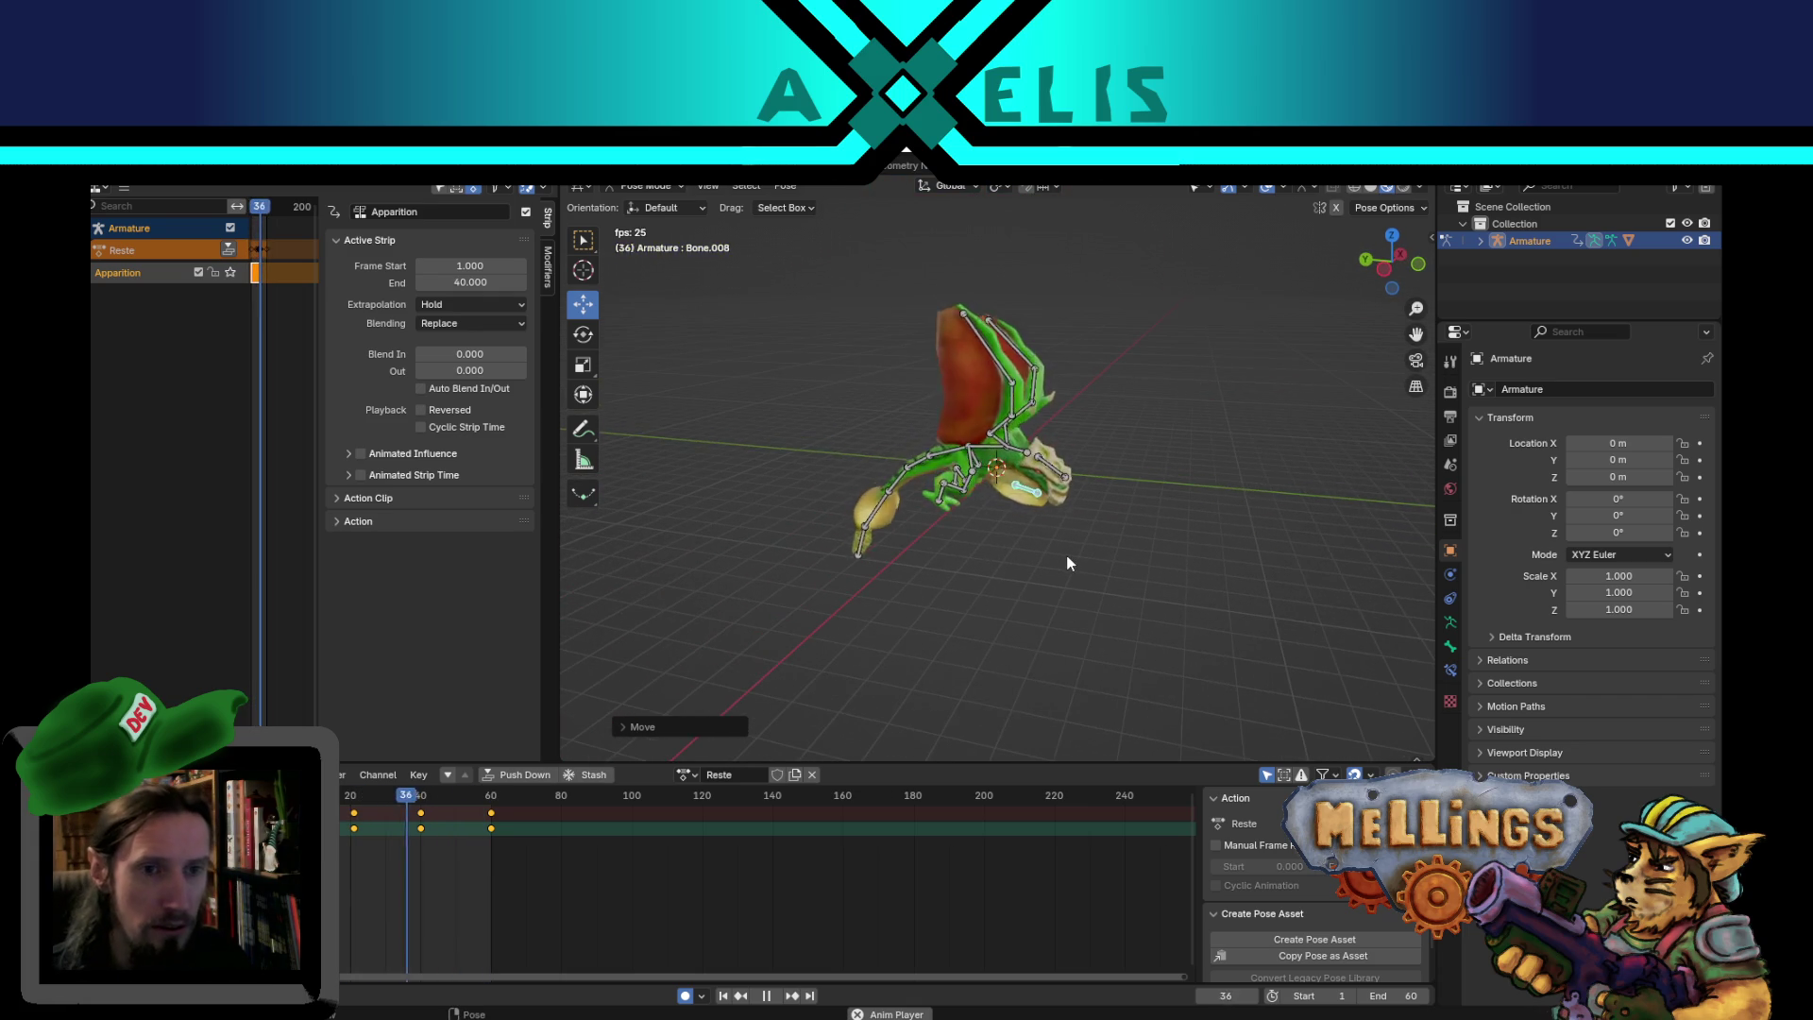
{"action": "mouse_move", "coordinate": [949, 650]}
{"action": "middle_mouse_down"}
{"action": "mouse_move", "coordinate": [1027, 643]}
{"action": "mouse_move", "coordinate": [1044, 491]}
{"action": "mouse_move", "coordinate": [983, 481]}
{"action": "mouse_move", "coordinate": [858, 370]}
{"action": "mouse_move", "coordinate": [806, 434]}
{"action": "mouse_move", "coordinate": [846, 389]}
{"action": "mouse_move", "coordinate": [914, 489]}
{"action": "mouse_move", "coordinate": [837, 453]}
{"action": "mouse_move", "coordinate": [791, 383]}
{"action": "mouse_move", "coordinate": [841, 497]}
{"action": "middle_mouse_up"}
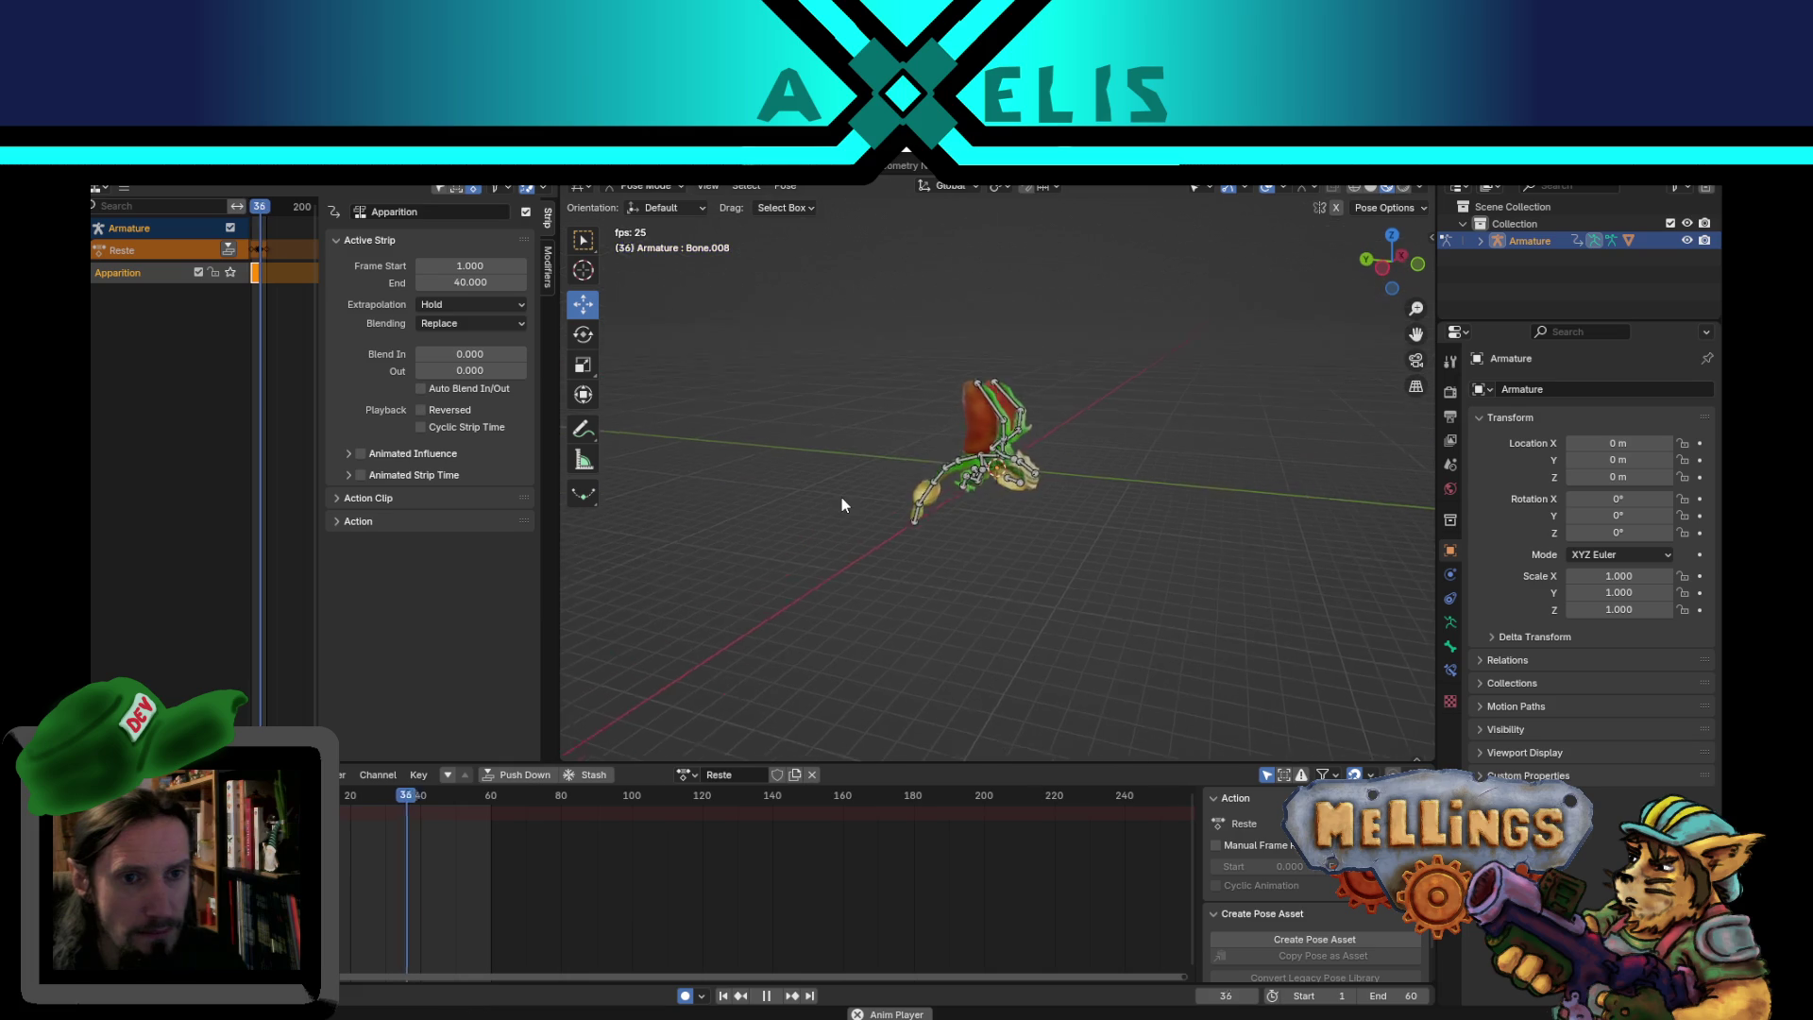
{"action": "key", "text": "space"}
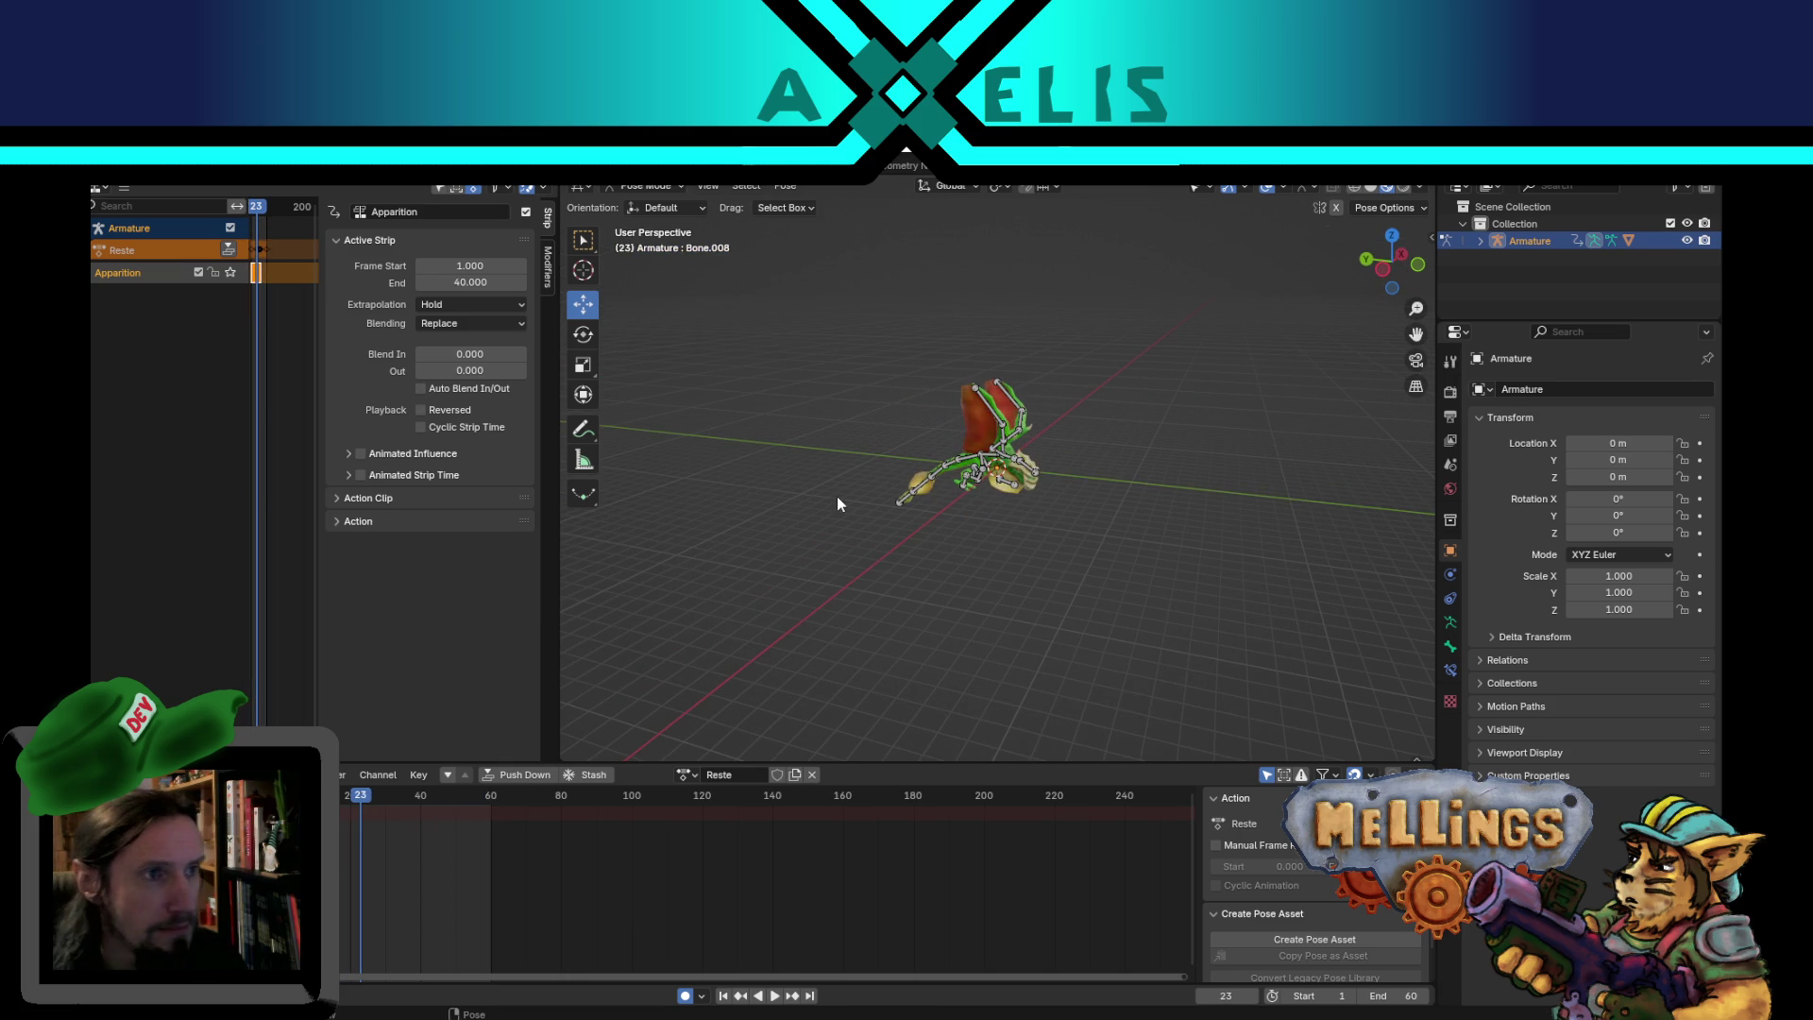
- Push the Reste action into an NLA strip, return to frame 1, and start a new action
{"action": "left_click", "coordinate": [228, 250]}
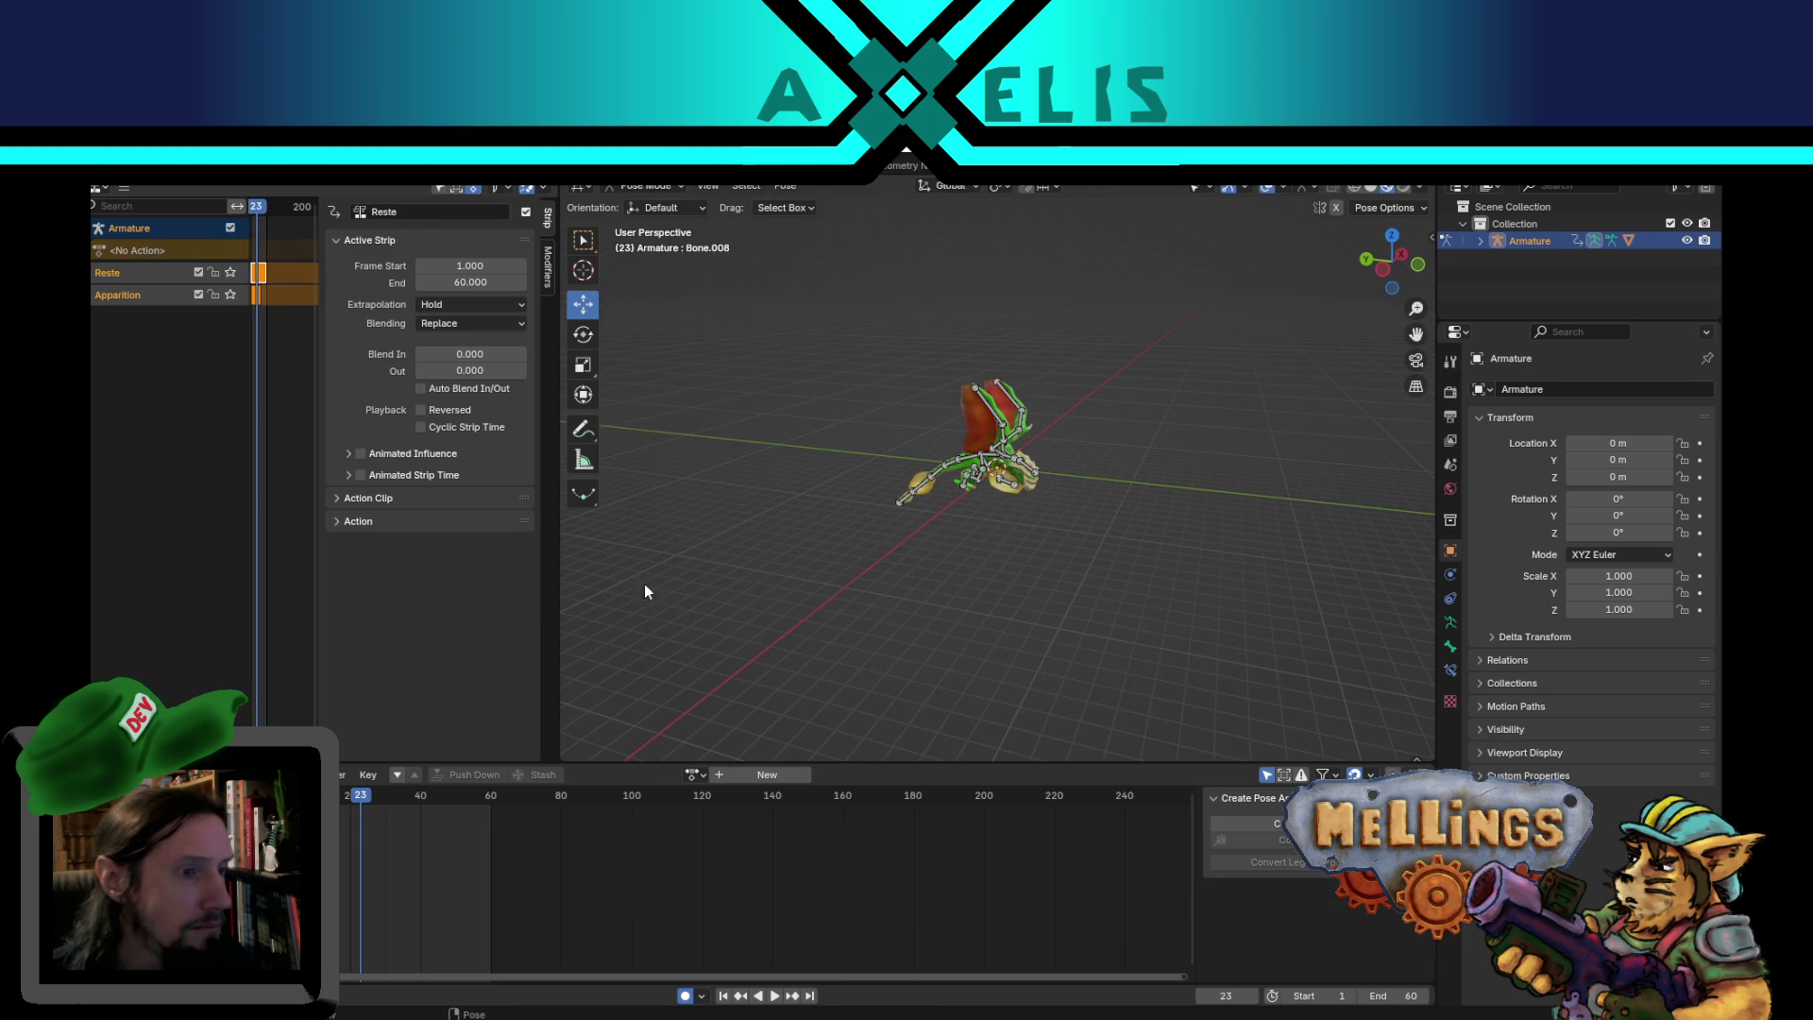
{"action": "mouse_move", "coordinate": [802, 508]}
{"action": "middle_mouse_down"}
{"action": "mouse_move", "coordinate": [863, 454]}
{"action": "mouse_move", "coordinate": [935, 455]}
{"action": "middle_mouse_up"}
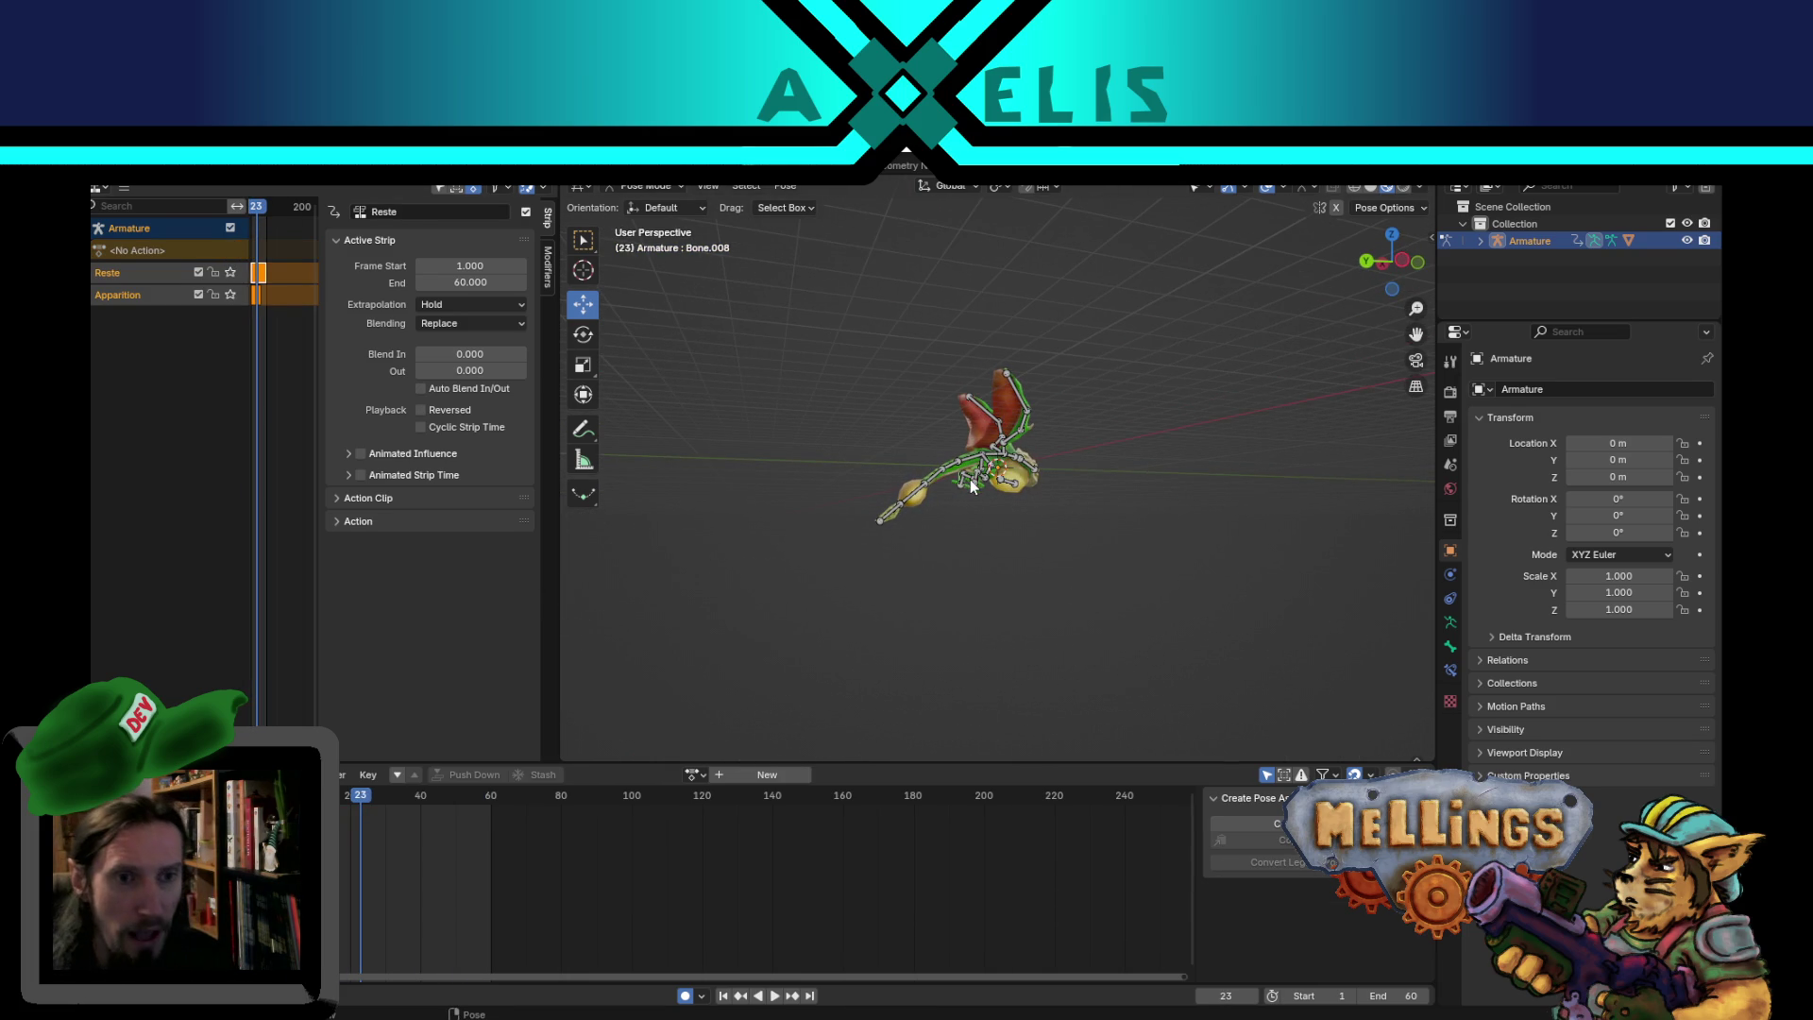
{"action": "middle_click_drag", "start_coordinate": [907, 523], "coordinate": [903, 598]}
{"action": "scroll", "coordinate": [899, 614], "scroll_direction": "up", "scroll_amount": 4}
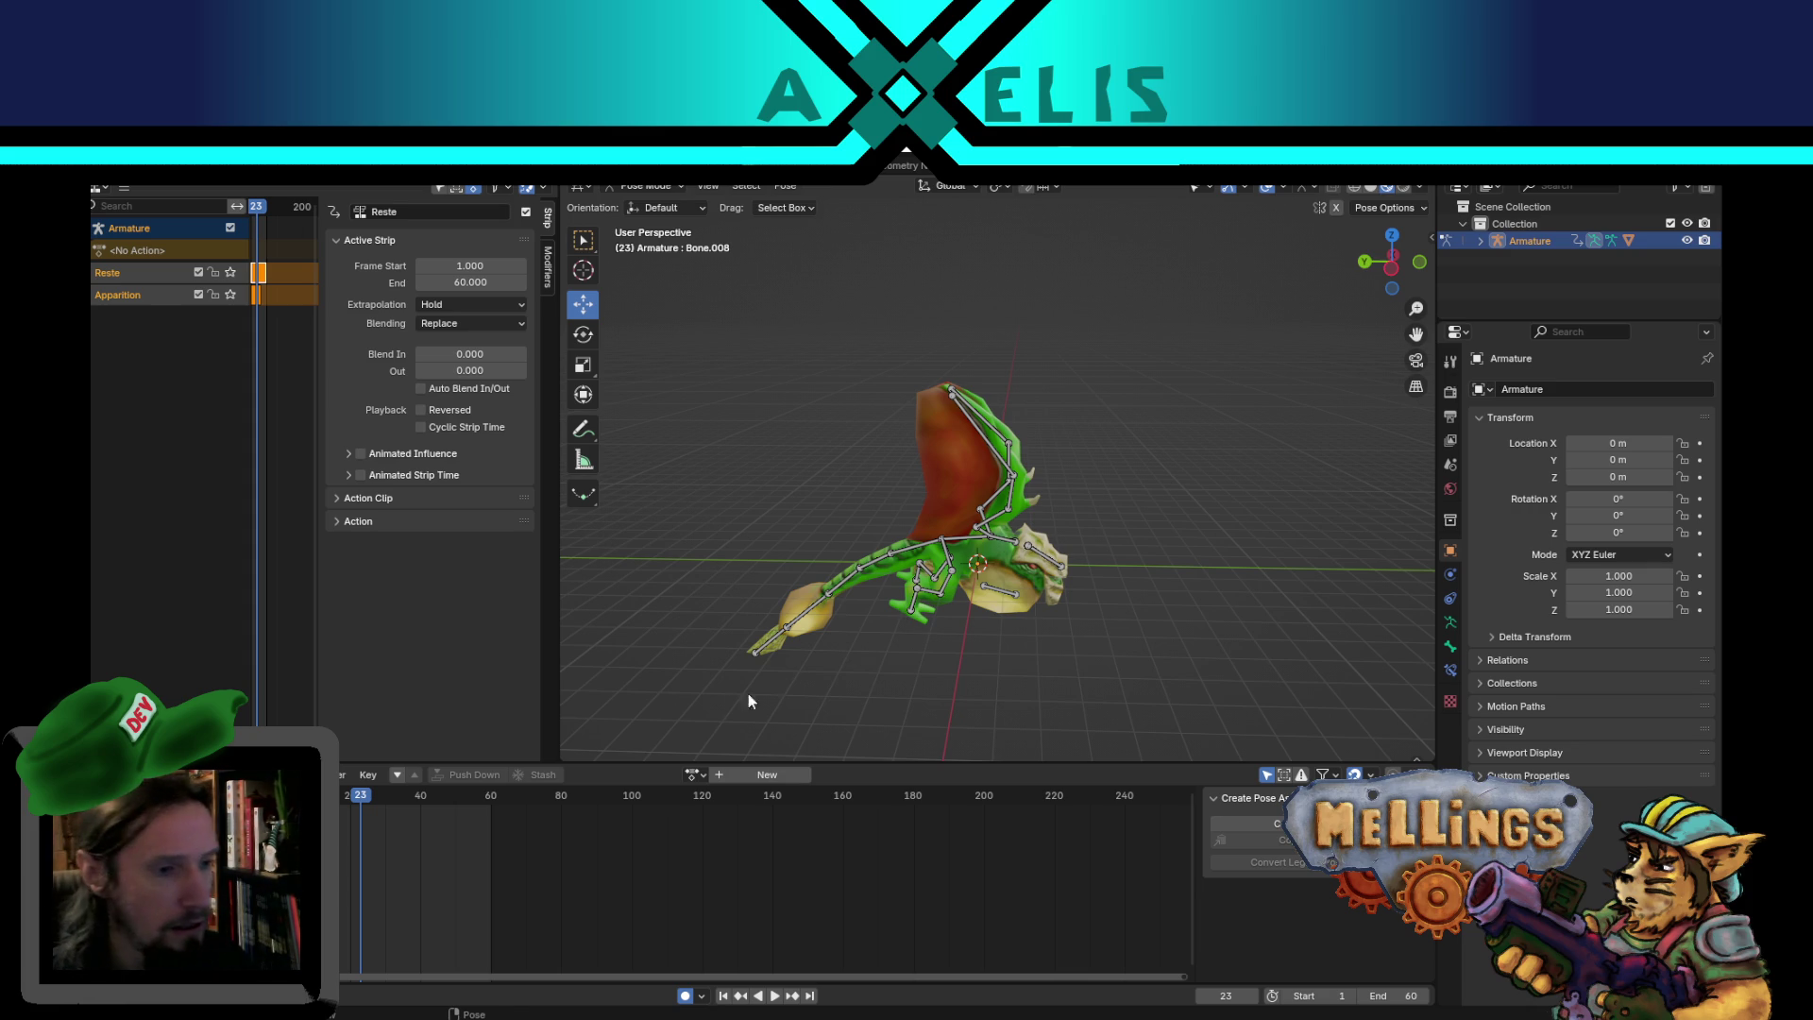
{"action": "left_click", "coordinate": [725, 997]}
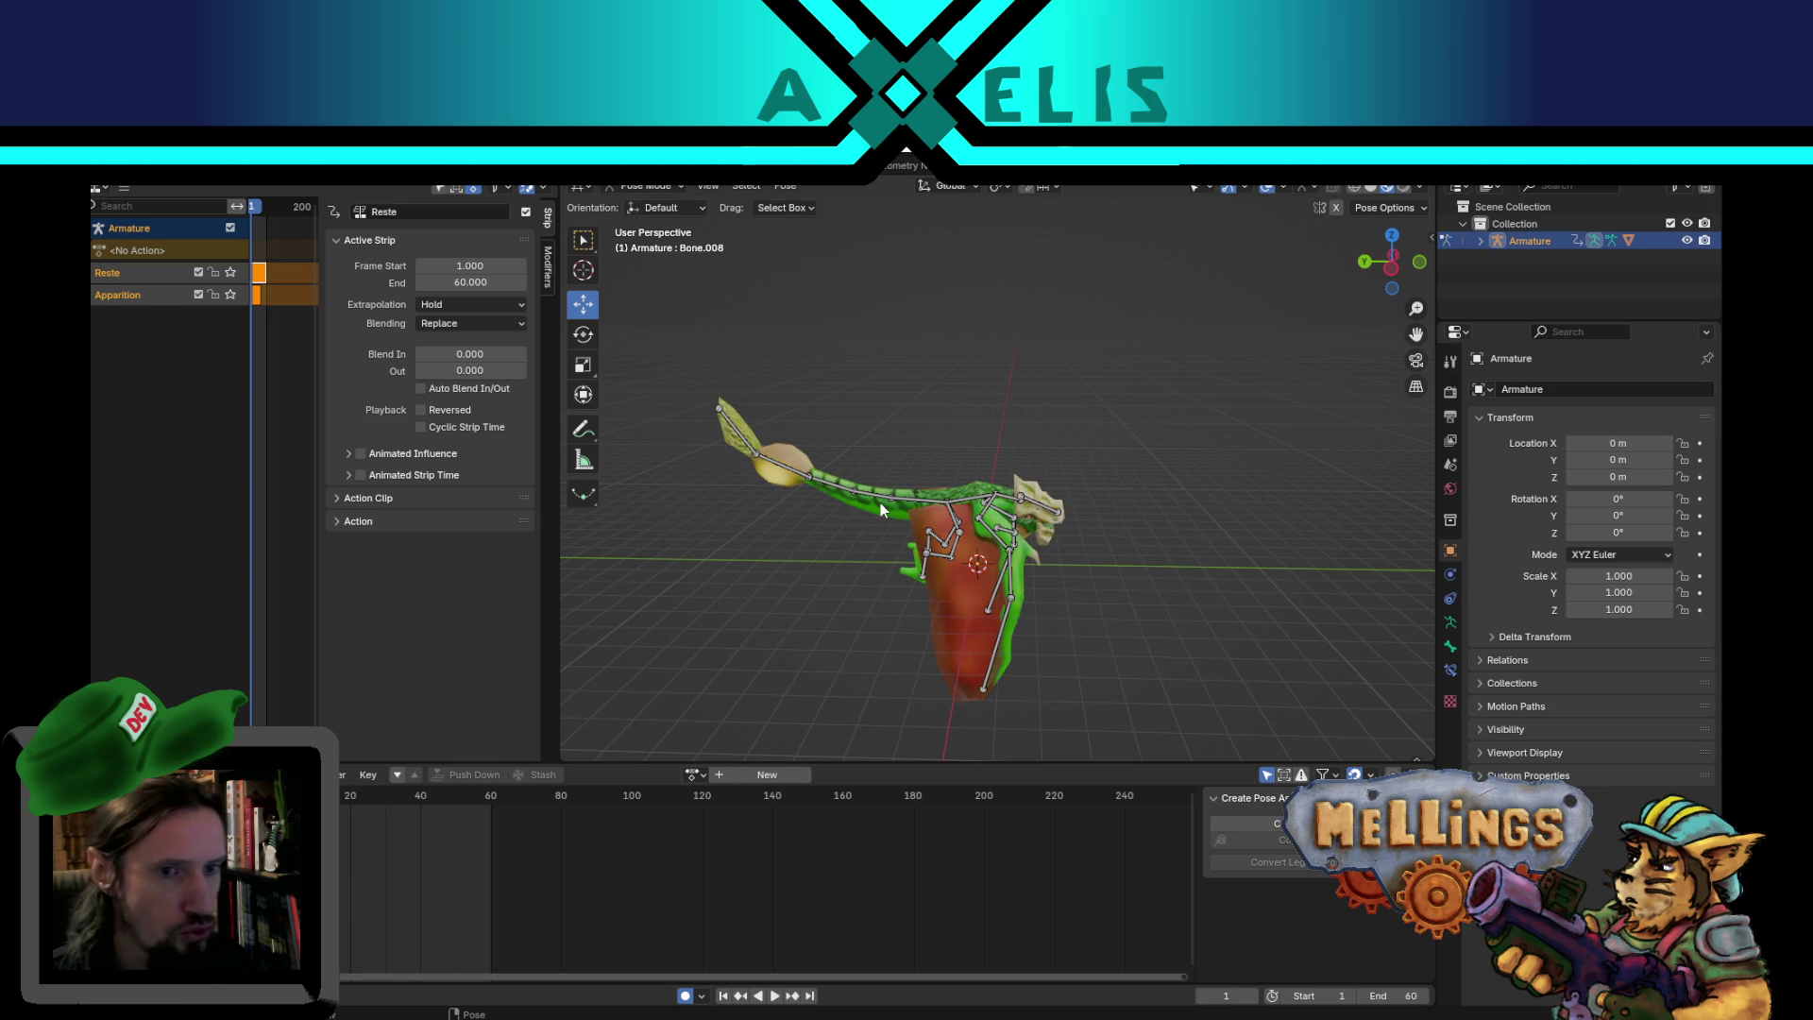
{"action": "left_click", "coordinate": [767, 774]}
{"action": "type", "text": "Meurt"}
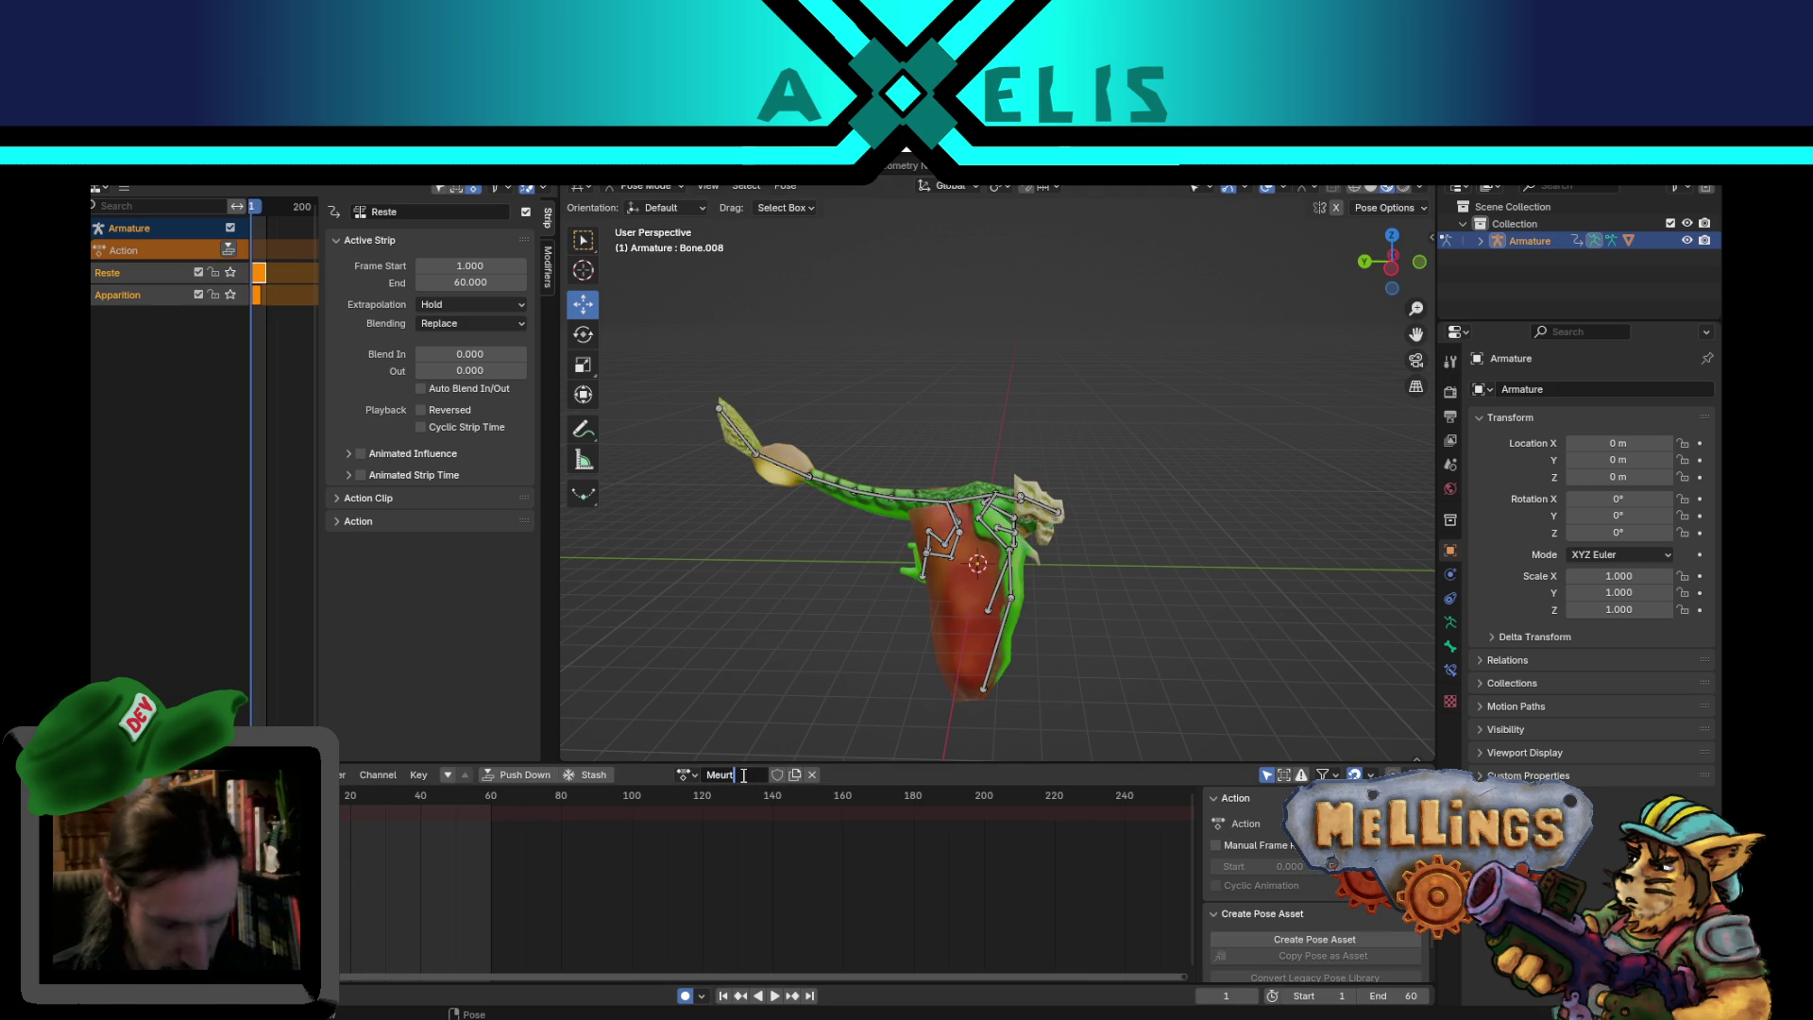
- Key all bones, clear their rotation and location, and orbit to a level side view
{"action": "key", "text": "a"}
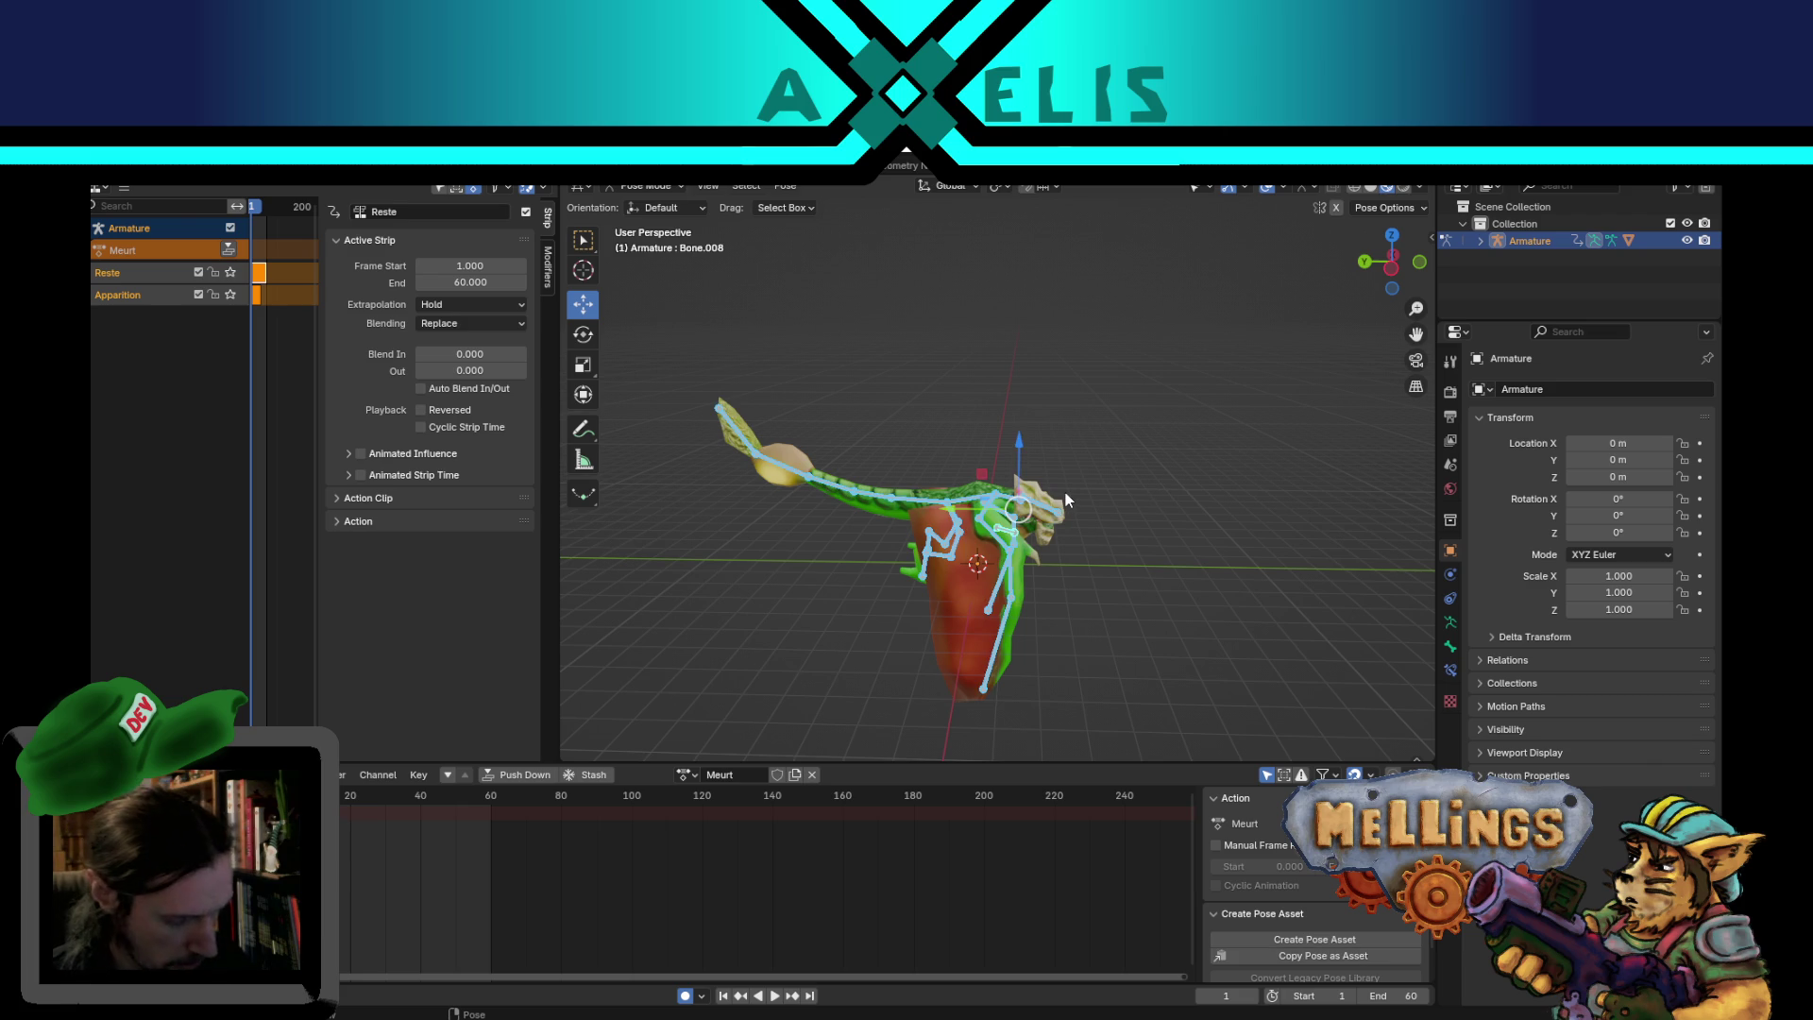
{"action": "key", "text": "i"}
{"action": "key", "text": "alt+r"}
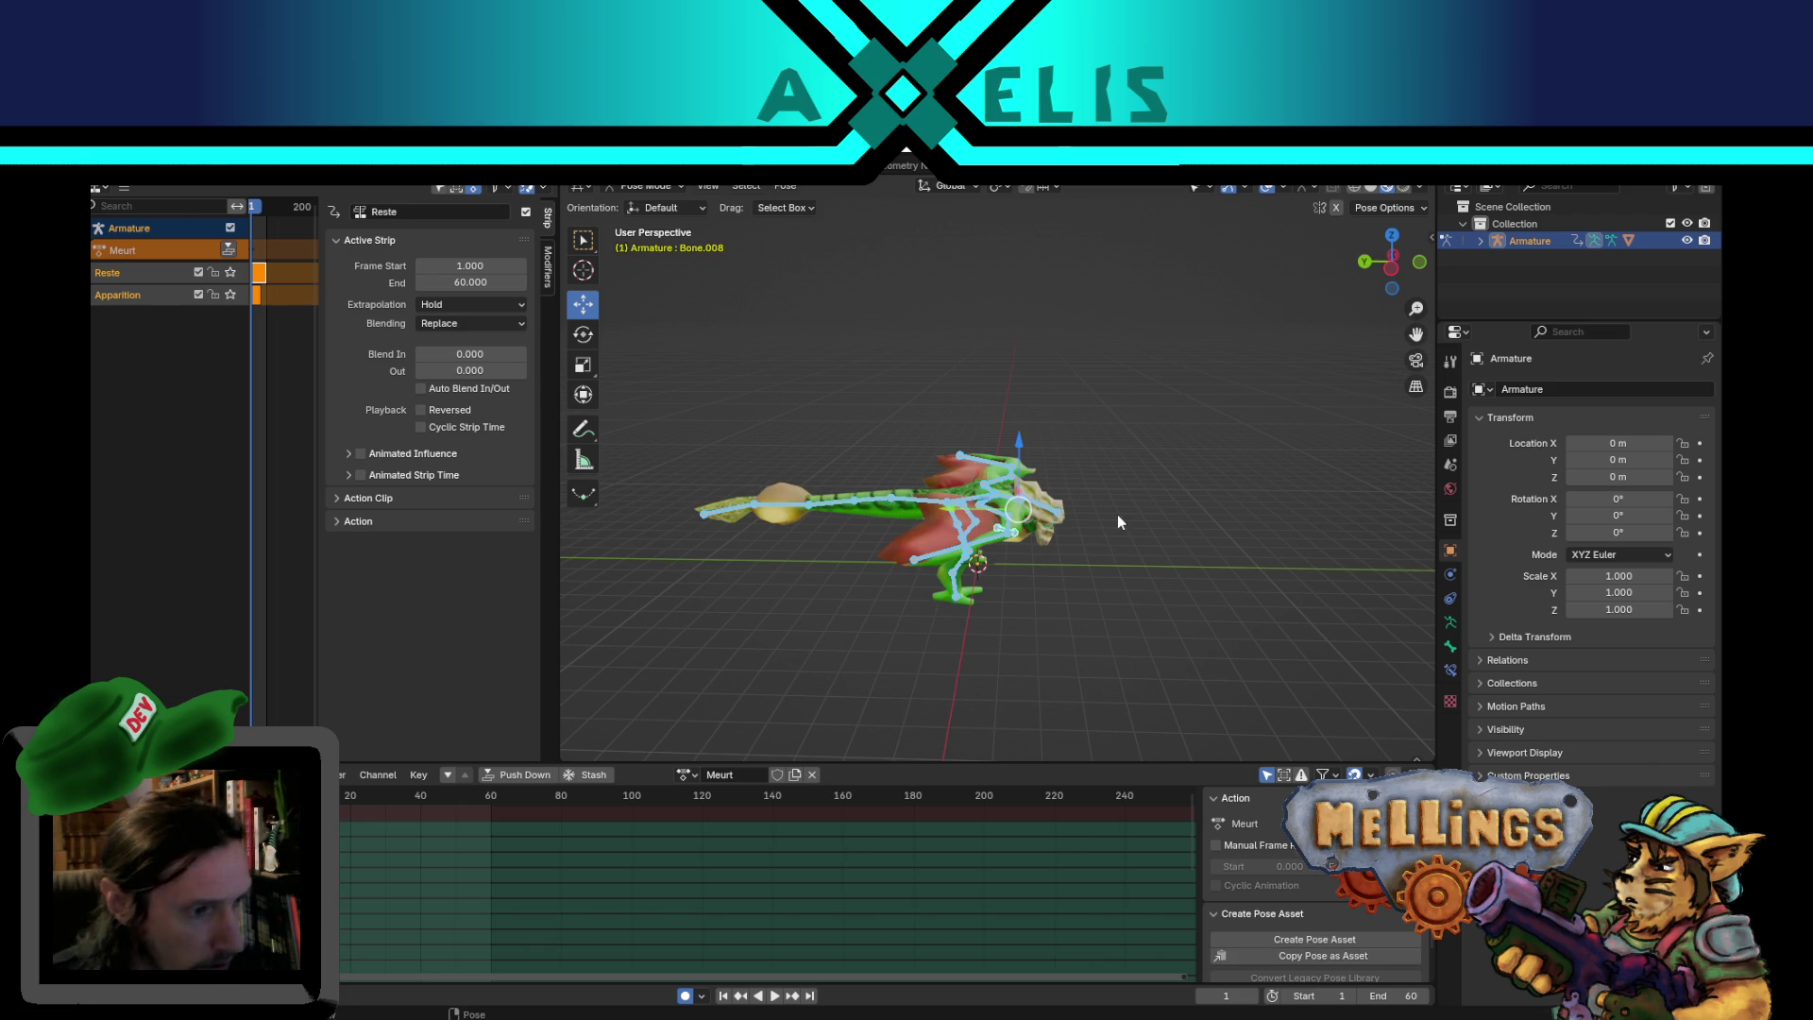
{"action": "key", "text": "alt+g"}
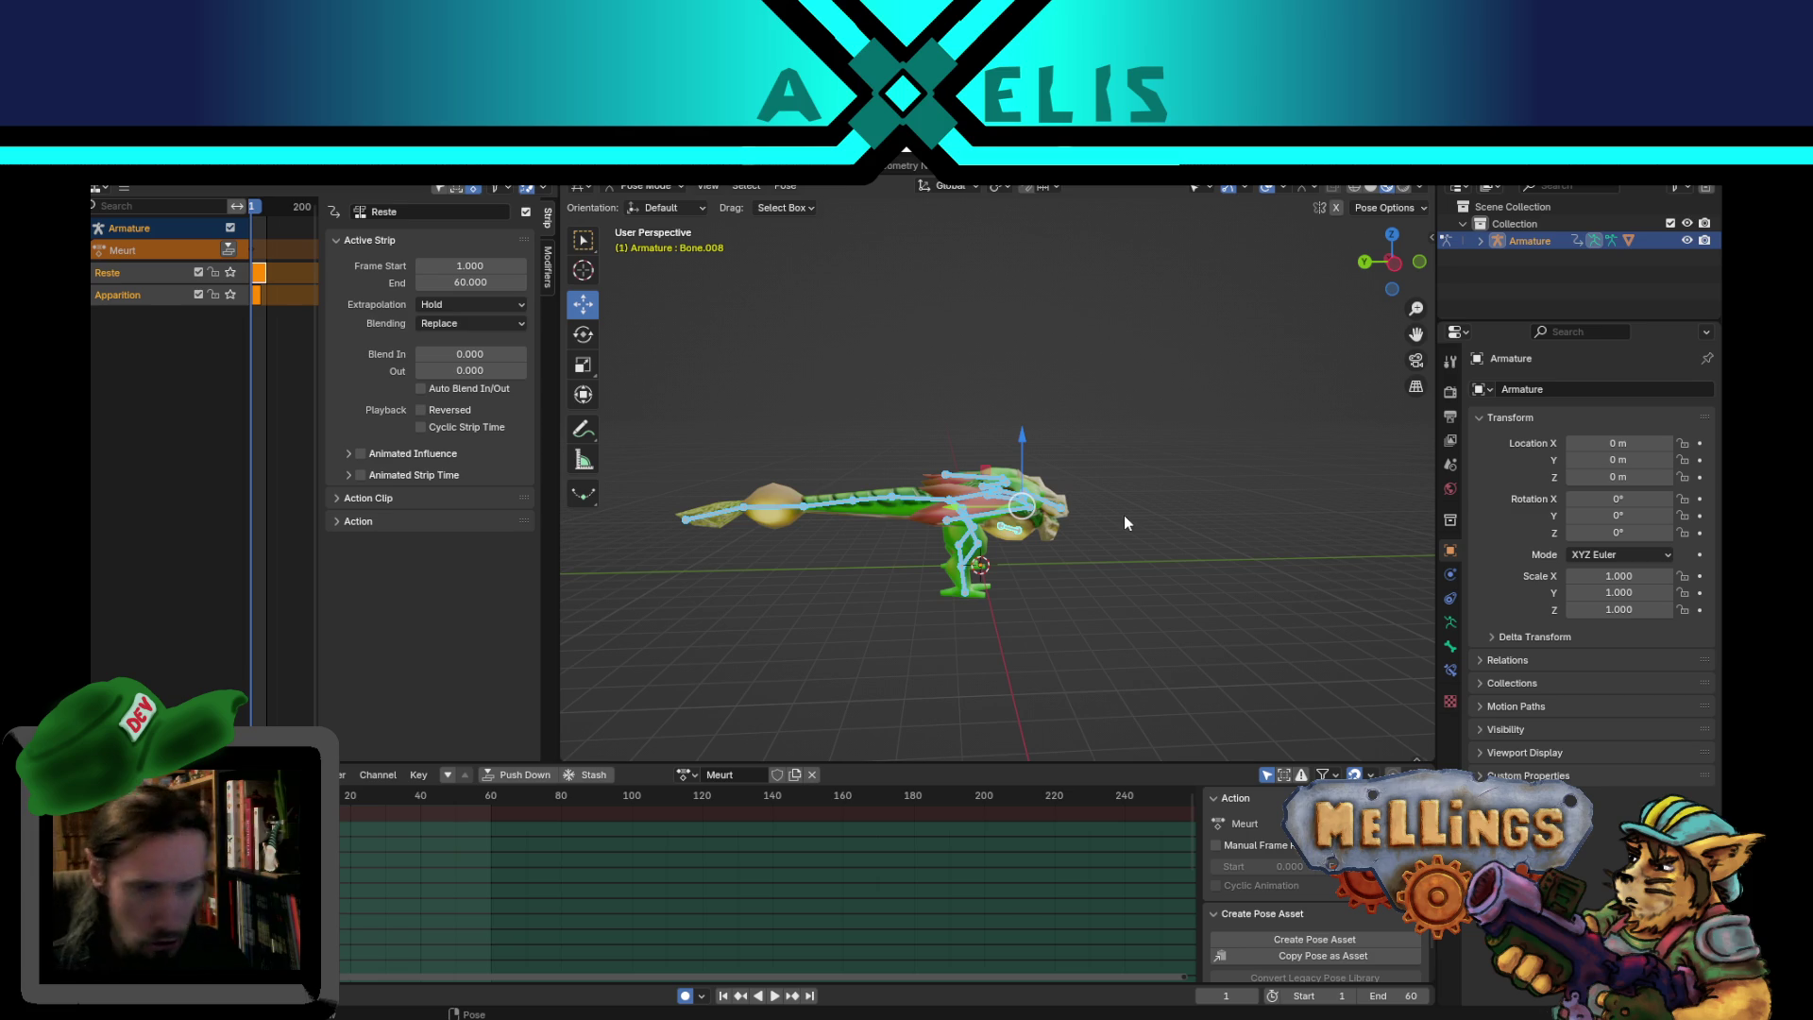
{"action": "mouse_move", "coordinate": [1182, 554]}
{"action": "middle_mouse_down"}
{"action": "mouse_move", "coordinate": [1132, 512]}
{"action": "mouse_move", "coordinate": [1068, 540]}
{"action": "mouse_move", "coordinate": [1146, 548]}
{"action": "mouse_move", "coordinate": [1120, 504]}
{"action": "middle_mouse_up"}
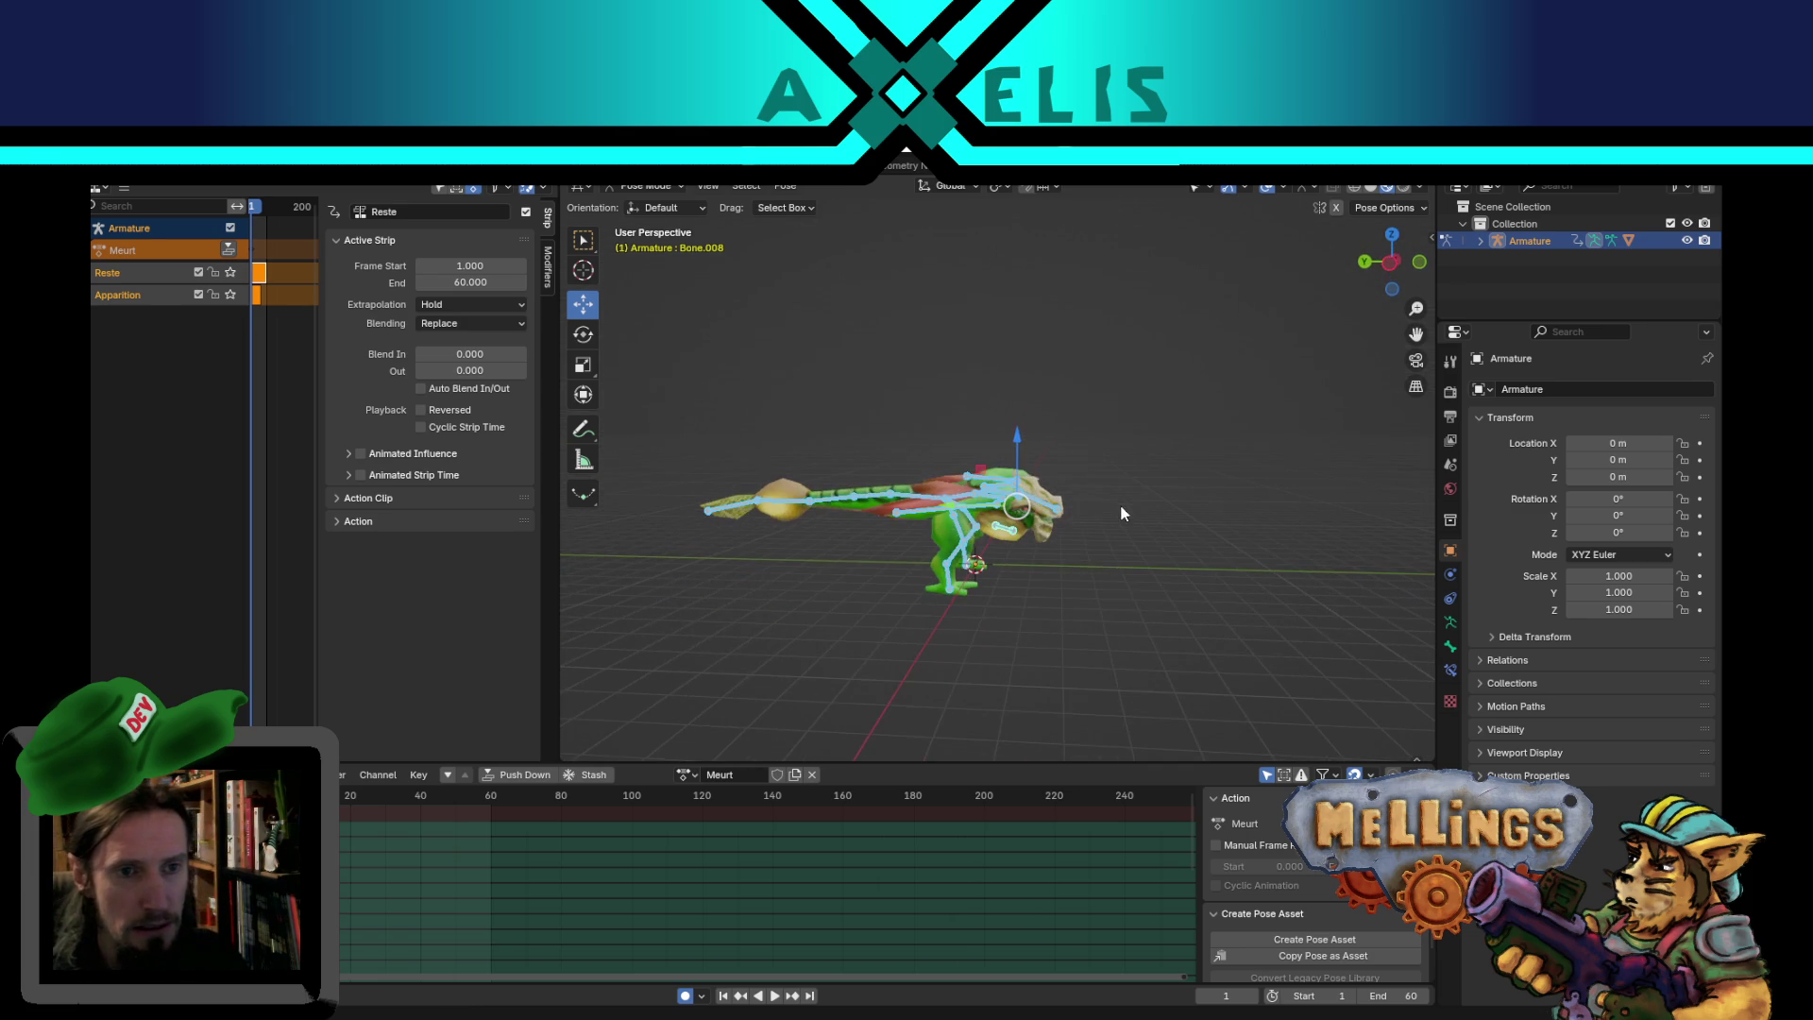
{"action": "middle_click_drag", "start_coordinate": [1159, 383], "coordinate": [1192, 376]}
- Rotate Bone.008 around X to stand the creature's body upright
{"action": "key", "text": "r"}
{"action": "key", "text": "x"}
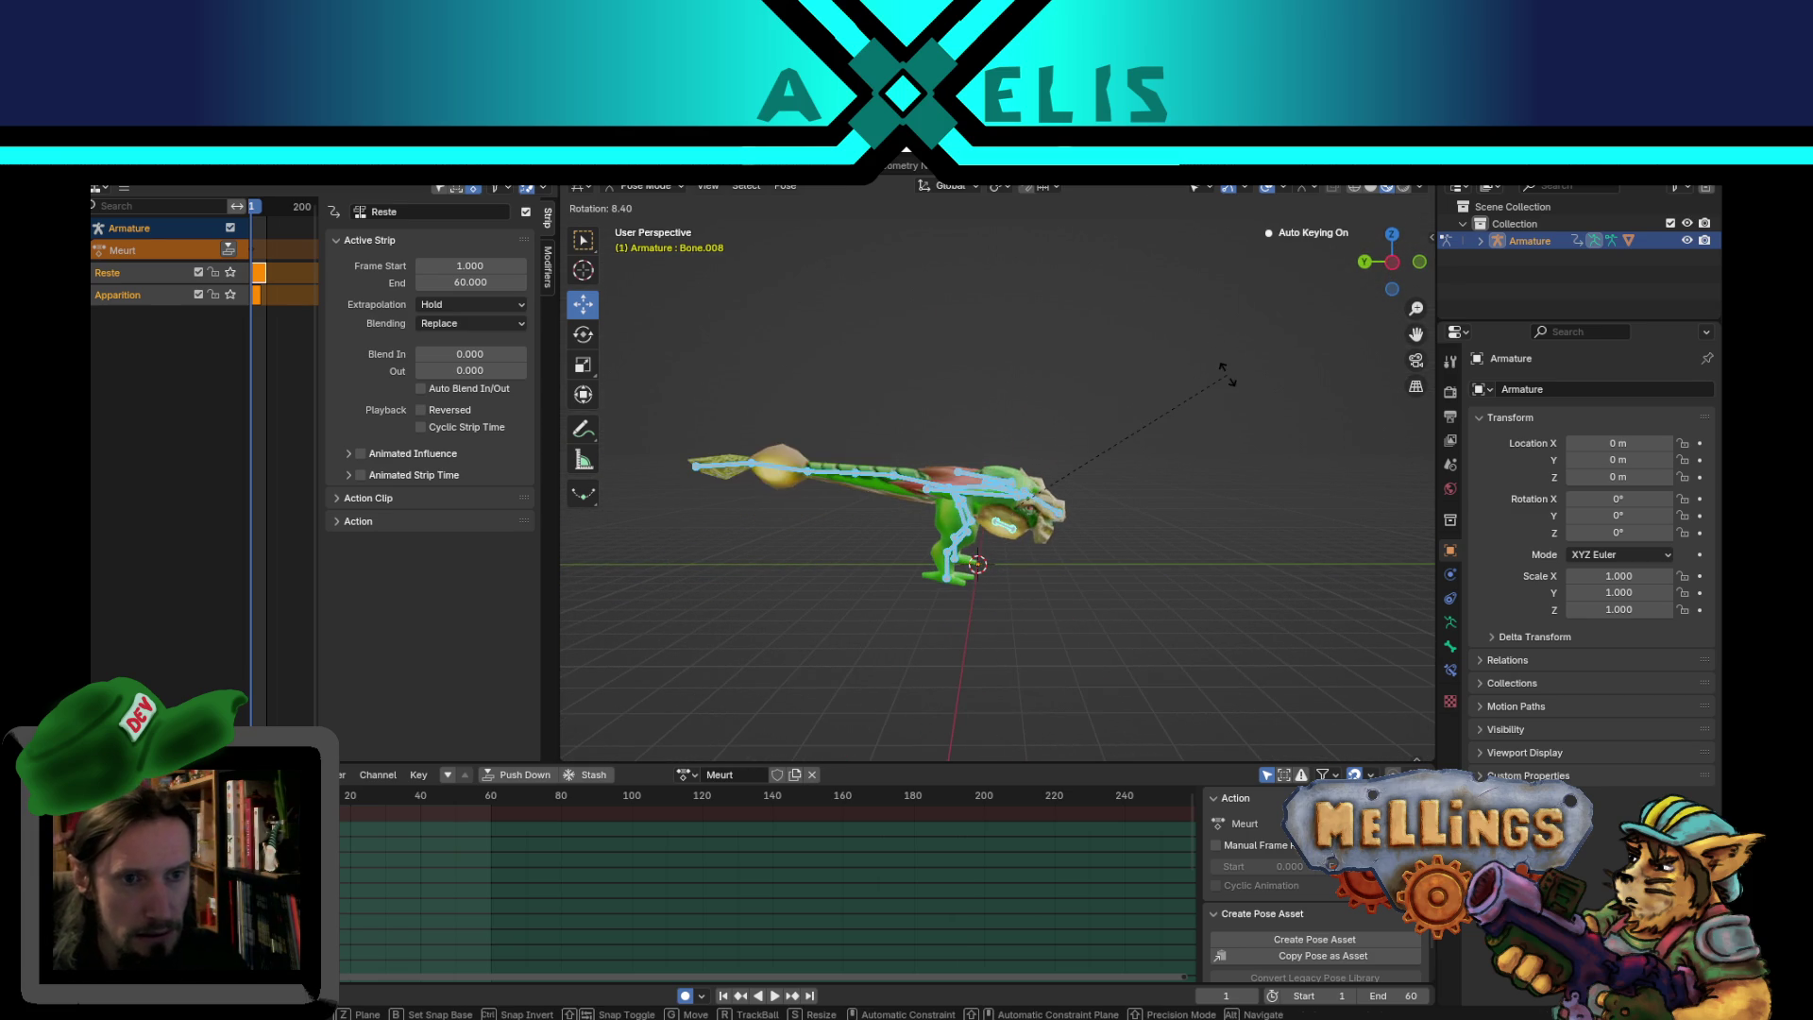
{"action": "left_click", "coordinate": [1142, 661]}
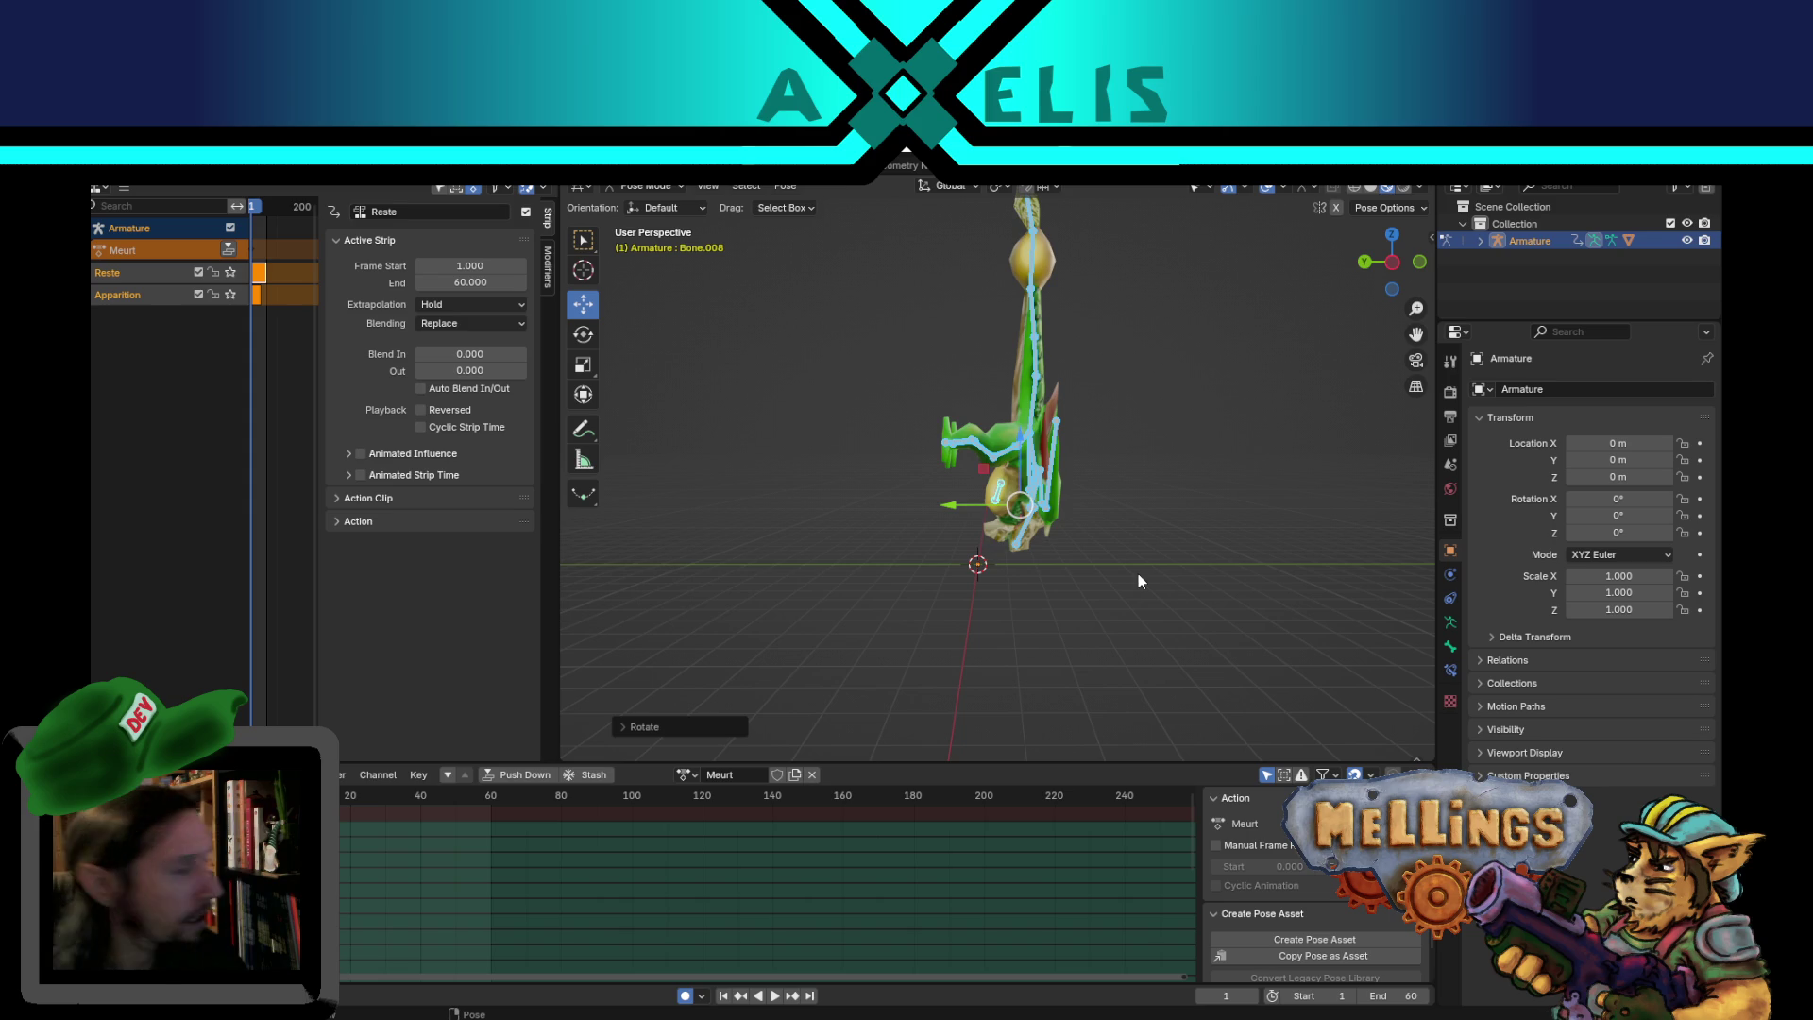
{"action": "mouse_move", "coordinate": [1137, 574]}
{"action": "middle_mouse_down"}
{"action": "mouse_move", "coordinate": [1152, 638]}
{"action": "mouse_move", "coordinate": [1159, 614]}
{"action": "middle_mouse_up"}
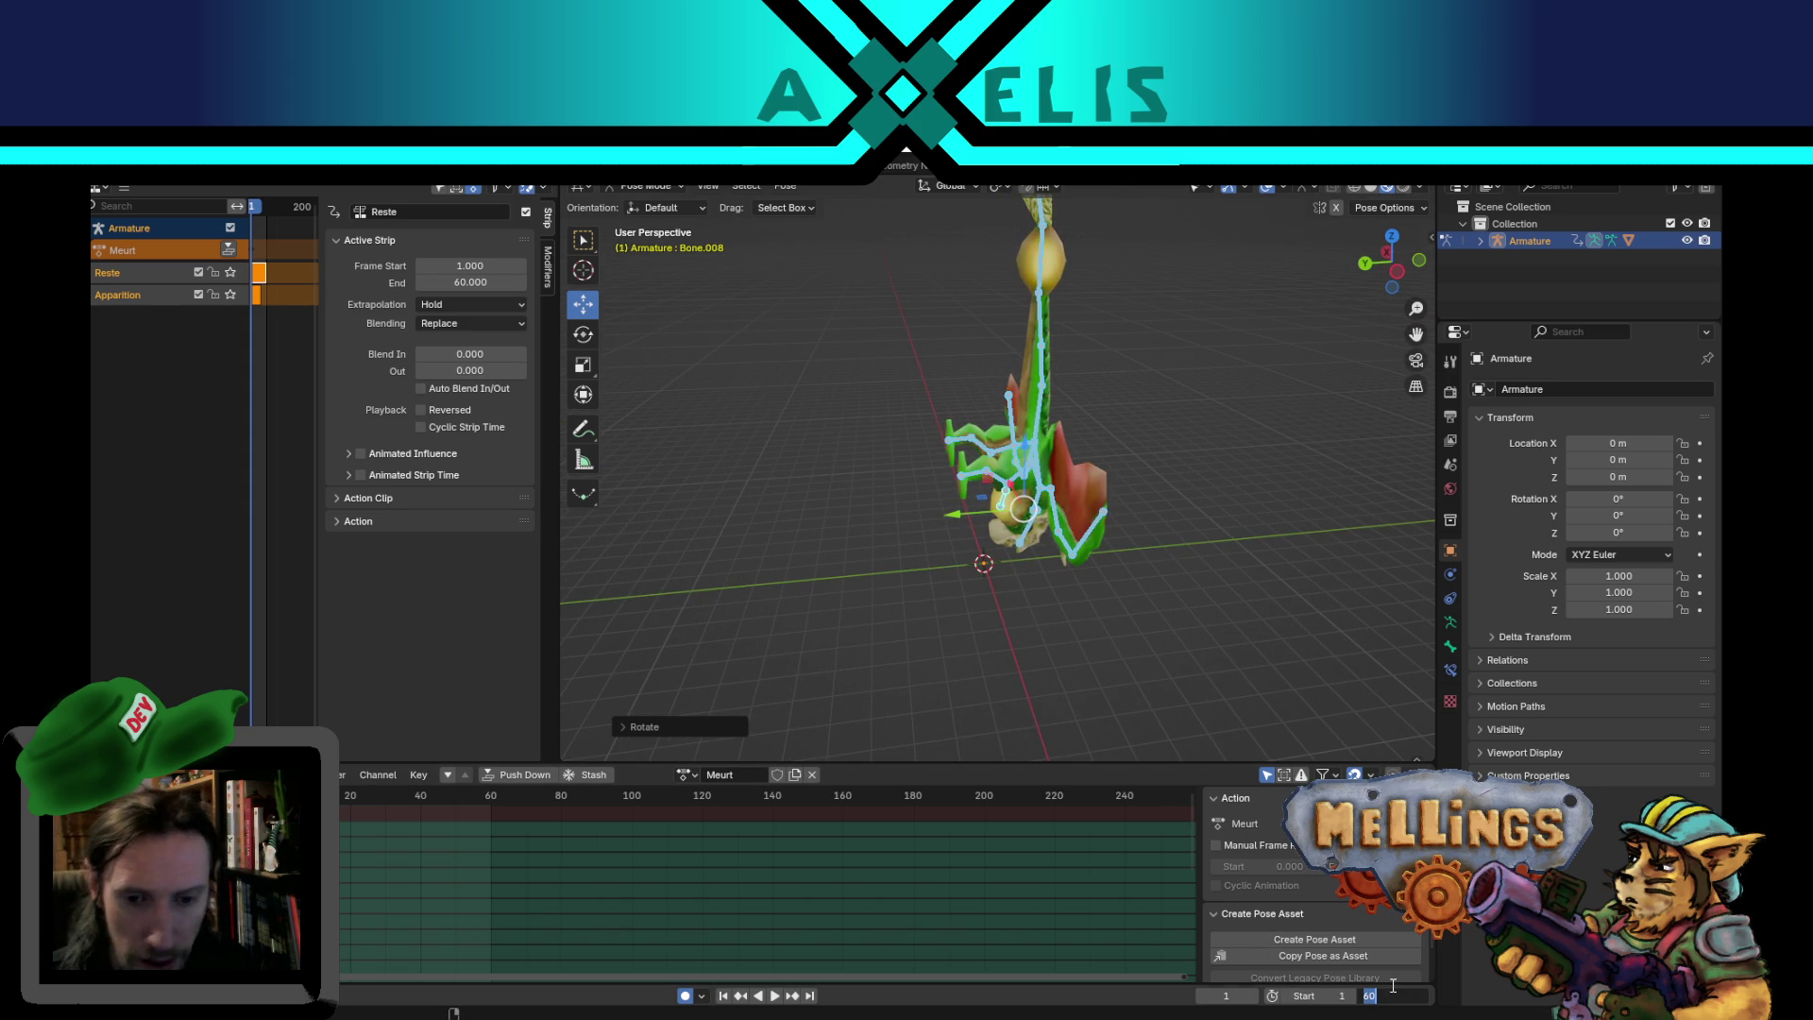
- Set the animation End frame to 40 and move the posed creature down and left
{"action": "type", "text": "40"}
{"action": "key", "text": "Return"}
{"action": "mouse_move", "coordinate": [1101, 652]}
{"action": "middle_mouse_down"}
{"action": "mouse_move", "coordinate": [1122, 665]}
{"action": "mouse_move", "coordinate": [1076, 582]}
{"action": "middle_mouse_up"}
{"action": "left_click_drag", "start_coordinate": [988, 469], "coordinate": [956, 546]}
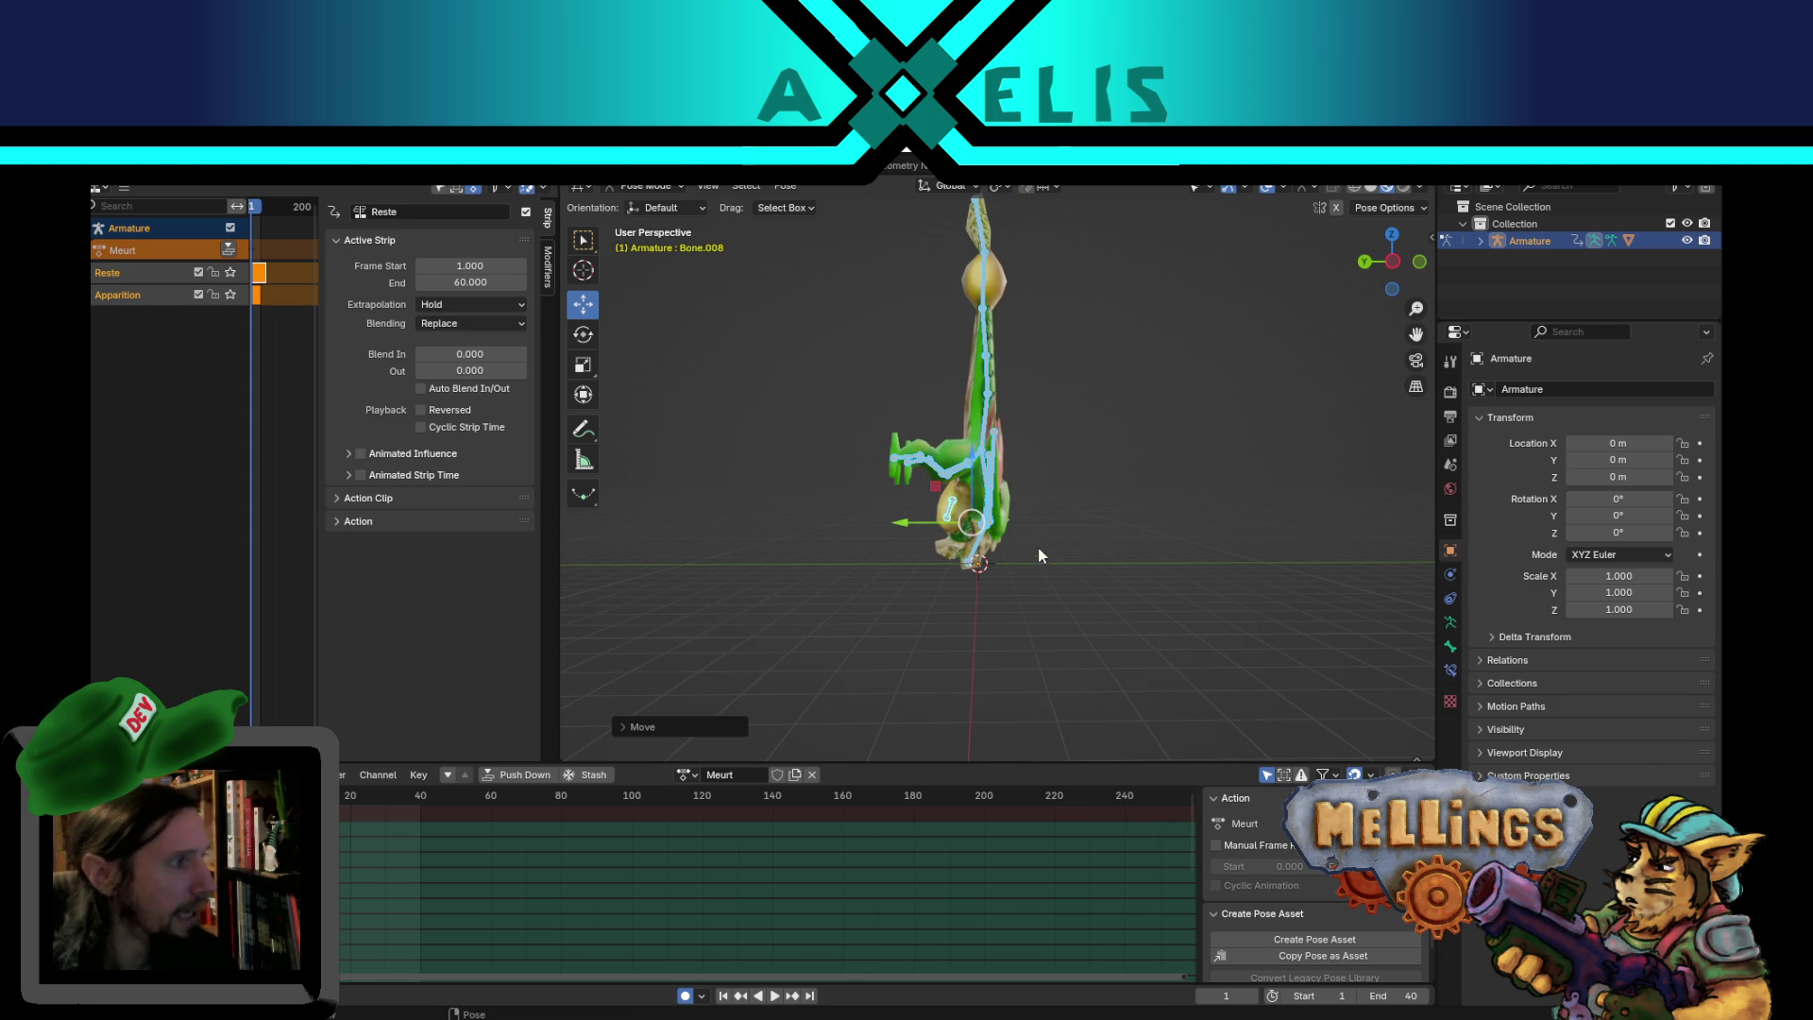
{"action": "mouse_move", "coordinate": [952, 440]}
{"action": "middle_mouse_down"}
{"action": "mouse_move", "coordinate": [673, 469]}
{"action": "mouse_move", "coordinate": [768, 442]}
{"action": "middle_mouse_up"}
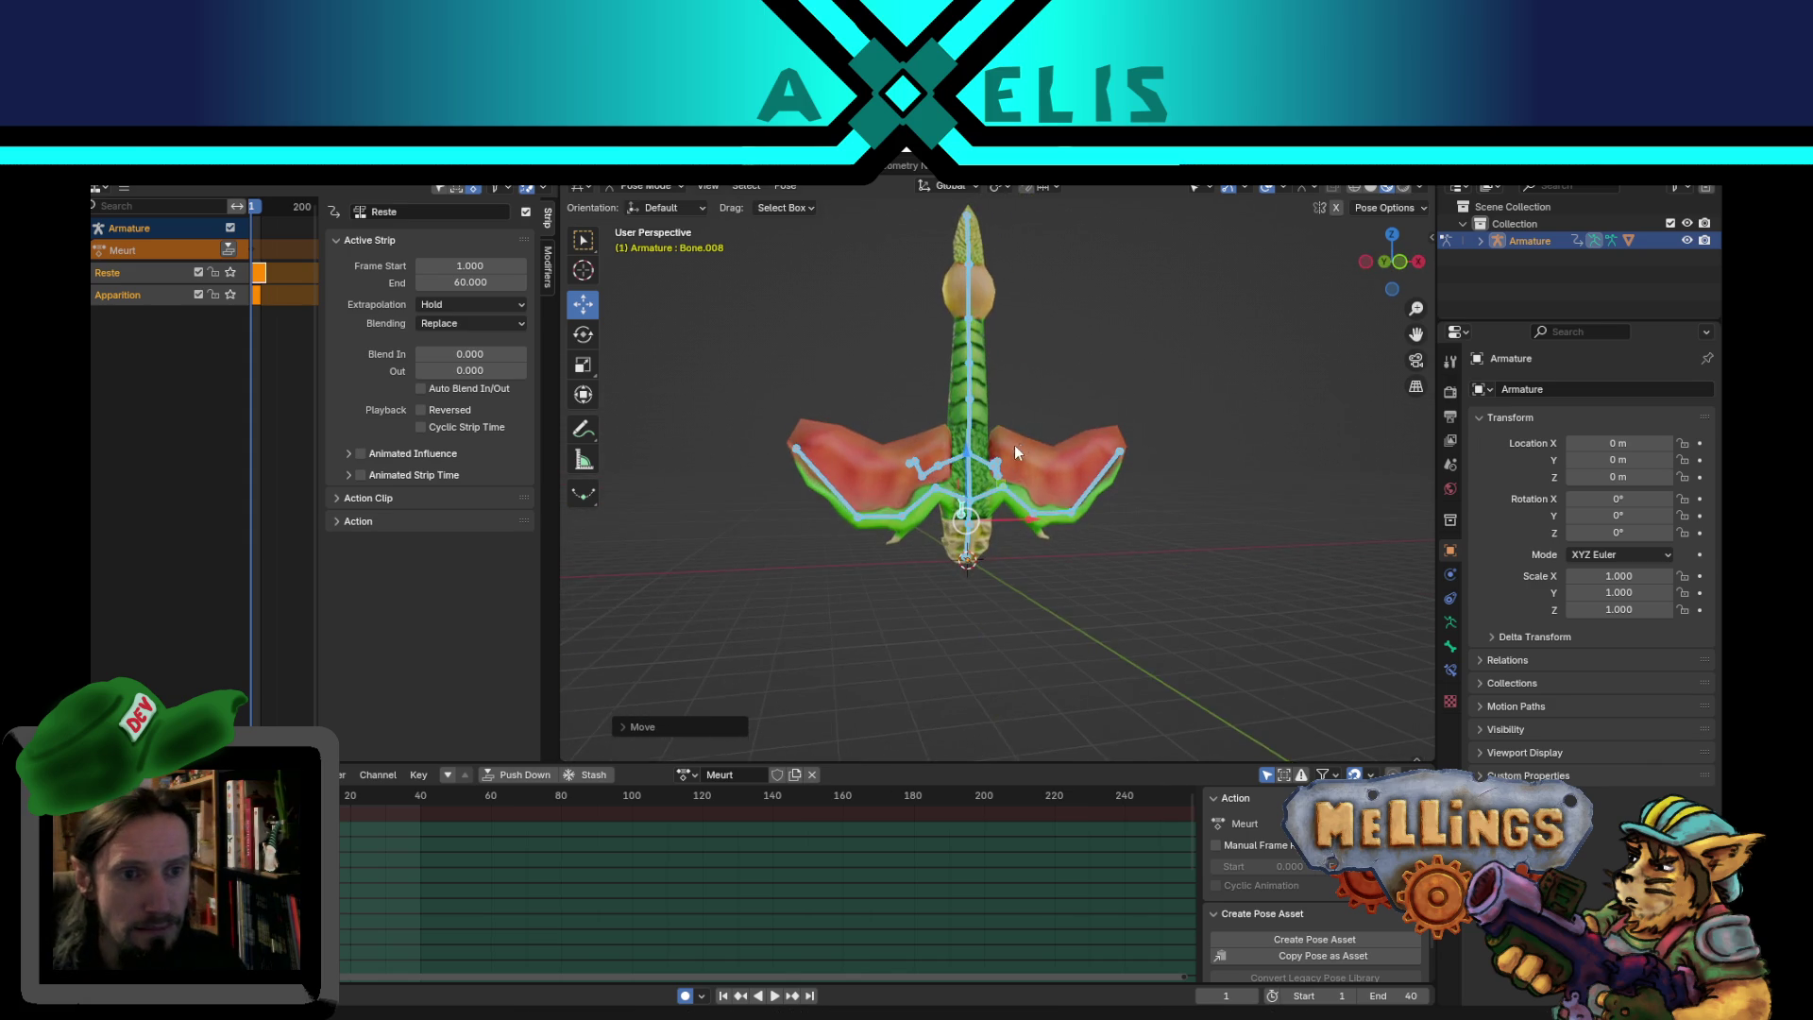
- Rotate the R.aile and R.aile.001 wing bones to swing the right wing upward
{"action": "scroll", "coordinate": [952, 465], "scroll_direction": "up", "scroll_amount": 4}
{"action": "mouse_move", "coordinate": [952, 435]}
{"action": "middle_mouse_down"}
{"action": "mouse_move", "coordinate": [1006, 496]}
{"action": "mouse_move", "coordinate": [968, 497]}
{"action": "middle_mouse_up"}
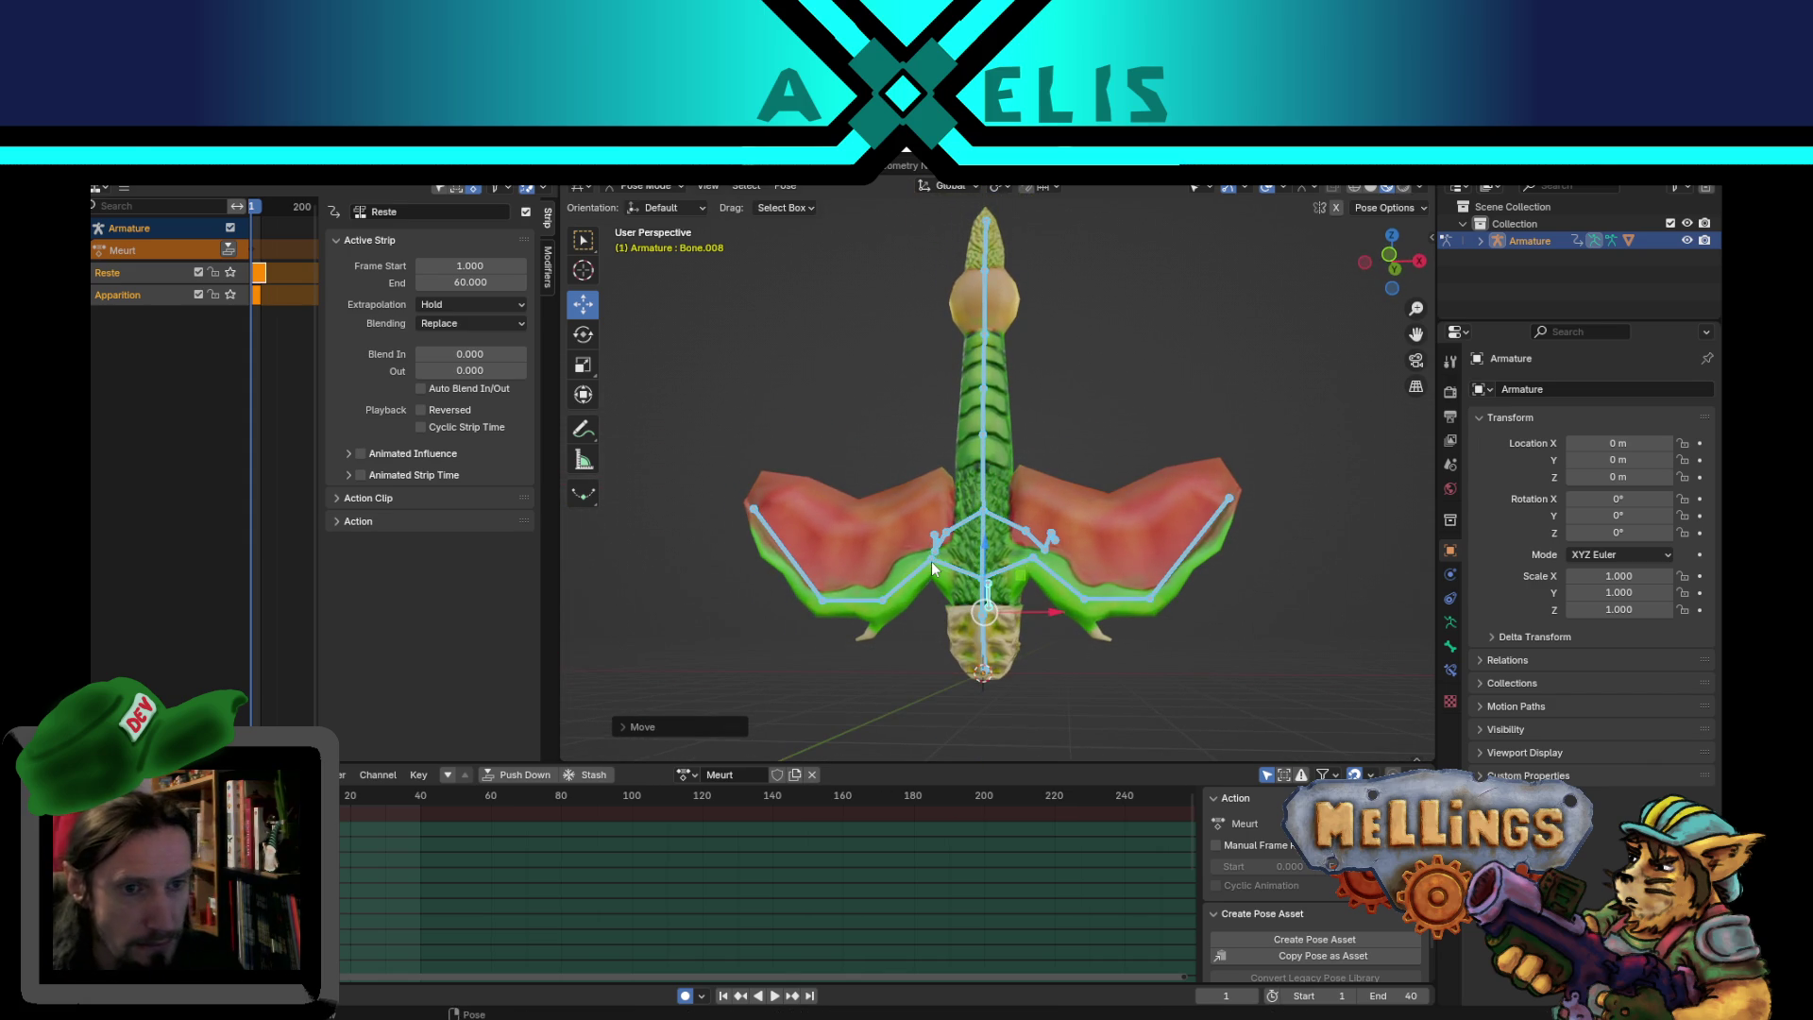
{"action": "left_click", "coordinate": [932, 561]}
{"action": "mouse_move", "coordinate": [1067, 531]}
{"action": "middle_mouse_down"}
{"action": "mouse_move", "coordinate": [1033, 478]}
{"action": "mouse_move", "coordinate": [1046, 491]}
{"action": "mouse_move", "coordinate": [1067, 459]}
{"action": "middle_mouse_up"}
{"action": "key", "text": "r"}
{"action": "left_click", "coordinate": [897, 576]}
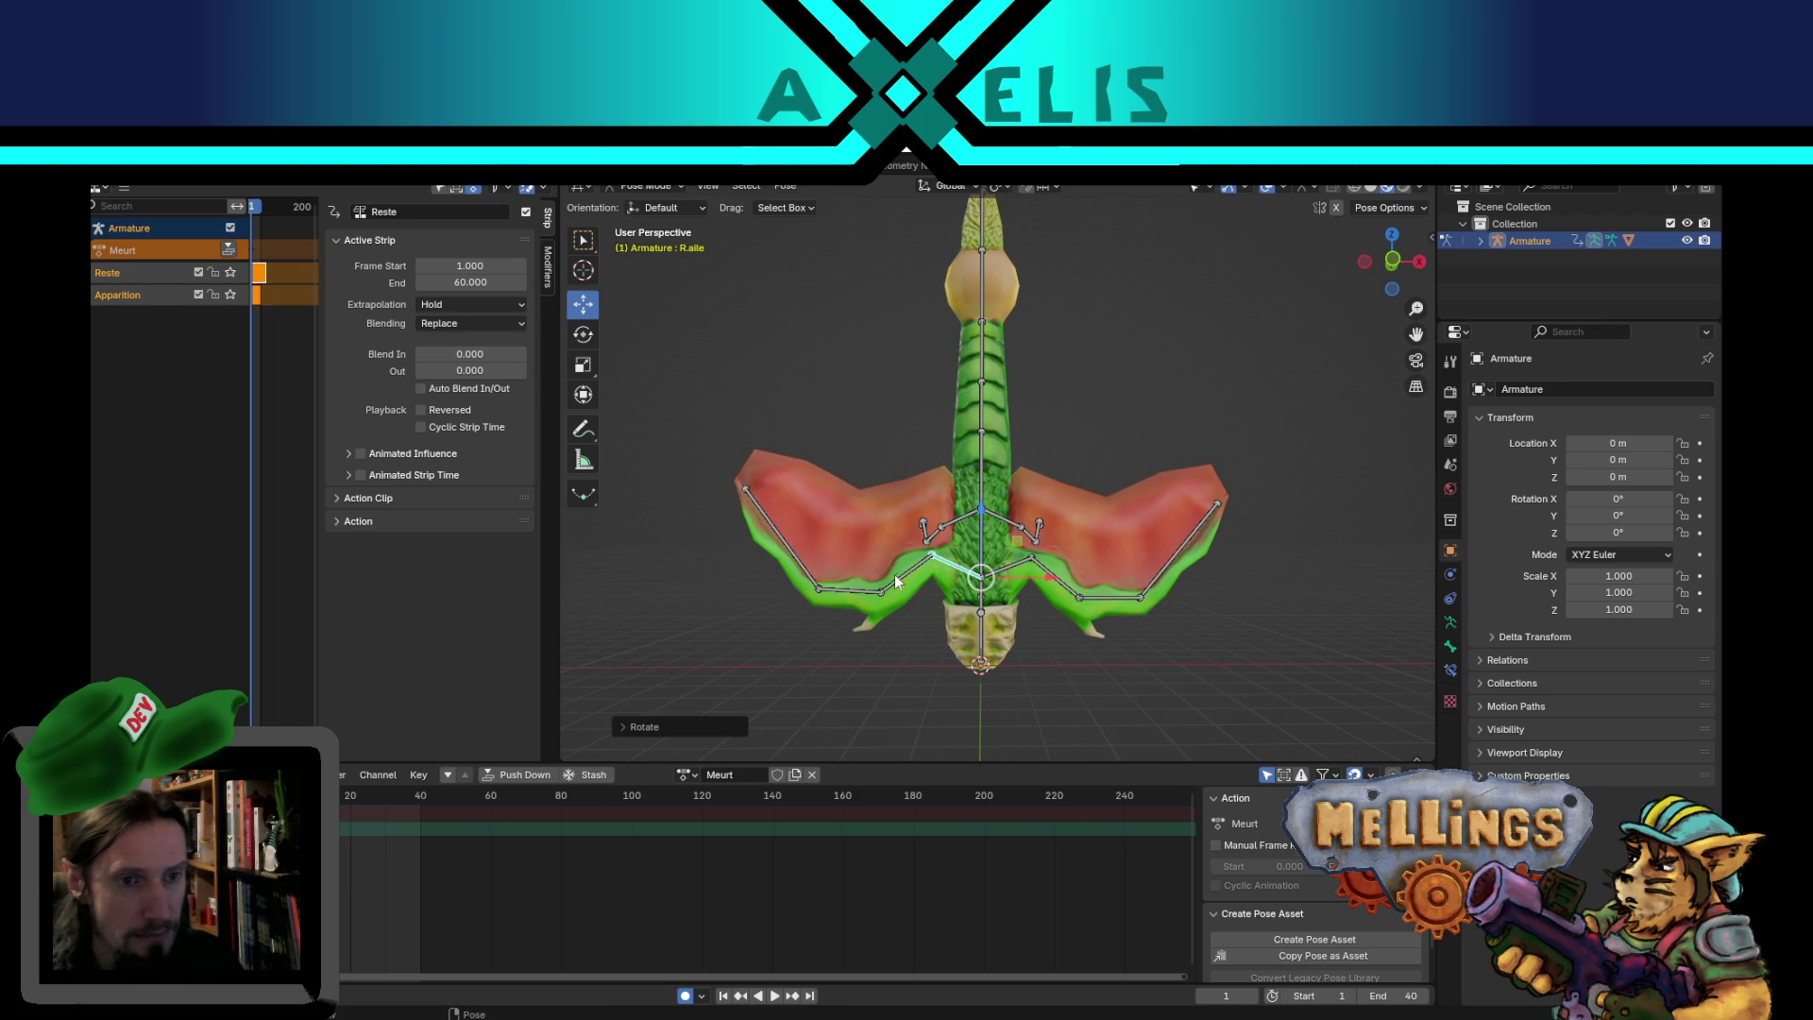
{"action": "left_click", "coordinate": [897, 580]}
{"action": "key", "text": "r"}
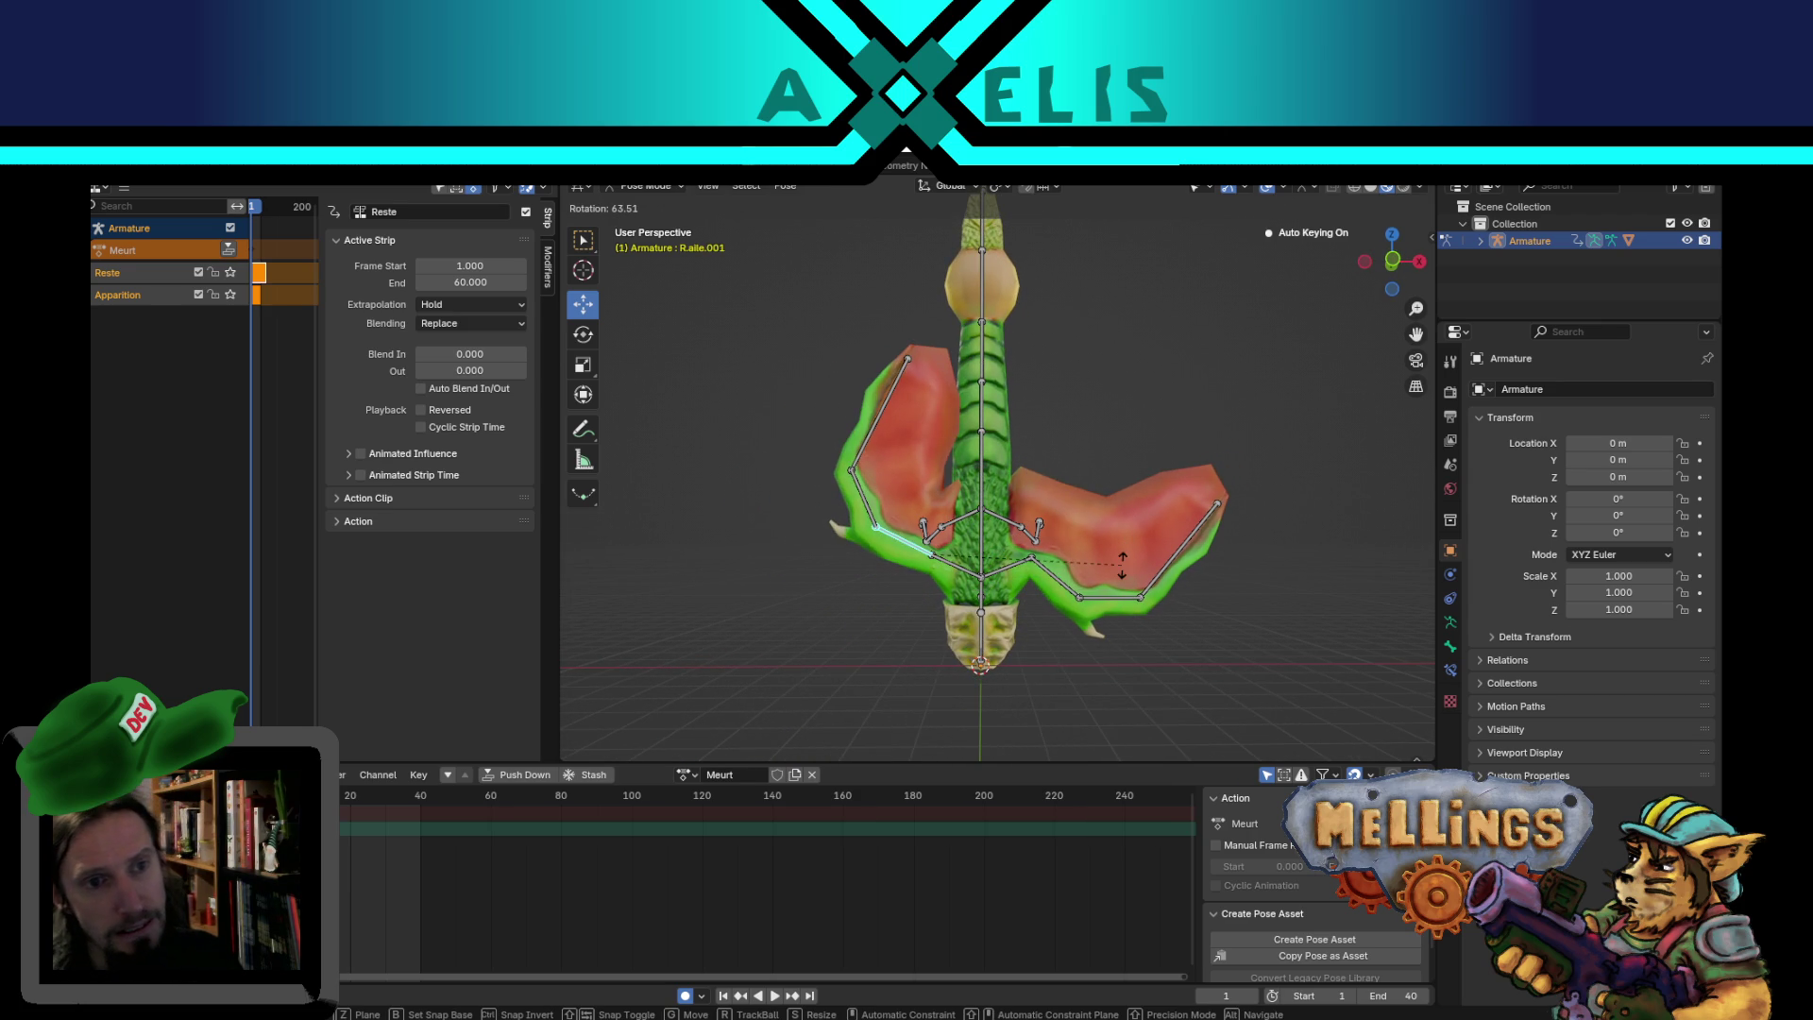
{"action": "left_click", "coordinate": [1063, 495]}
- Fold the right wing further by rotating R.aile.002, R.aile again, and the R.aile.003 tip
{"action": "left_click", "coordinate": [874, 497]}
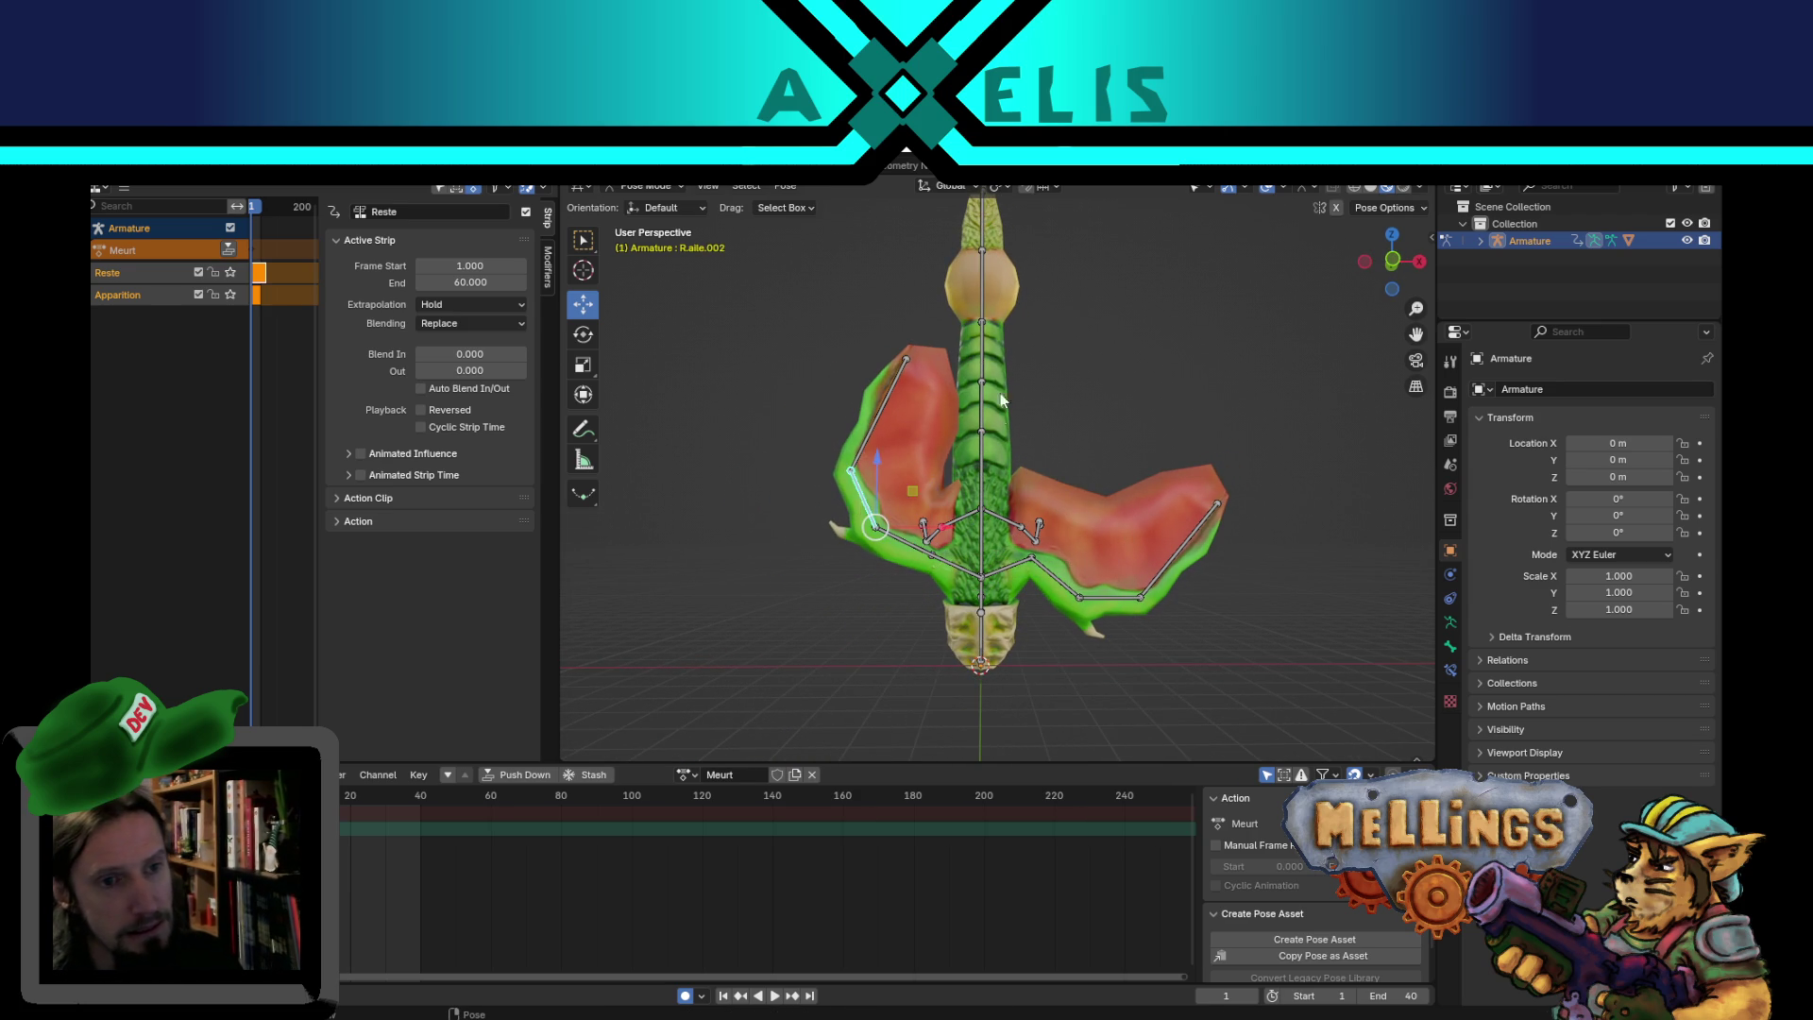
{"action": "key", "text": "r"}
{"action": "left_click", "coordinate": [977, 531]}
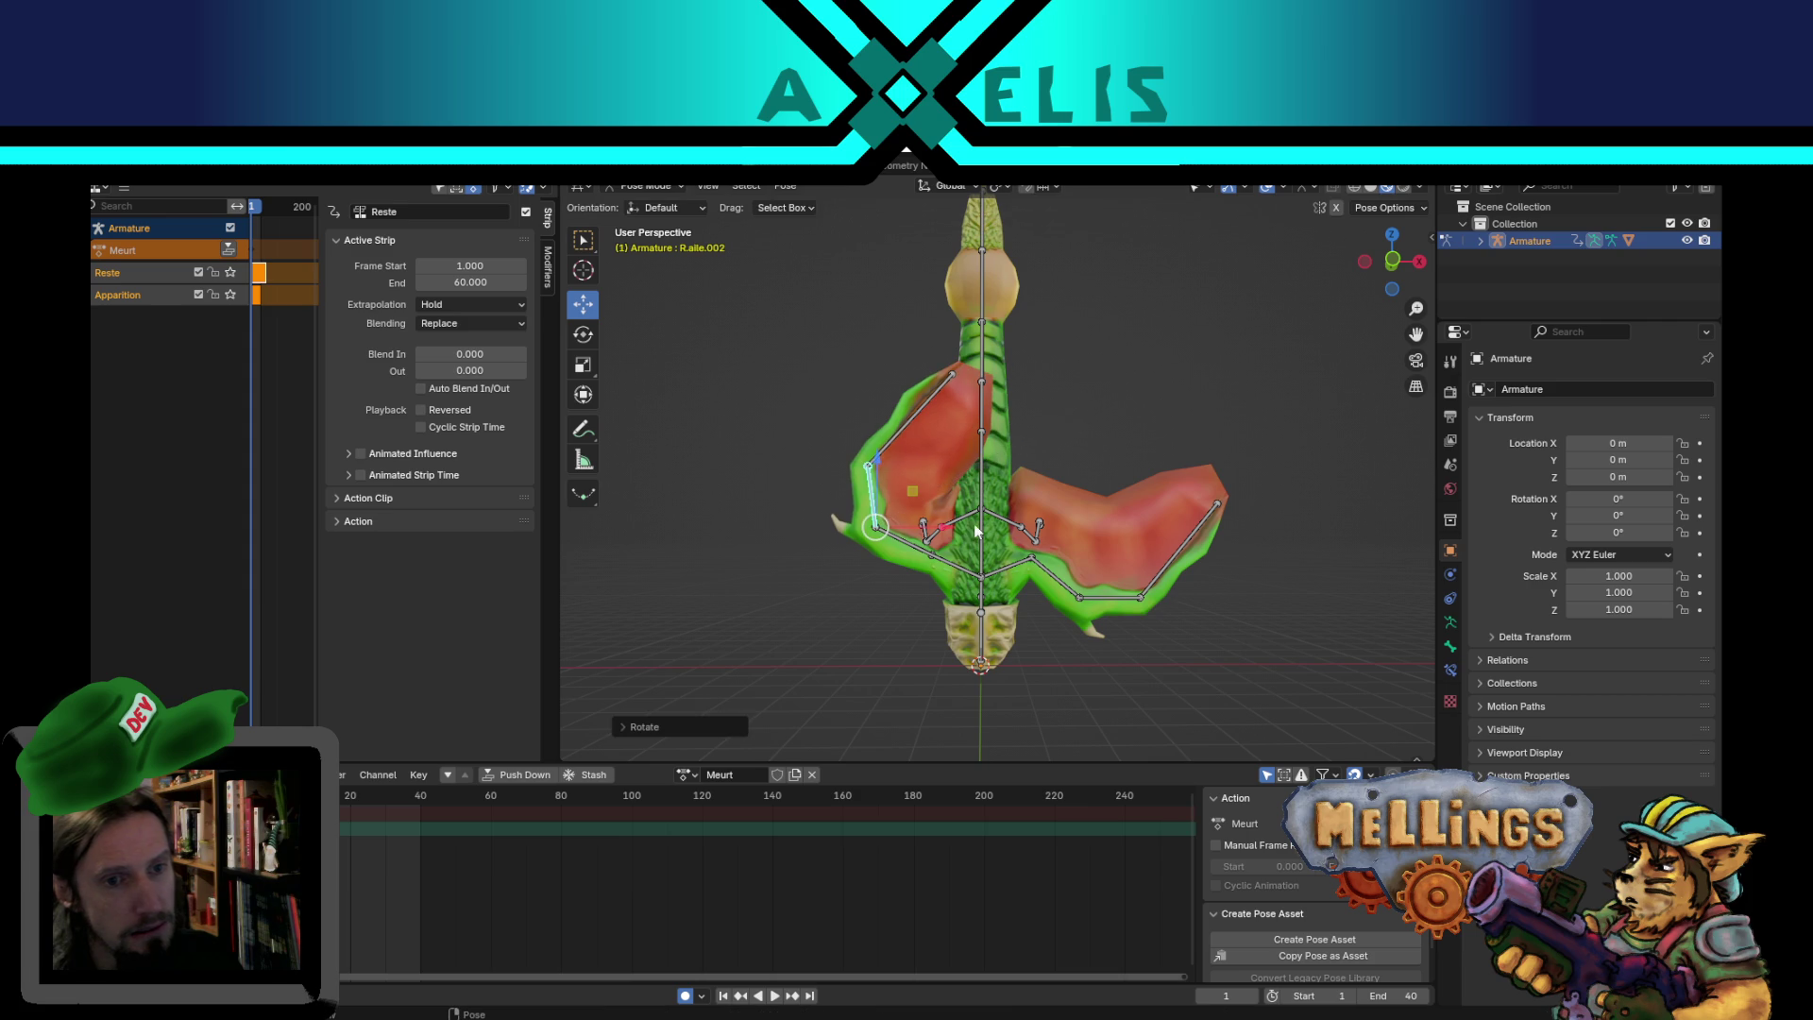
{"action": "left_click", "coordinate": [956, 578]}
{"action": "key", "text": "r"}
{"action": "left_click", "coordinate": [956, 432]}
{"action": "left_click", "coordinate": [973, 406]}
{"action": "key", "text": "r"}
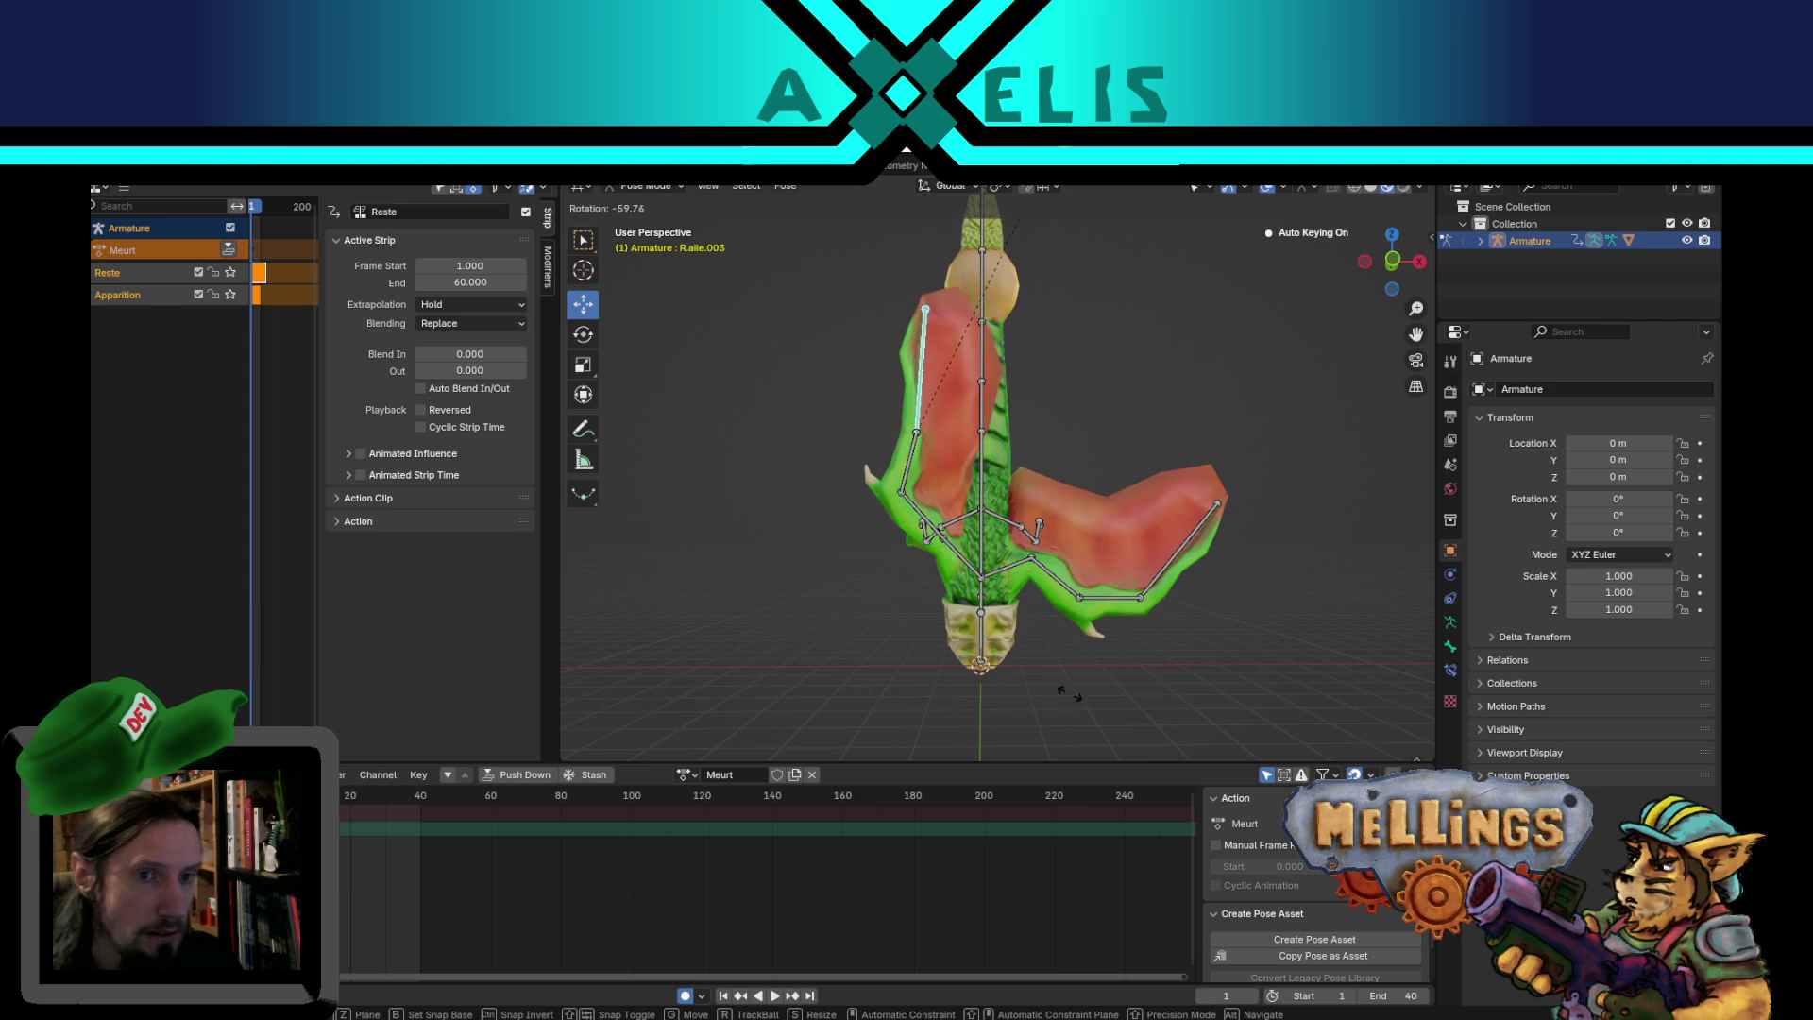
{"action": "left_click", "coordinate": [1044, 604]}
- Rotate the left wing bones L.aile.001, L.aile.002 and L.aile.003 toward the body
{"action": "left_click", "coordinate": [1048, 574]}
{"action": "key", "text": "r"}
{"action": "left_click", "coordinate": [1140, 540]}
{"action": "key", "text": "r"}
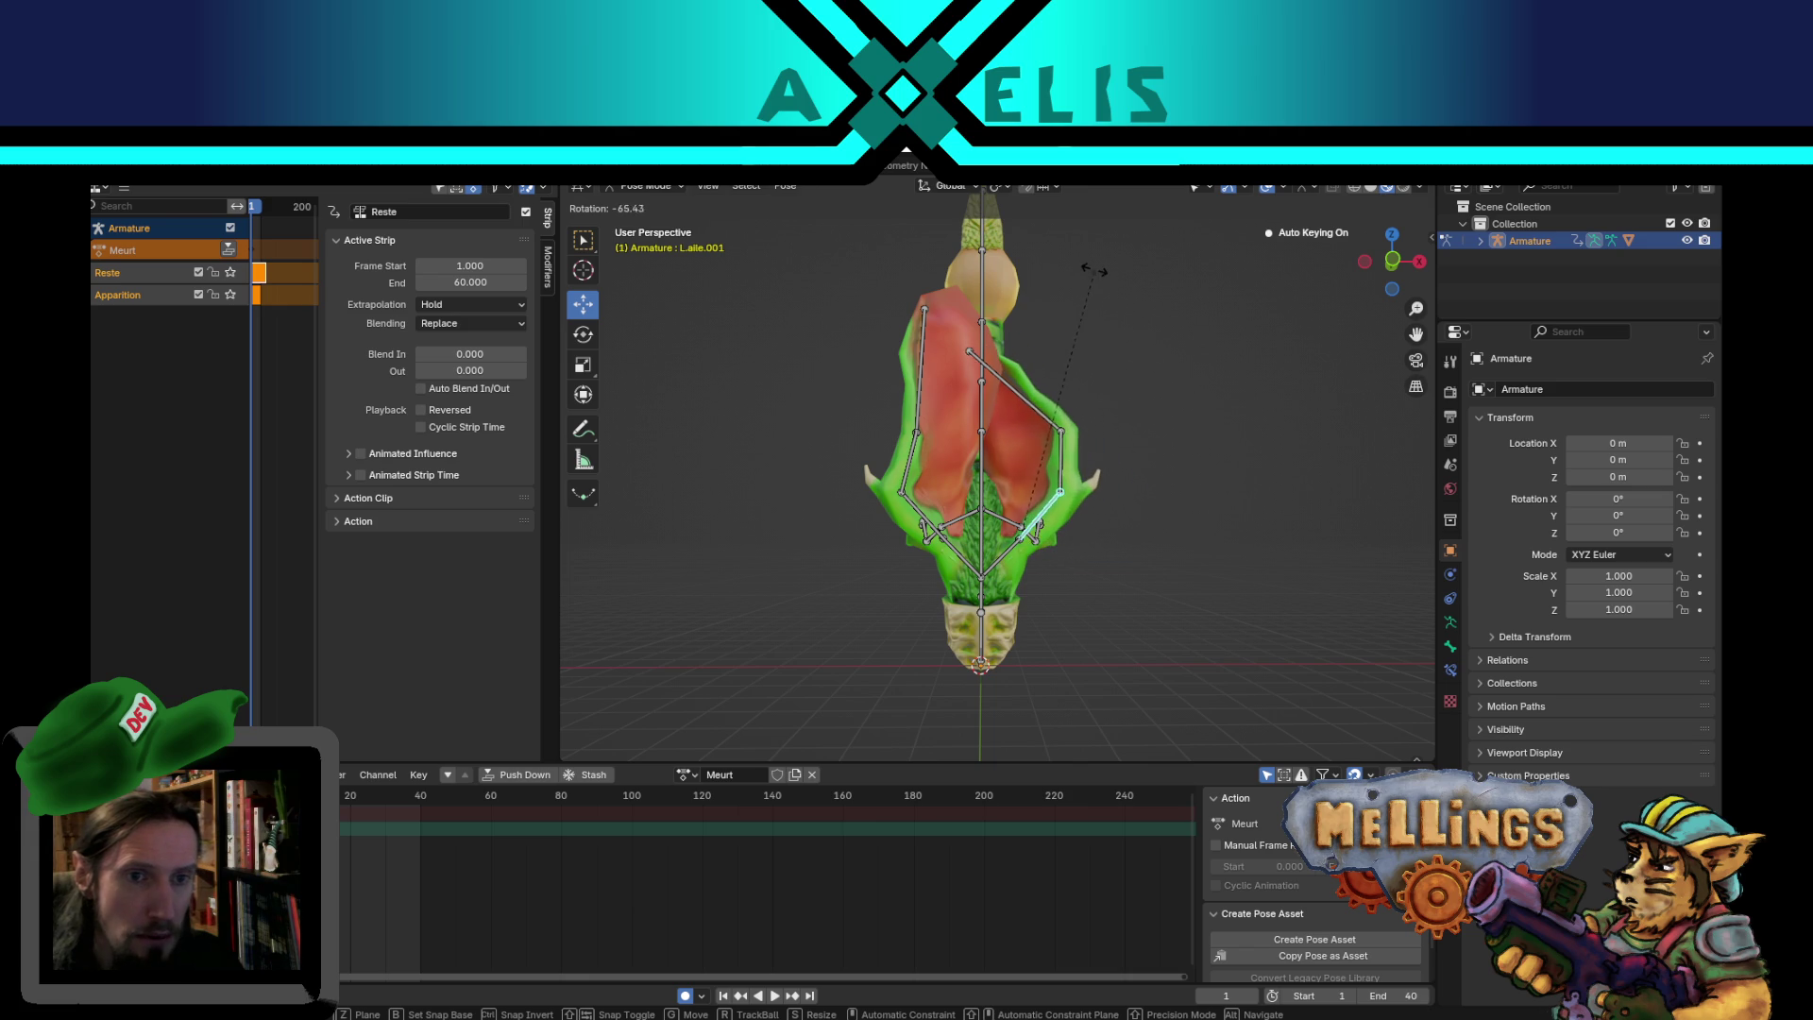
{"action": "left_click", "coordinate": [1037, 408]}
{"action": "left_click", "coordinate": [1064, 463]}
{"action": "key", "text": "r"}
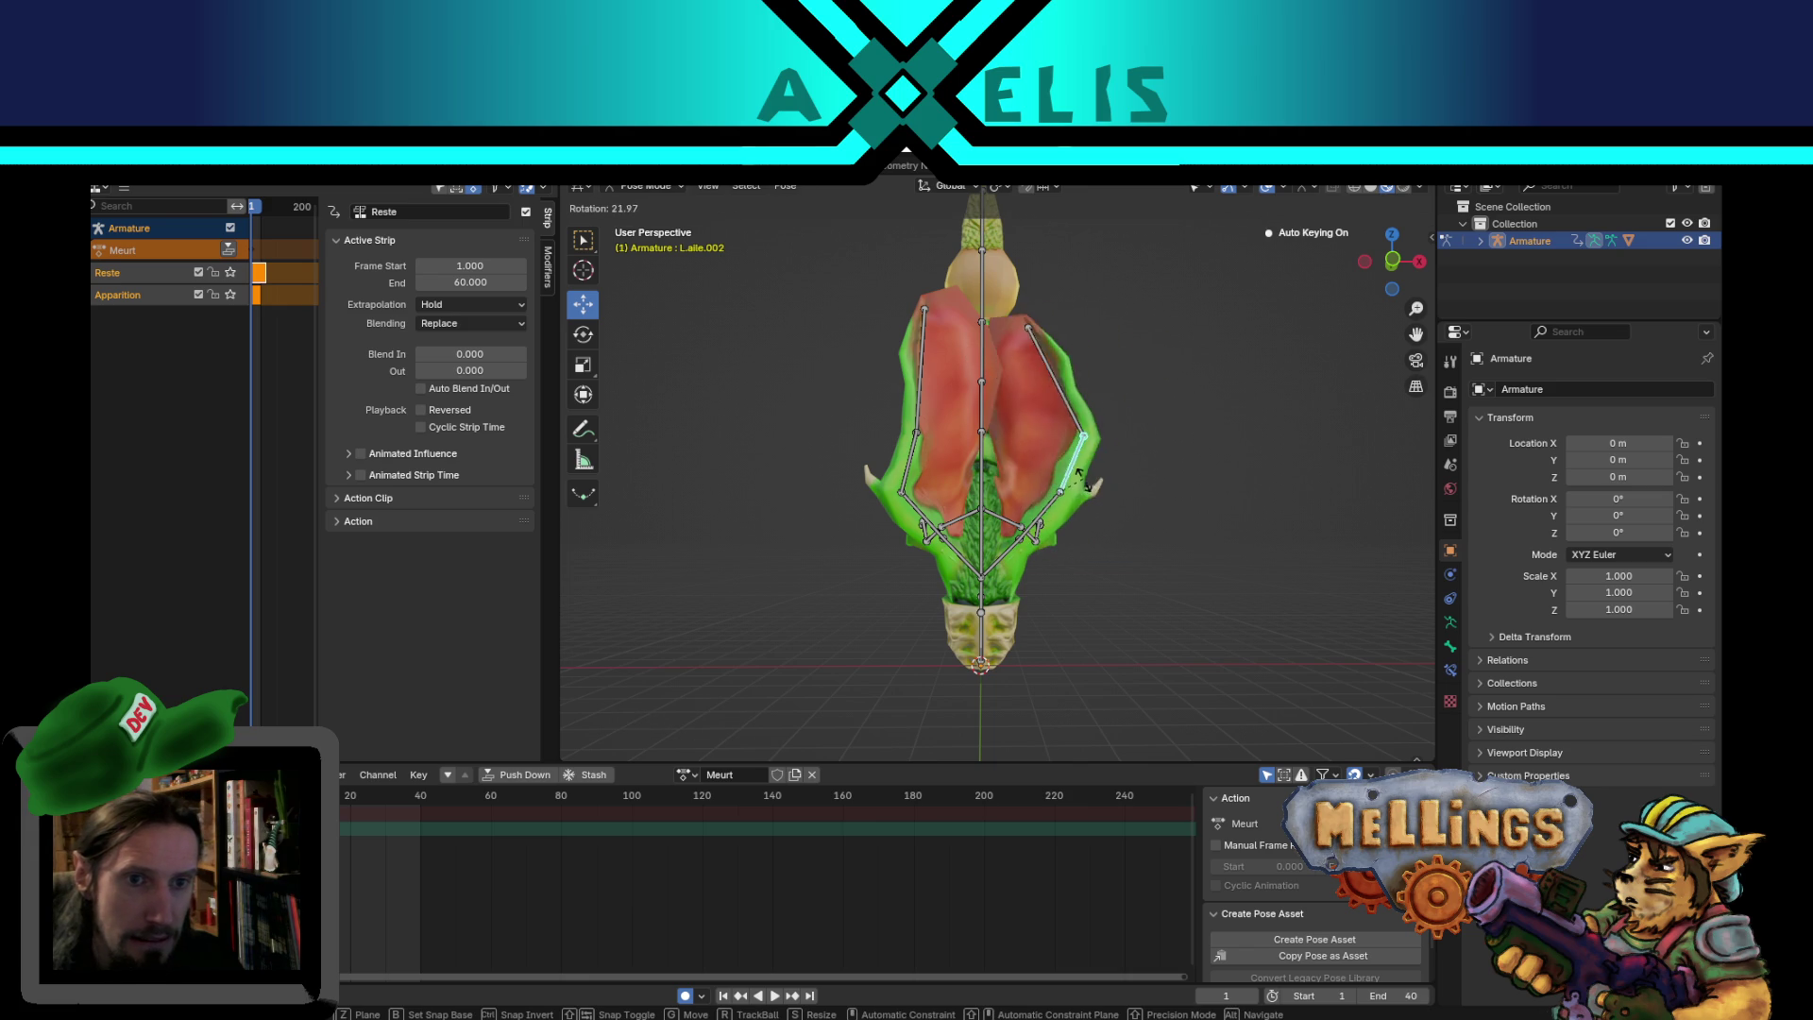
{"action": "left_click", "coordinate": [1086, 490]}
{"action": "left_click", "coordinate": [1084, 357]}
{"action": "key", "text": "r"}
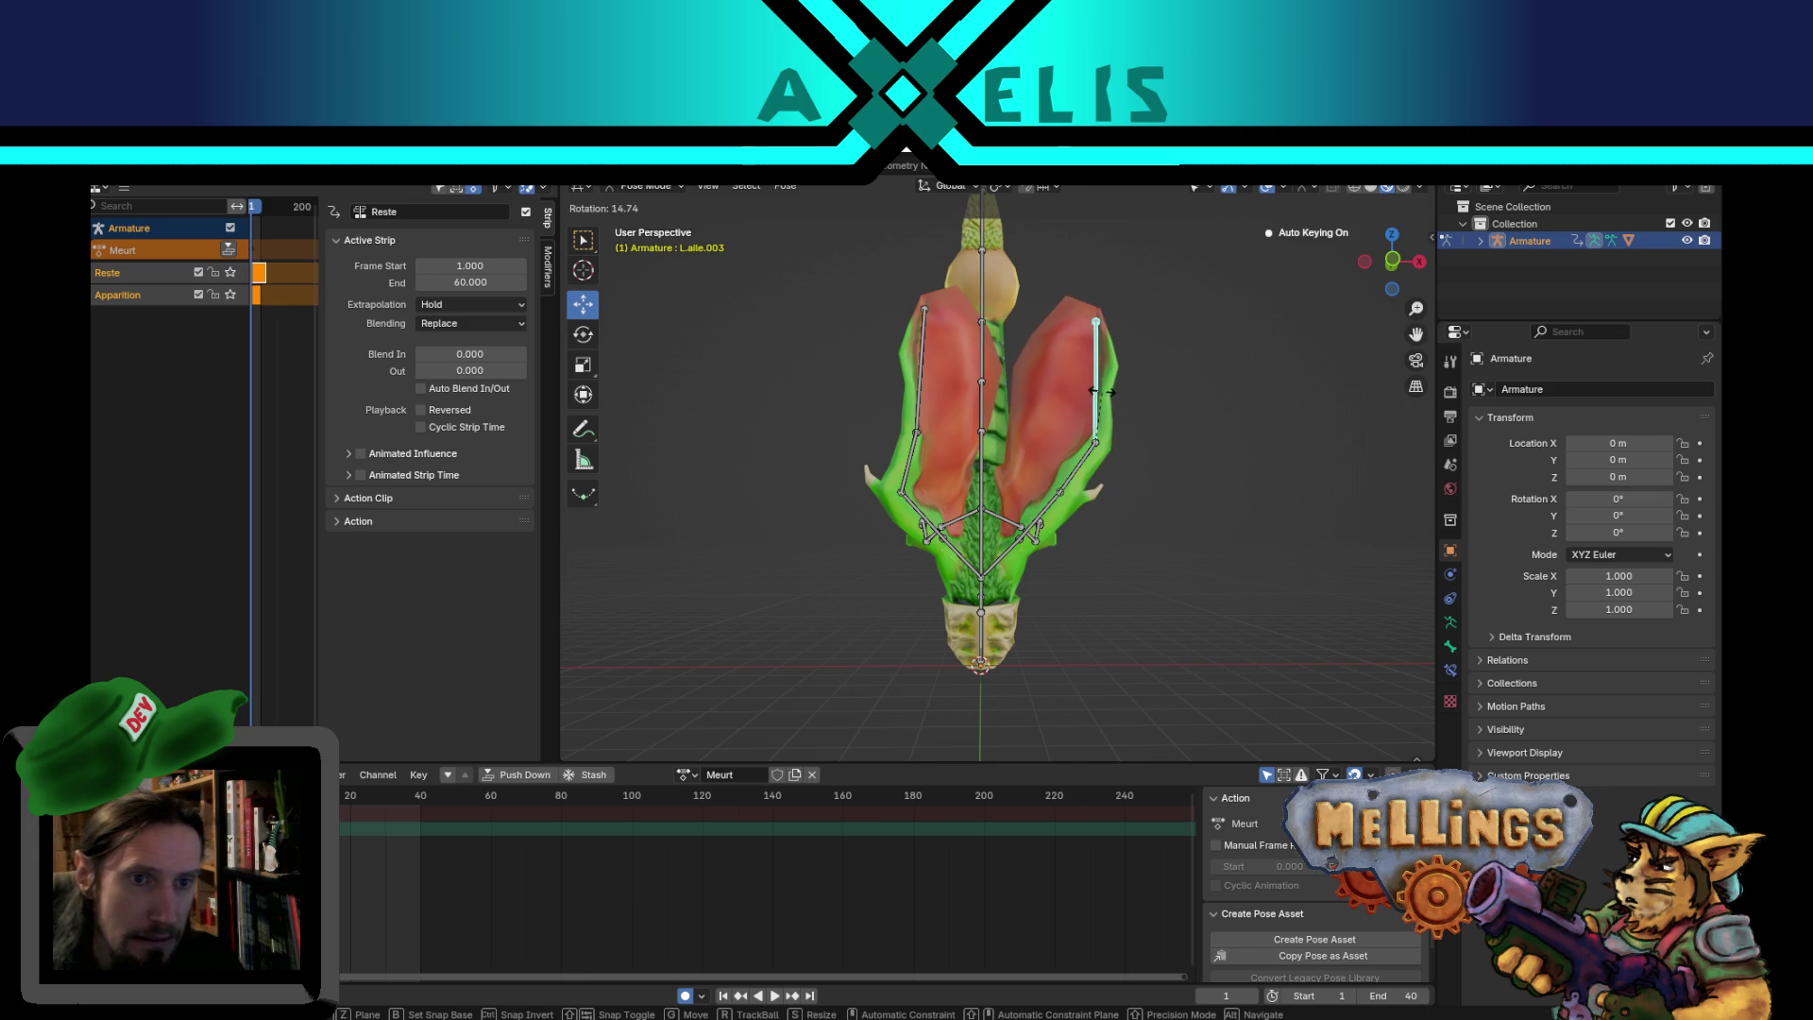
{"action": "left_click", "coordinate": [1110, 364]}
- Fine-tune the R.aile.002 wing bone rotation
{"action": "left_click", "coordinate": [895, 478]}
{"action": "key", "text": "r"}
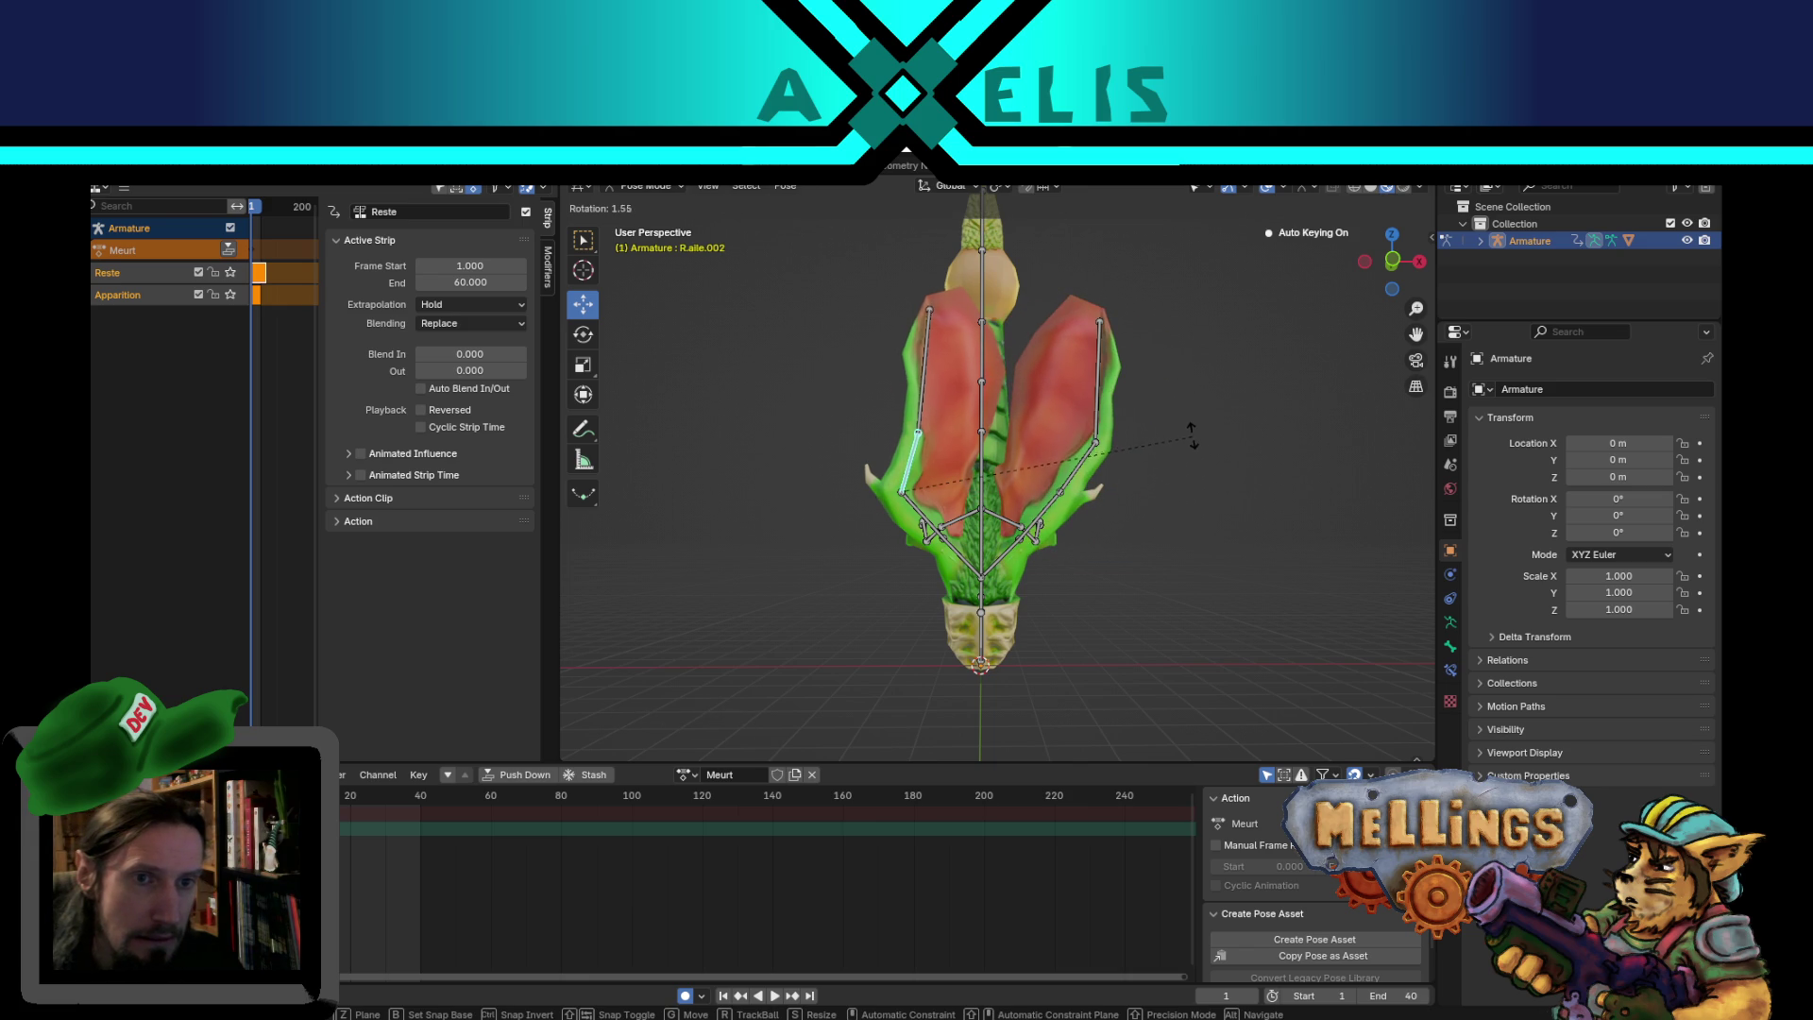
{"action": "left_click", "coordinate": [1192, 436]}
{"action": "mouse_move", "coordinate": [938, 351]}
{"action": "middle_mouse_down"}
{"action": "mouse_move", "coordinate": [1108, 348]}
{"action": "mouse_move", "coordinate": [1165, 565]}
{"action": "mouse_move", "coordinate": [1058, 604]}
{"action": "mouse_move", "coordinate": [990, 579]}
{"action": "mouse_move", "coordinate": [1037, 431]}
{"action": "mouse_move", "coordinate": [1019, 559]}
{"action": "mouse_move", "coordinate": [990, 469]}
{"action": "mouse_move", "coordinate": [1003, 500]}
{"action": "middle_mouse_up"}
- Rotate the right leg bones R.patte, R.patte.002 and R.patte.003 upward
{"action": "scroll", "coordinate": [1034, 591], "scroll_direction": "up", "scroll_amount": 3}
{"action": "scroll", "coordinate": [996, 478], "scroll_direction": "down", "scroll_amount": 5}
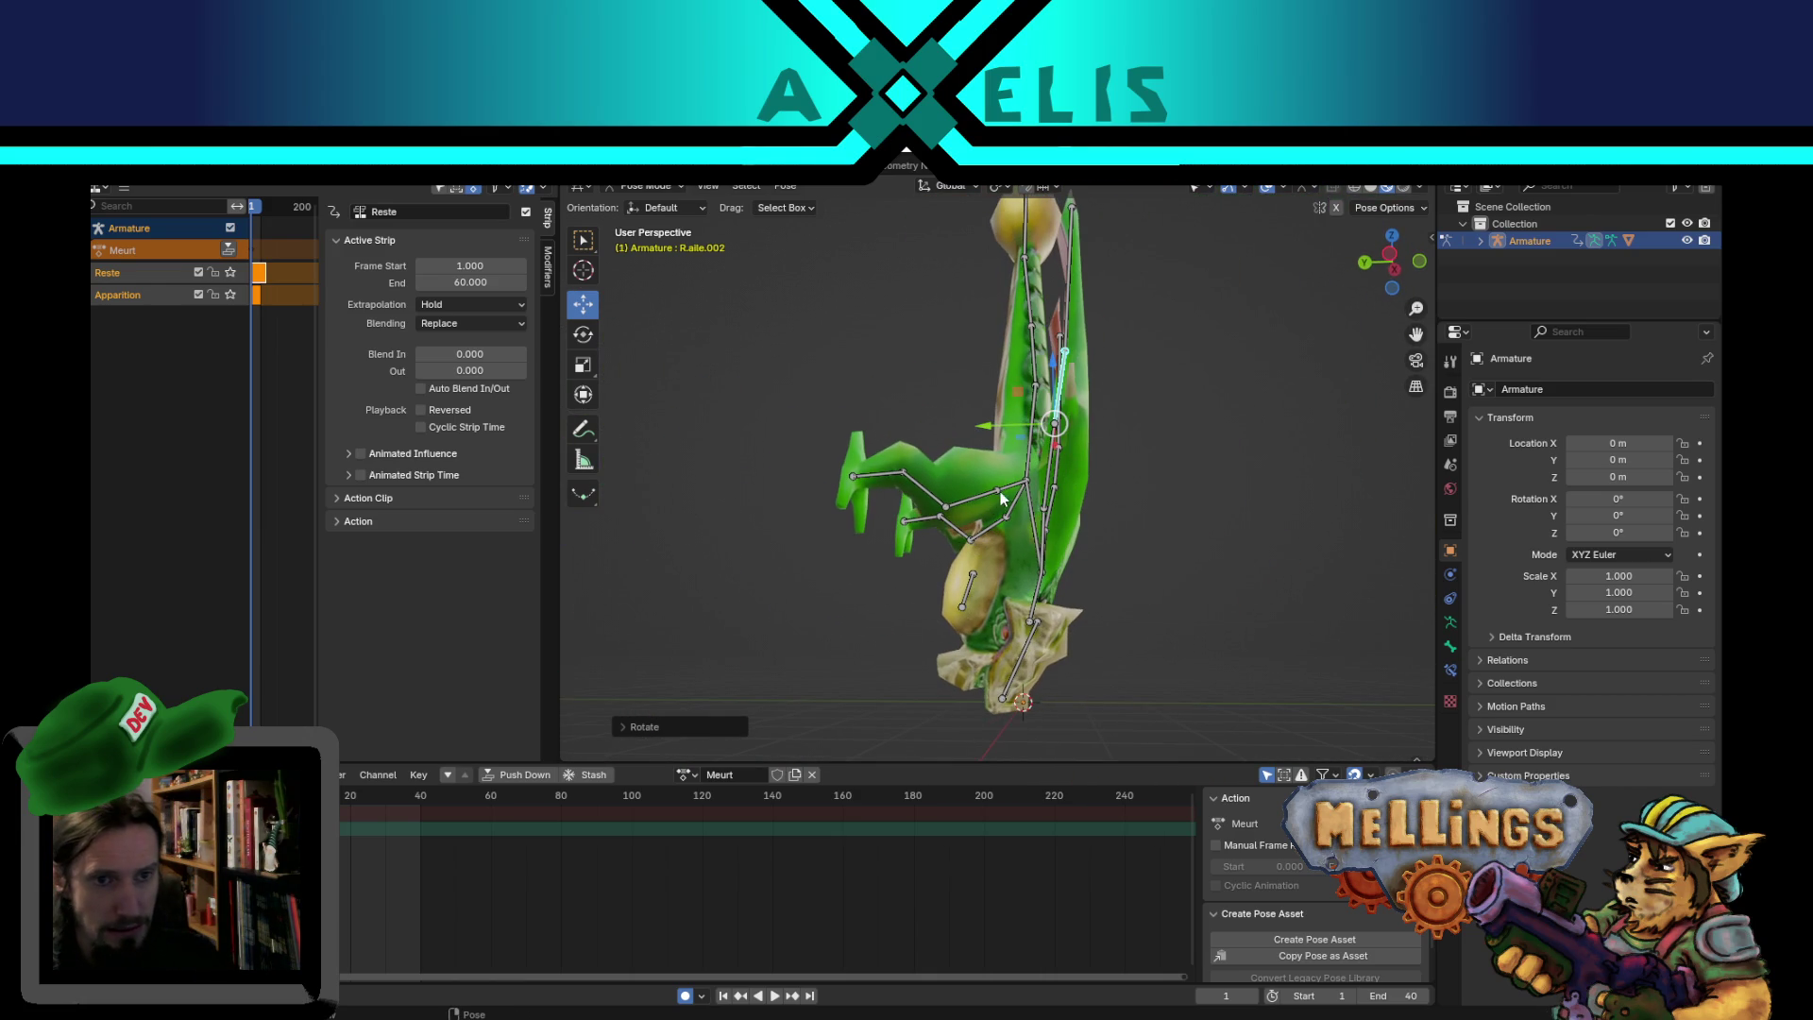
{"action": "left_click", "coordinate": [1003, 500]}
{"action": "key", "text": "r"}
{"action": "left_click", "coordinate": [964, 405]}
{"action": "left_click", "coordinate": [964, 406]}
{"action": "key", "text": "r"}
{"action": "left_click", "coordinate": [1003, 348]}
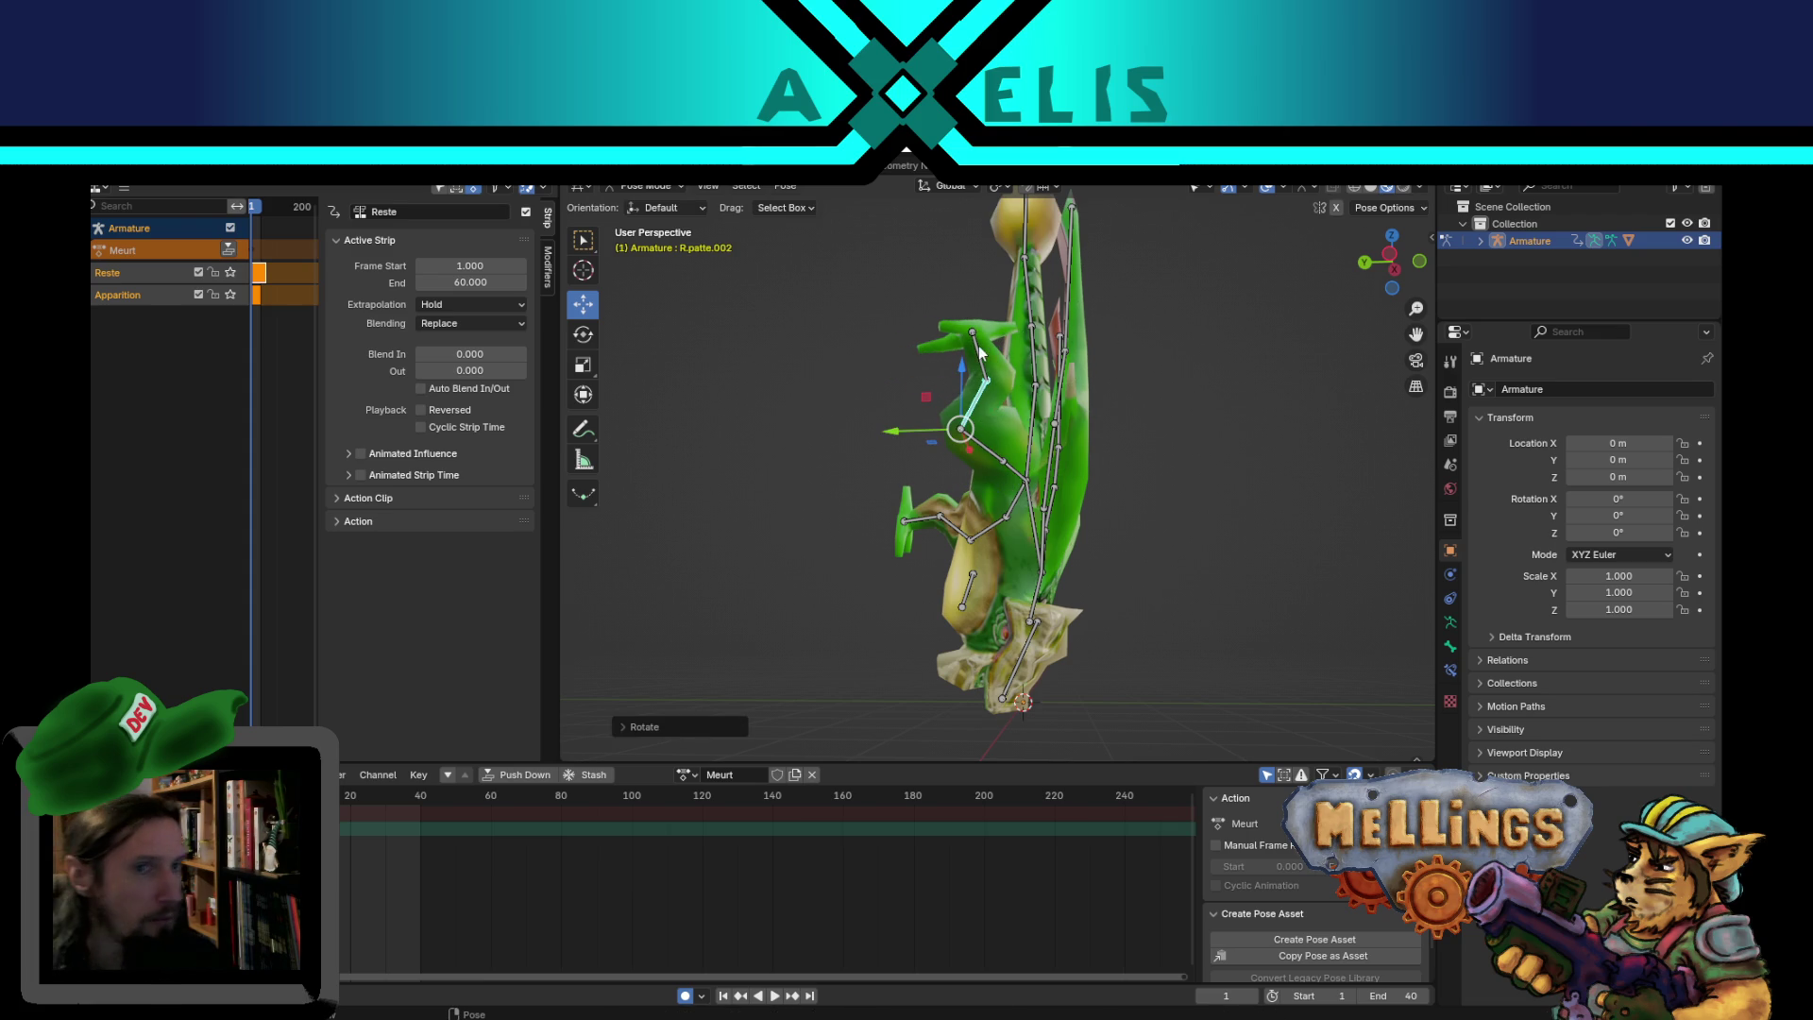
{"action": "left_click", "coordinate": [981, 354]}
{"action": "key", "text": "r"}
{"action": "left_click", "coordinate": [1021, 412]}
- Rotate R.patte.001 and re-adjust R.patte.002 so the right leg points upward
{"action": "left_click", "coordinate": [983, 444]}
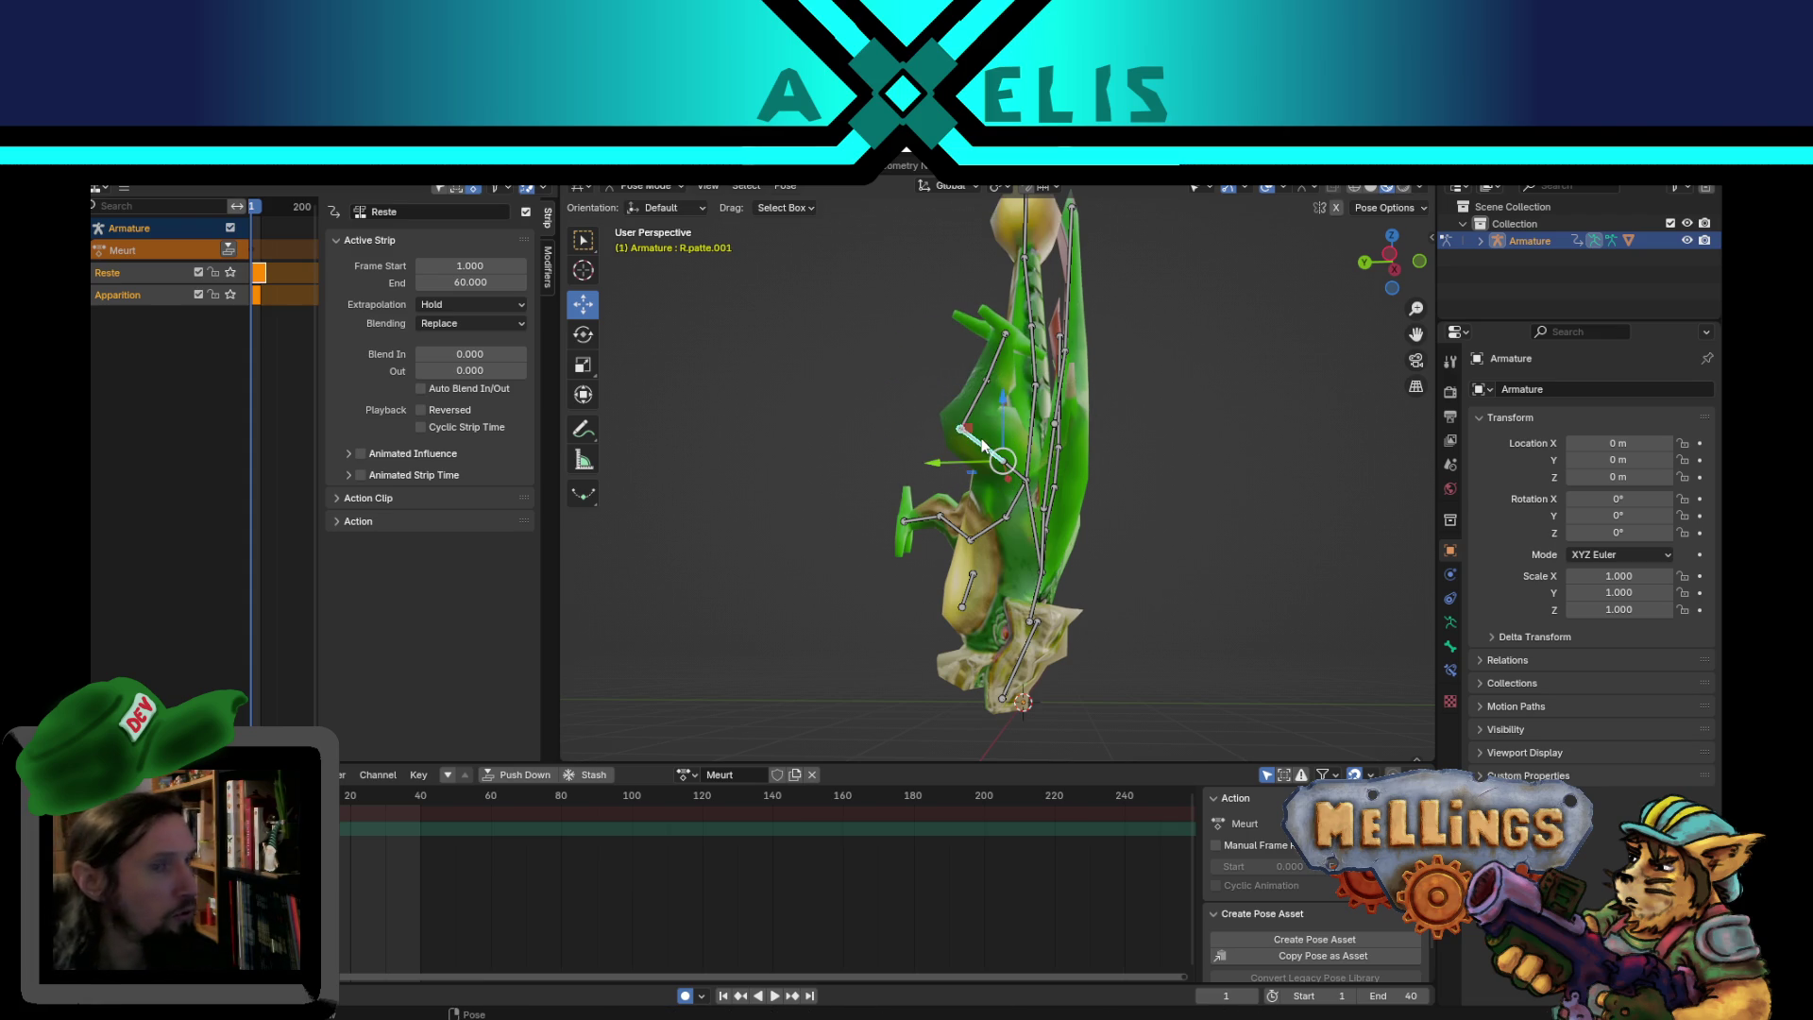
{"action": "key", "text": "r"}
{"action": "left_click", "coordinate": [1115, 379]}
{"action": "key", "text": "r"}
{"action": "left_click", "coordinate": [1160, 583]}
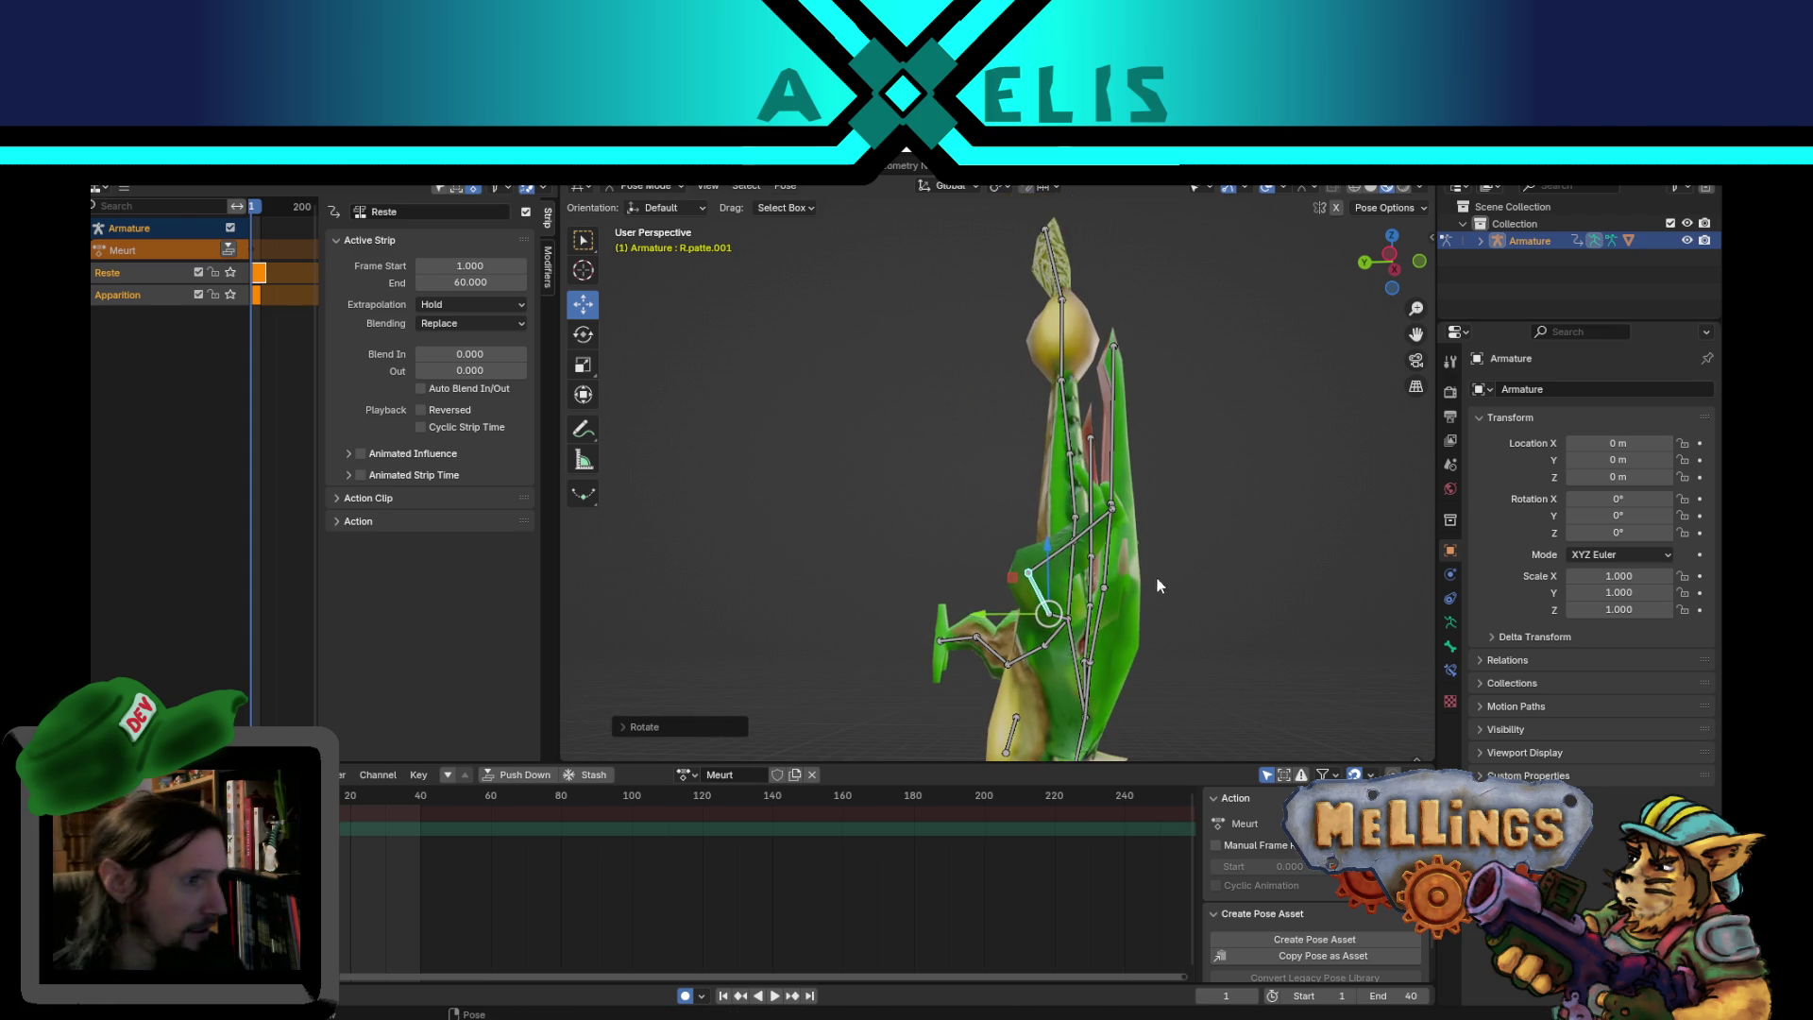
{"action": "left_click", "coordinate": [1044, 562]}
{"action": "key", "text": "r"}
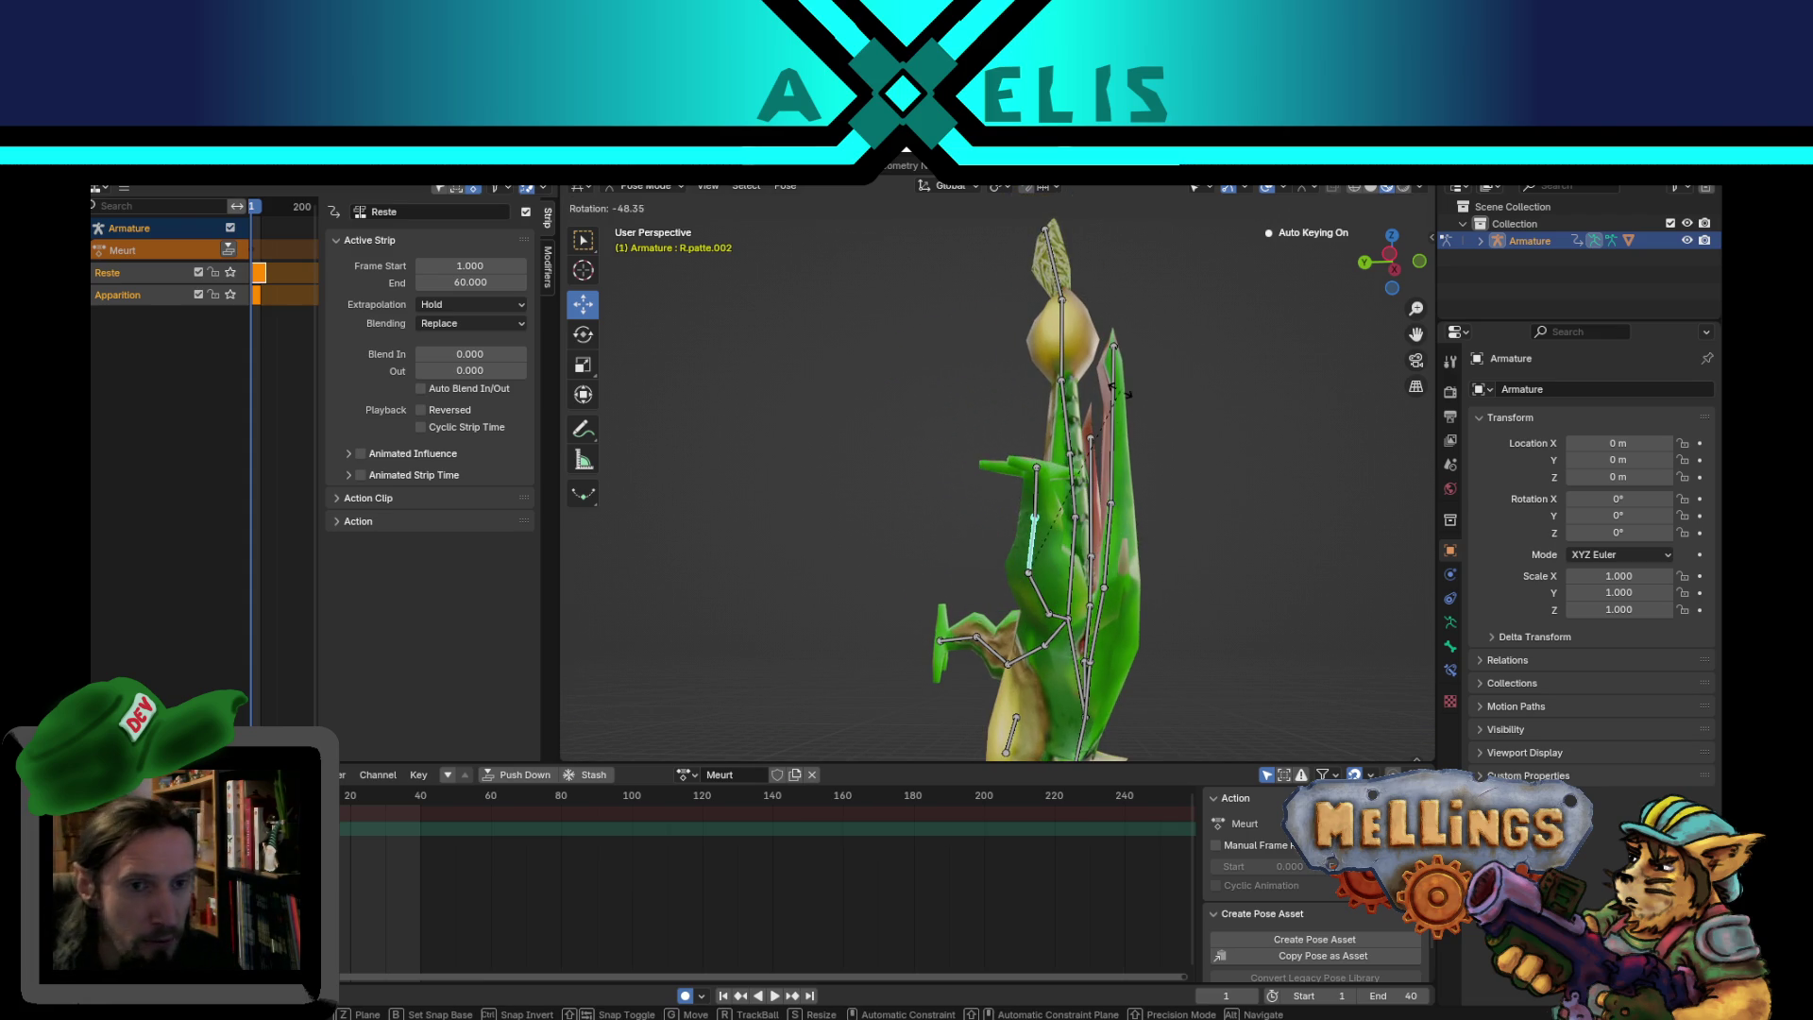
{"action": "left_click", "coordinate": [1017, 448]}
- Rotate the left leg bone L.patte upward
{"action": "mouse_move", "coordinate": [1016, 448]}
{"action": "middle_mouse_down"}
{"action": "mouse_move", "coordinate": [1135, 508]}
{"action": "mouse_move", "coordinate": [1182, 503]}
{"action": "mouse_move", "coordinate": [892, 601]}
{"action": "mouse_move", "coordinate": [1220, 620]}
{"action": "middle_mouse_up"}
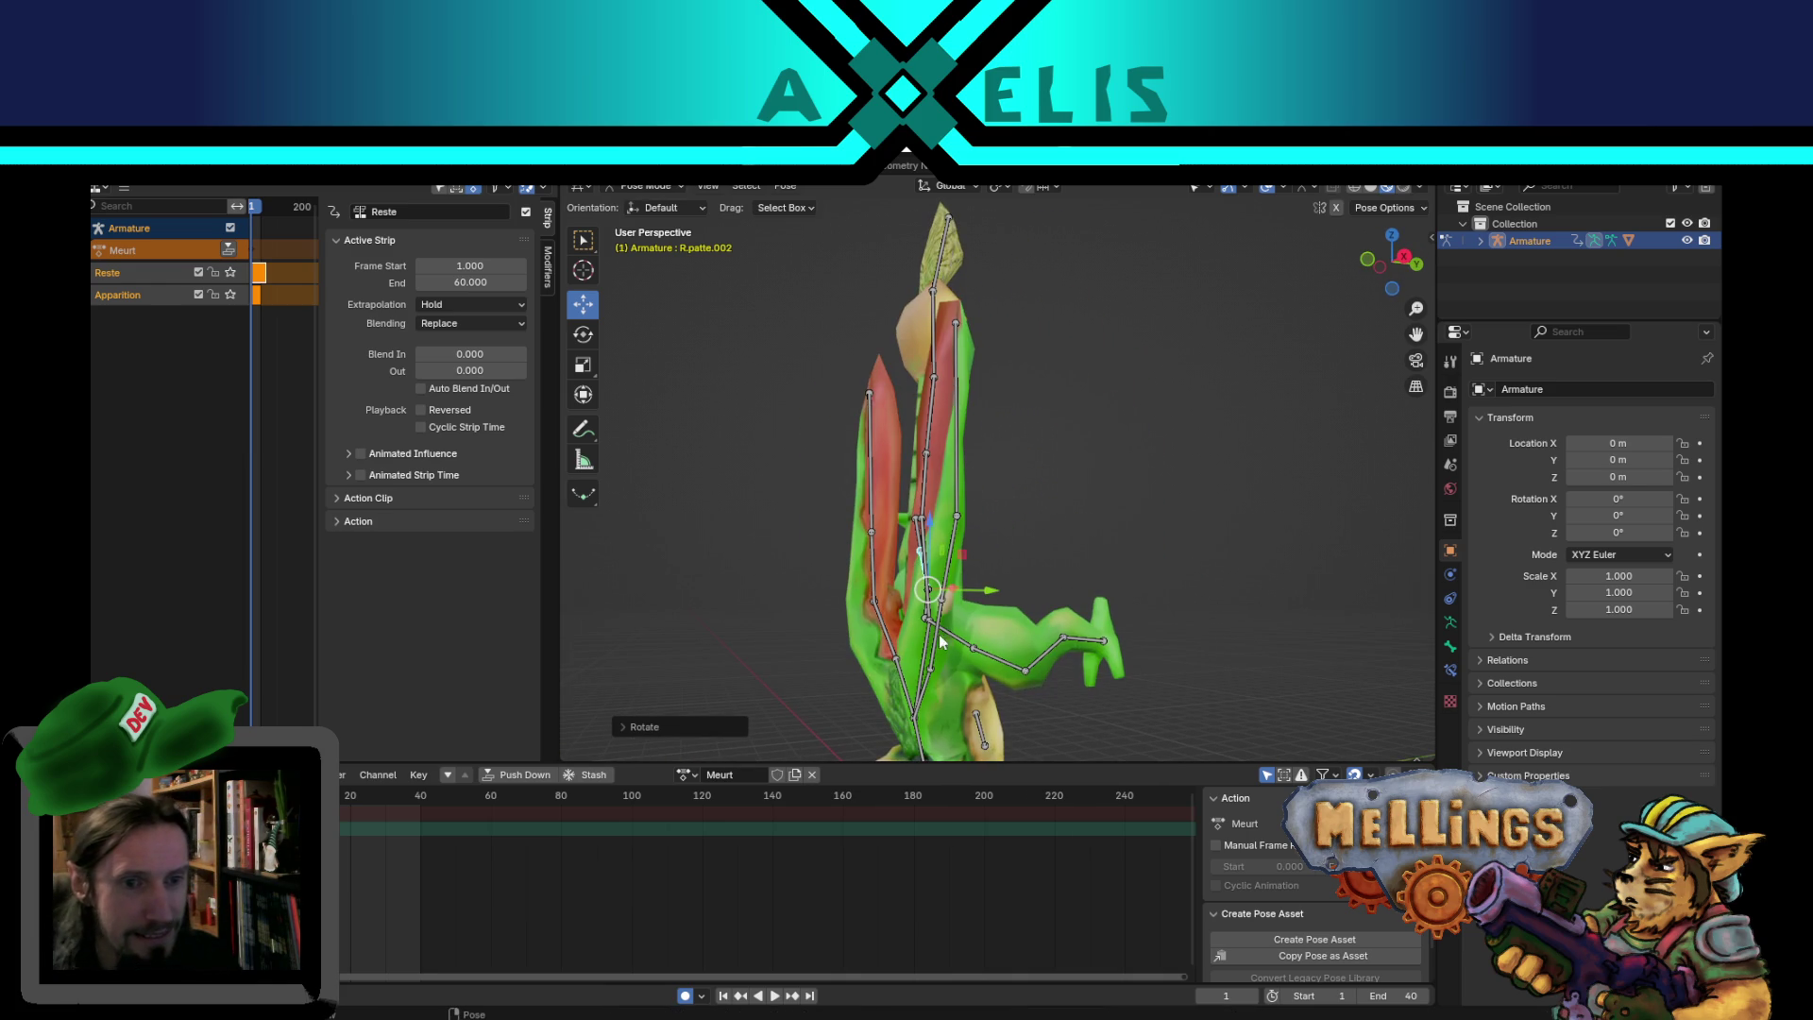
{"action": "middle_click_drag", "start_coordinate": [993, 650], "coordinate": [1097, 623]}
{"action": "left_click", "coordinate": [1097, 623]}
{"action": "key", "text": "r"}
{"action": "left_click", "coordinate": [1059, 453]}
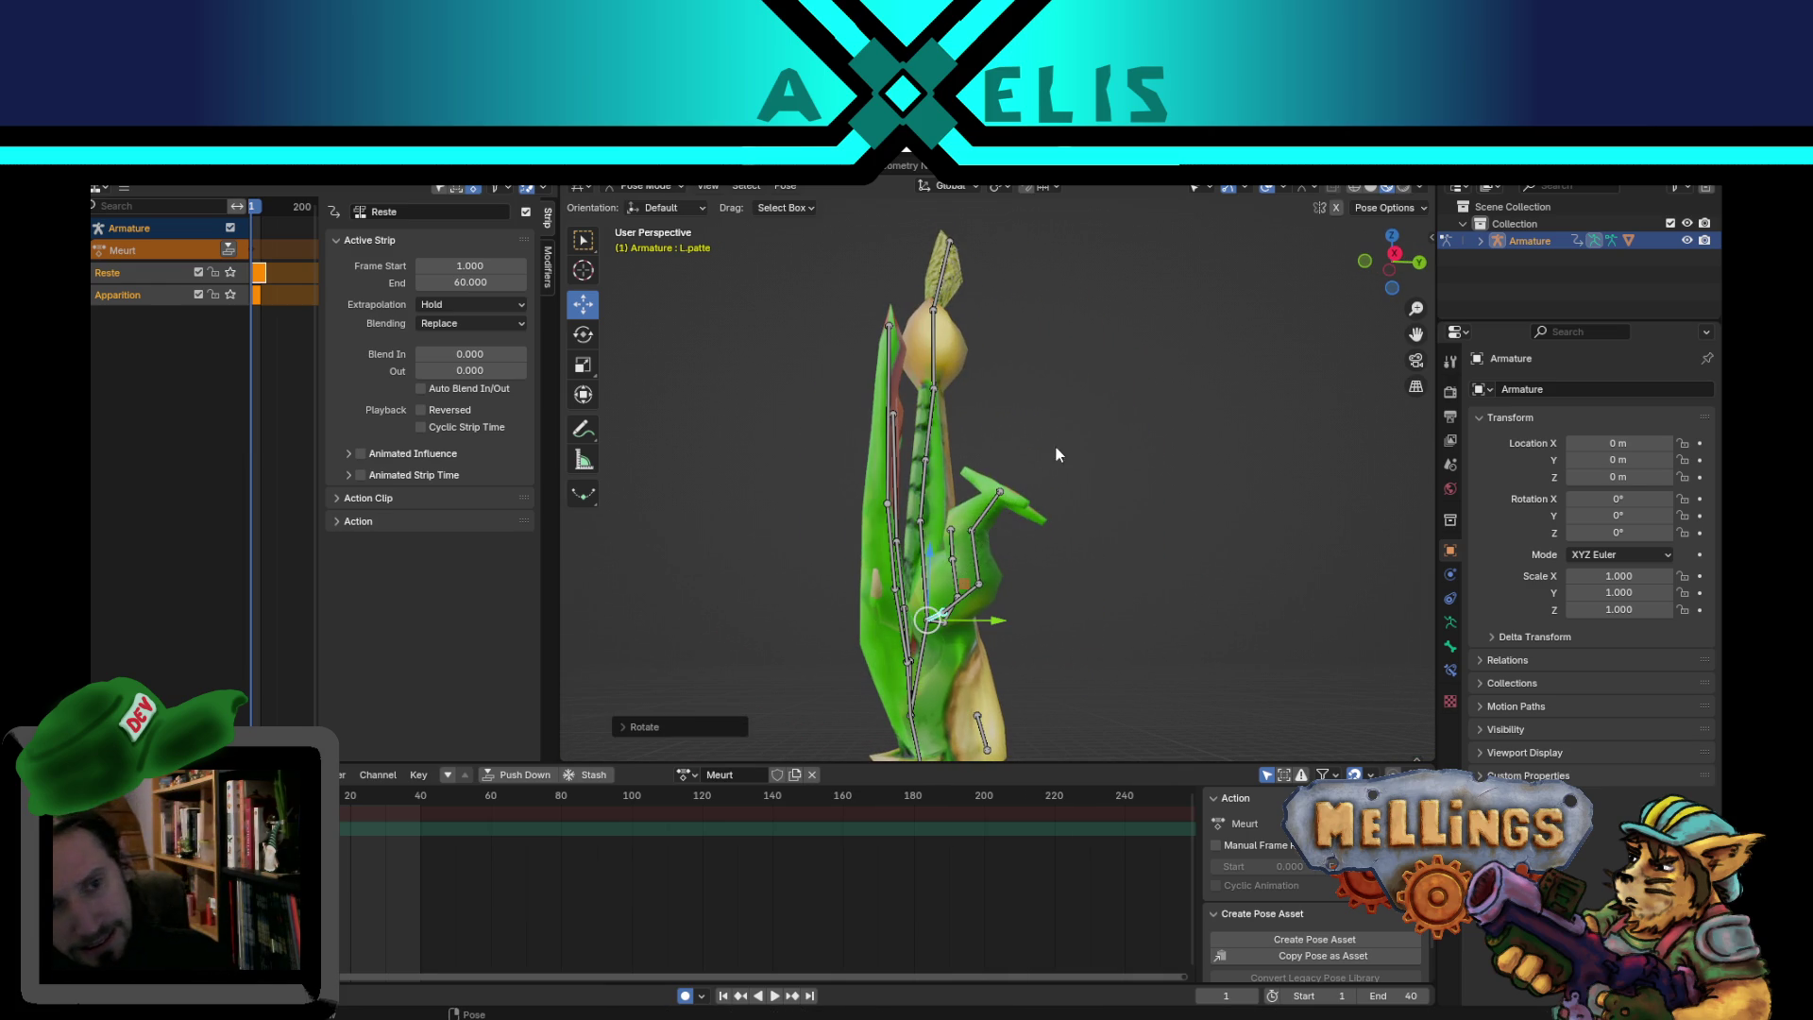
- Rotate left leg bone L.patte.001 and turn the right leg R.patte inward
{"action": "mouse_move", "coordinate": [985, 591]}
{"action": "middle_mouse_down"}
{"action": "mouse_move", "coordinate": [1020, 627]}
{"action": "mouse_move", "coordinate": [983, 500]}
{"action": "mouse_move", "coordinate": [939, 489]}
{"action": "middle_mouse_up"}
{"action": "left_click", "coordinate": [938, 595]}
{"action": "left_click", "coordinate": [933, 576]}
{"action": "key", "text": "r"}
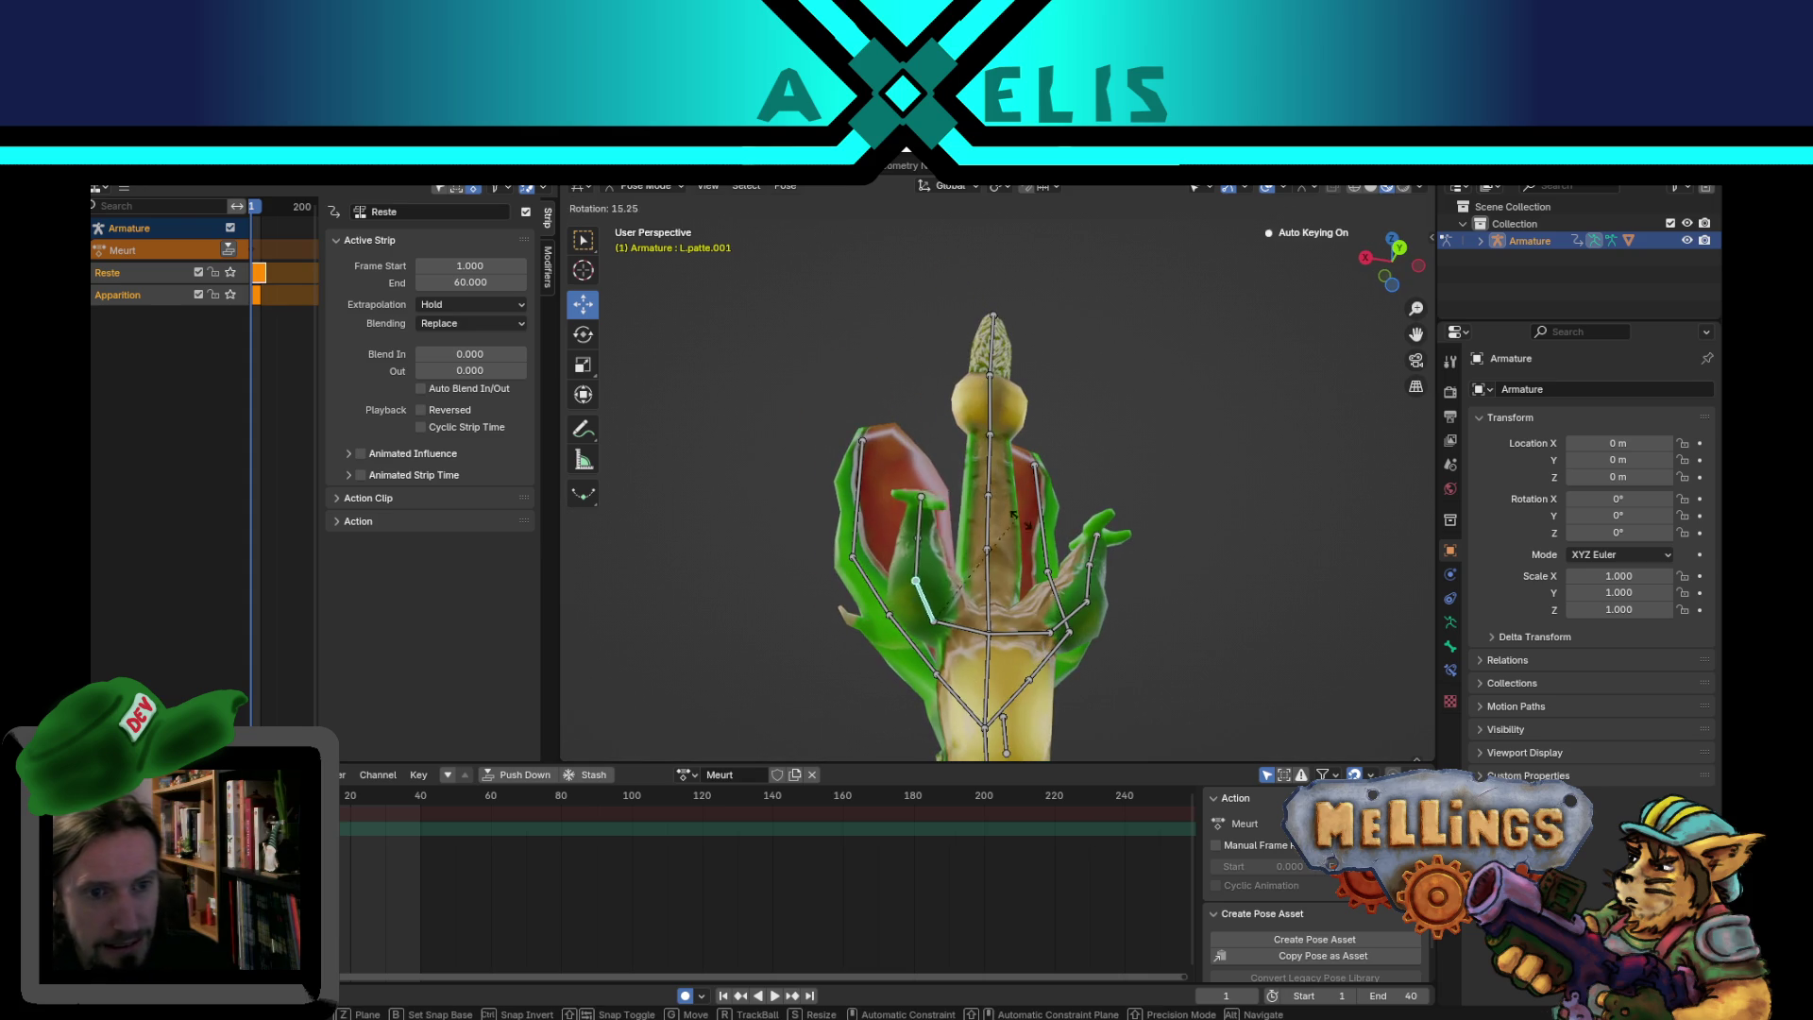
{"action": "left_click", "coordinate": [1037, 585]}
{"action": "left_click", "coordinate": [1058, 640]}
{"action": "key", "text": "r"}
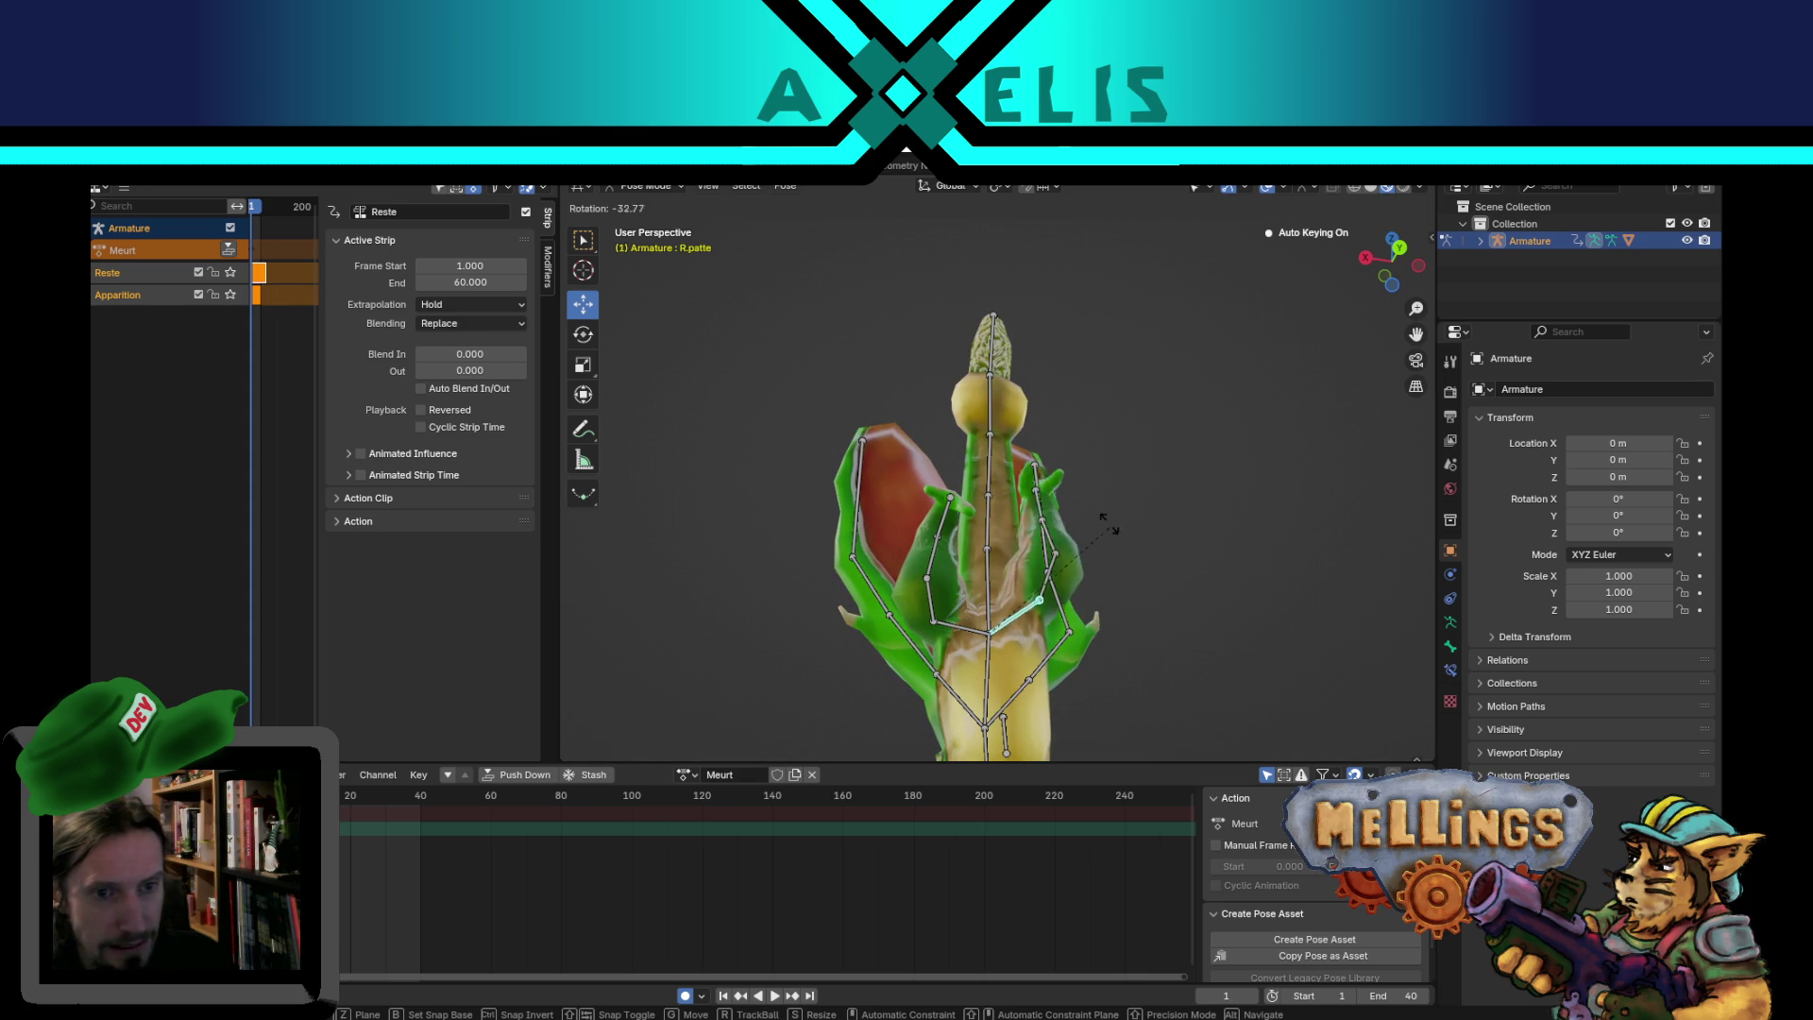
{"action": "left_click", "coordinate": [968, 599]}
- Scale down the creature's base bone
{"action": "mouse_move", "coordinate": [954, 532]}
{"action": "middle_mouse_down"}
{"action": "mouse_move", "coordinate": [1007, 479]}
{"action": "mouse_move", "coordinate": [1148, 521]}
{"action": "mouse_move", "coordinate": [1141, 537]}
{"action": "mouse_move", "coordinate": [1164, 467]}
{"action": "mouse_move", "coordinate": [1216, 499]}
{"action": "mouse_move", "coordinate": [1277, 442]}
{"action": "mouse_move", "coordinate": [989, 620]}
{"action": "mouse_move", "coordinate": [1147, 632]}
{"action": "mouse_move", "coordinate": [1197, 601]}
{"action": "middle_mouse_up"}
{"action": "scroll", "coordinate": [1141, 536], "scroll_direction": "up", "scroll_amount": 2}
{"action": "scroll", "coordinate": [1276, 442], "scroll_direction": "up", "scroll_amount": 3}
{"action": "scroll", "coordinate": [1277, 442], "scroll_direction": "down", "scroll_amount": 5}
{"action": "scroll", "coordinate": [1045, 569], "scroll_direction": "down", "scroll_amount": 4}
{"action": "mouse_move", "coordinate": [1044, 568]}
{"action": "middle_mouse_down"}
{"action": "mouse_move", "coordinate": [1073, 587]}
{"action": "mouse_move", "coordinate": [869, 536]}
{"action": "mouse_move", "coordinate": [946, 534]}
{"action": "mouse_move", "coordinate": [1046, 569]}
{"action": "mouse_move", "coordinate": [1026, 704]}
{"action": "middle_mouse_up"}
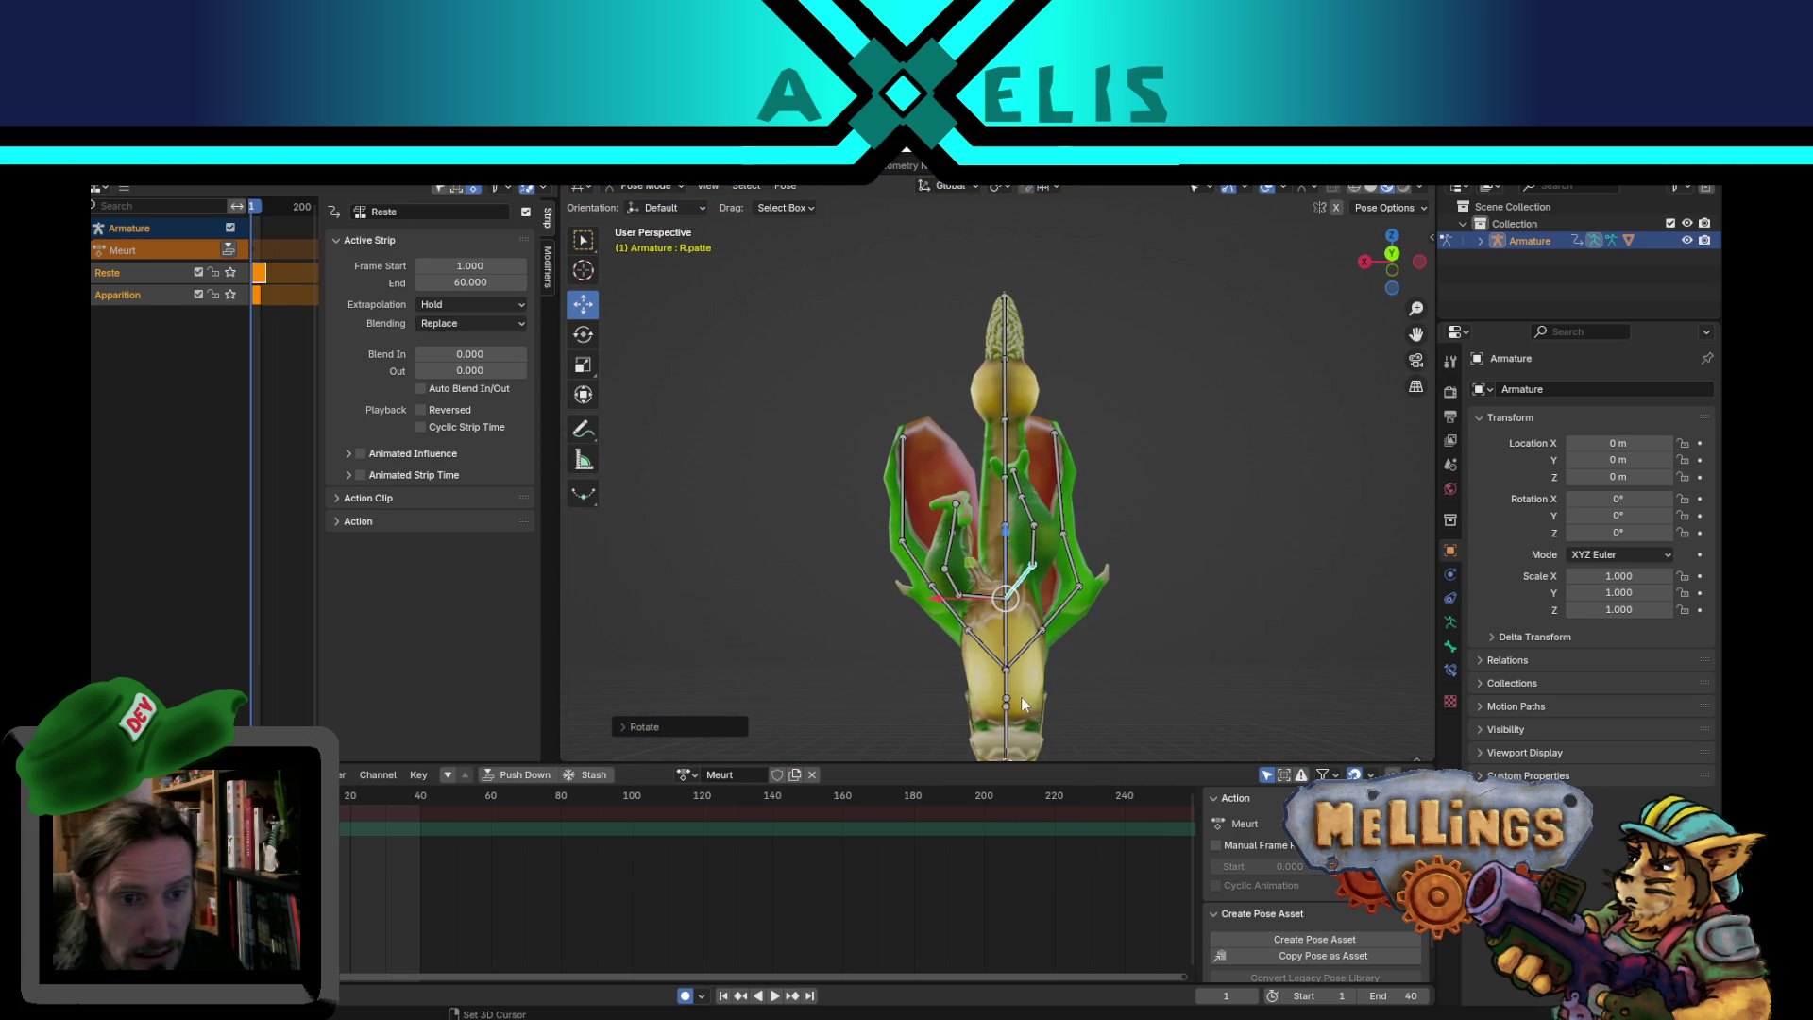
{"action": "left_click", "coordinate": [1016, 693]}
{"action": "mouse_move", "coordinate": [1264, 699]}
{"action": "middle_mouse_down"}
{"action": "mouse_move", "coordinate": [1101, 437]}
{"action": "mouse_move", "coordinate": [1045, 485]}
{"action": "mouse_move", "coordinate": [790, 468]}
{"action": "mouse_move", "coordinate": [850, 459]}
{"action": "middle_mouse_up"}
{"action": "left_click", "coordinate": [898, 457]}
{"action": "scroll", "coordinate": [983, 507], "scroll_direction": "up", "scroll_amount": 4}
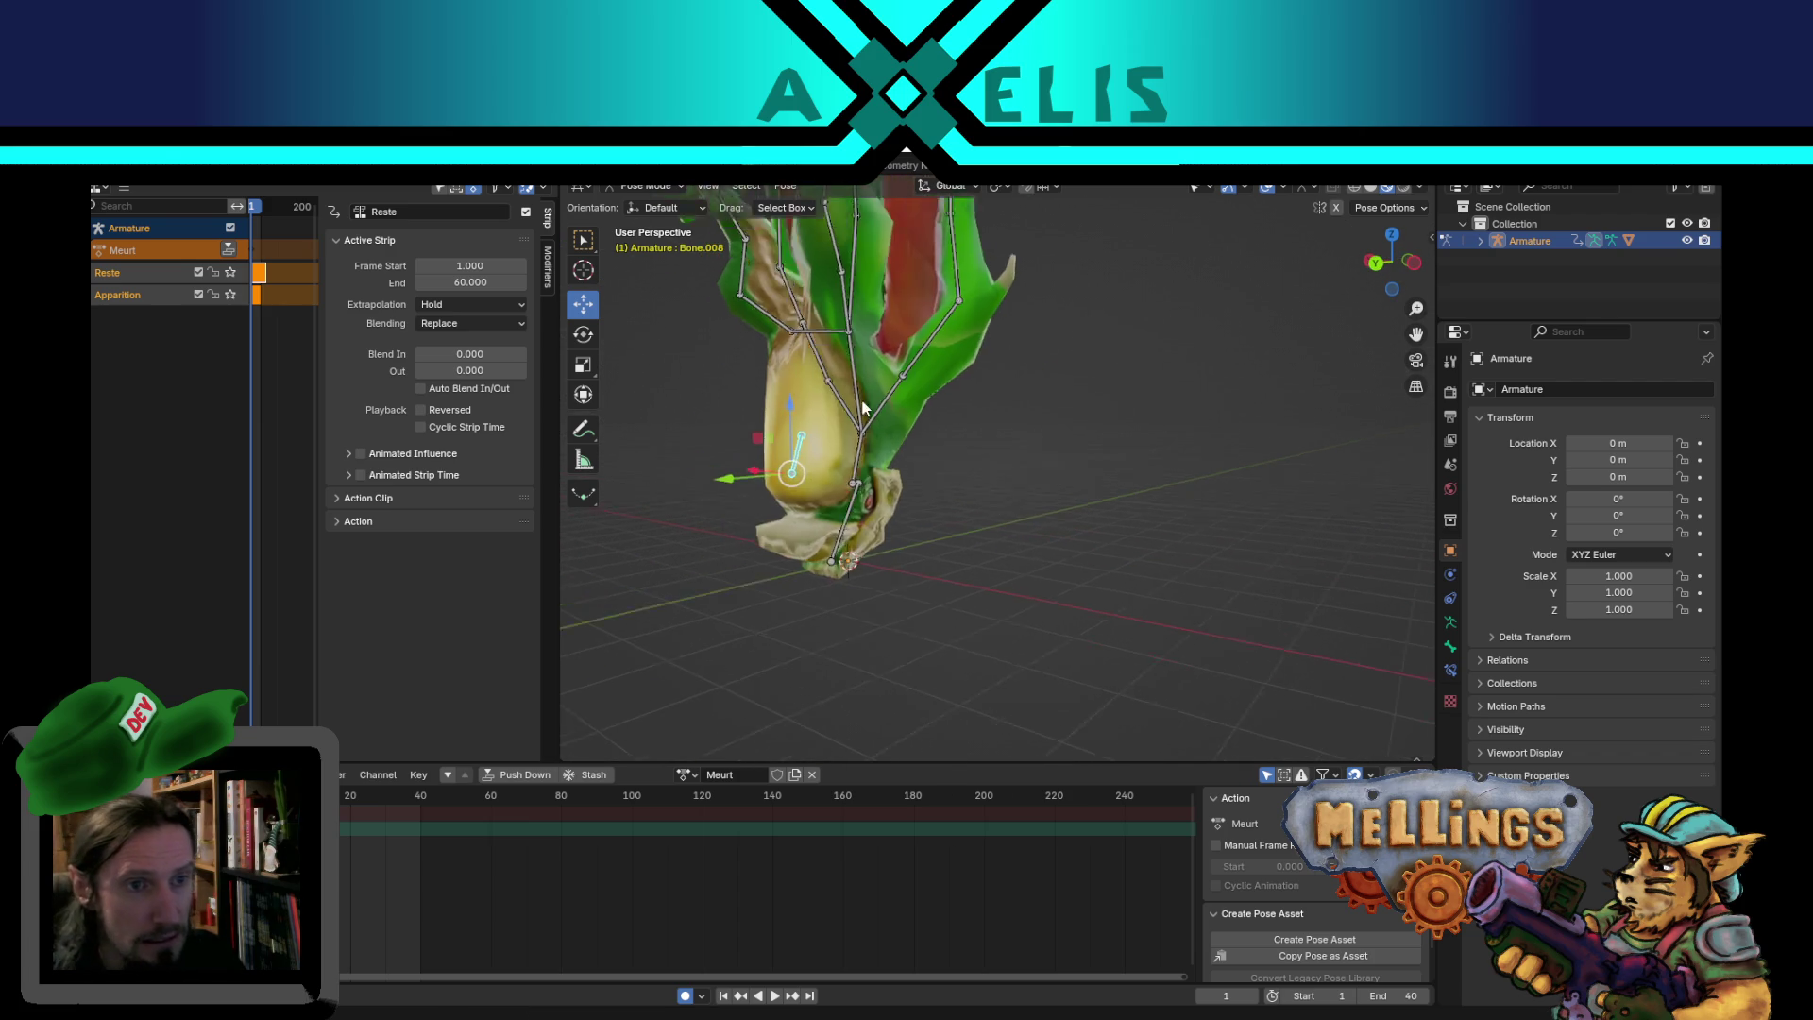
{"action": "key", "text": "s"}
{"action": "left_click", "coordinate": [1067, 552]}
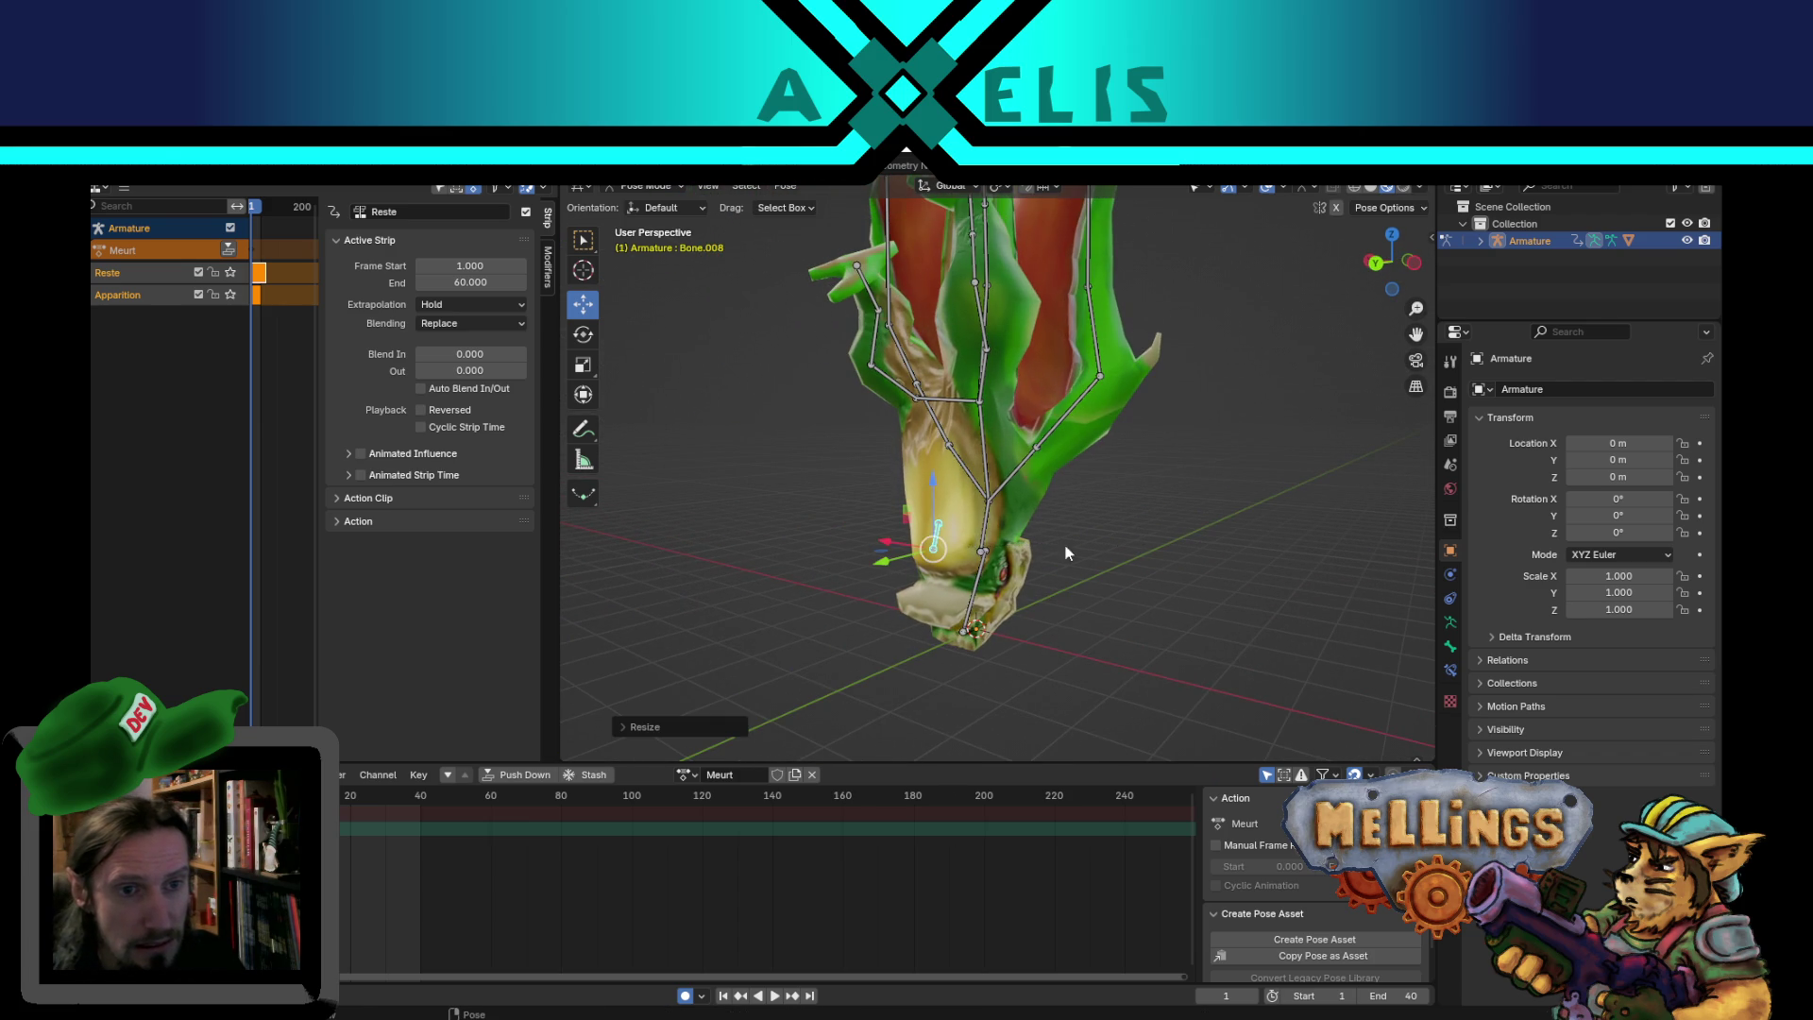
- Rotate the body bone Bone.001 and select Bone.002 and Bone.003 up the stem
{"action": "left_click", "coordinate": [990, 524]}
{"action": "middle_click_drag", "start_coordinate": [989, 524], "coordinate": [1187, 563]}
{"action": "key", "text": "r"}
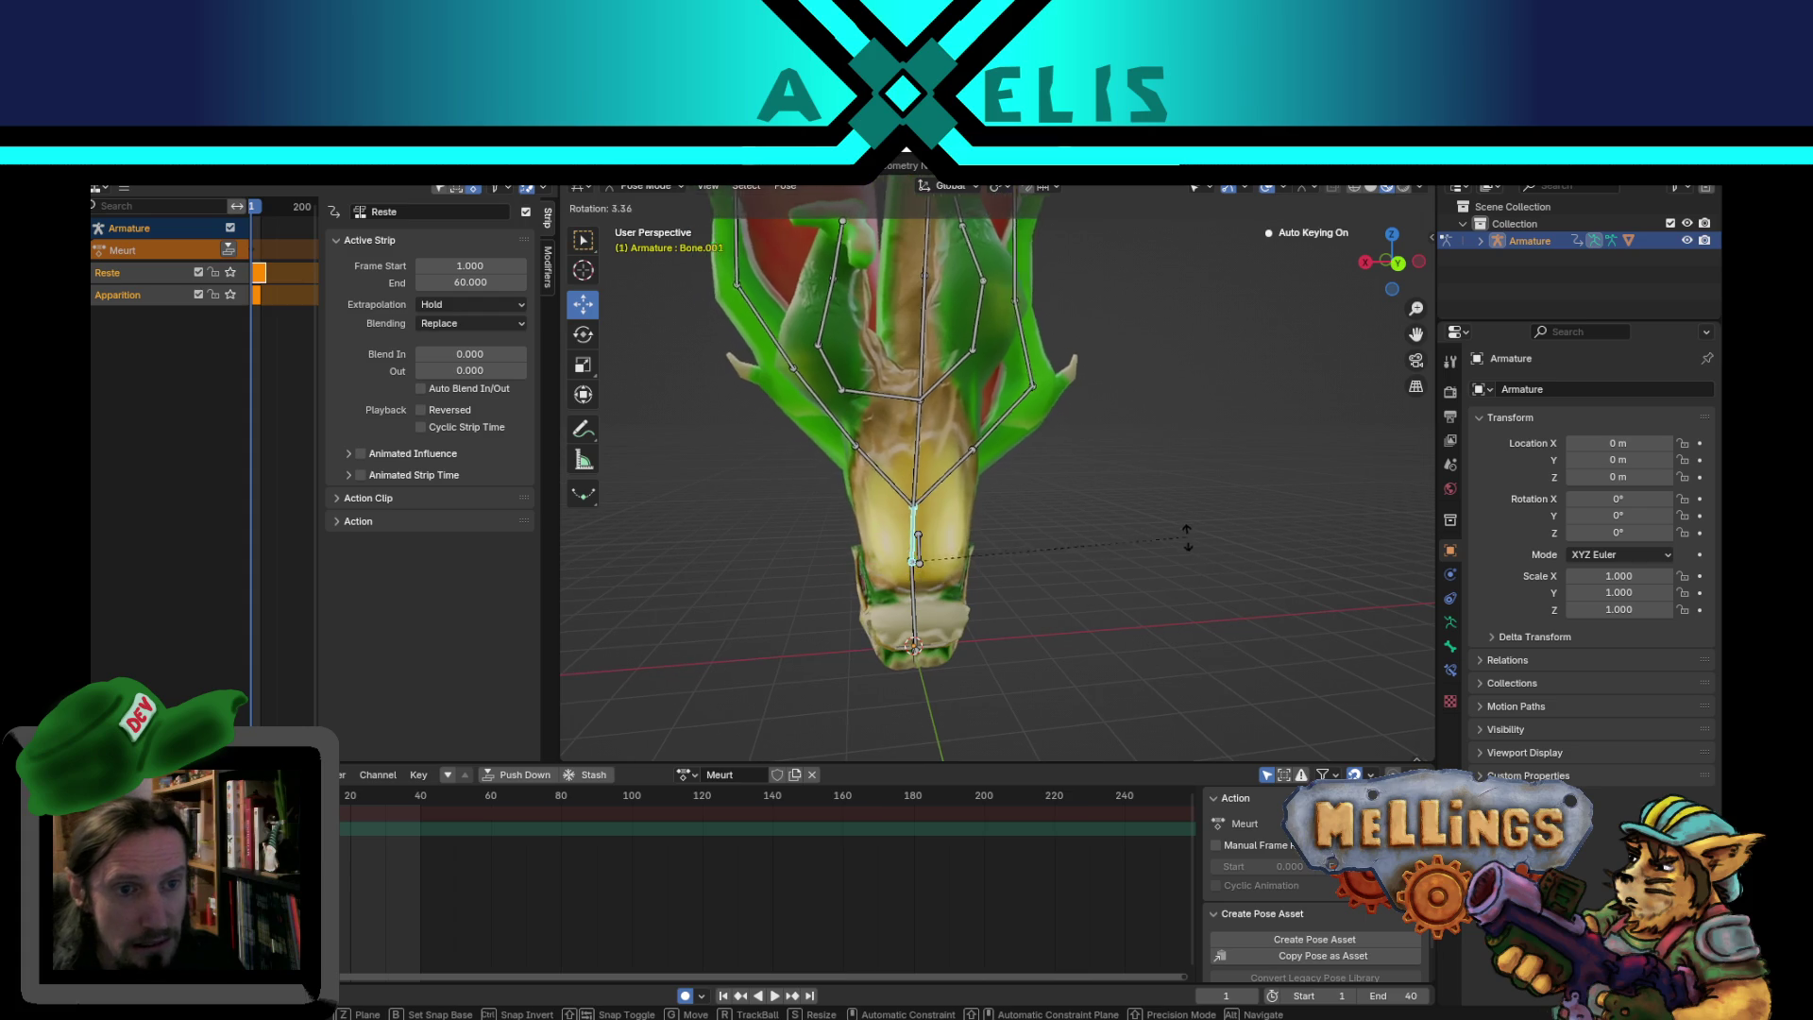
{"action": "left_click", "coordinate": [1193, 587]}
{"action": "left_click", "coordinate": [944, 440]}
{"action": "middle_click_drag", "start_coordinate": [944, 440], "coordinate": [1142, 479]}
{"action": "left_click", "coordinate": [1011, 373]}
{"action": "mouse_move", "coordinate": [1058, 227]}
{"action": "middle_mouse_down"}
{"action": "mouse_move", "coordinate": [1116, 506]}
{"action": "mouse_move", "coordinate": [981, 524]}
{"action": "middle_mouse_up"}
{"action": "middle_click_drag", "start_coordinate": [1153, 438], "coordinate": [954, 378]}
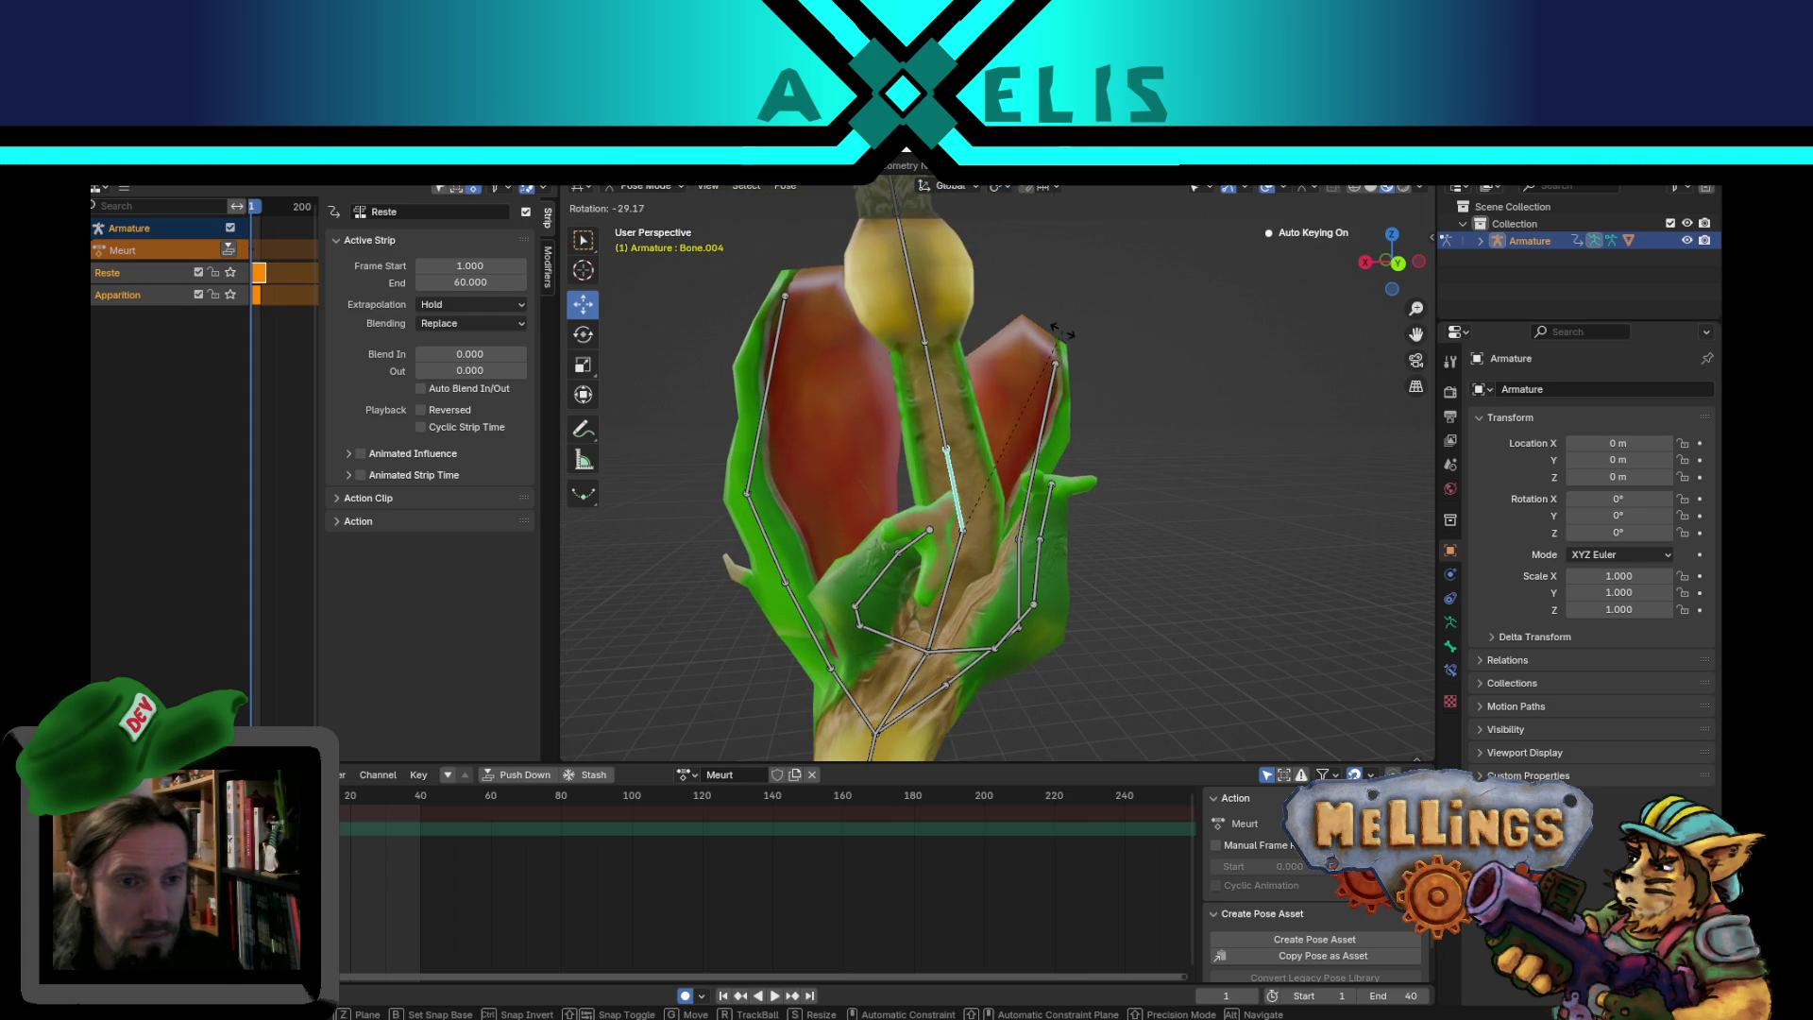
- Rotate the stem bones Bone.005, Bone.006 and the tip bone Bone.007
{"action": "left_click", "coordinate": [958, 370]}
{"action": "key", "text": "r"}
{"action": "left_click", "coordinate": [952, 347]}
{"action": "left_click", "coordinate": [864, 270]}
{"action": "middle_click_drag", "start_coordinate": [863, 270], "coordinate": [1096, 392]}
{"action": "key", "text": "r"}
{"action": "left_click", "coordinate": [894, 309]}
{"action": "left_click", "coordinate": [888, 303]}
{"action": "key", "text": "r"}
{"action": "left_click", "coordinate": [1029, 304]}
- Rotate the bottom bone named Bone
{"action": "mouse_move", "coordinate": [1060, 400]}
{"action": "middle_mouse_down"}
{"action": "mouse_move", "coordinate": [1135, 388]}
{"action": "mouse_move", "coordinate": [1037, 518]}
{"action": "mouse_move", "coordinate": [915, 601]}
{"action": "mouse_move", "coordinate": [1085, 608]}
{"action": "mouse_move", "coordinate": [984, 595]}
{"action": "middle_mouse_up"}
{"action": "left_click", "coordinate": [911, 610]}
{"action": "key", "text": "r"}
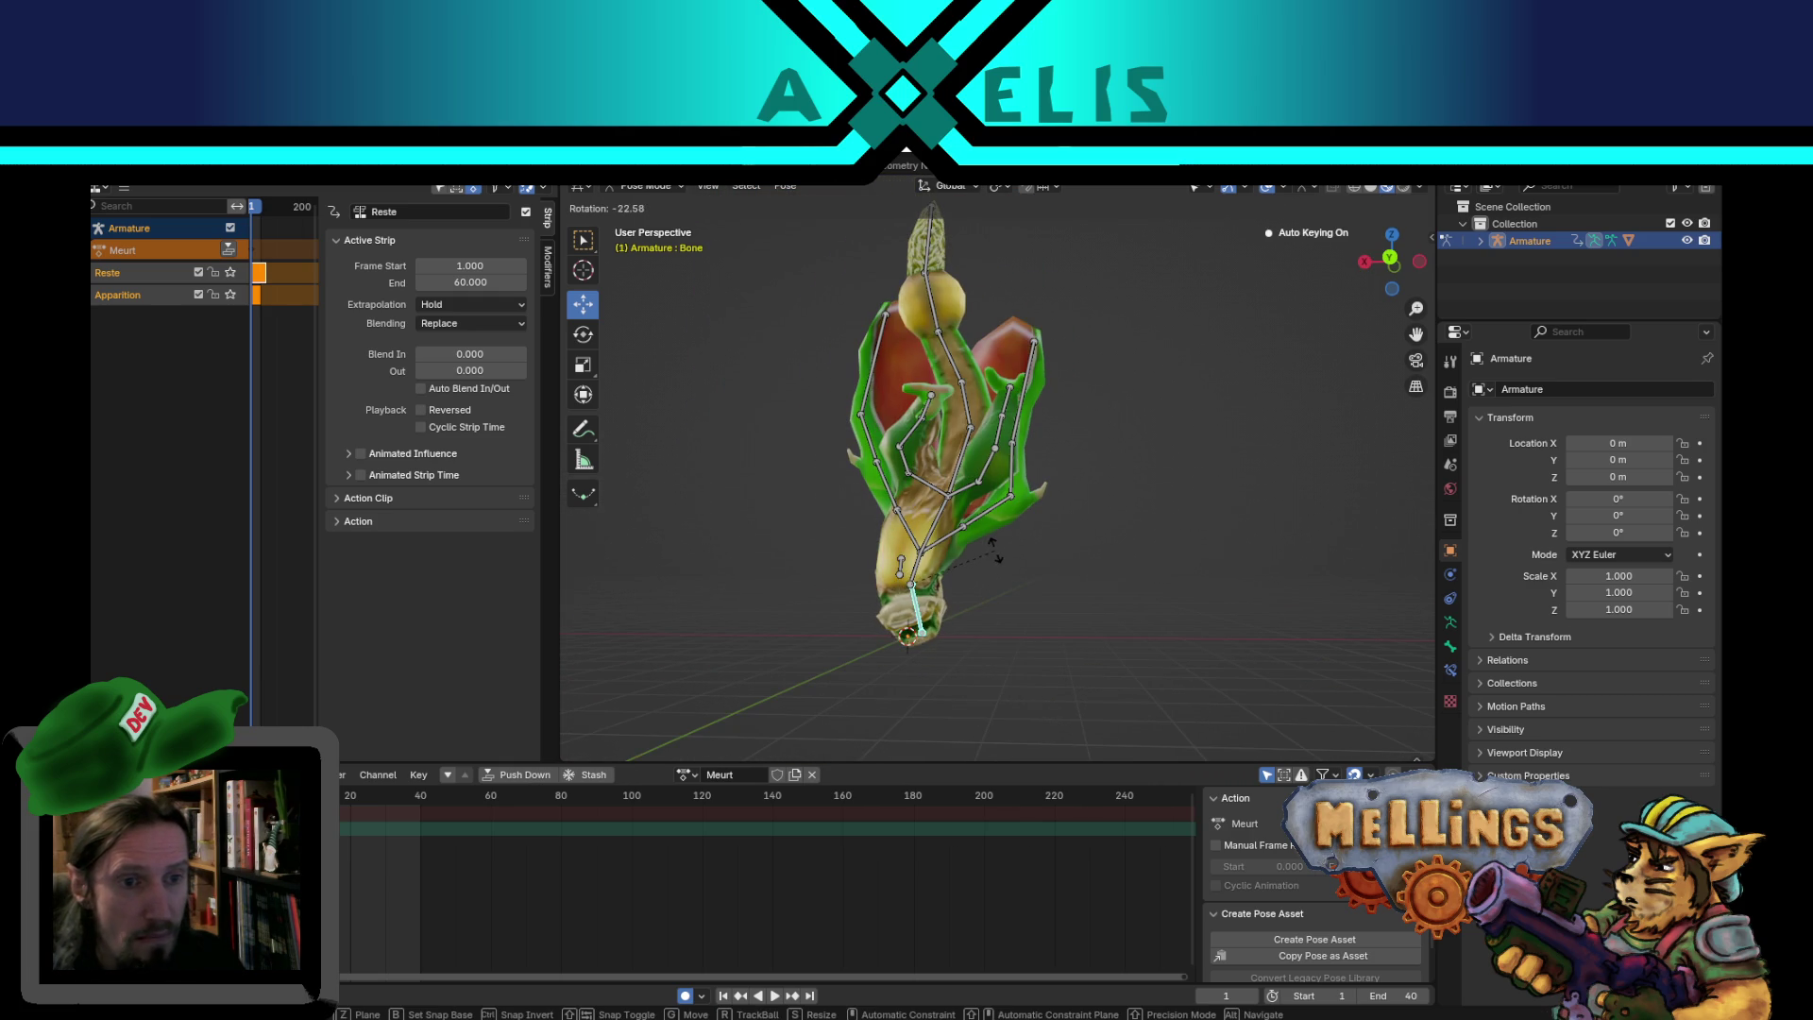
{"action": "left_click", "coordinate": [990, 565]}
{"action": "mouse_move", "coordinate": [976, 525]}
{"action": "middle_mouse_down"}
{"action": "mouse_move", "coordinate": [1163, 561]}
{"action": "mouse_move", "coordinate": [1316, 518]}
{"action": "mouse_move", "coordinate": [1044, 514]}
{"action": "mouse_move", "coordinate": [1001, 548]}
{"action": "mouse_move", "coordinate": [1012, 562]}
{"action": "mouse_move", "coordinate": [1010, 535]}
{"action": "middle_mouse_up"}
- Select all bones and duplicate the action's opening keys to frame 40
{"action": "key", "text": "a"}
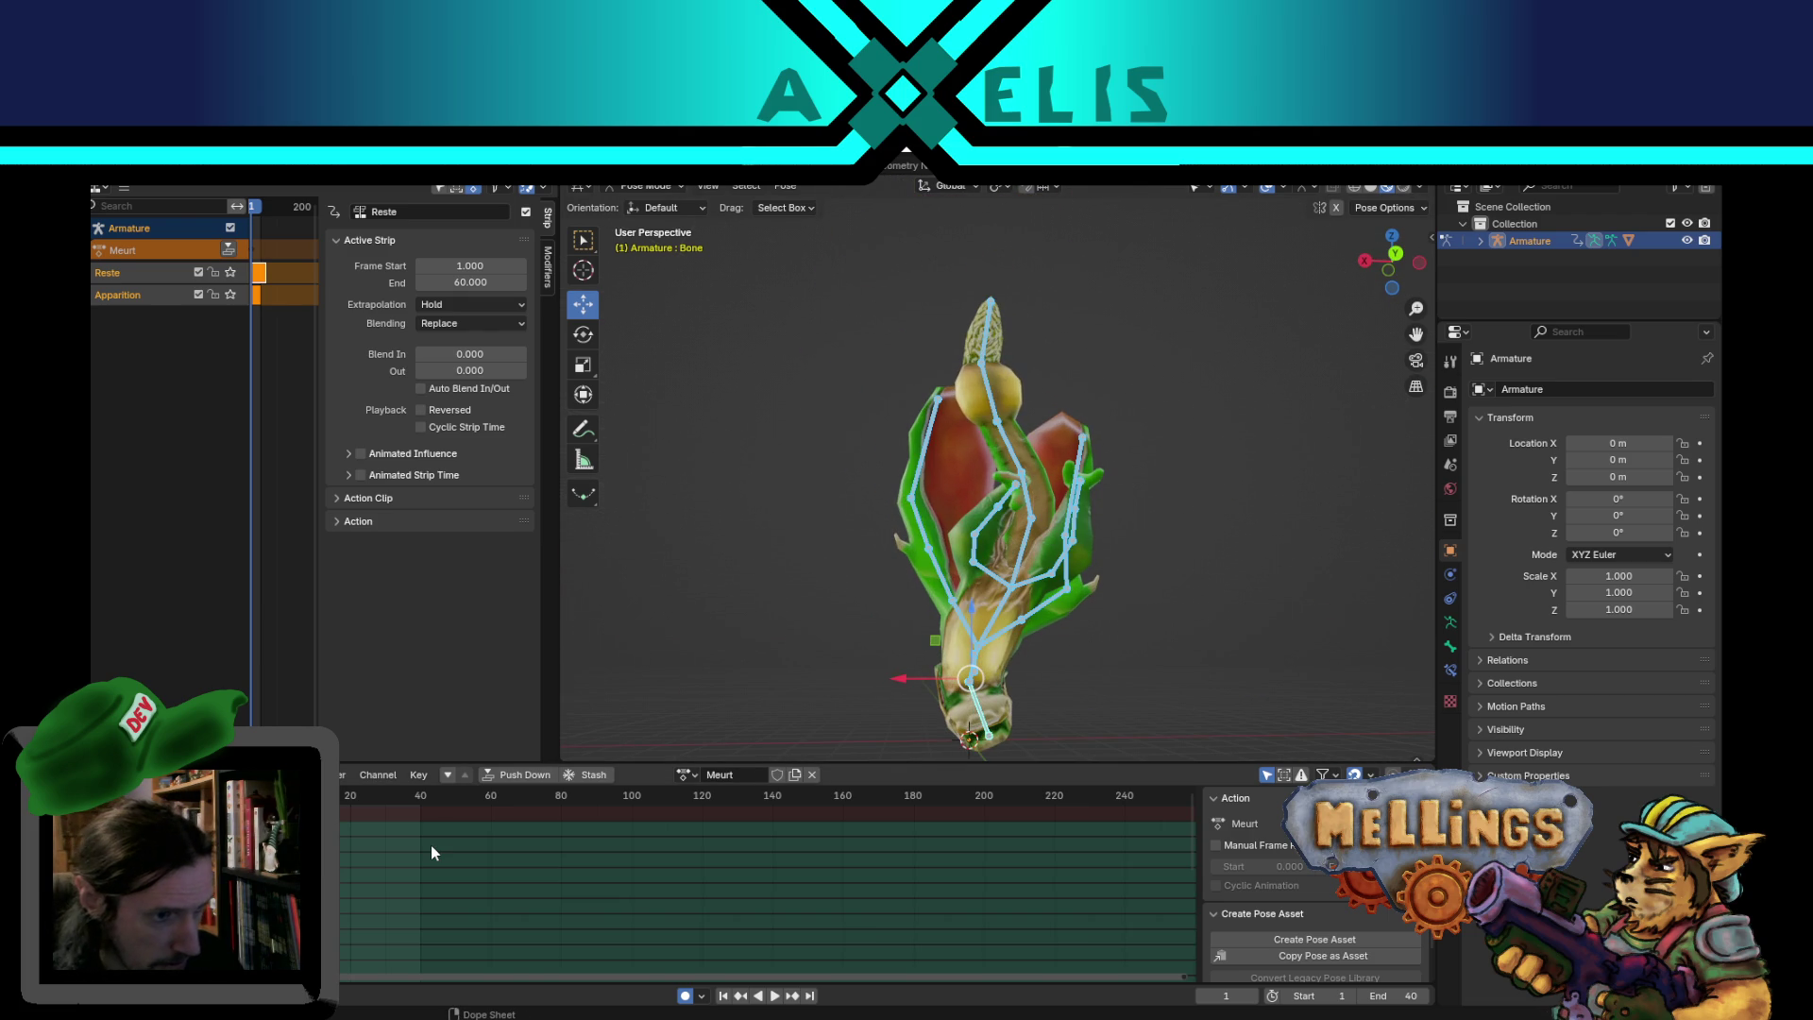
{"action": "mouse_move", "coordinate": [801, 519]}
{"action": "middle_mouse_down"}
{"action": "mouse_move", "coordinate": [1367, 648]}
{"action": "mouse_move", "coordinate": [1247, 544]}
{"action": "mouse_move", "coordinate": [1180, 567]}
{"action": "middle_mouse_up"}
{"action": "left_click", "coordinate": [339, 843]}
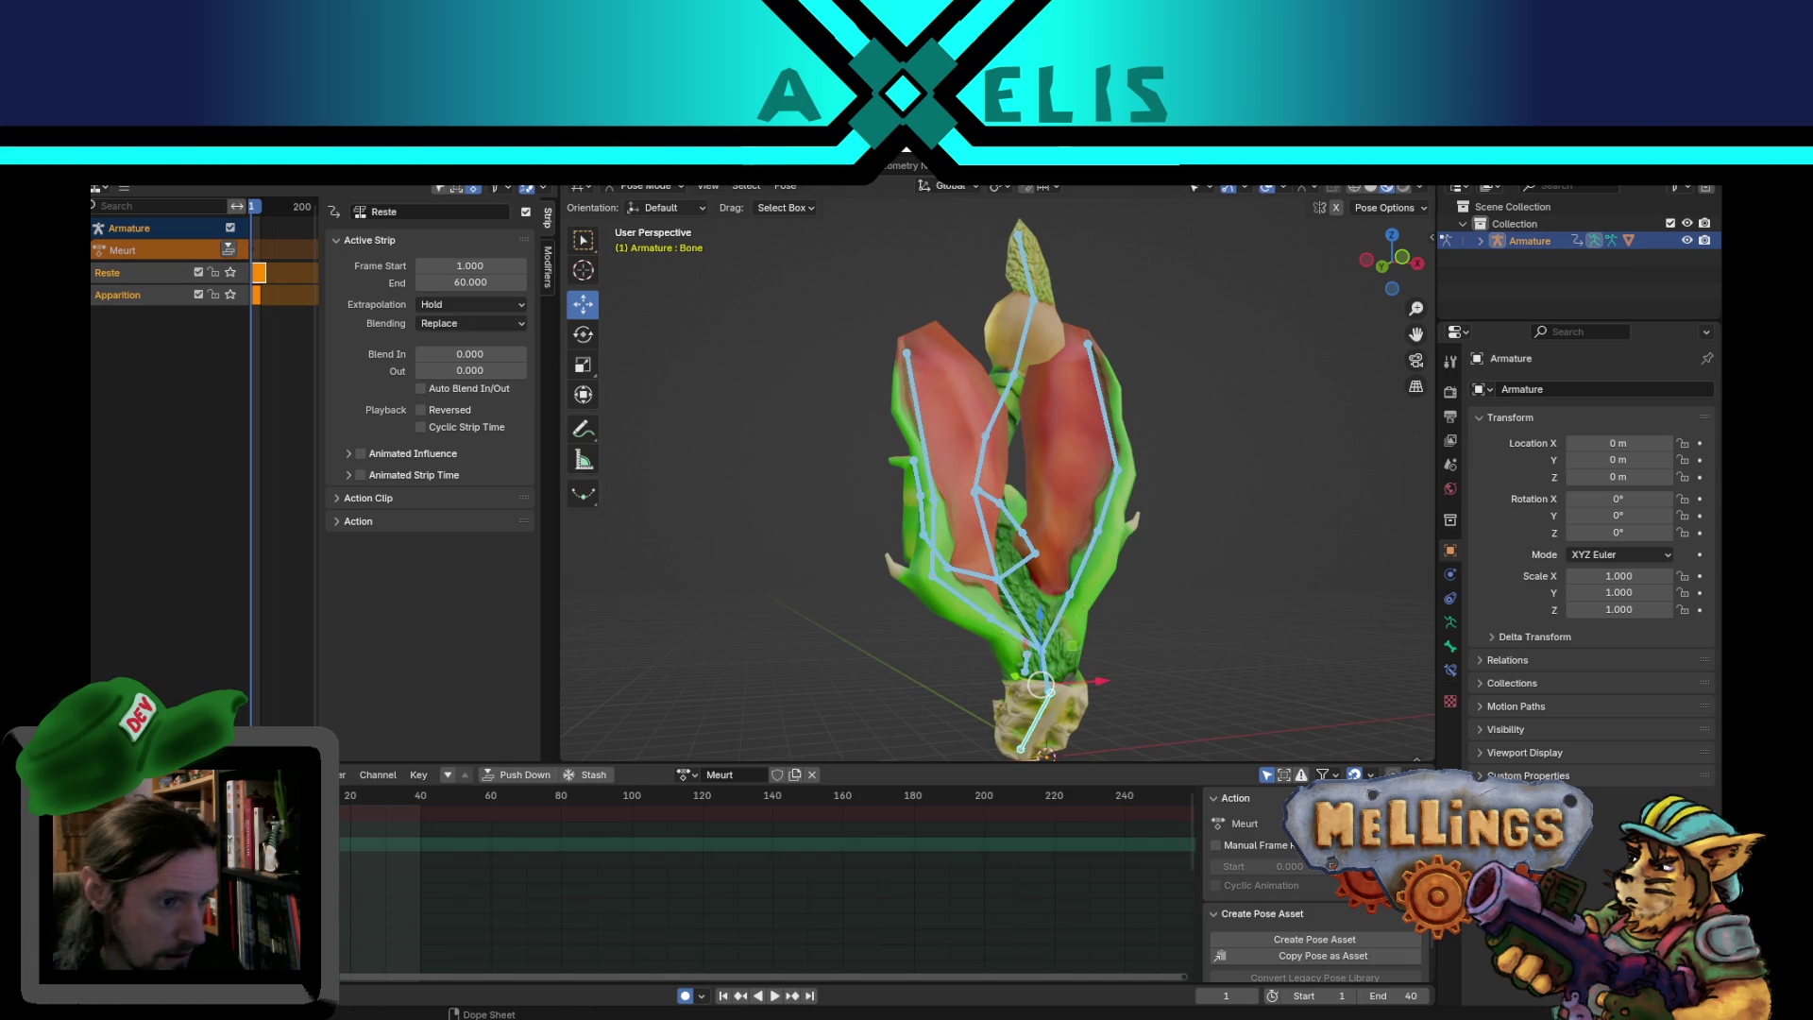
{"action": "key", "text": "shift+d"}
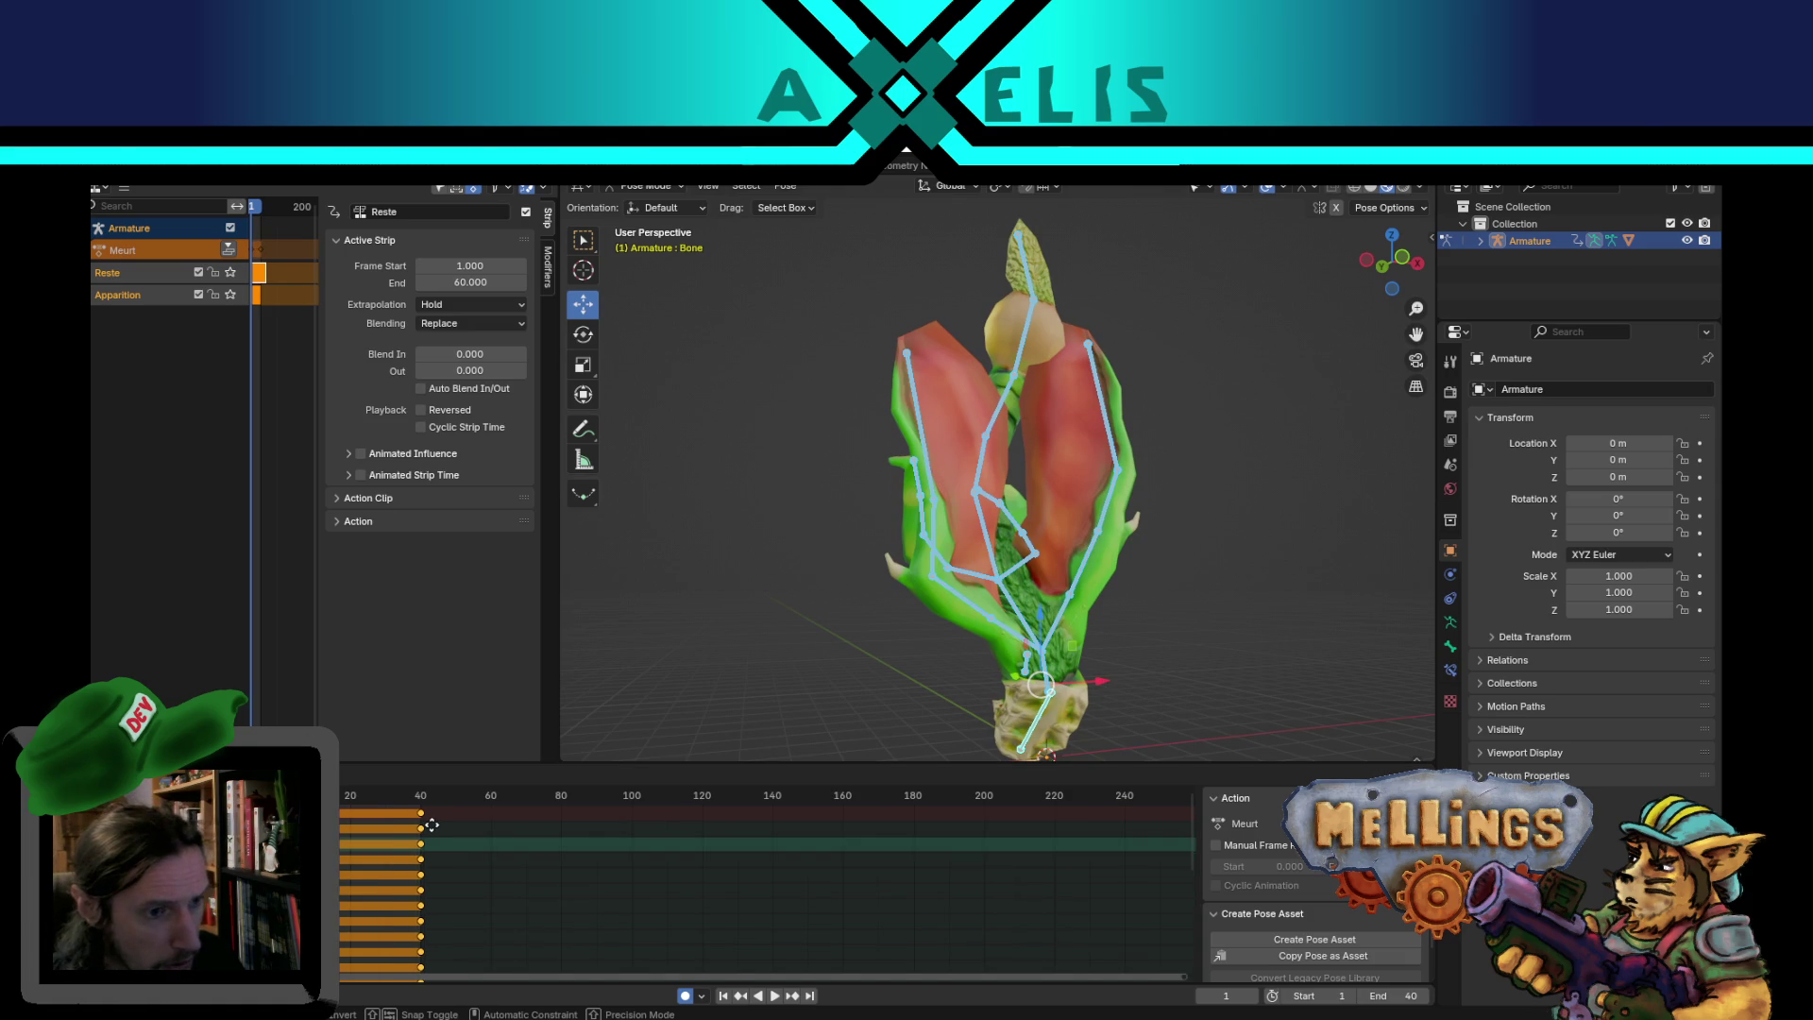
{"action": "left_click", "coordinate": [432, 825]}
- Preview playback, stop at frame 20, and select the body bone Bone.001
{"action": "key", "text": "space"}
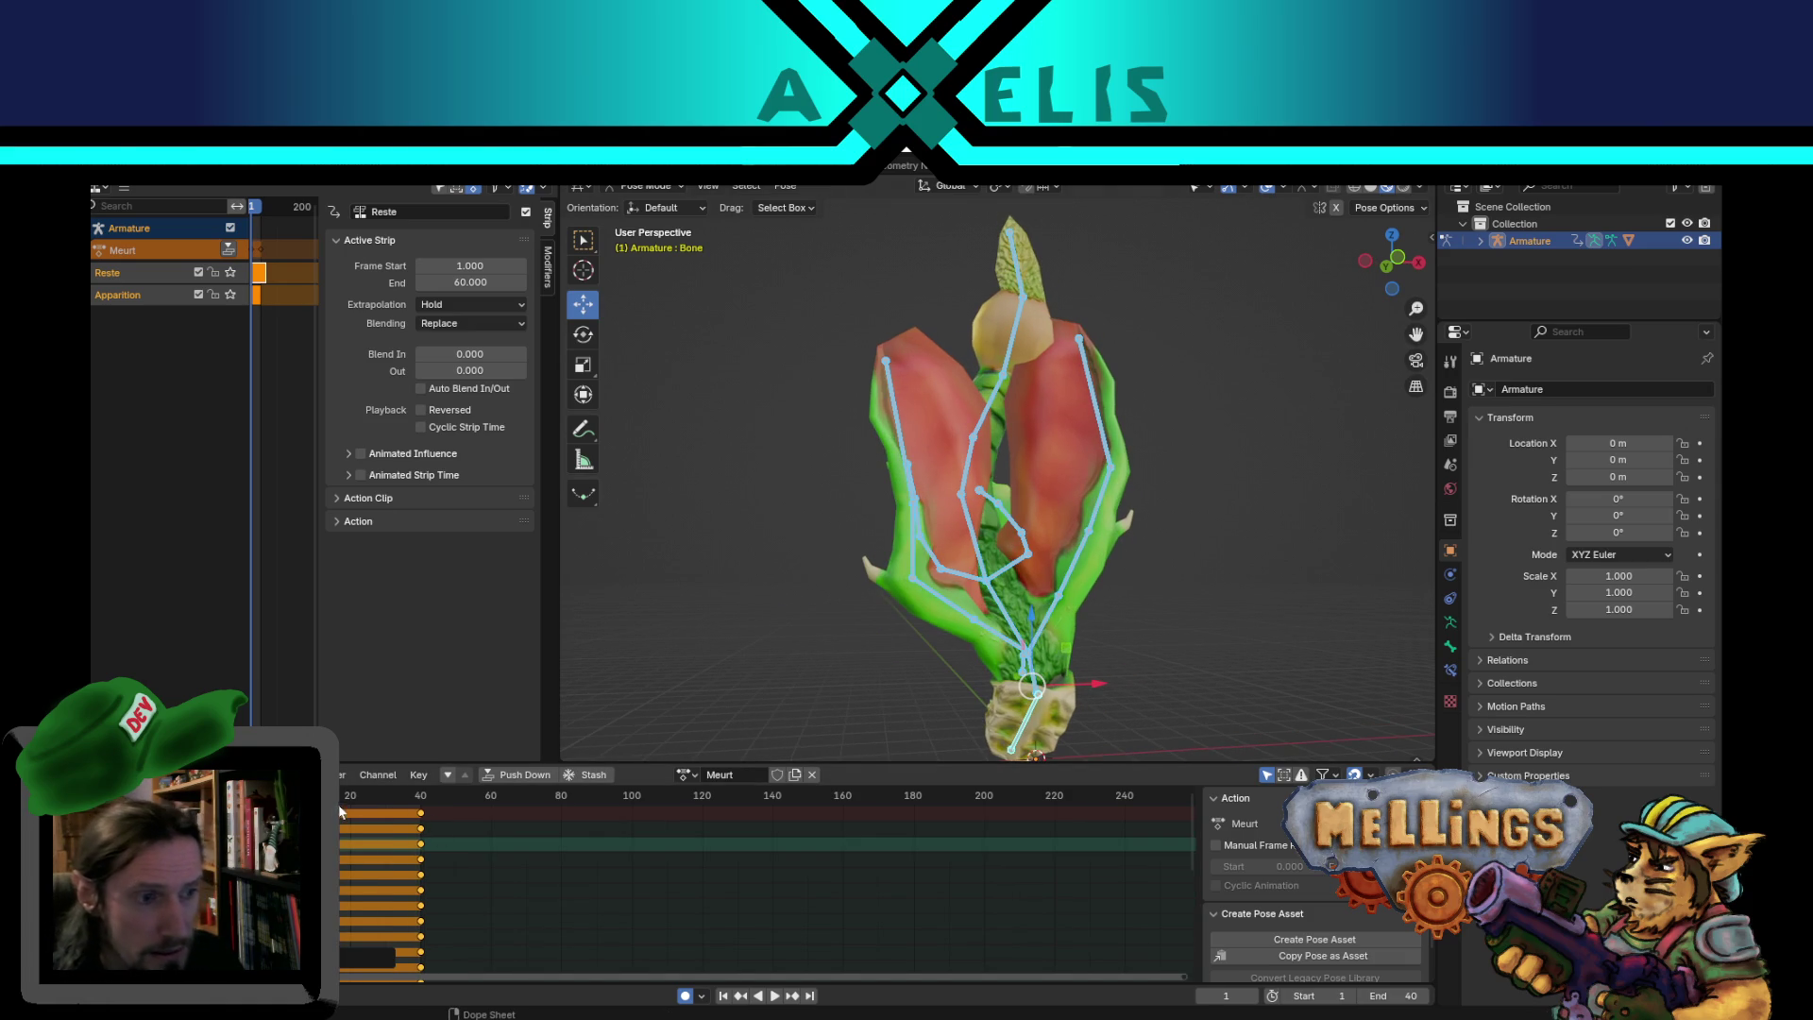
{"action": "key", "text": "space"}
{"action": "middle_click_drag", "start_coordinate": [1054, 644], "coordinate": [956, 514]}
{"action": "left_click", "coordinate": [891, 538]}
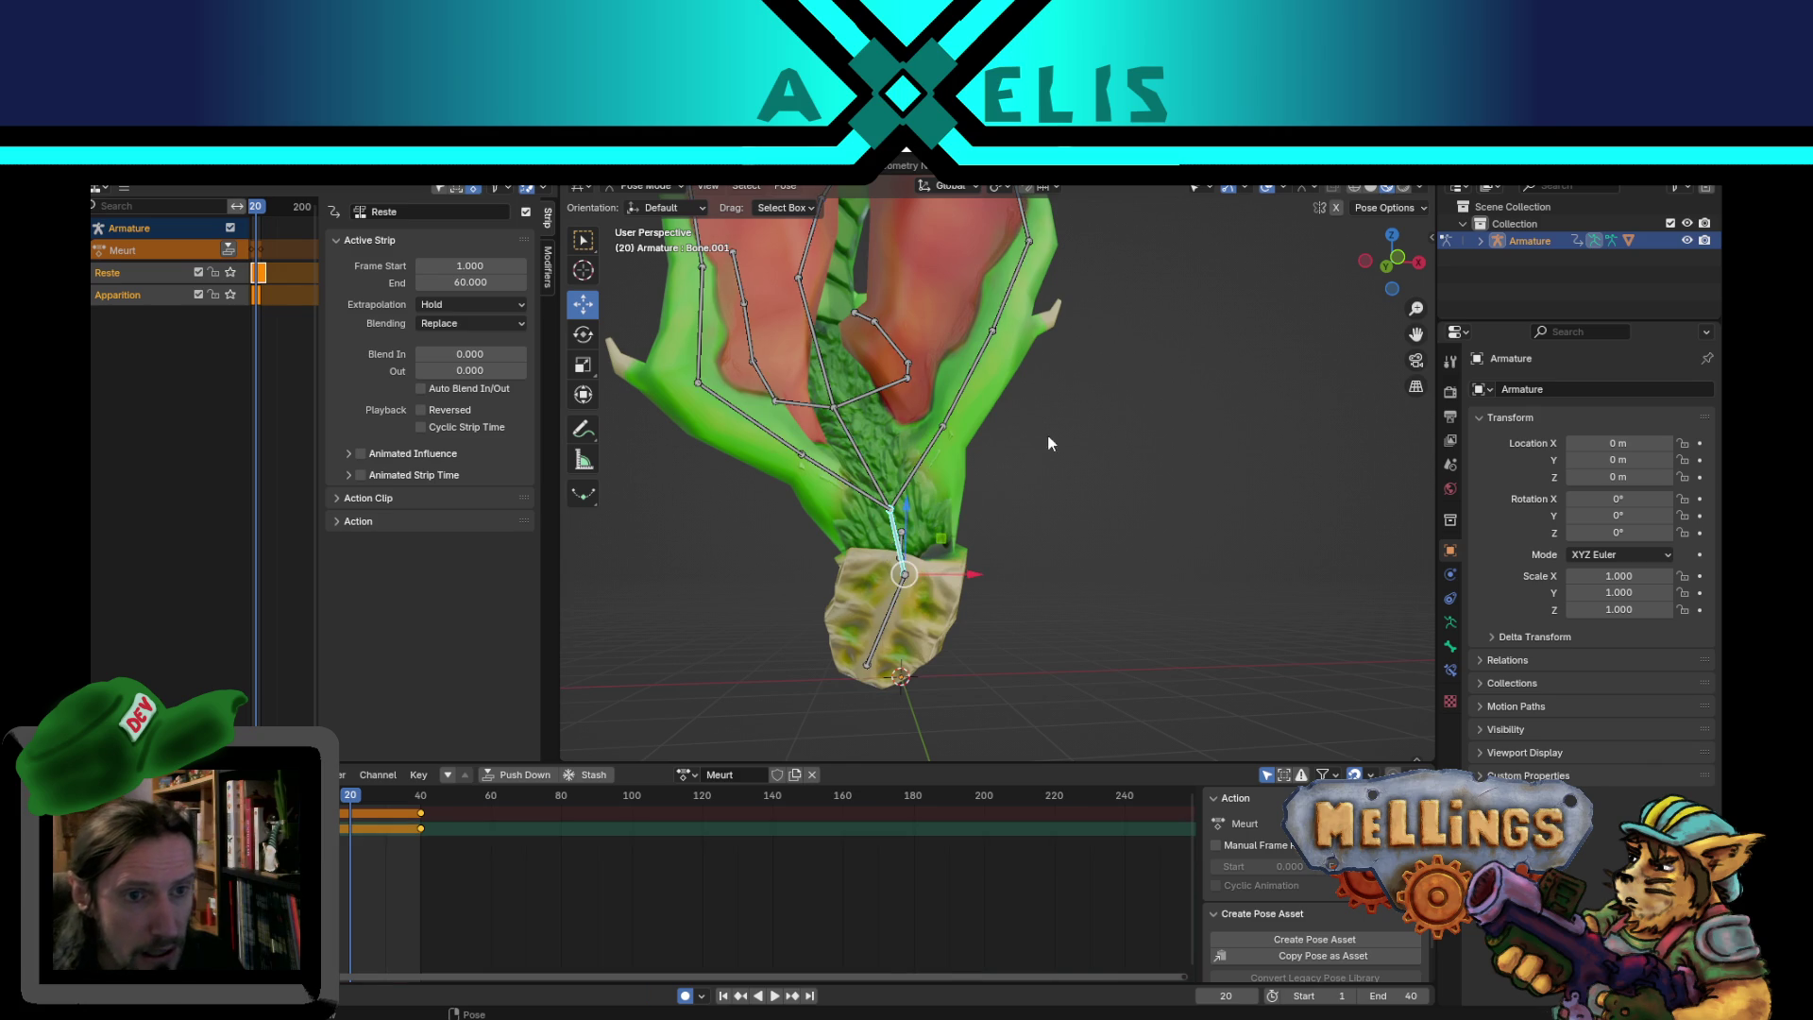
- At frame 20, bend the lower body by rotating Bone.001, Bone and Bone.002
{"action": "key", "text": "r"}
{"action": "left_click", "coordinate": [1095, 520]}
{"action": "left_click", "coordinate": [888, 624]}
{"action": "key", "text": "r"}
{"action": "left_click", "coordinate": [1081, 378]}
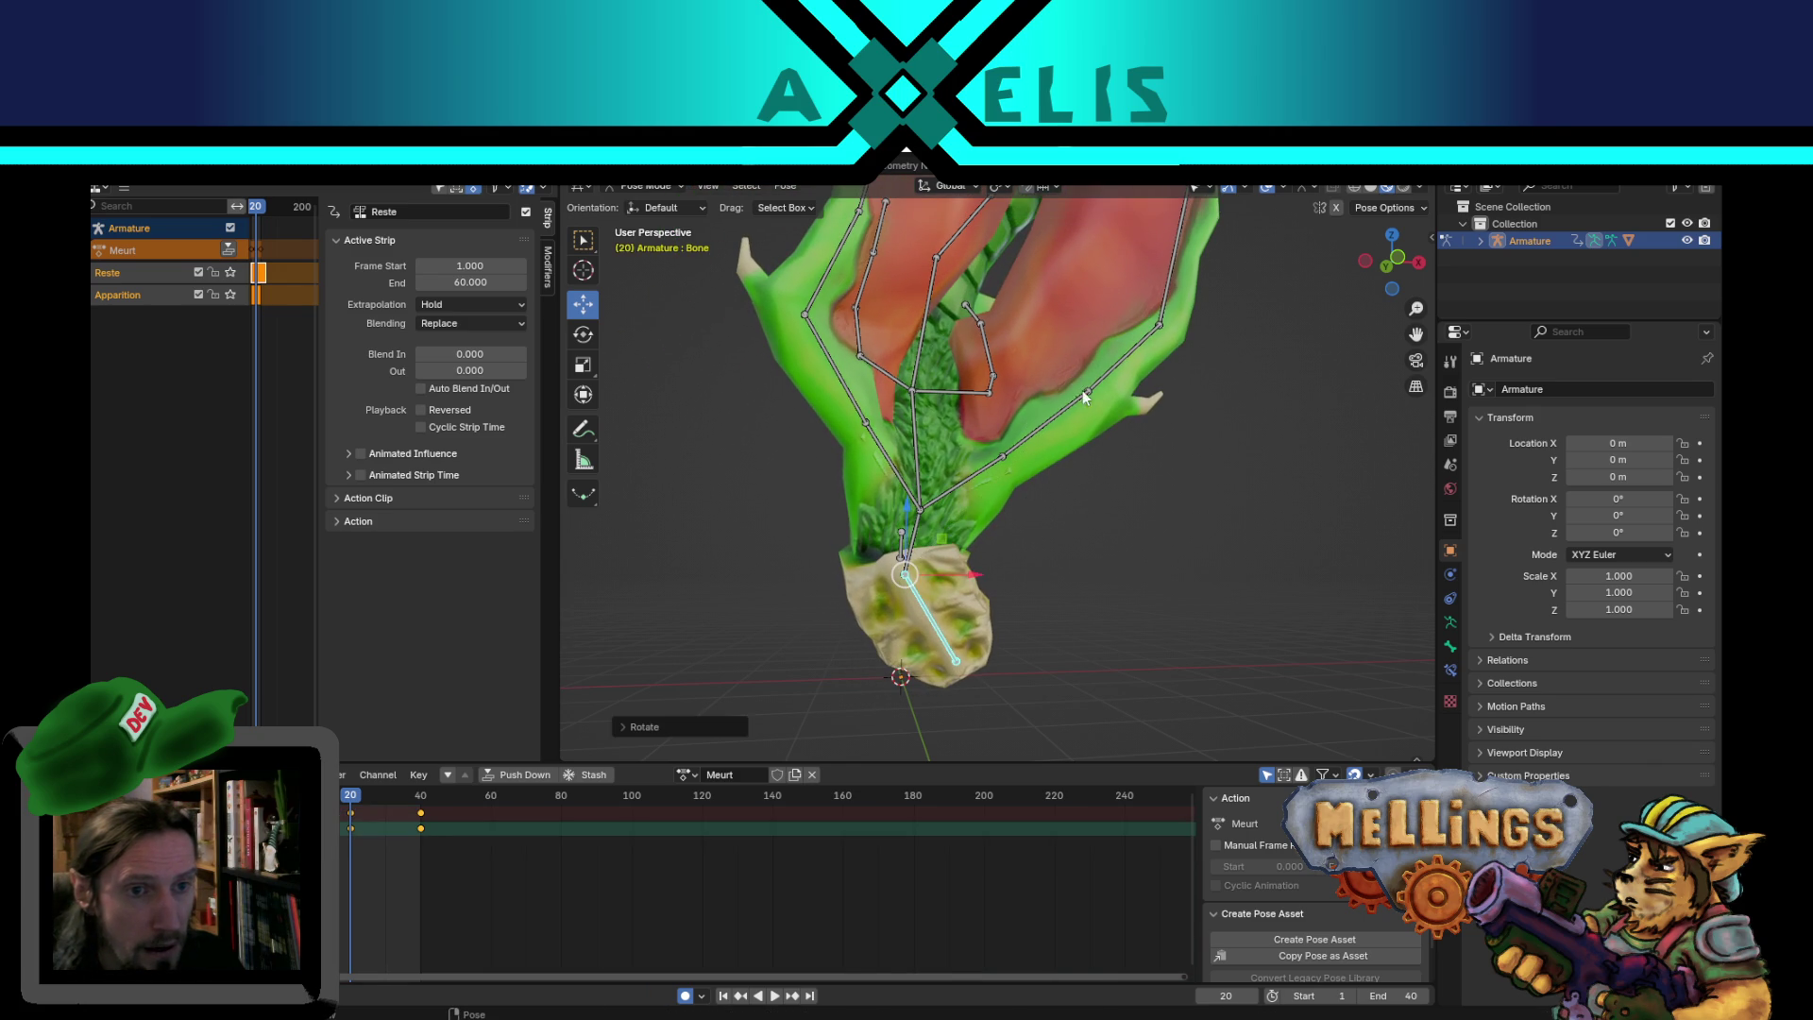
{"action": "left_click", "coordinate": [926, 445]}
{"action": "key", "text": "r"}
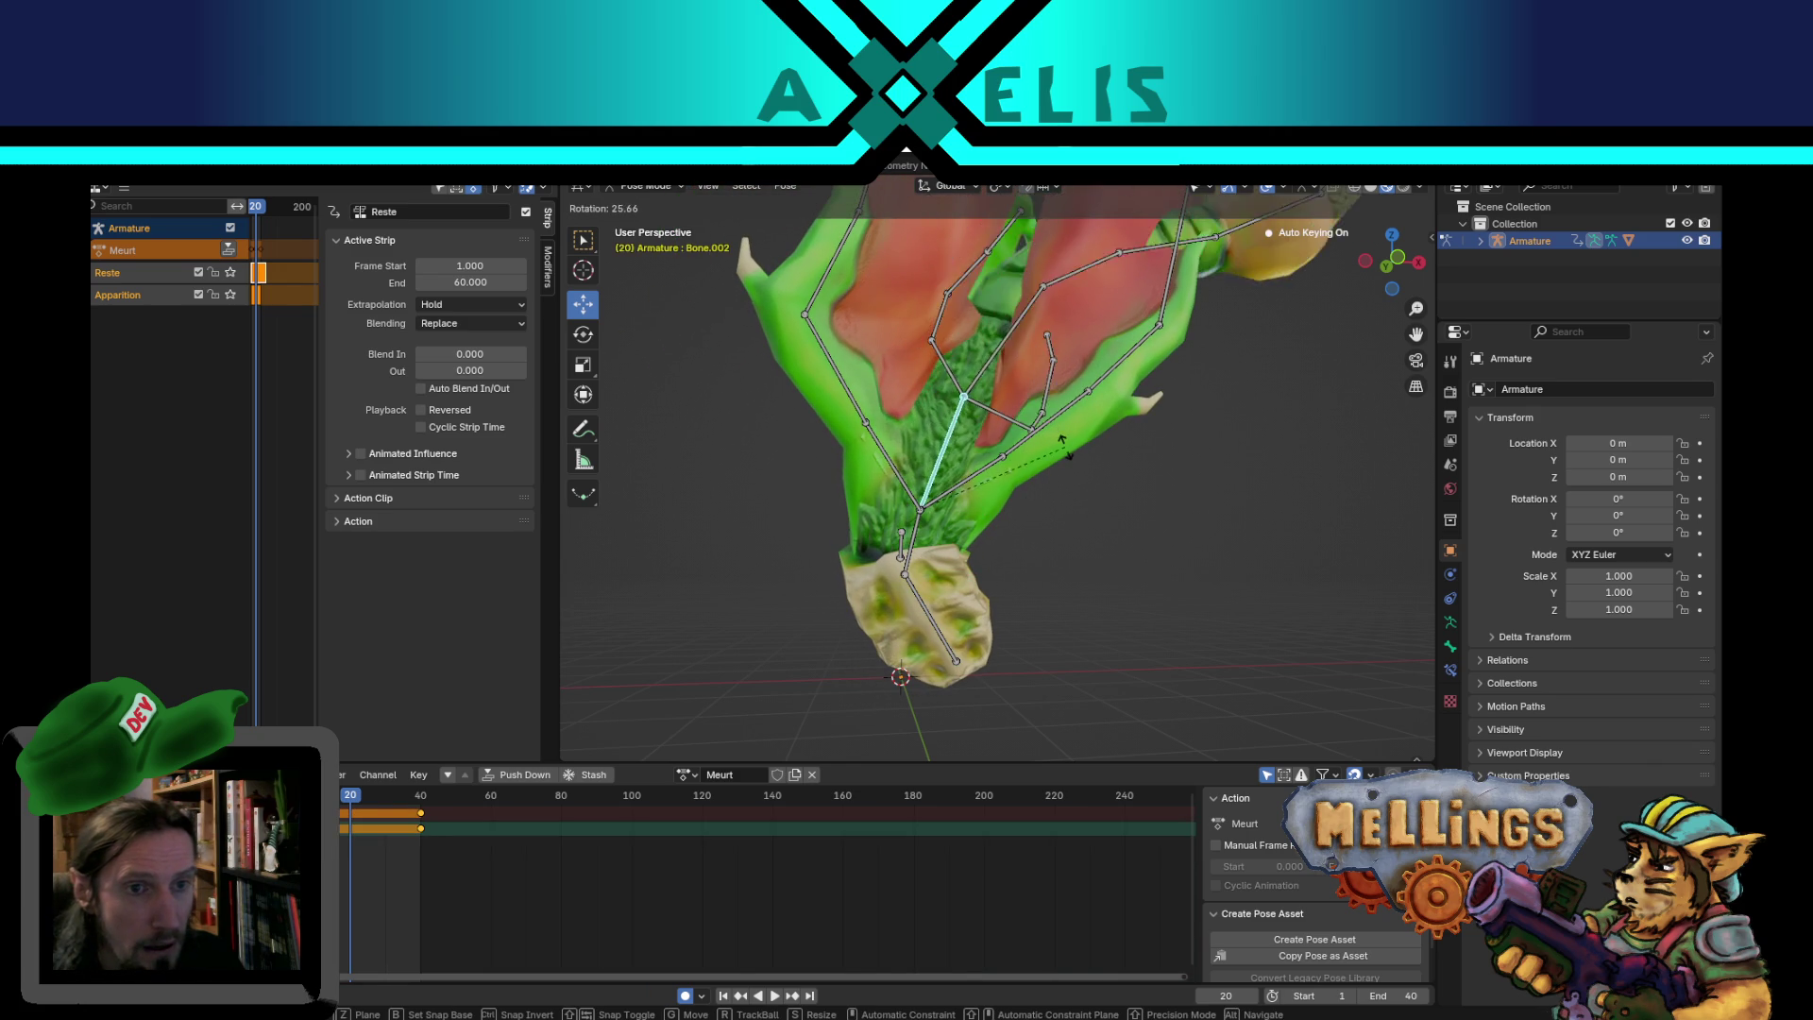
{"action": "left_click", "coordinate": [1073, 459]}
- Continue the bend by rotating spine bones Bone.003 and Bone.004 to curl the body
{"action": "mouse_move", "coordinate": [1073, 459]}
{"action": "middle_mouse_down"}
{"action": "mouse_move", "coordinate": [1079, 617]}
{"action": "mouse_move", "coordinate": [1045, 561]}
{"action": "middle_mouse_up"}
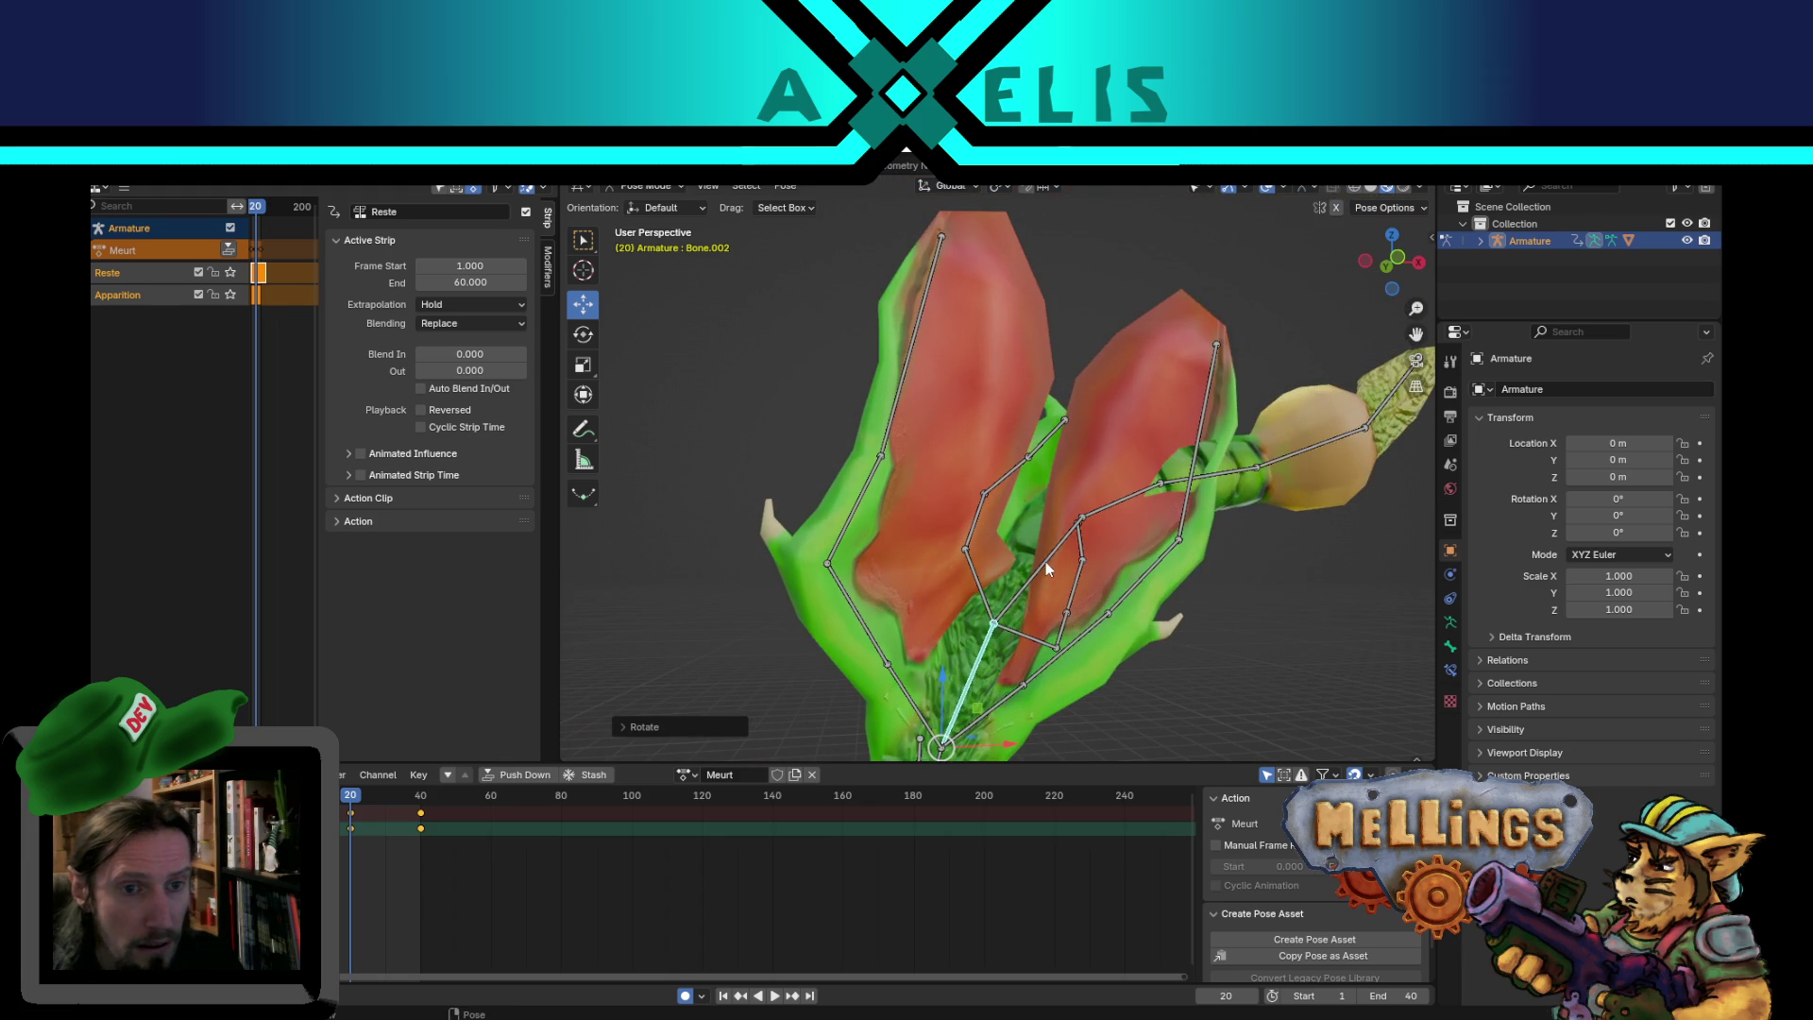
{"action": "left_click", "coordinate": [1011, 553]}
{"action": "key", "text": "r"}
{"action": "left_click", "coordinate": [1179, 421]}
{"action": "left_click", "coordinate": [1095, 421]}
{"action": "key", "text": "r"}
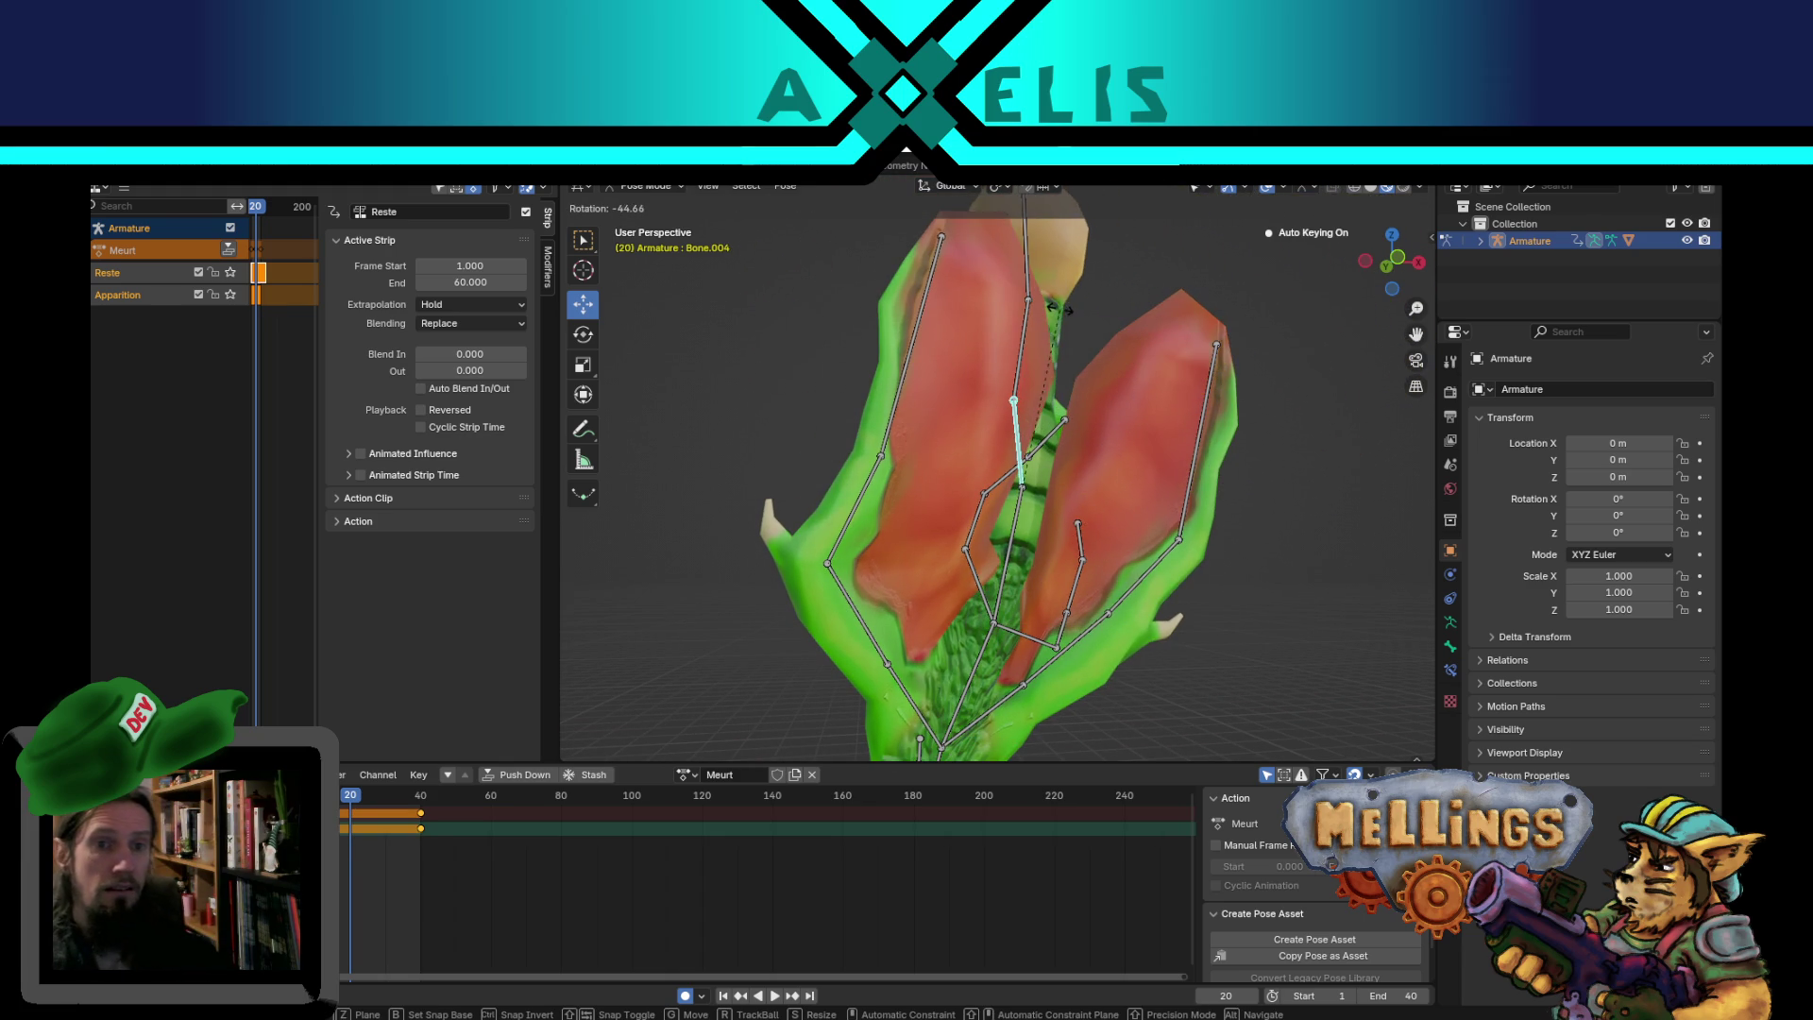
{"action": "left_click", "coordinate": [977, 359]}
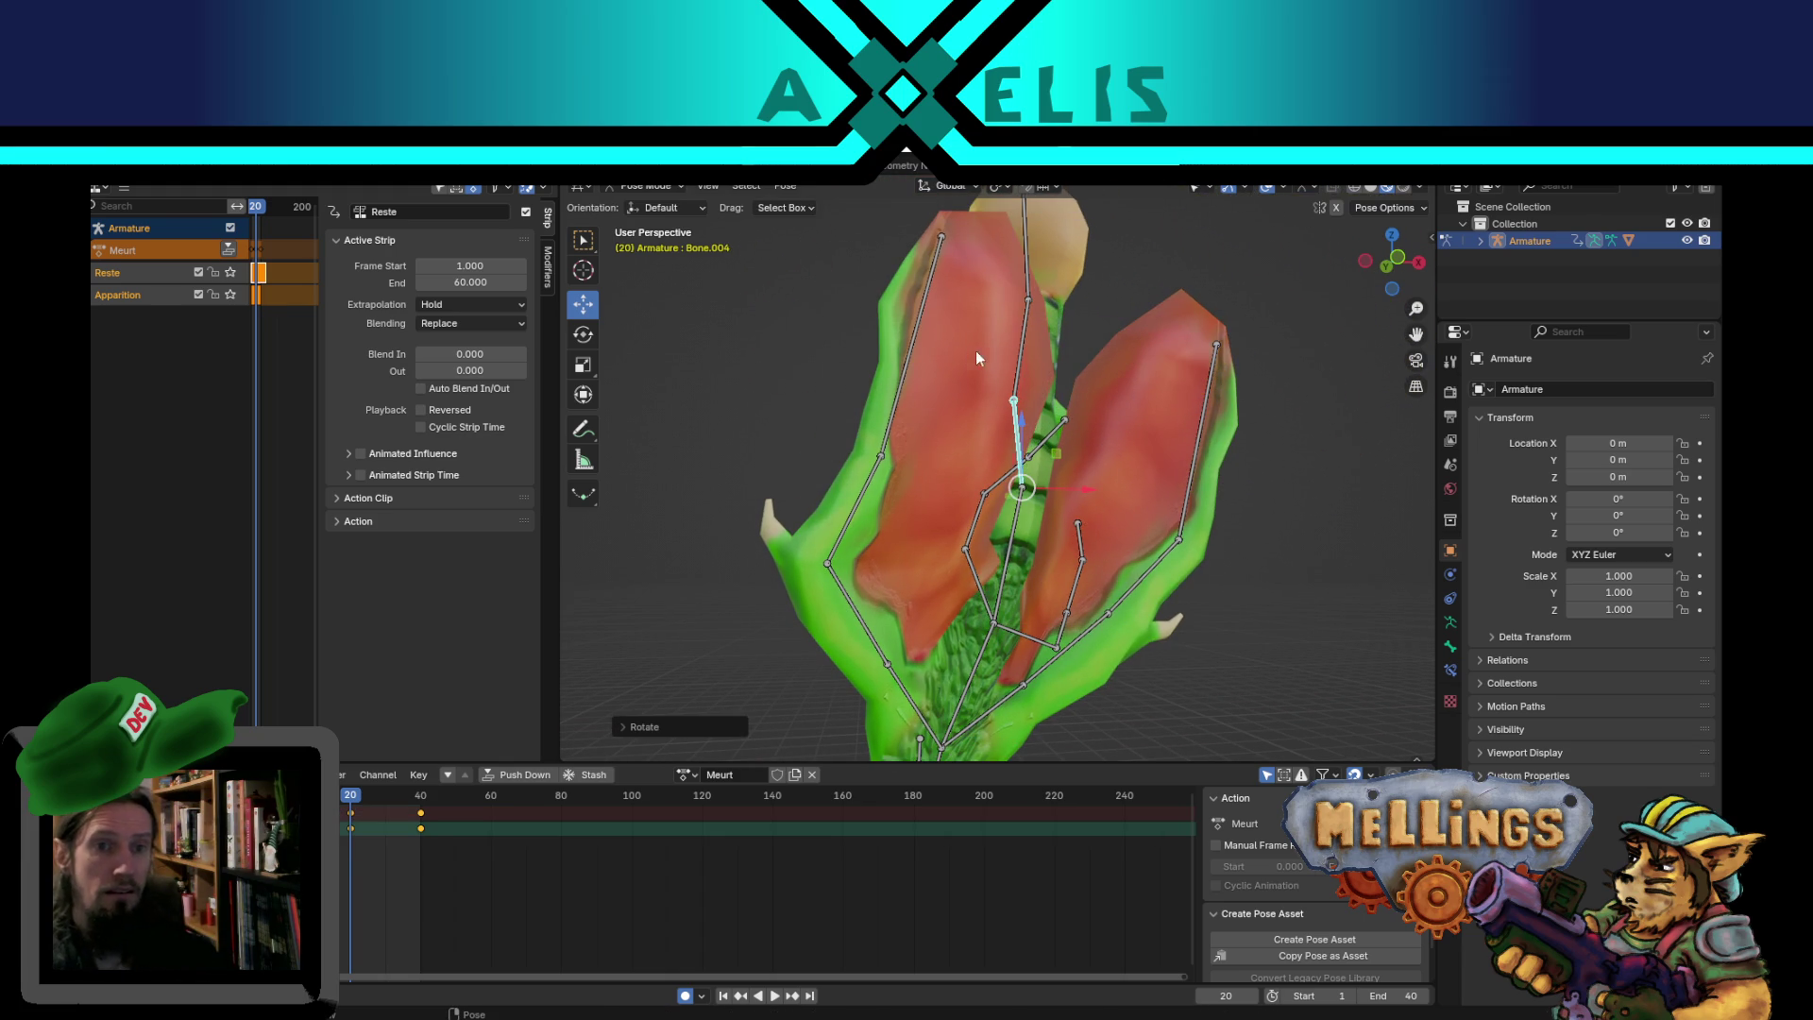
{"action": "left_click", "coordinate": [1028, 355]}
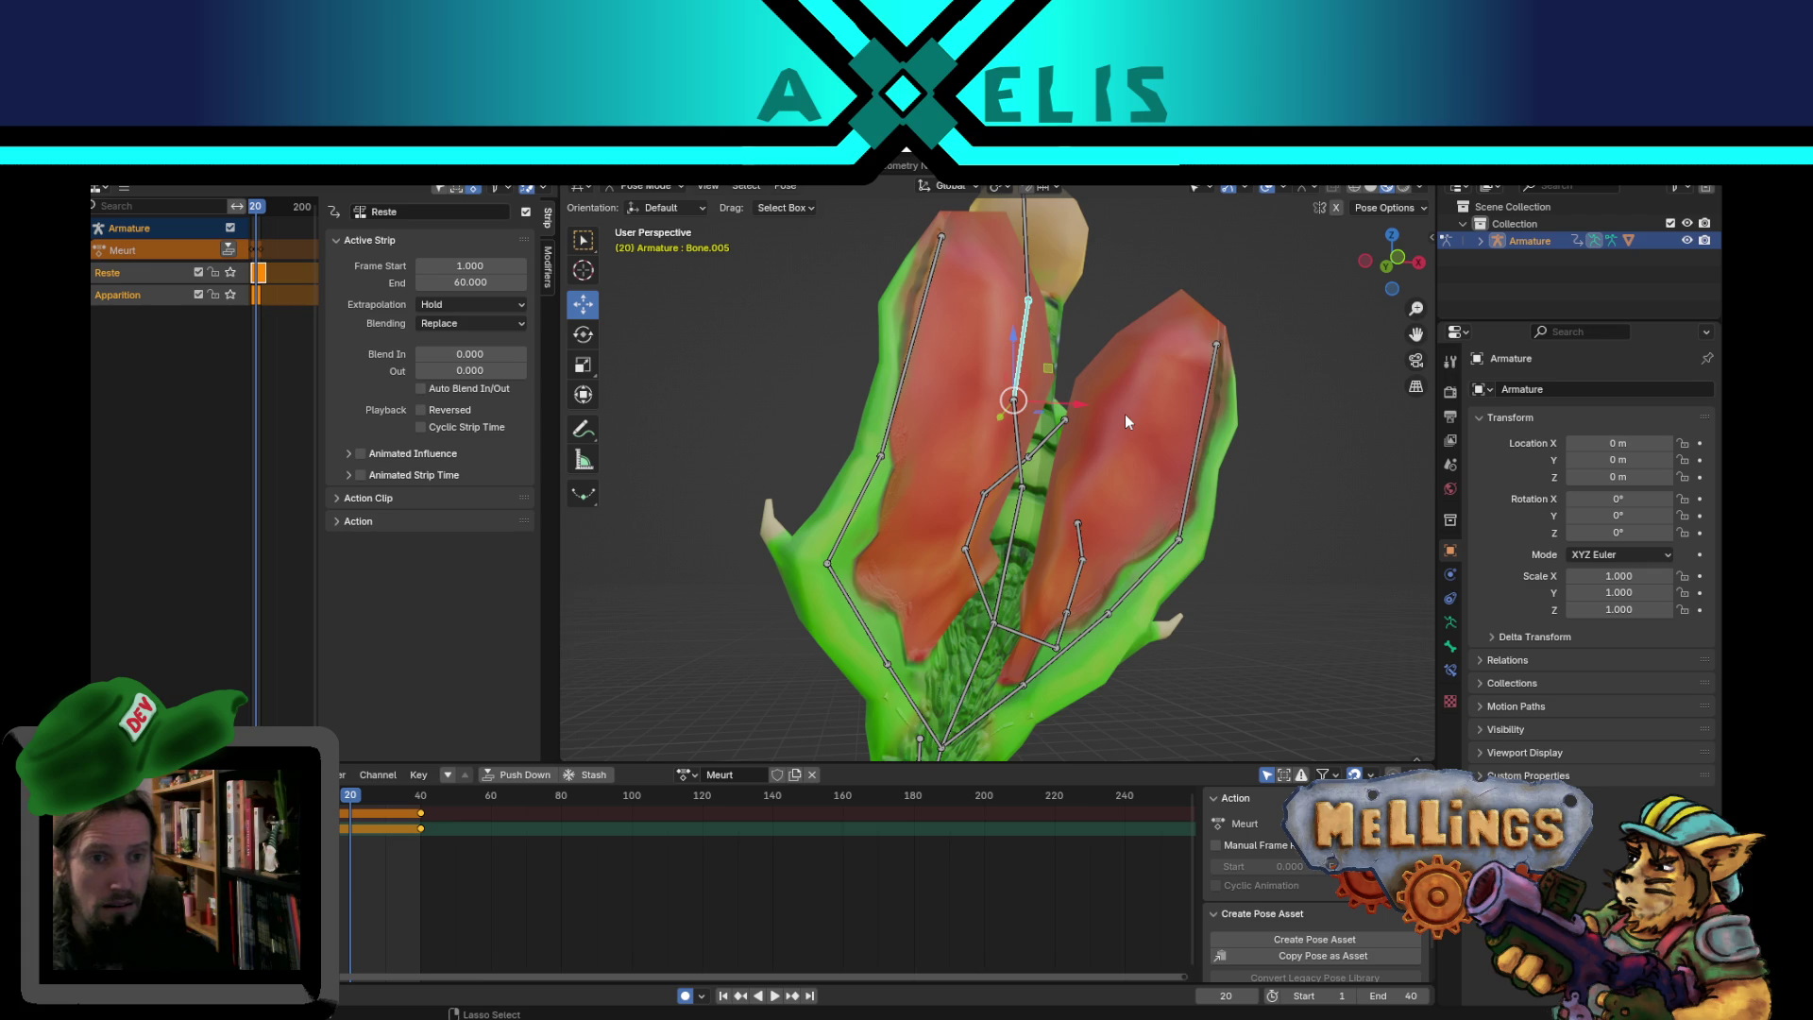
- Tilt wing bone R.aile.003 and rotate leaf bones Bone.006 and Bone.007 upright
{"action": "scroll", "coordinate": [1125, 425], "scroll_direction": "down", "scroll_amount": 3}
{"action": "left_click", "coordinate": [944, 392]}
{"action": "key", "text": "r"}
{"action": "left_click", "coordinate": [1098, 253]}
{"action": "key", "text": "r"}
{"action": "key", "text": "Escape"}
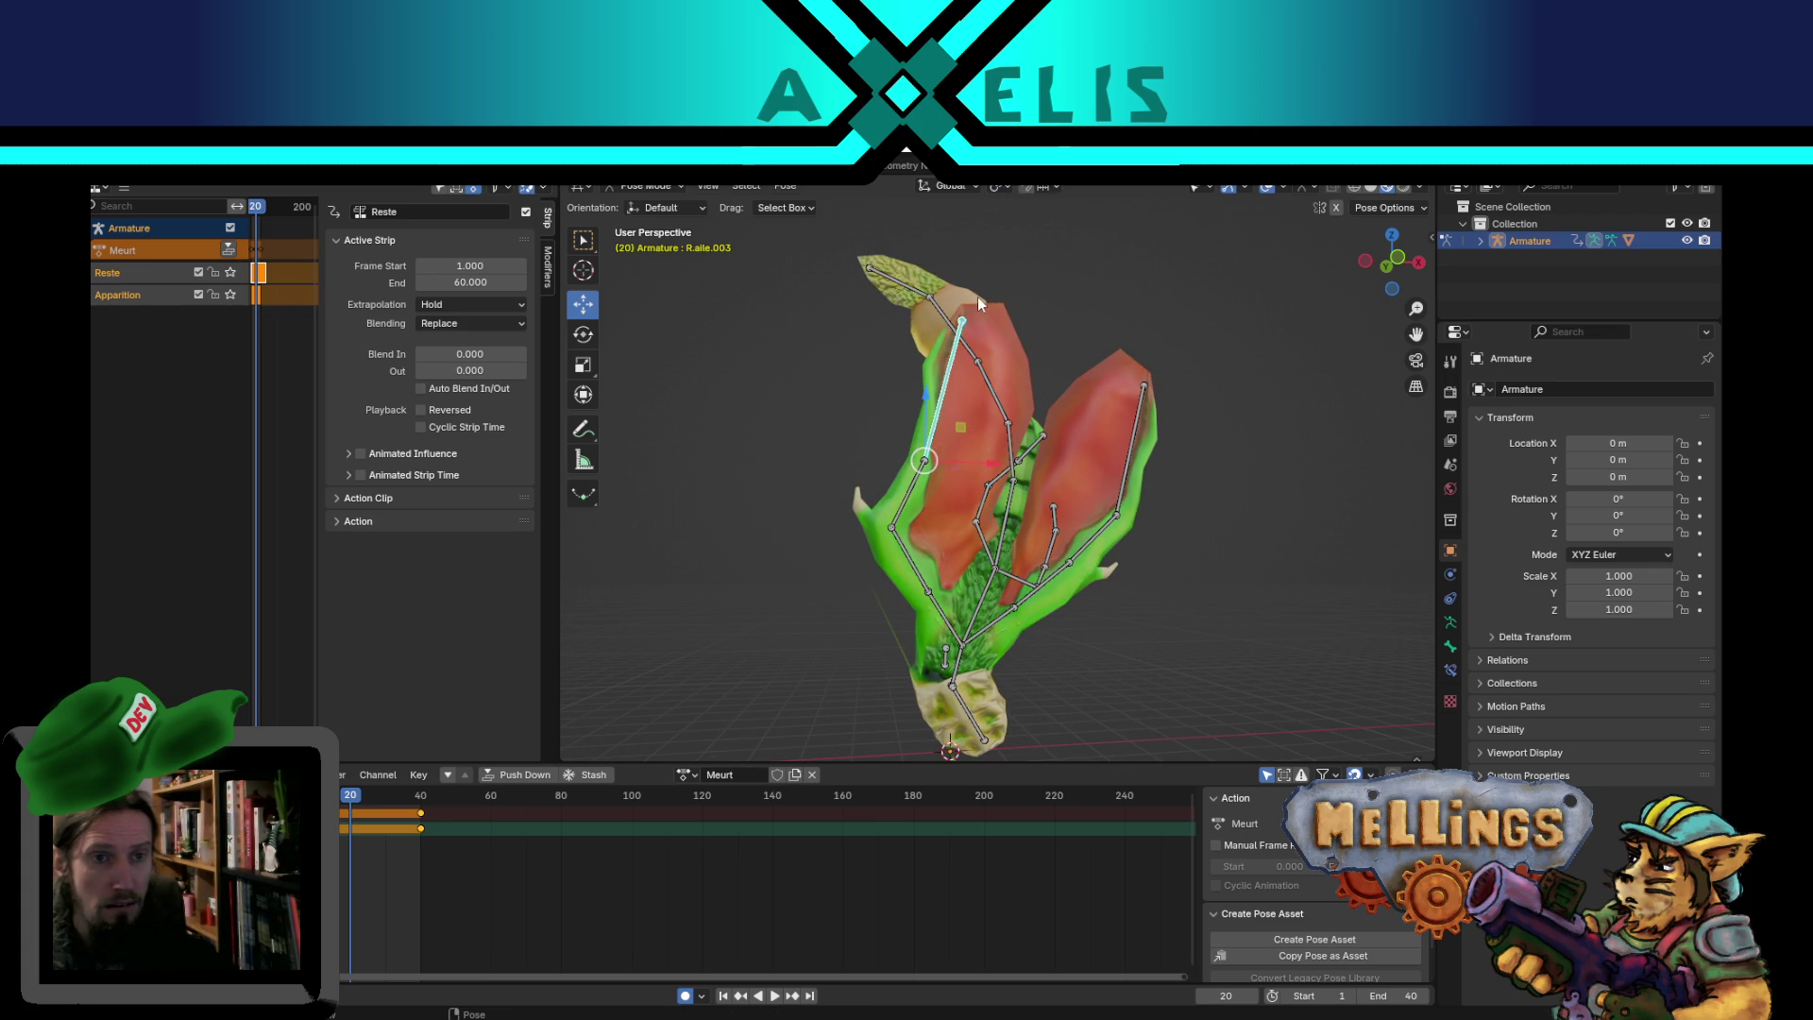
{"action": "left_click", "coordinate": [946, 303]}
{"action": "key", "text": "r"}
{"action": "left_click", "coordinate": [1127, 357]}
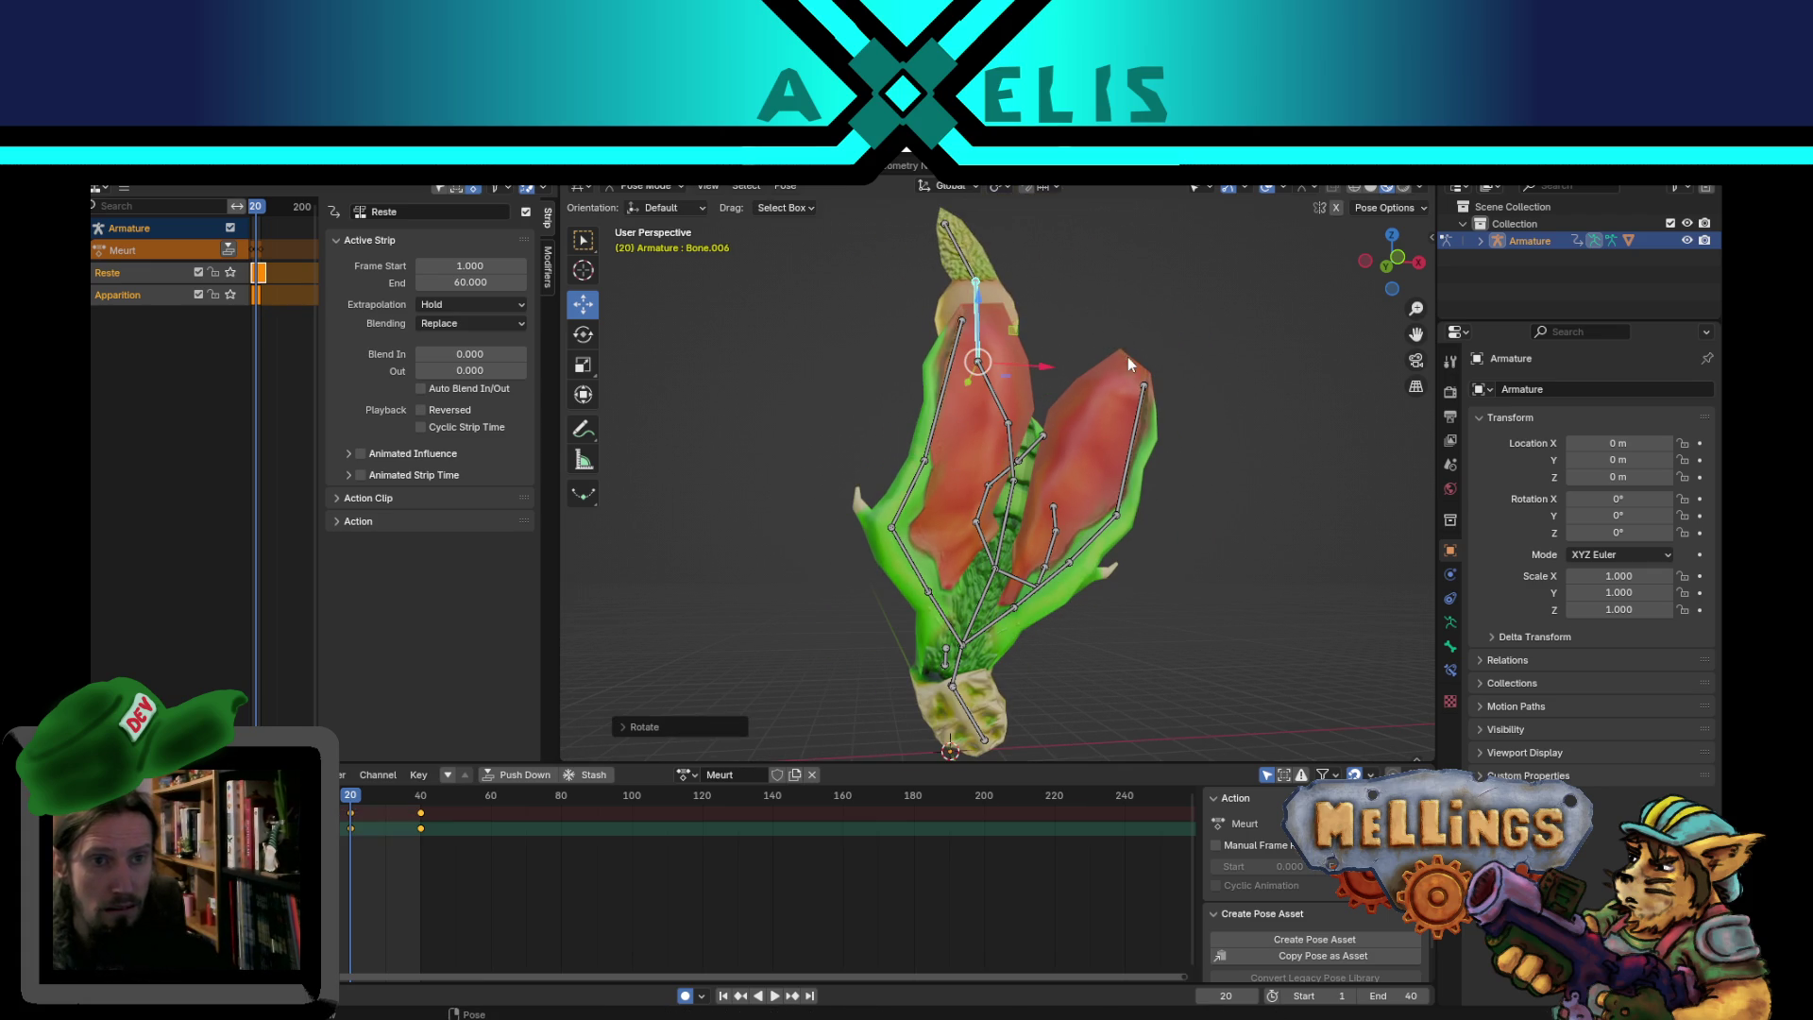
{"action": "left_click", "coordinate": [972, 242]}
{"action": "key", "text": "r"}
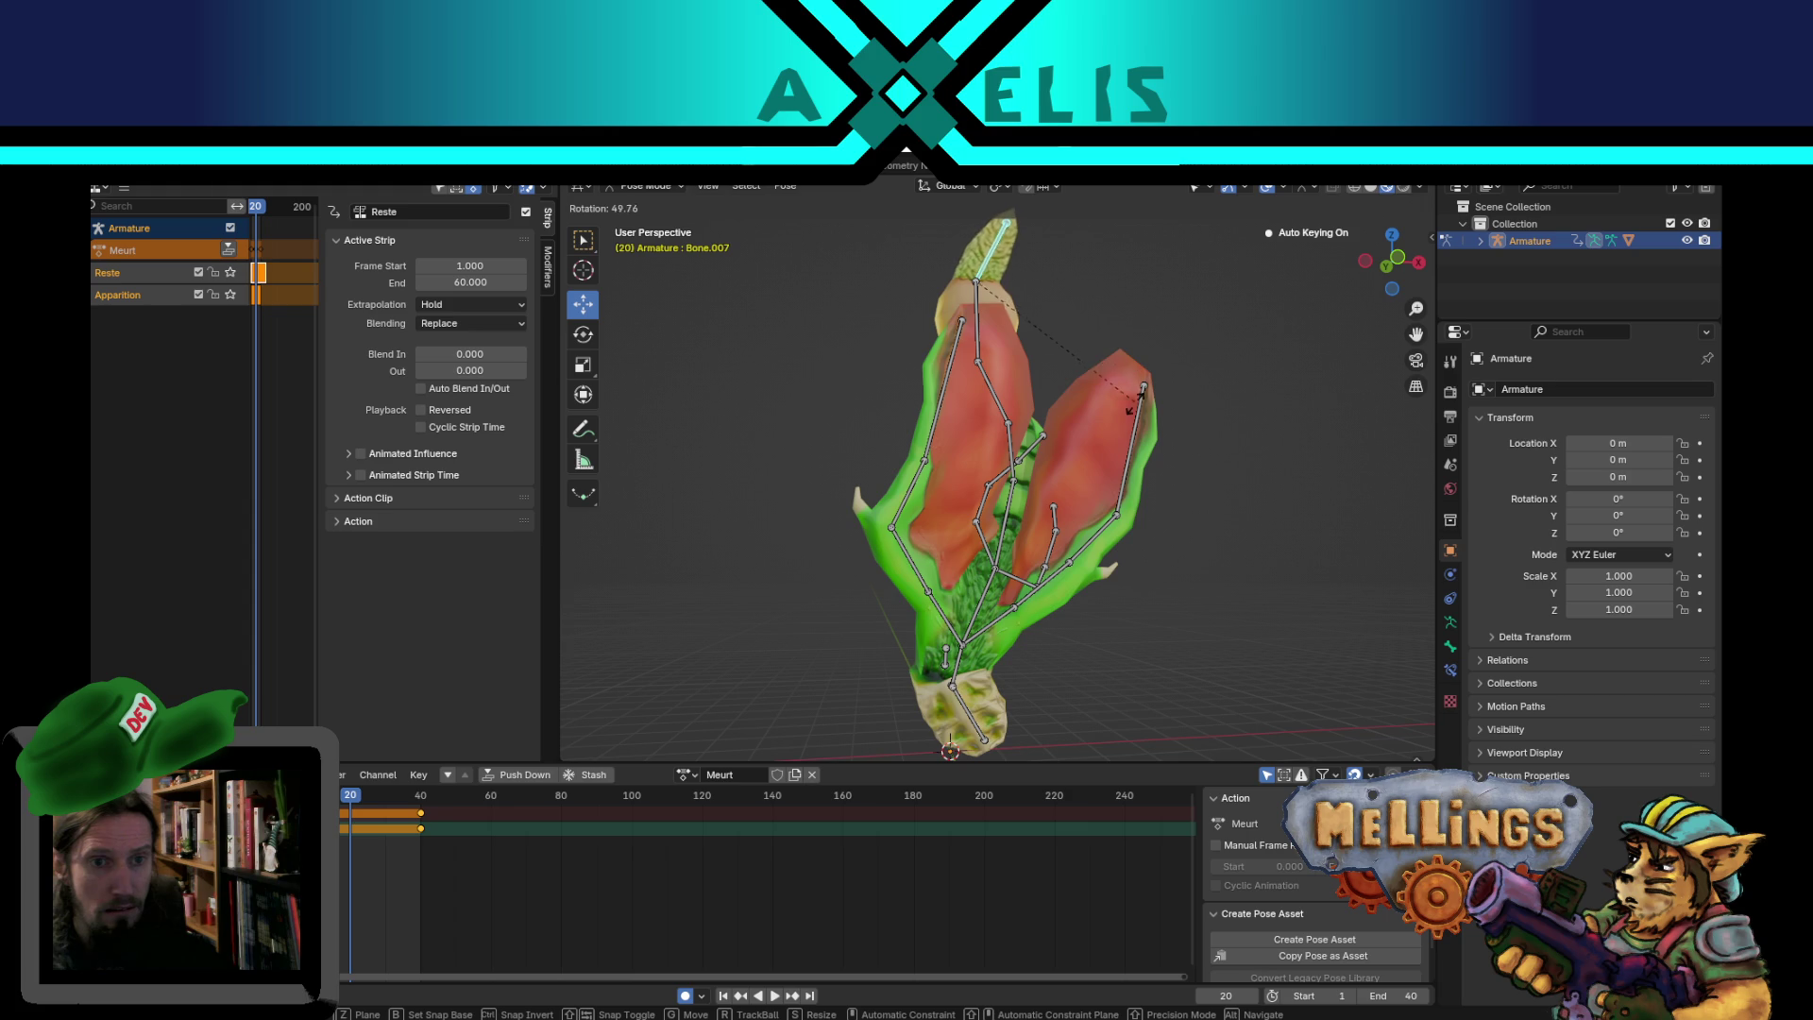
{"action": "left_click", "coordinate": [1134, 430]}
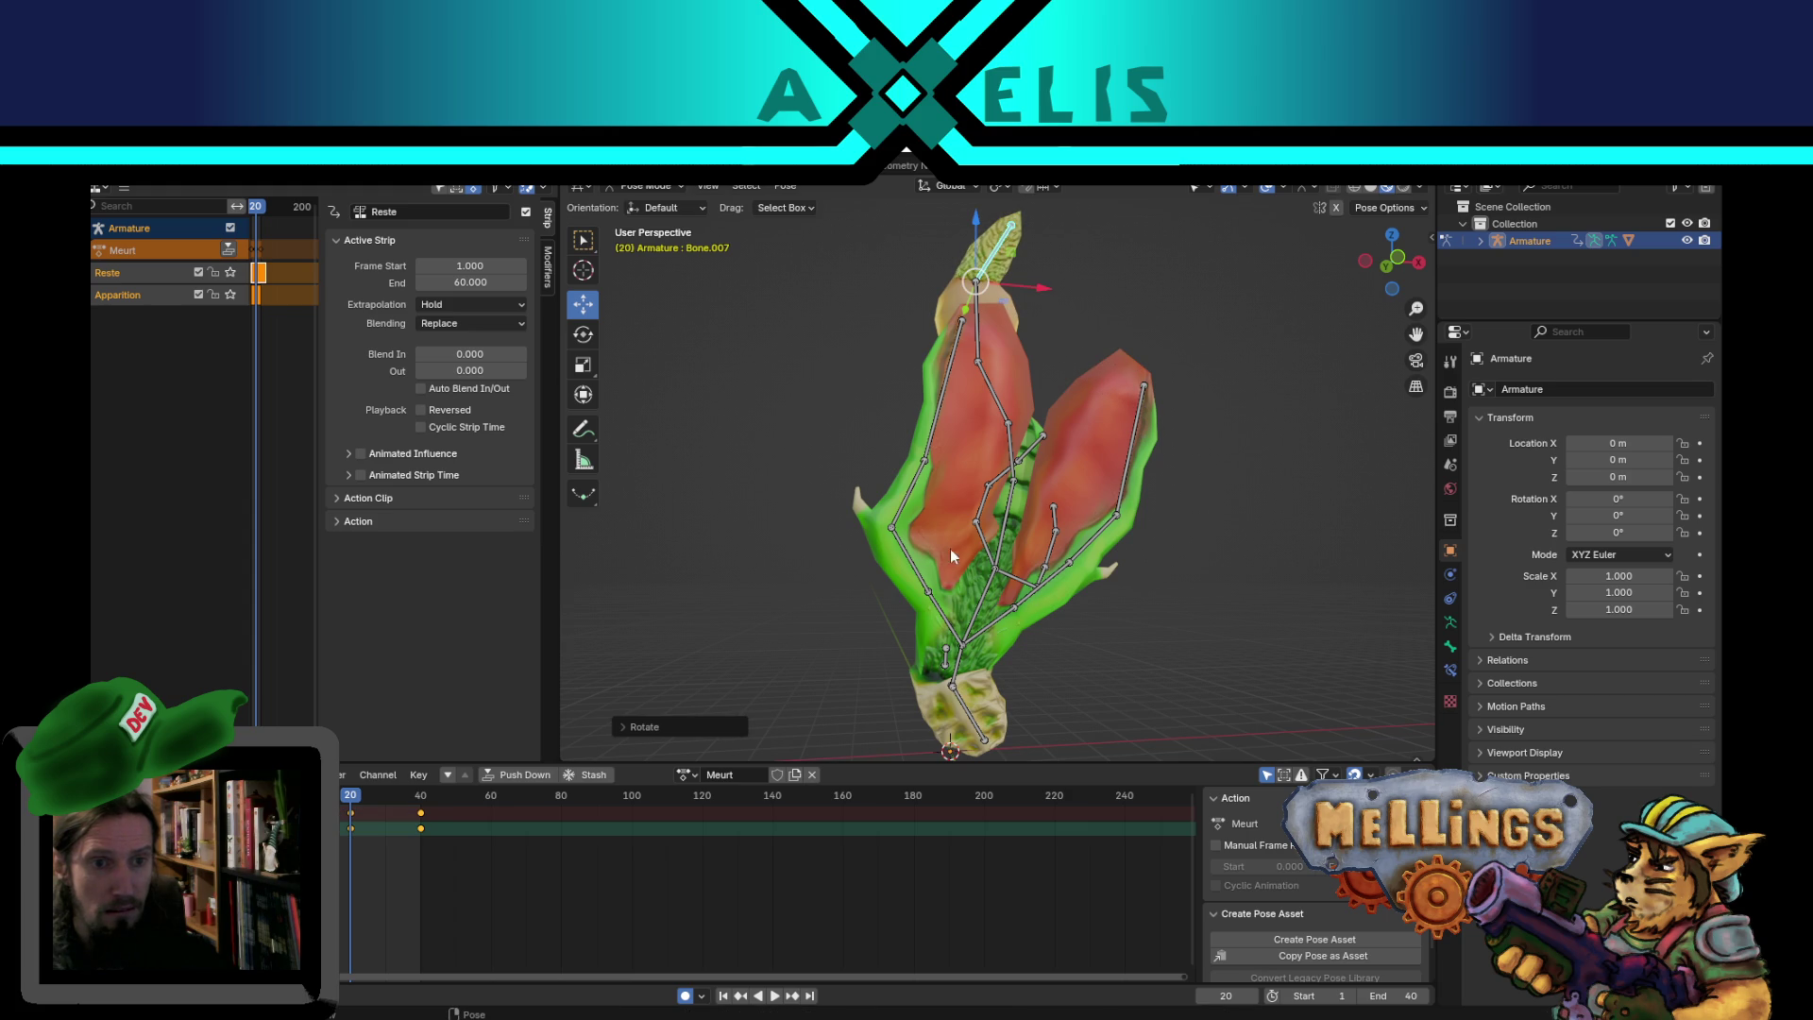
- Swing the left wing bone R.aile.001 outward in two rotations
{"action": "left_click", "coordinate": [929, 584]}
{"action": "key", "text": "r"}
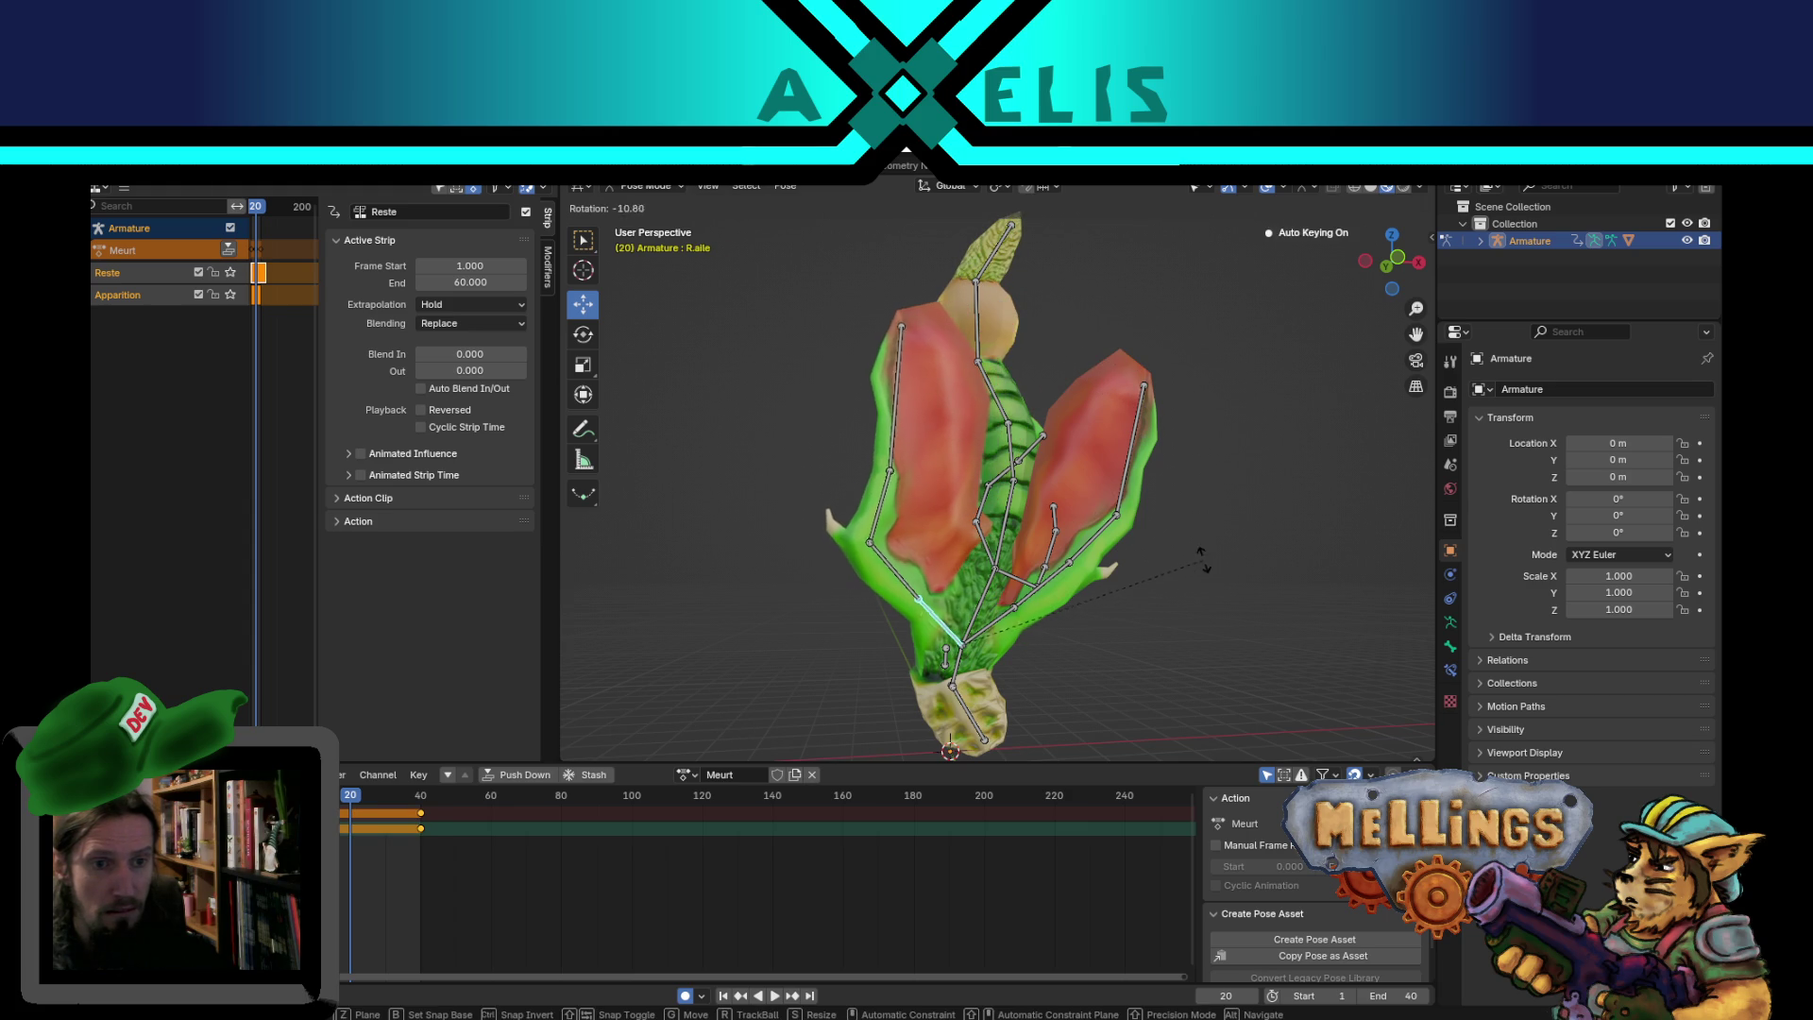
{"action": "left_click", "coordinate": [922, 577]}
{"action": "left_click", "coordinate": [887, 572]}
{"action": "middle_click_drag", "start_coordinate": [887, 572], "coordinate": [1016, 644]}
{"action": "key", "text": "r"}
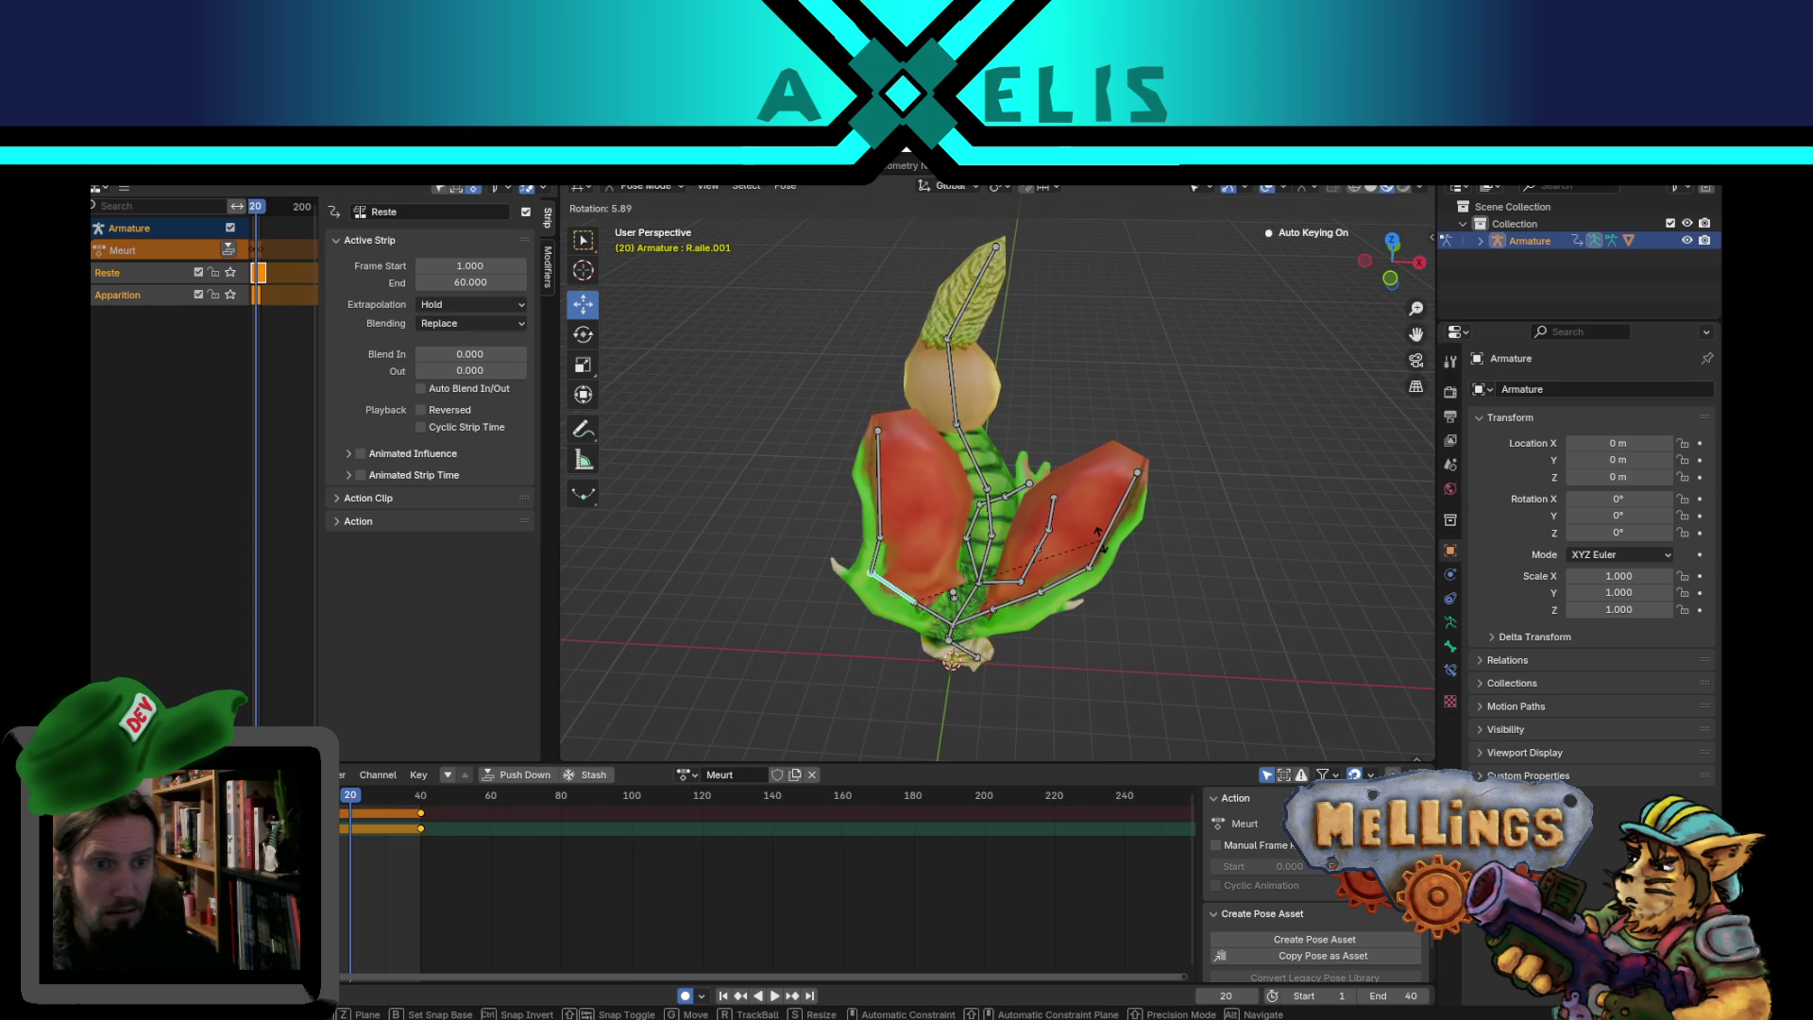
{"action": "left_click", "coordinate": [1100, 543]}
- Swing the right wing bone L.aile.001 outward, then select all bones and preview playback
{"action": "left_click", "coordinate": [996, 612]}
{"action": "middle_click_drag", "start_coordinate": [995, 612], "coordinate": [971, 623]}
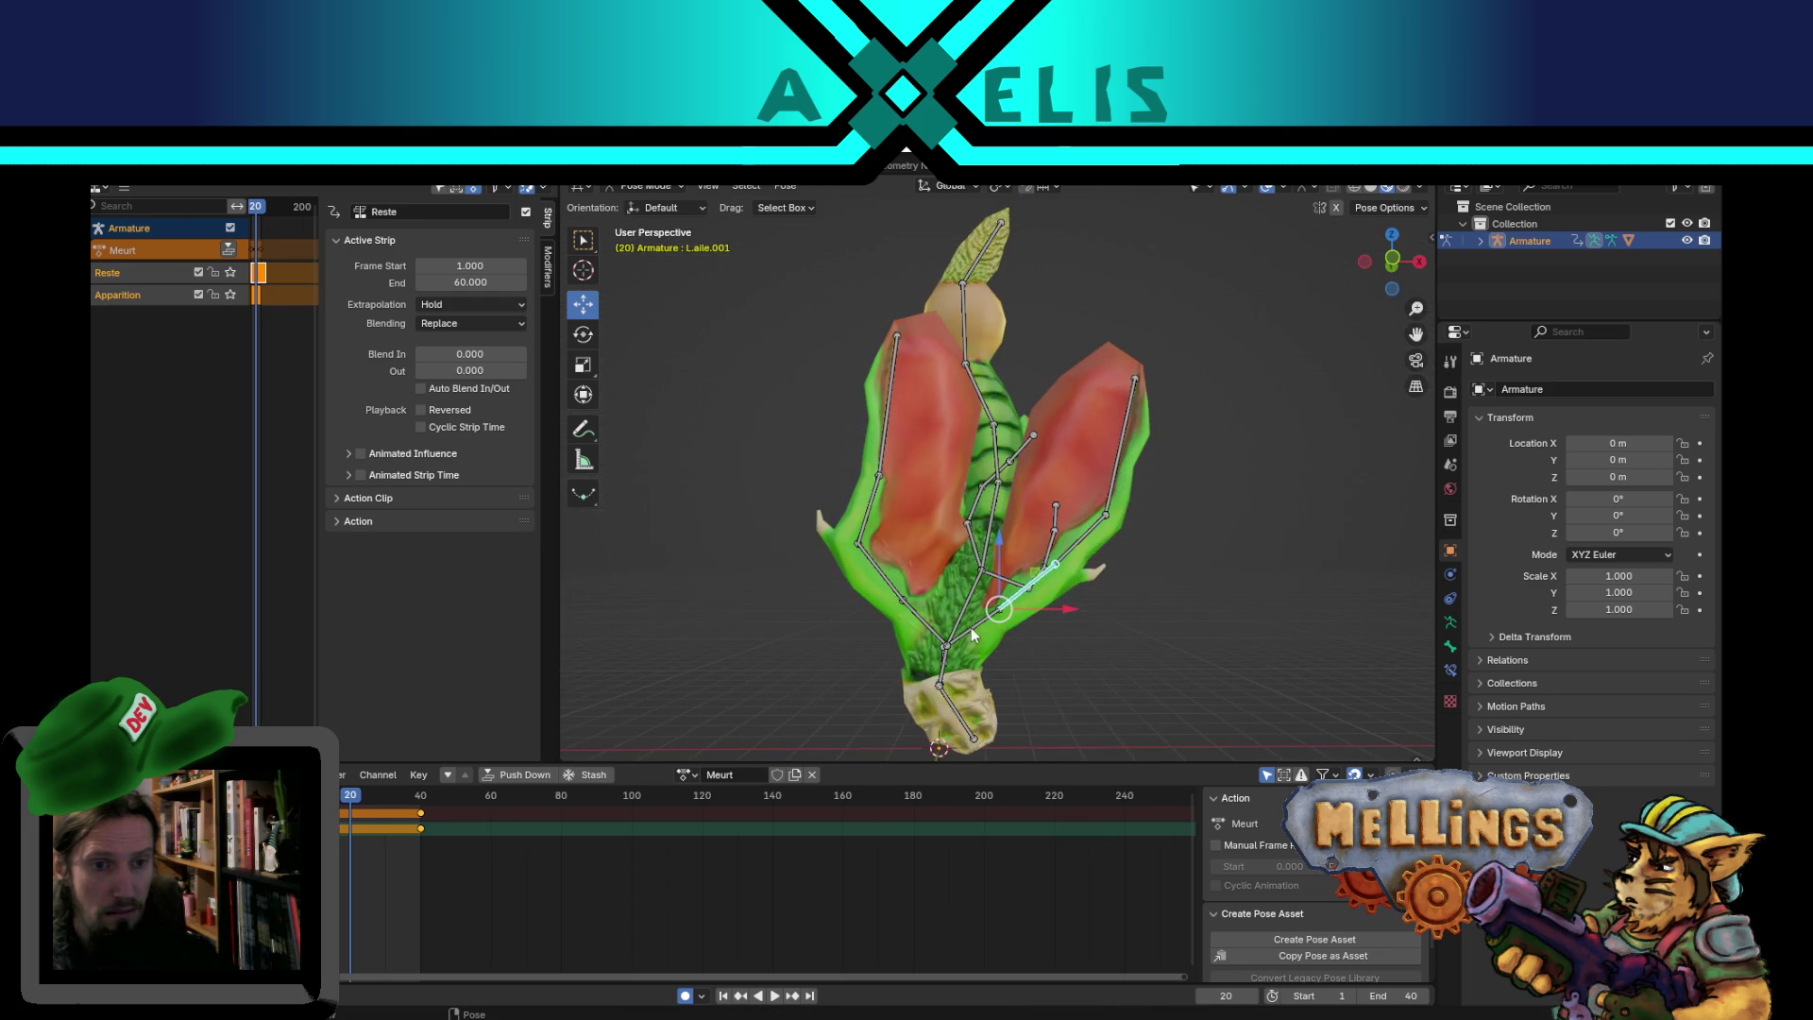
{"action": "key", "text": "r"}
{"action": "left_click", "coordinate": [1142, 567]}
{"action": "key", "text": "a"}
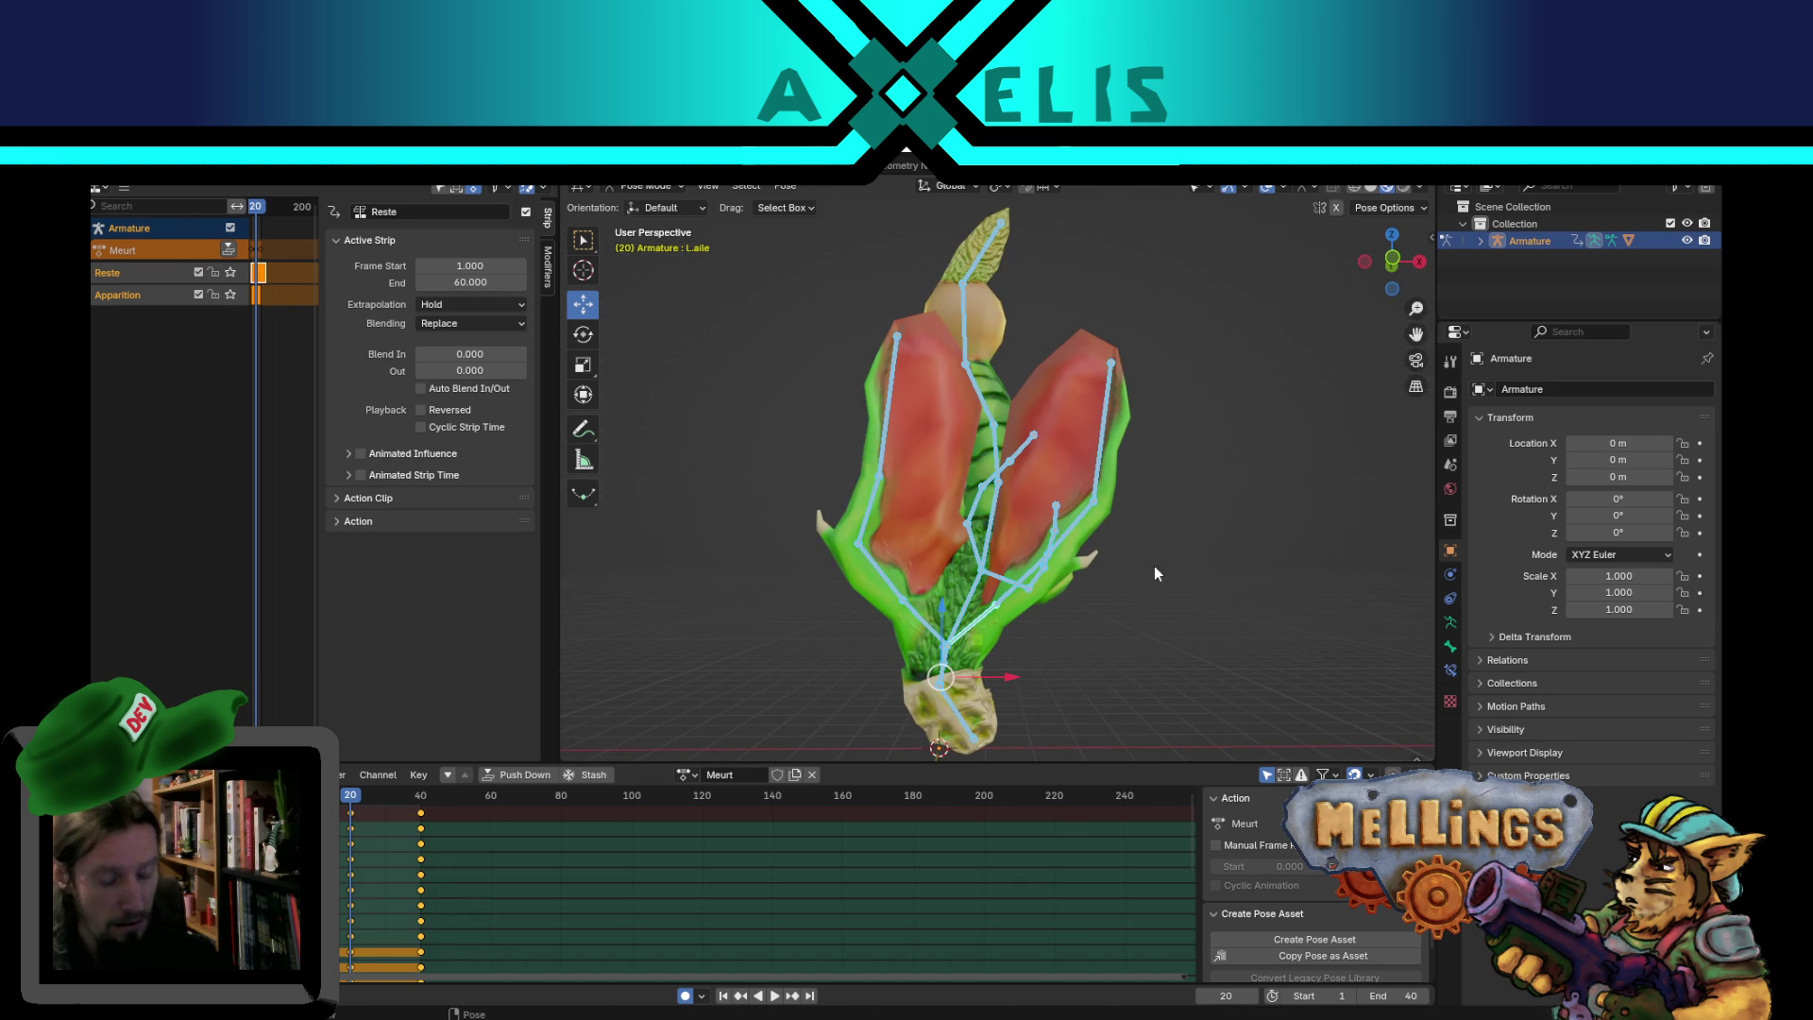
{"action": "key", "text": "space"}
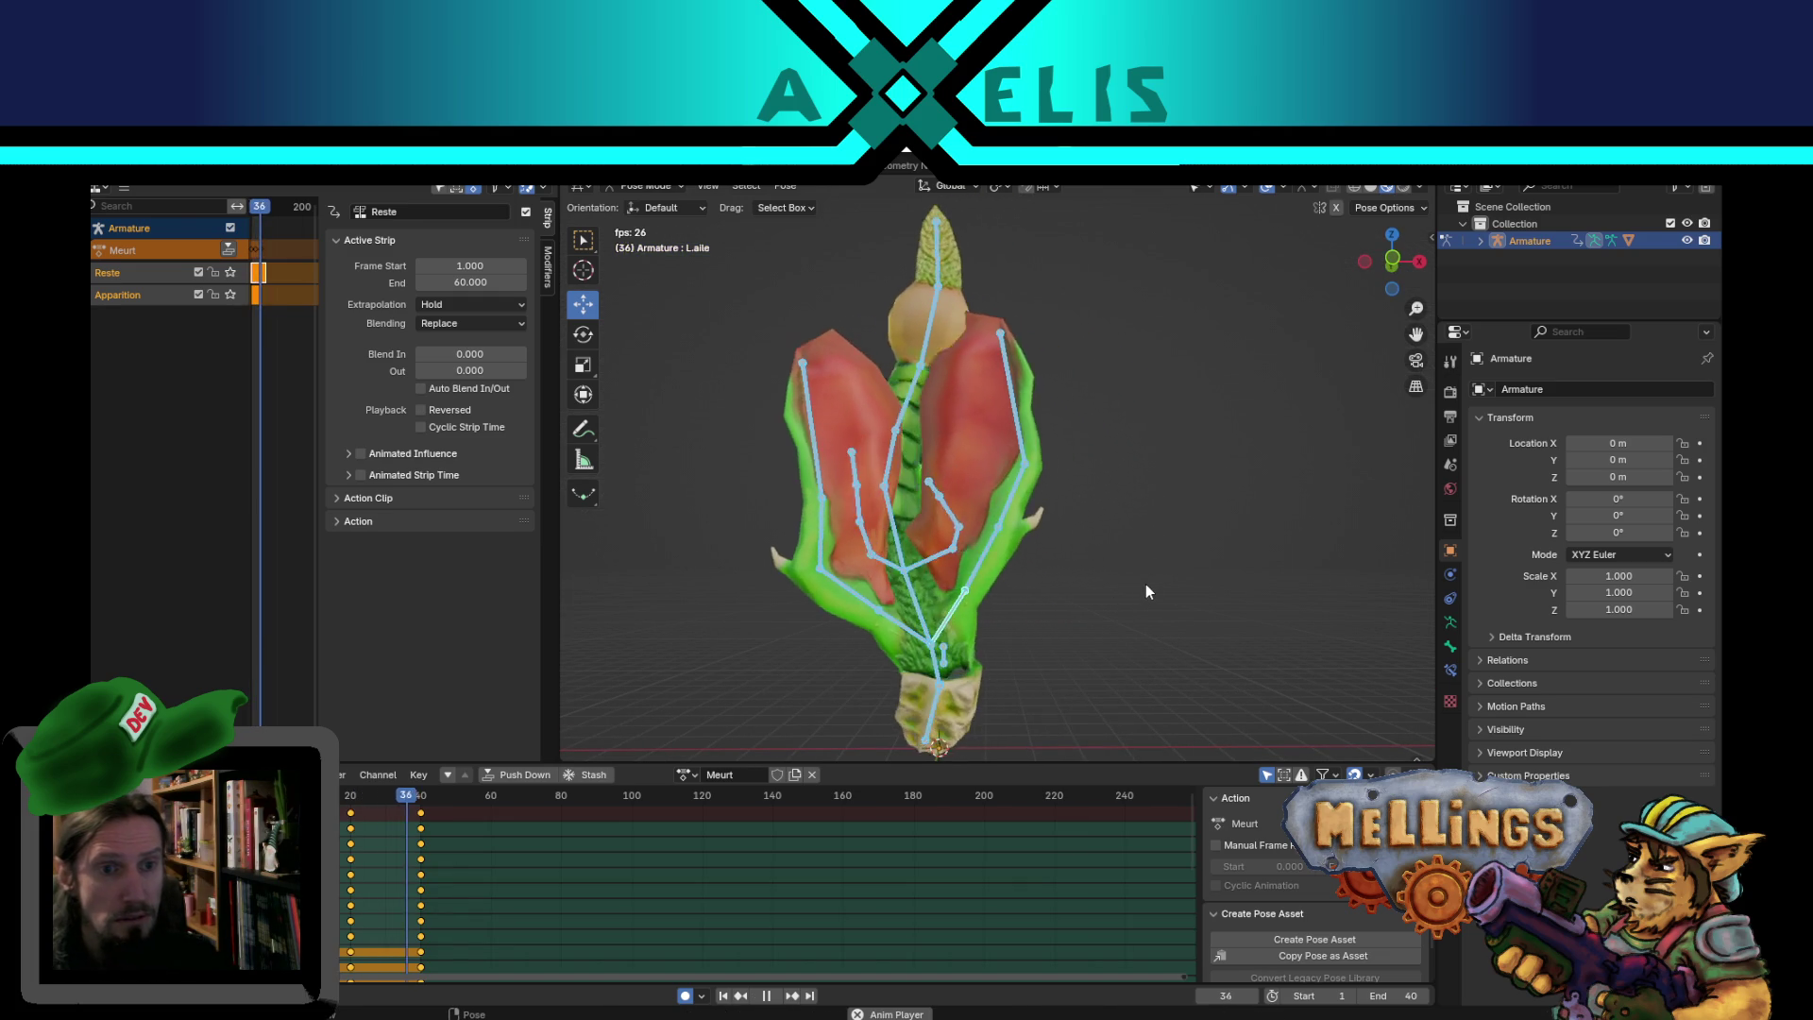
- Stop playback at frame 10 and rotate wing bones L.aile.001 and R.aile.002 outward
{"action": "key", "text": "alt+a"}
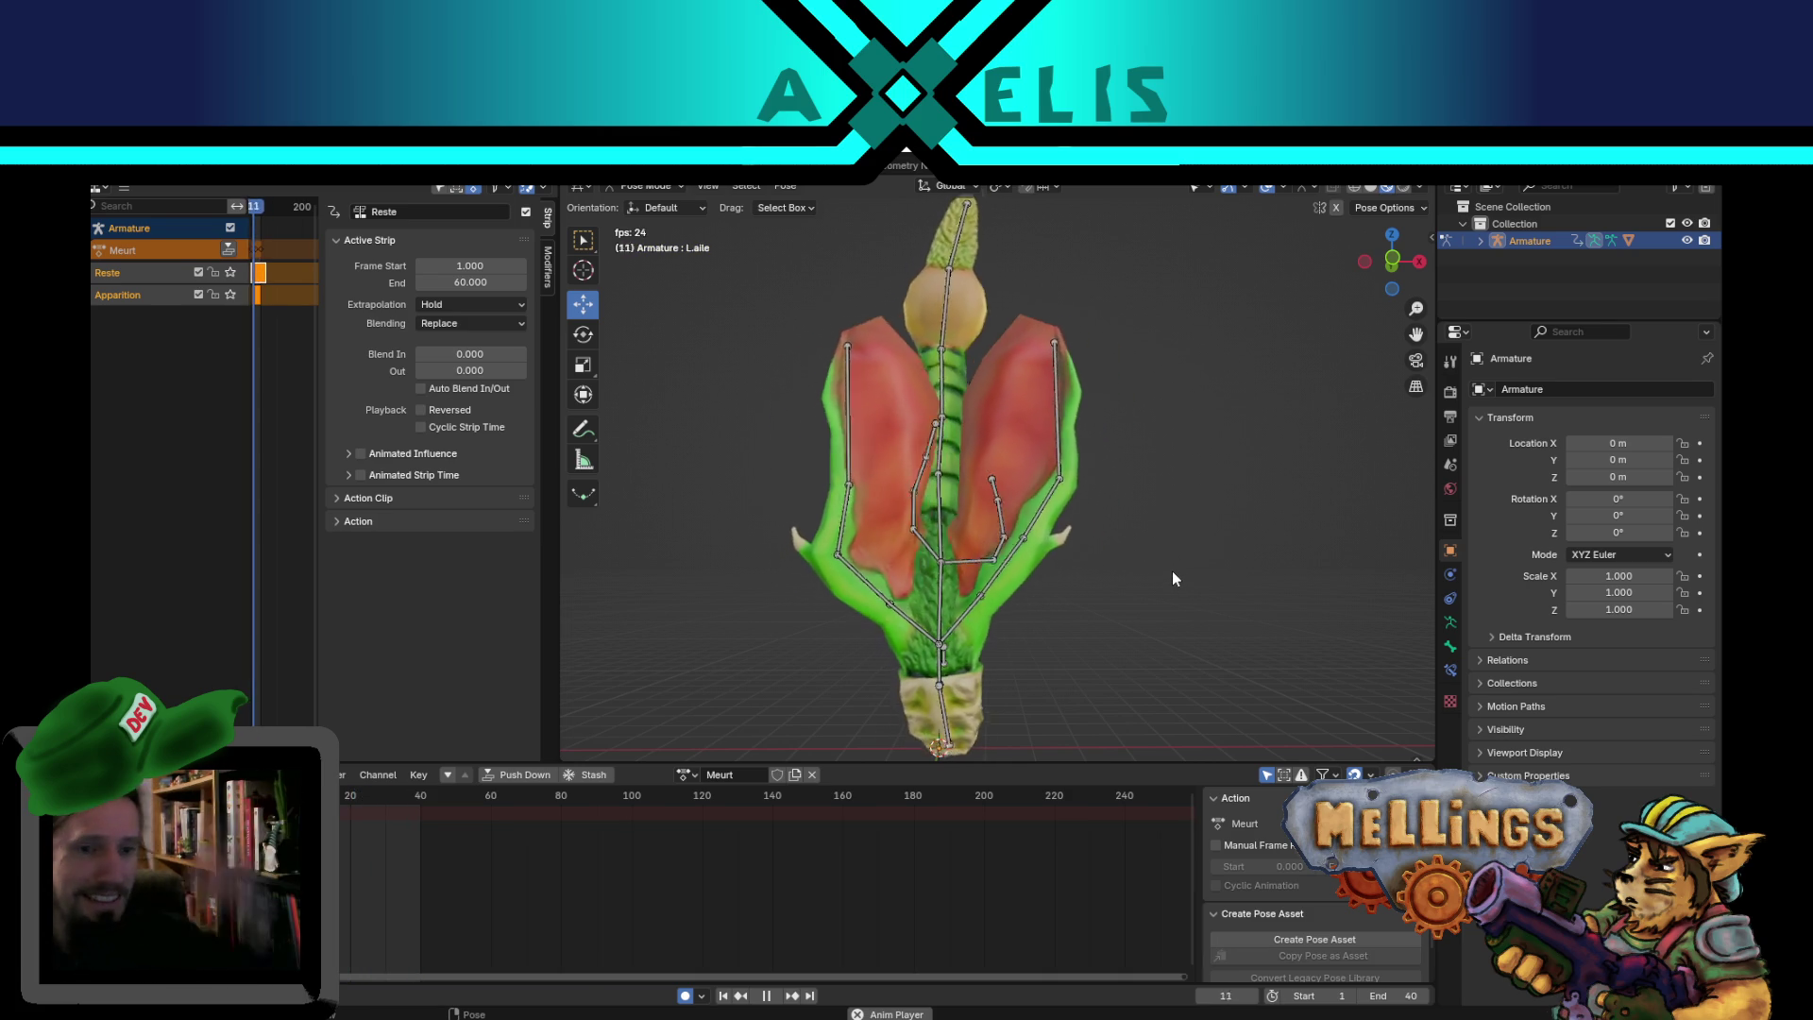
{"action": "mouse_move", "coordinate": [1114, 513]}
{"action": "middle_mouse_down"}
{"action": "mouse_move", "coordinate": [1150, 304]}
{"action": "mouse_move", "coordinate": [1022, 421]}
{"action": "mouse_move", "coordinate": [1194, 569]}
{"action": "mouse_move", "coordinate": [1322, 588]}
{"action": "mouse_move", "coordinate": [1175, 587]}
{"action": "mouse_move", "coordinate": [910, 504]}
{"action": "mouse_move", "coordinate": [1154, 559]}
{"action": "mouse_move", "coordinate": [1126, 440]}
{"action": "middle_mouse_up"}
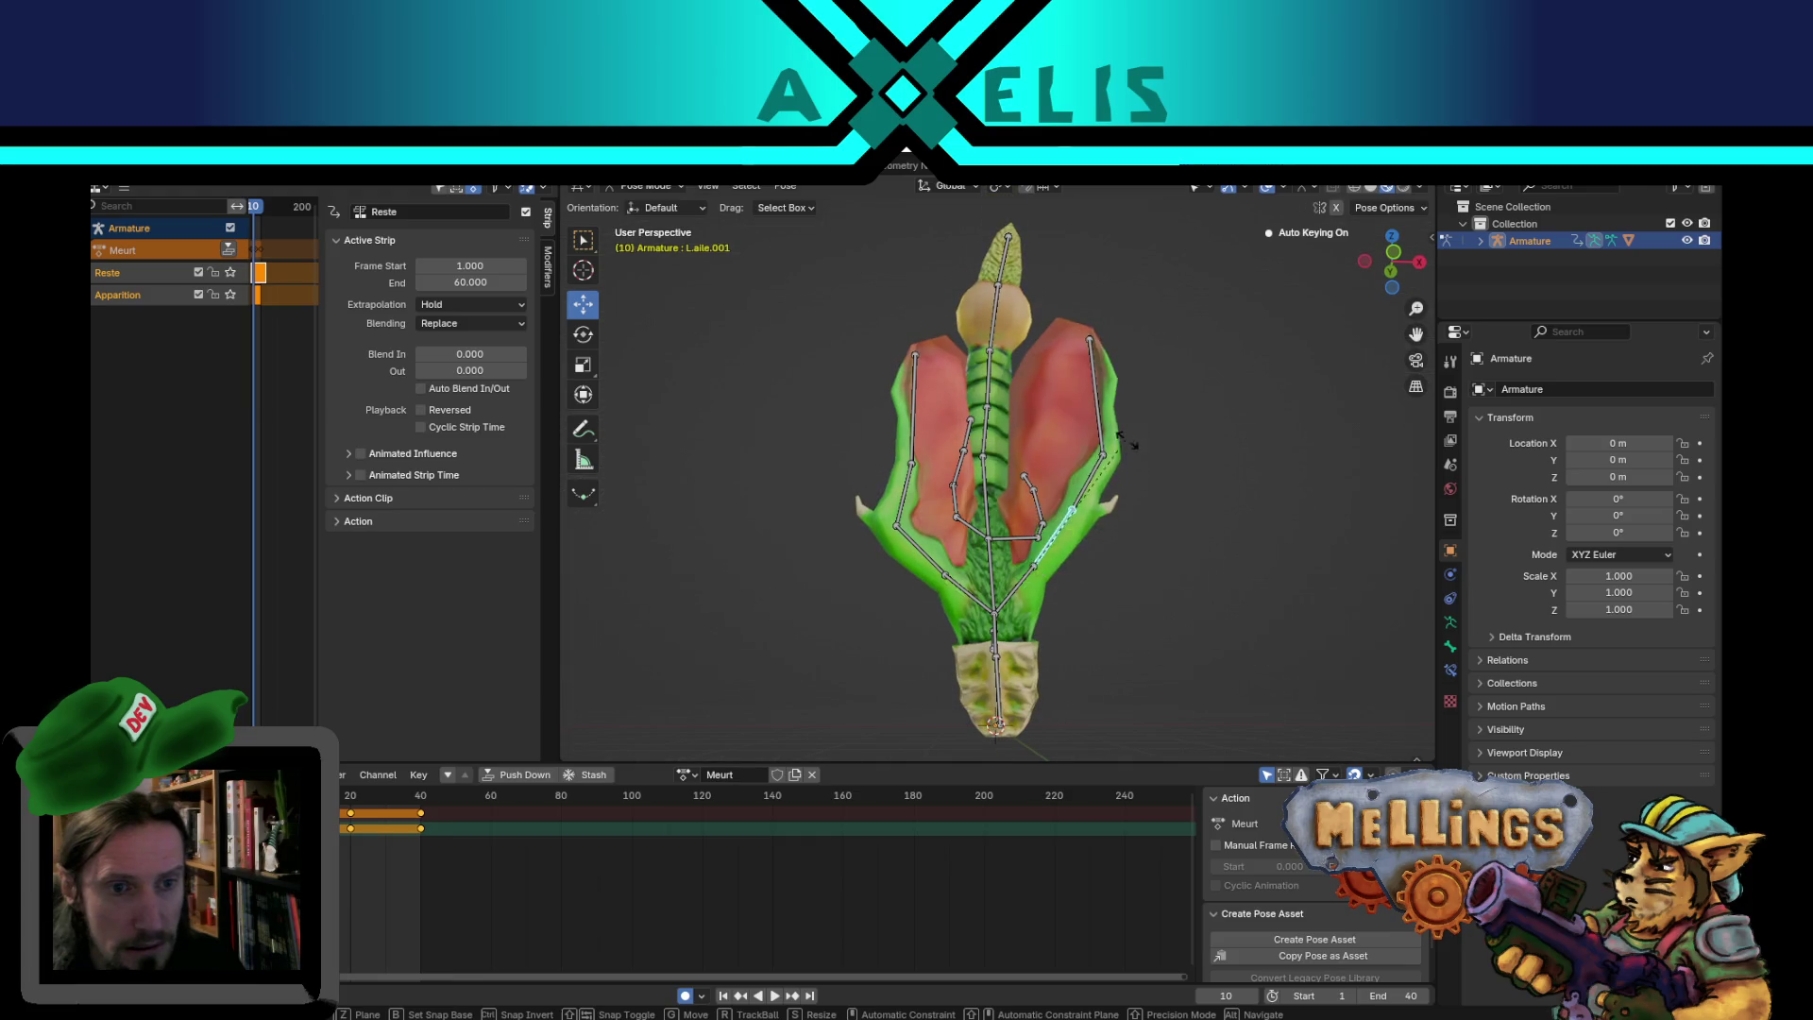
{"action": "key", "text": "space"}
{"action": "left_click", "coordinate": [1067, 548]}
{"action": "key", "text": "r"}
{"action": "left_click", "coordinate": [1140, 501]}
{"action": "left_click", "coordinate": [904, 501]}
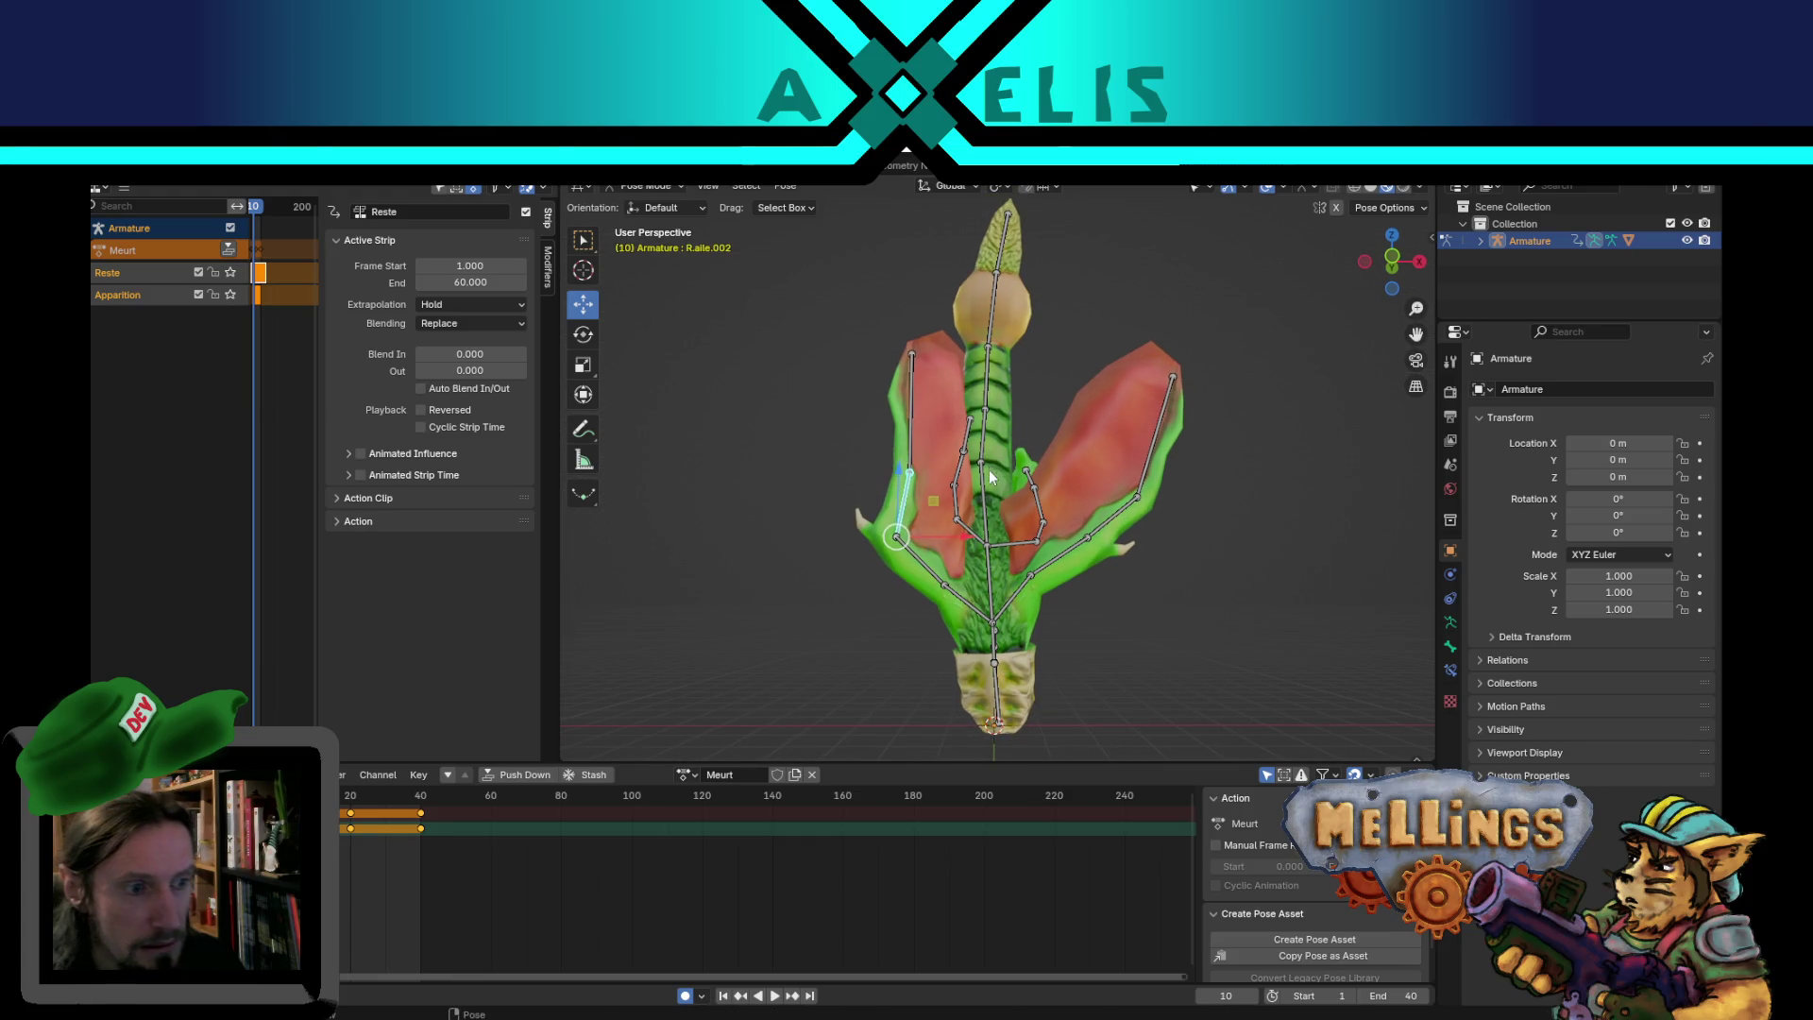
{"action": "key", "text": "r"}
{"action": "left_click", "coordinate": [1154, 478]}
- Finish the frame-10 wing pose by rotating L.aile.002, R.aile.003 and L.aile.003
{"action": "left_click", "coordinate": [1112, 534]}
{"action": "key", "text": "r"}
{"action": "left_click", "coordinate": [898, 395]}
{"action": "key", "text": "r"}
{"action": "left_click", "coordinate": [1119, 433]}
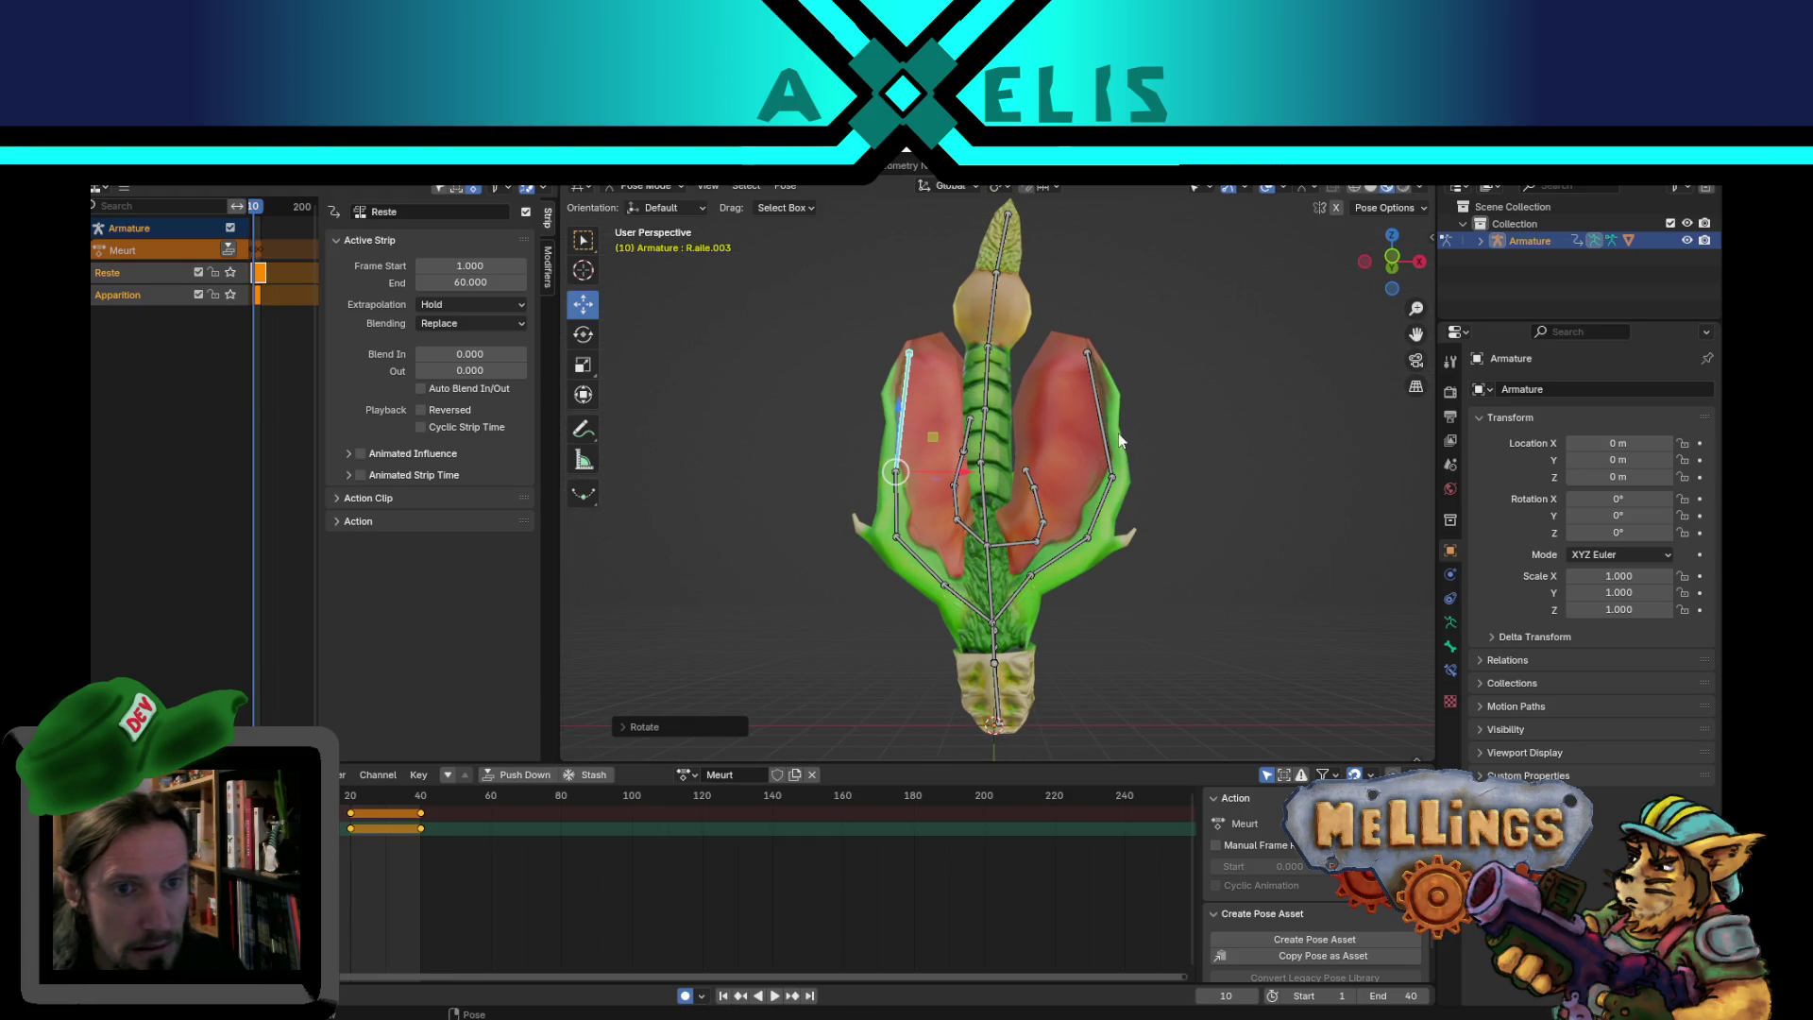
{"action": "key", "text": "r"}
{"action": "left_click", "coordinate": [1146, 427]}
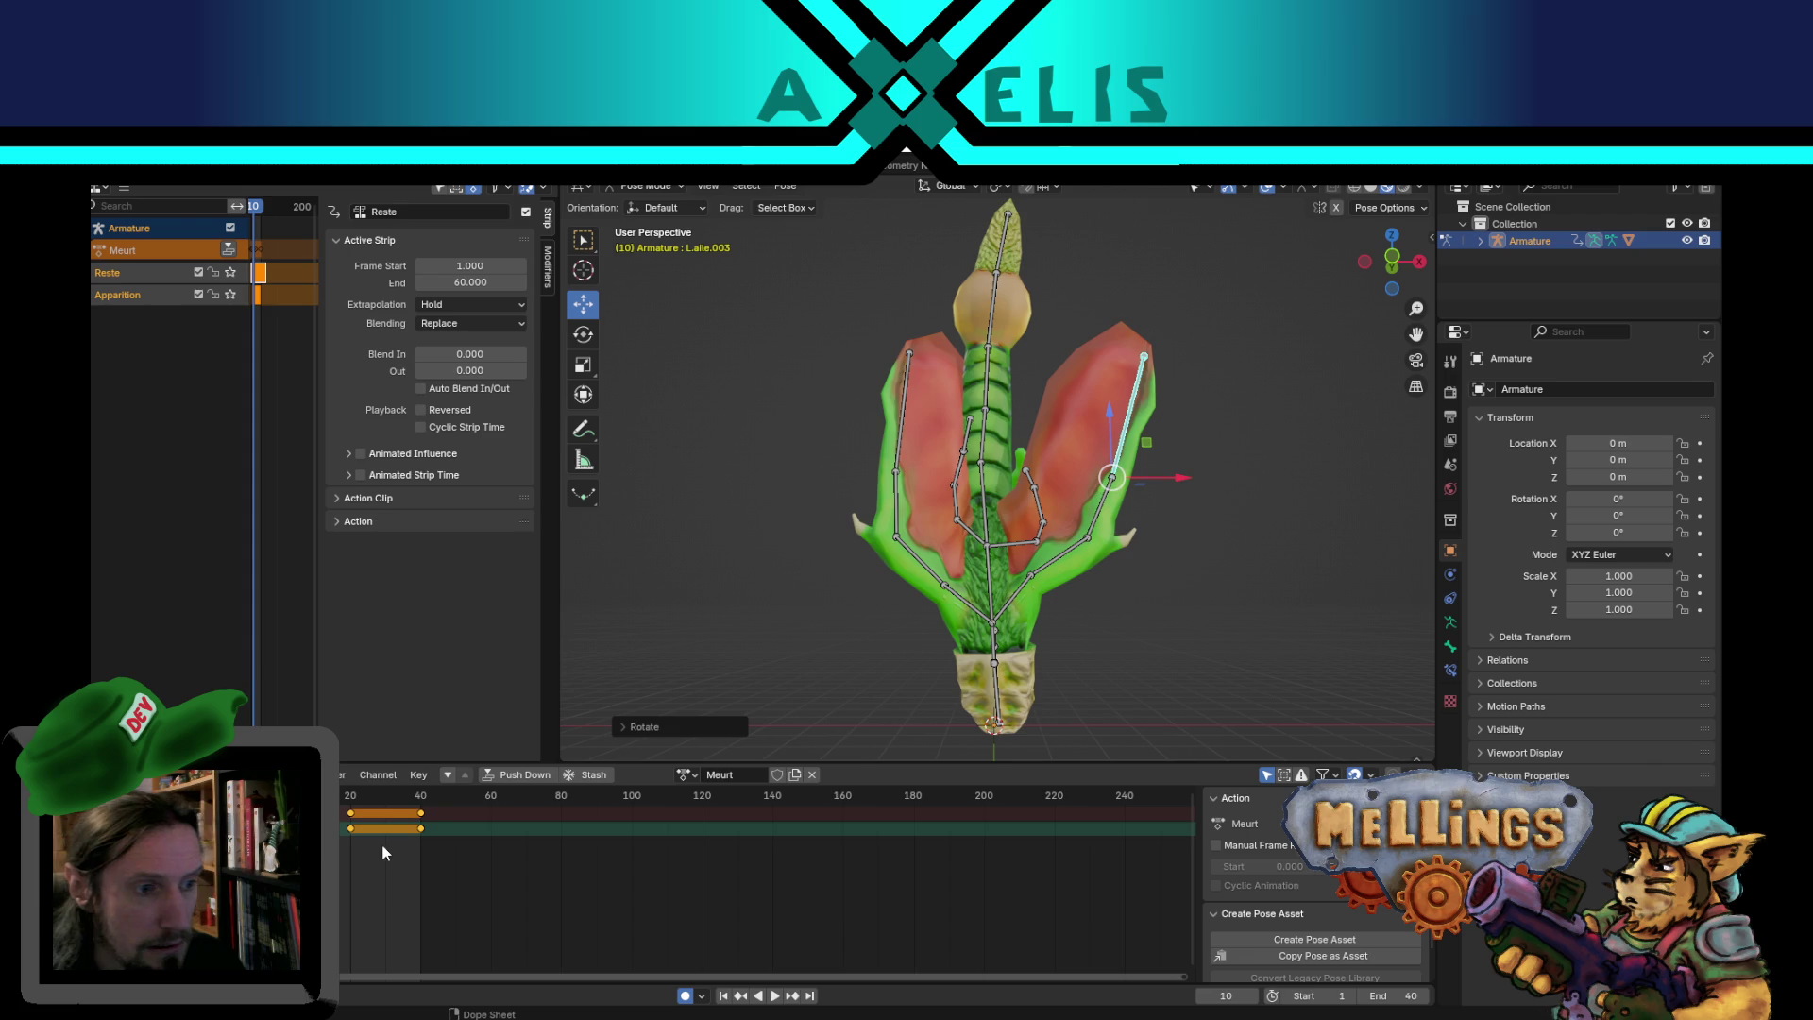
- At frame 29, rotate R.aile.001, R.aile.002, R.aile.003 and L.aile.001 for the next wing beat
{"action": "left_click", "coordinate": [381, 799]}
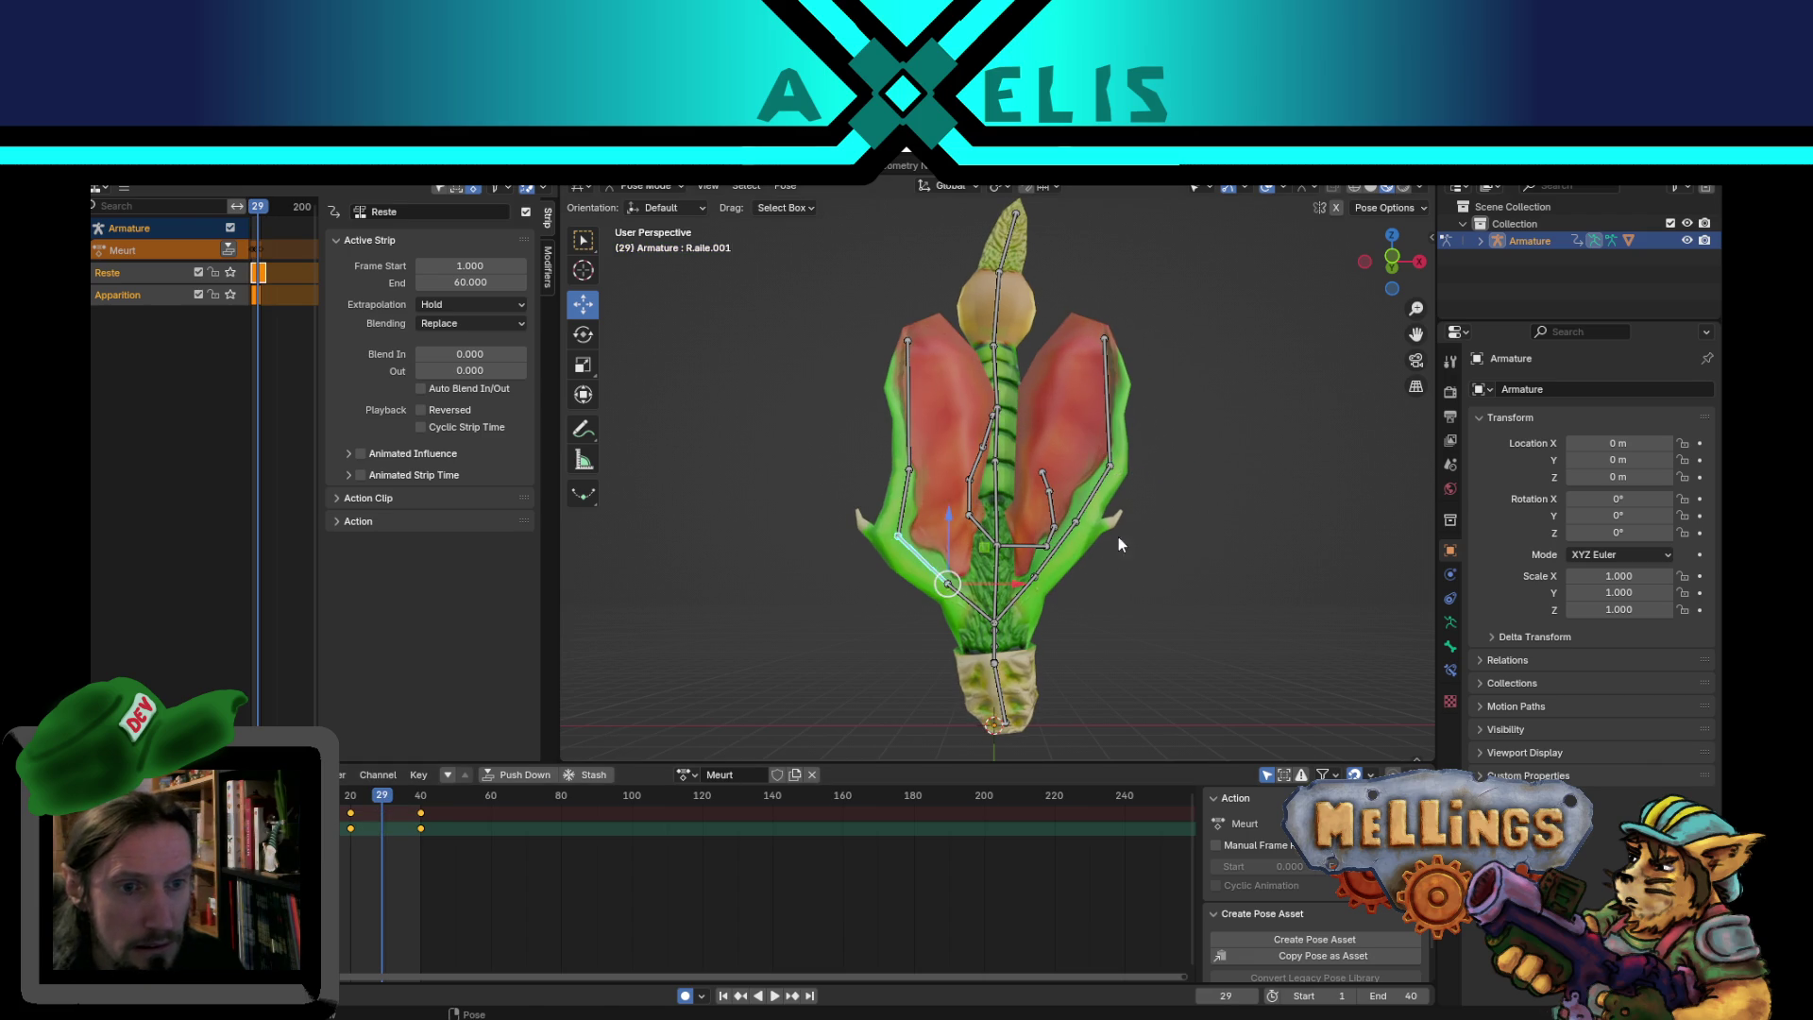
{"action": "key", "text": "r"}
{"action": "left_click", "coordinate": [880, 510]}
{"action": "left_click", "coordinate": [880, 511]}
{"action": "key", "text": "r"}
{"action": "left_click", "coordinate": [943, 450]}
{"action": "key", "text": "r"}
{"action": "left_click", "coordinate": [920, 425]}
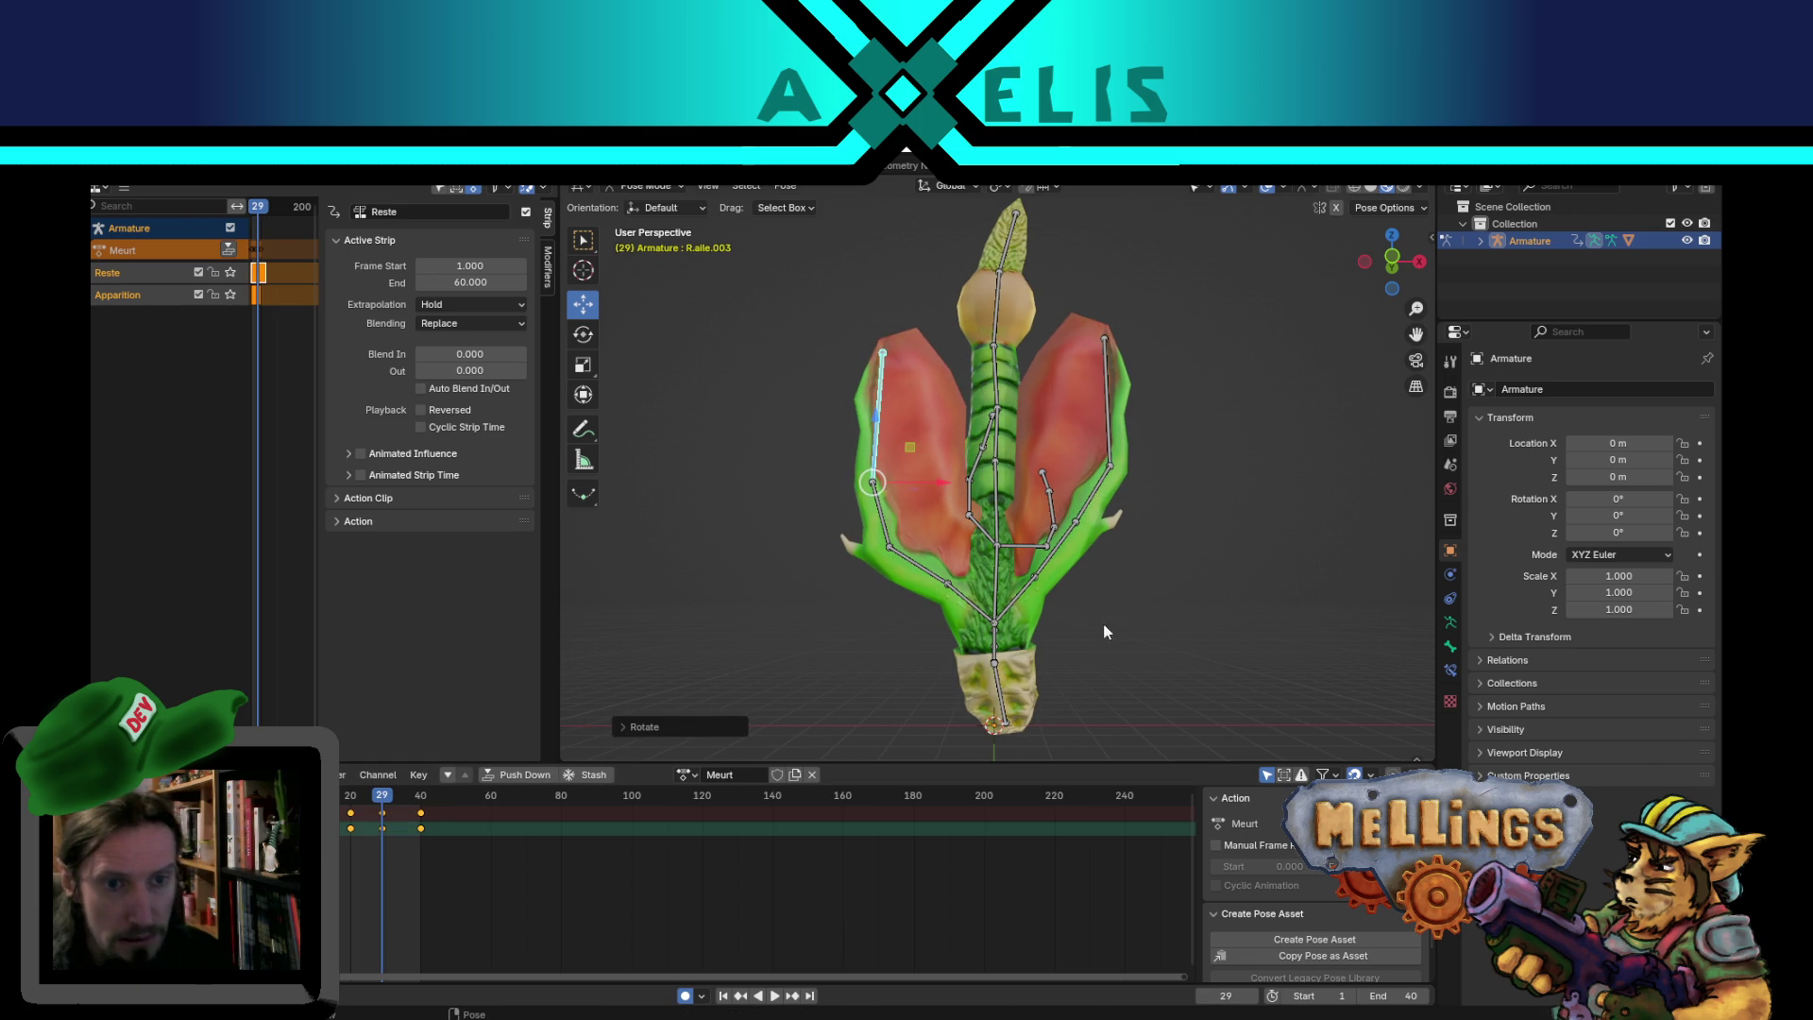
{"action": "key", "text": "r"}
{"action": "left_click", "coordinate": [1118, 508]}
- Rotate L.aile.002 and the right wing's upper bones, then play back to check the flap
{"action": "left_click", "coordinate": [1118, 508]}
{"action": "key", "text": "r"}
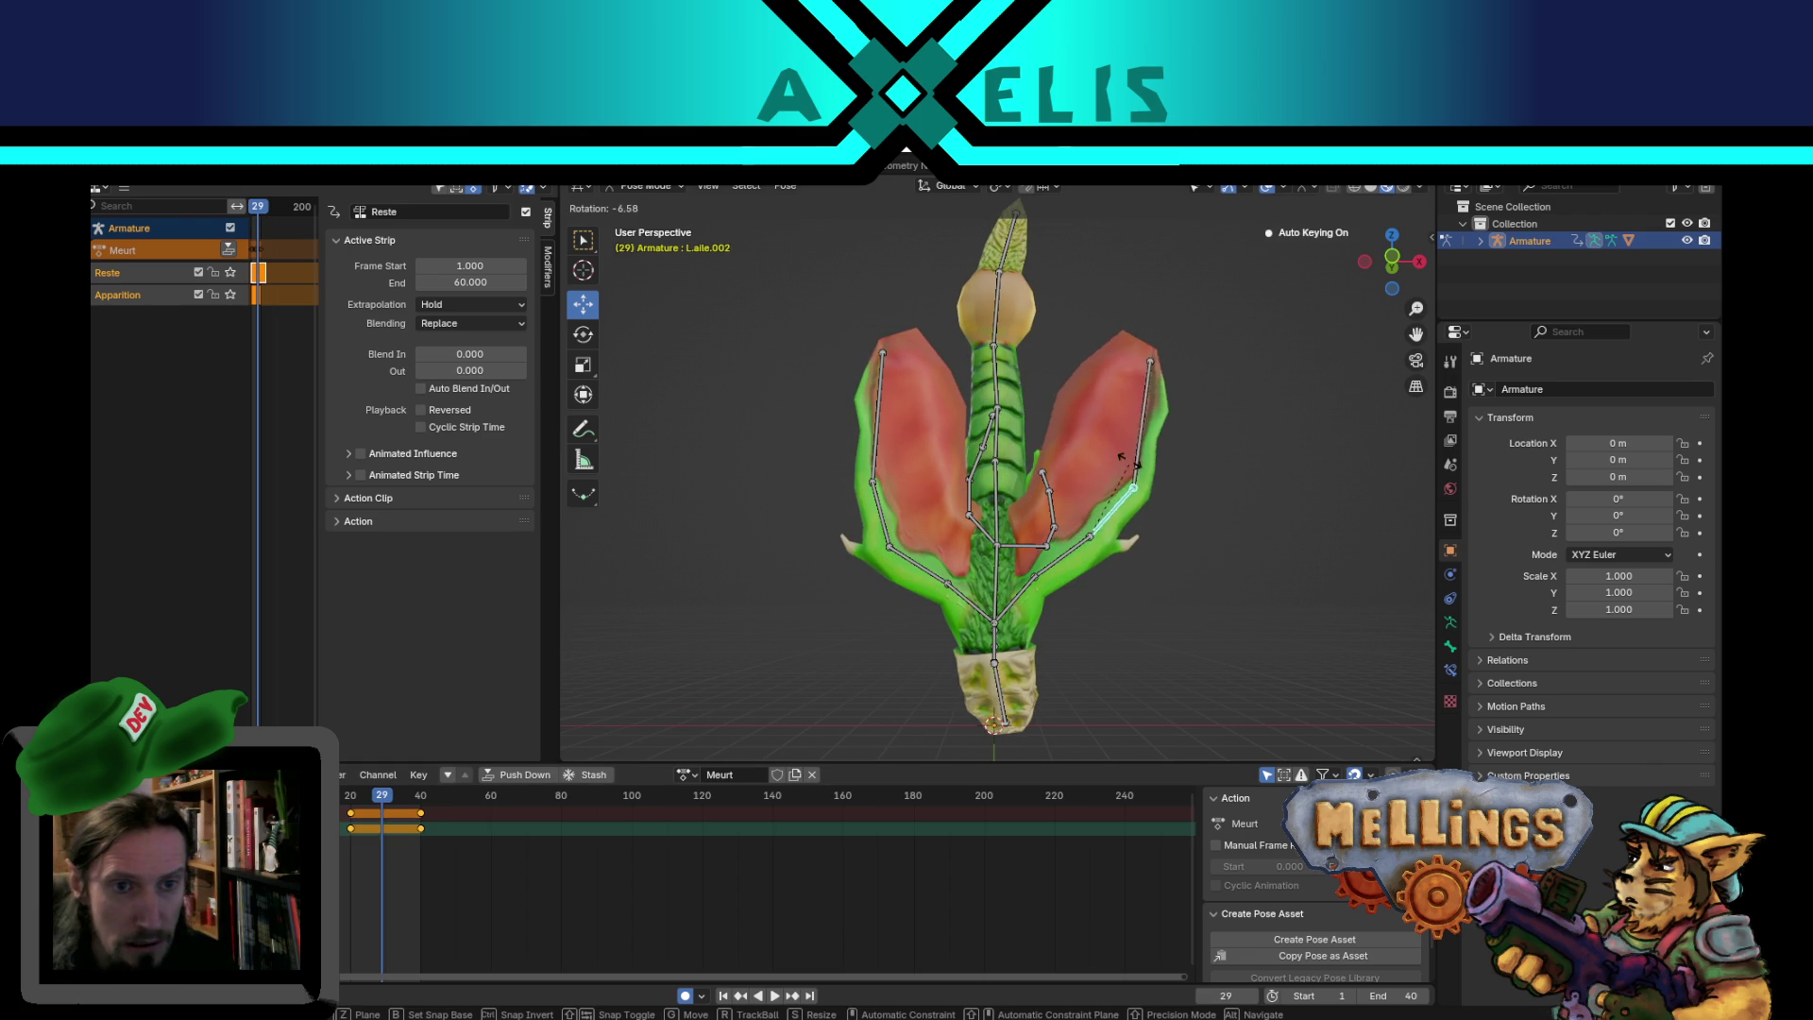
{"action": "left_click", "coordinate": [1111, 438]}
{"action": "key", "text": "r"}
{"action": "left_click", "coordinate": [1121, 416]}
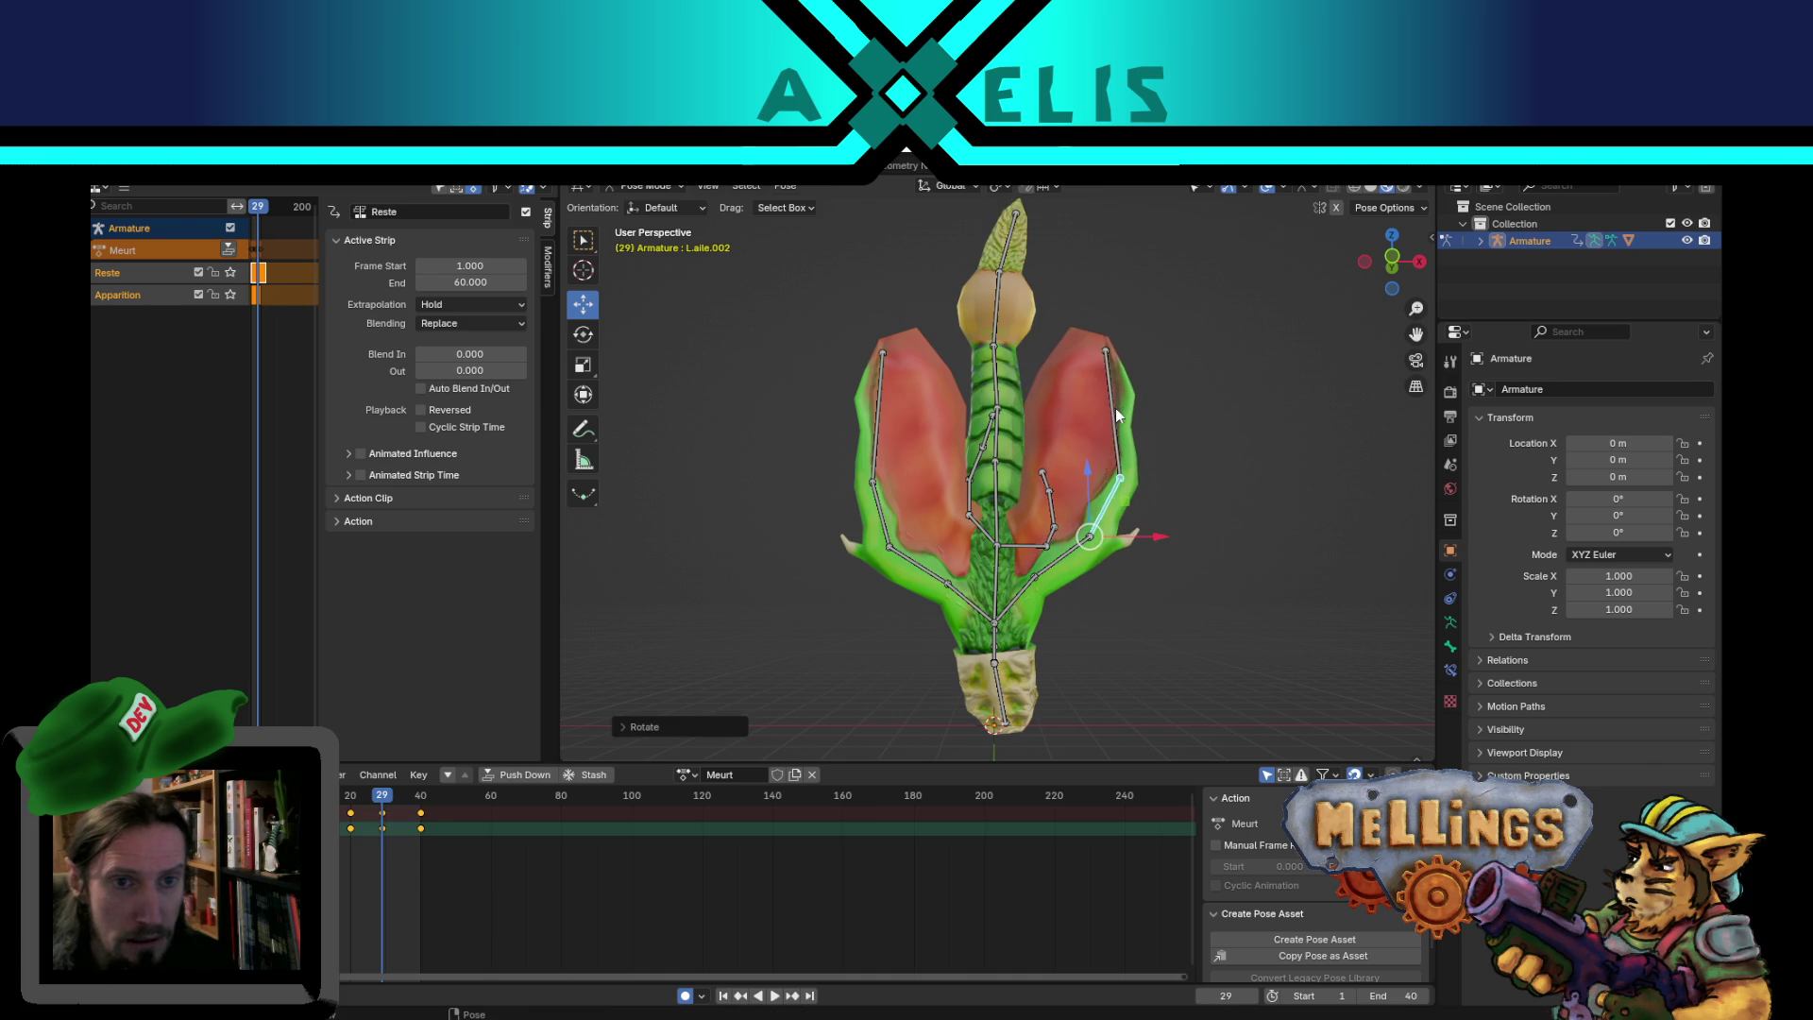
{"action": "key", "text": "r"}
{"action": "left_click", "coordinate": [1124, 421]}
{"action": "key", "text": "space"}
{"action": "mouse_move", "coordinate": [1018, 559]}
{"action": "middle_mouse_down"}
{"action": "mouse_move", "coordinate": [1065, 552]}
{"action": "mouse_move", "coordinate": [978, 587]}
{"action": "mouse_move", "coordinate": [1041, 397]}
{"action": "mouse_move", "coordinate": [1061, 570]}
{"action": "mouse_move", "coordinate": [1137, 627]}
{"action": "mouse_move", "coordinate": [1093, 689]}
{"action": "mouse_move", "coordinate": [1070, 646]}
{"action": "mouse_move", "coordinate": [894, 597]}
{"action": "mouse_move", "coordinate": [909, 557]}
{"action": "middle_mouse_up"}
{"action": "key", "text": "space"}
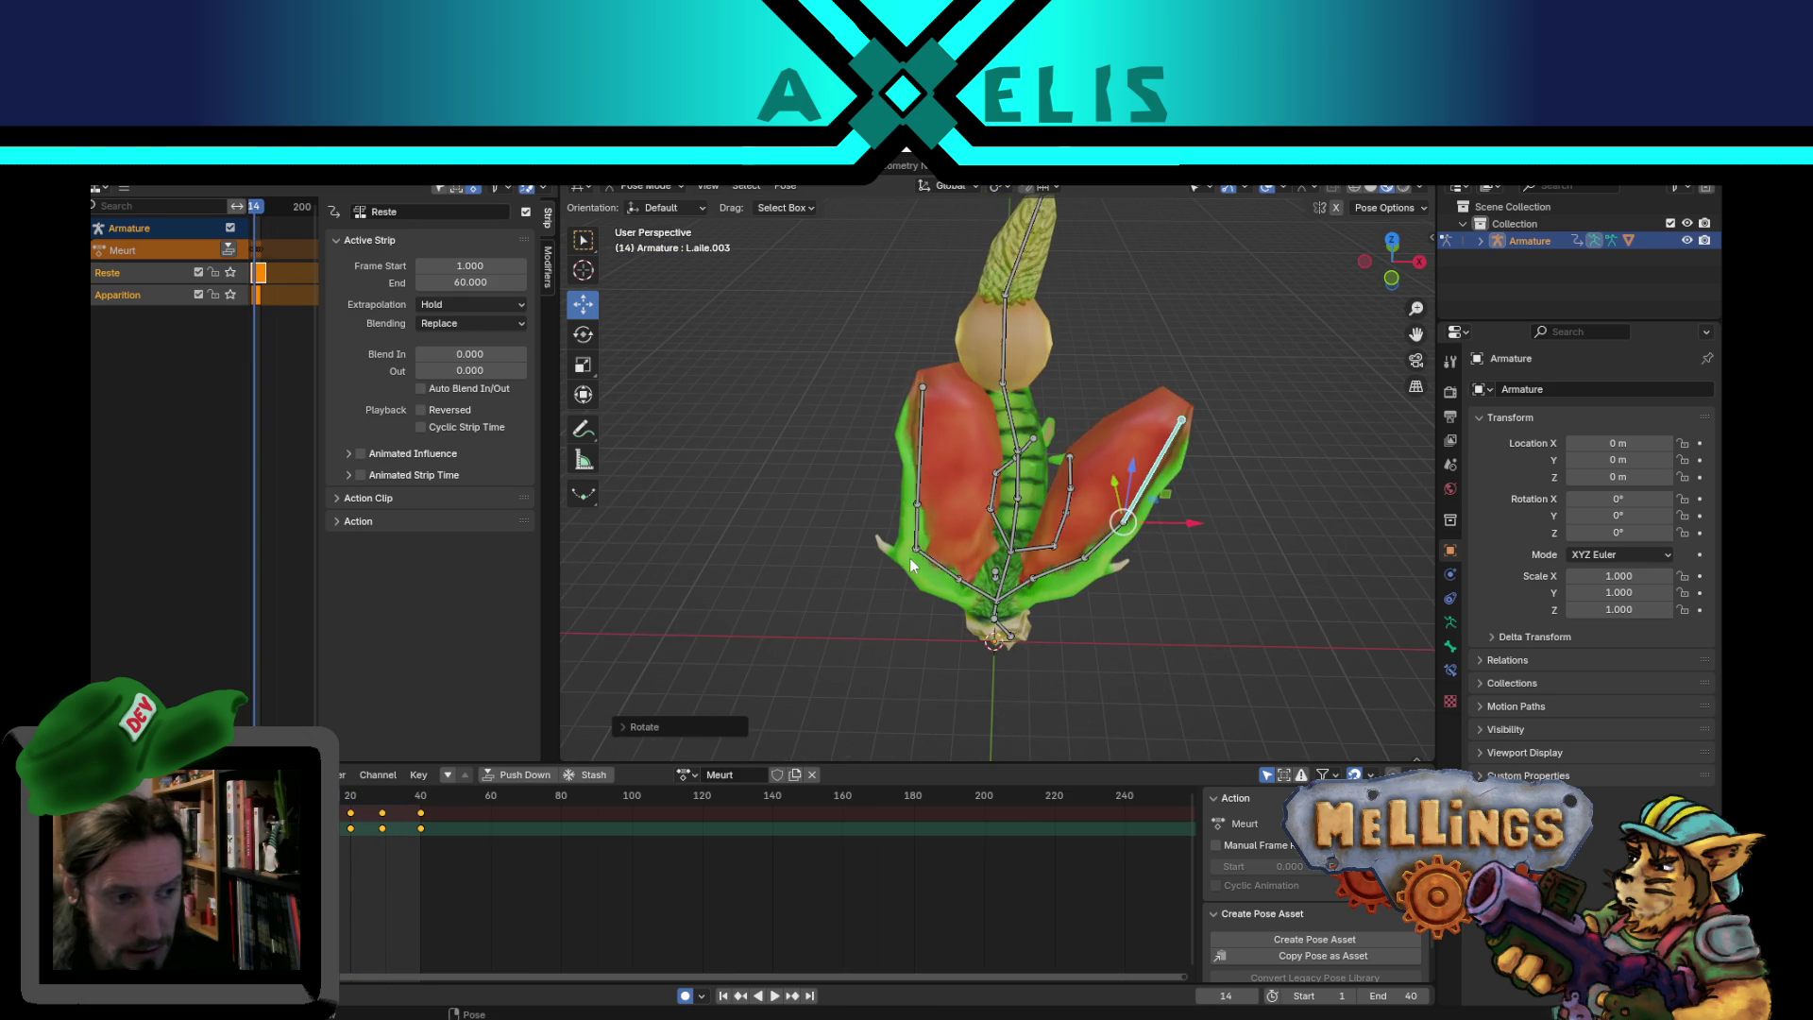
- Replay the Meurt animation with all bones selected, orbiting around it, then stop
{"action": "key", "text": "a"}
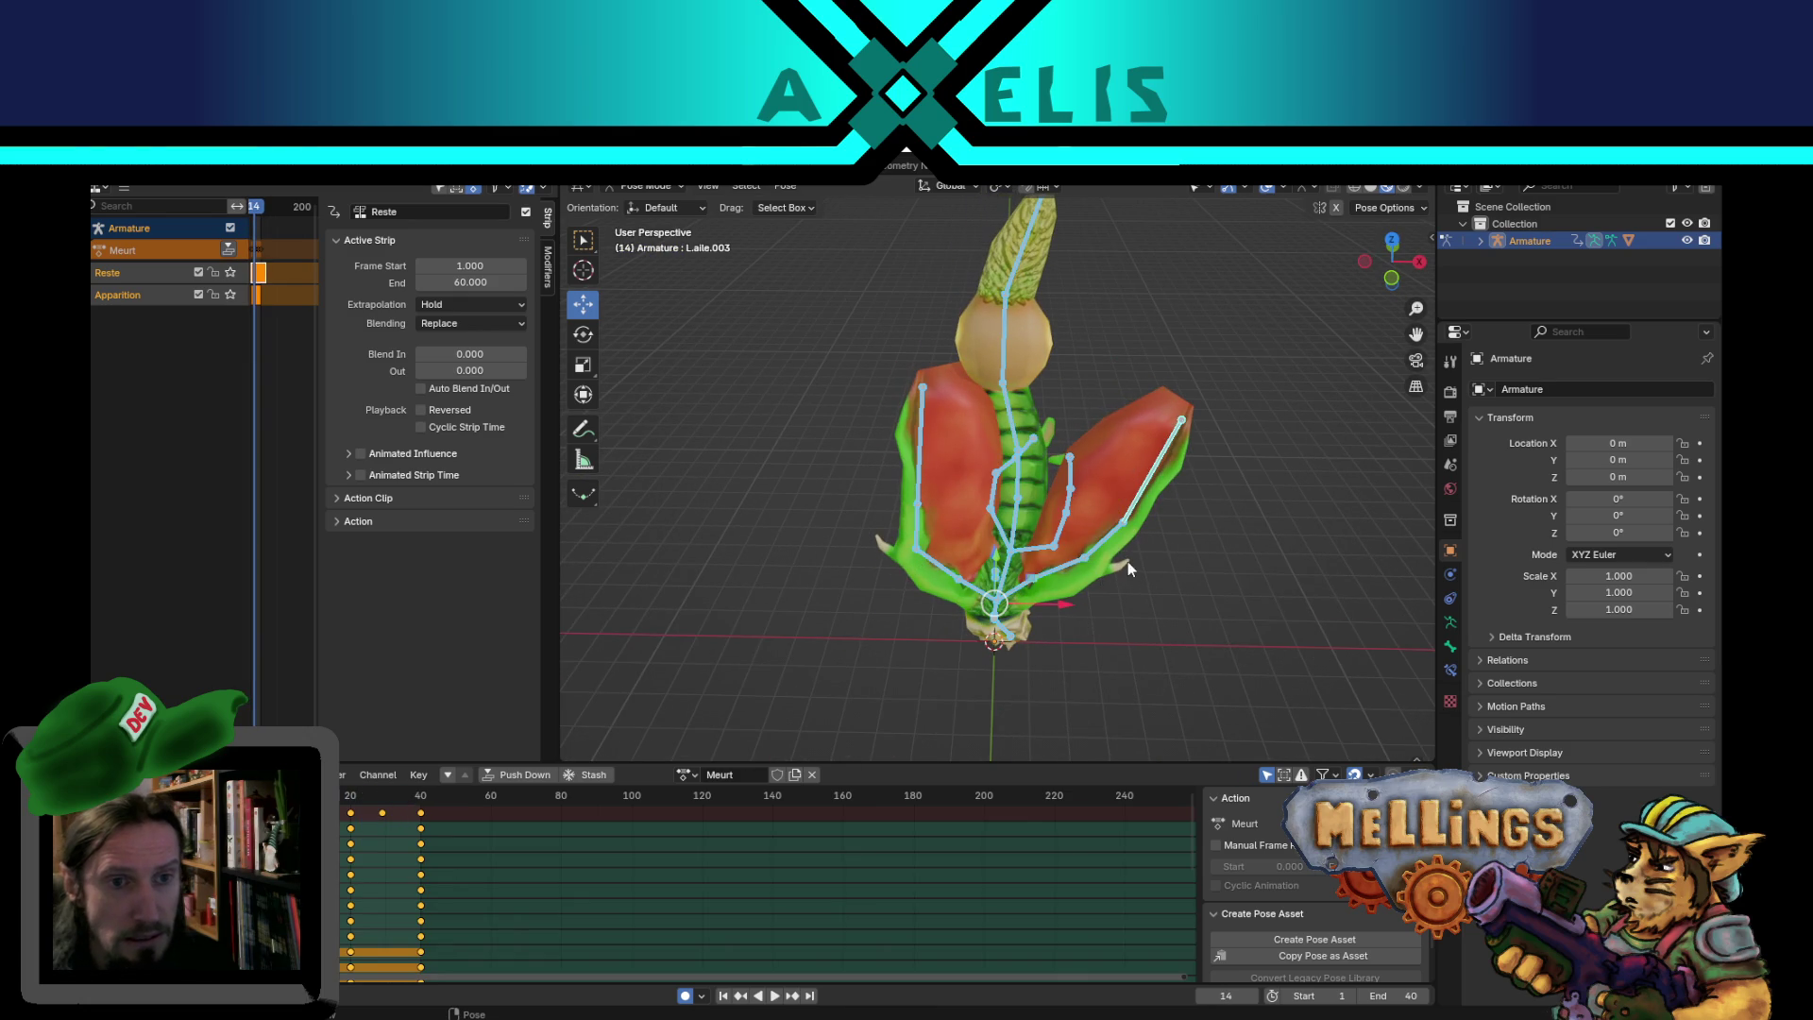
{"action": "key", "text": "space"}
{"action": "mouse_move", "coordinate": [1128, 563]}
{"action": "middle_mouse_down"}
{"action": "mouse_move", "coordinate": [1094, 429]}
{"action": "mouse_move", "coordinate": [1091, 704]}
{"action": "mouse_move", "coordinate": [1085, 683]}
{"action": "middle_mouse_up"}
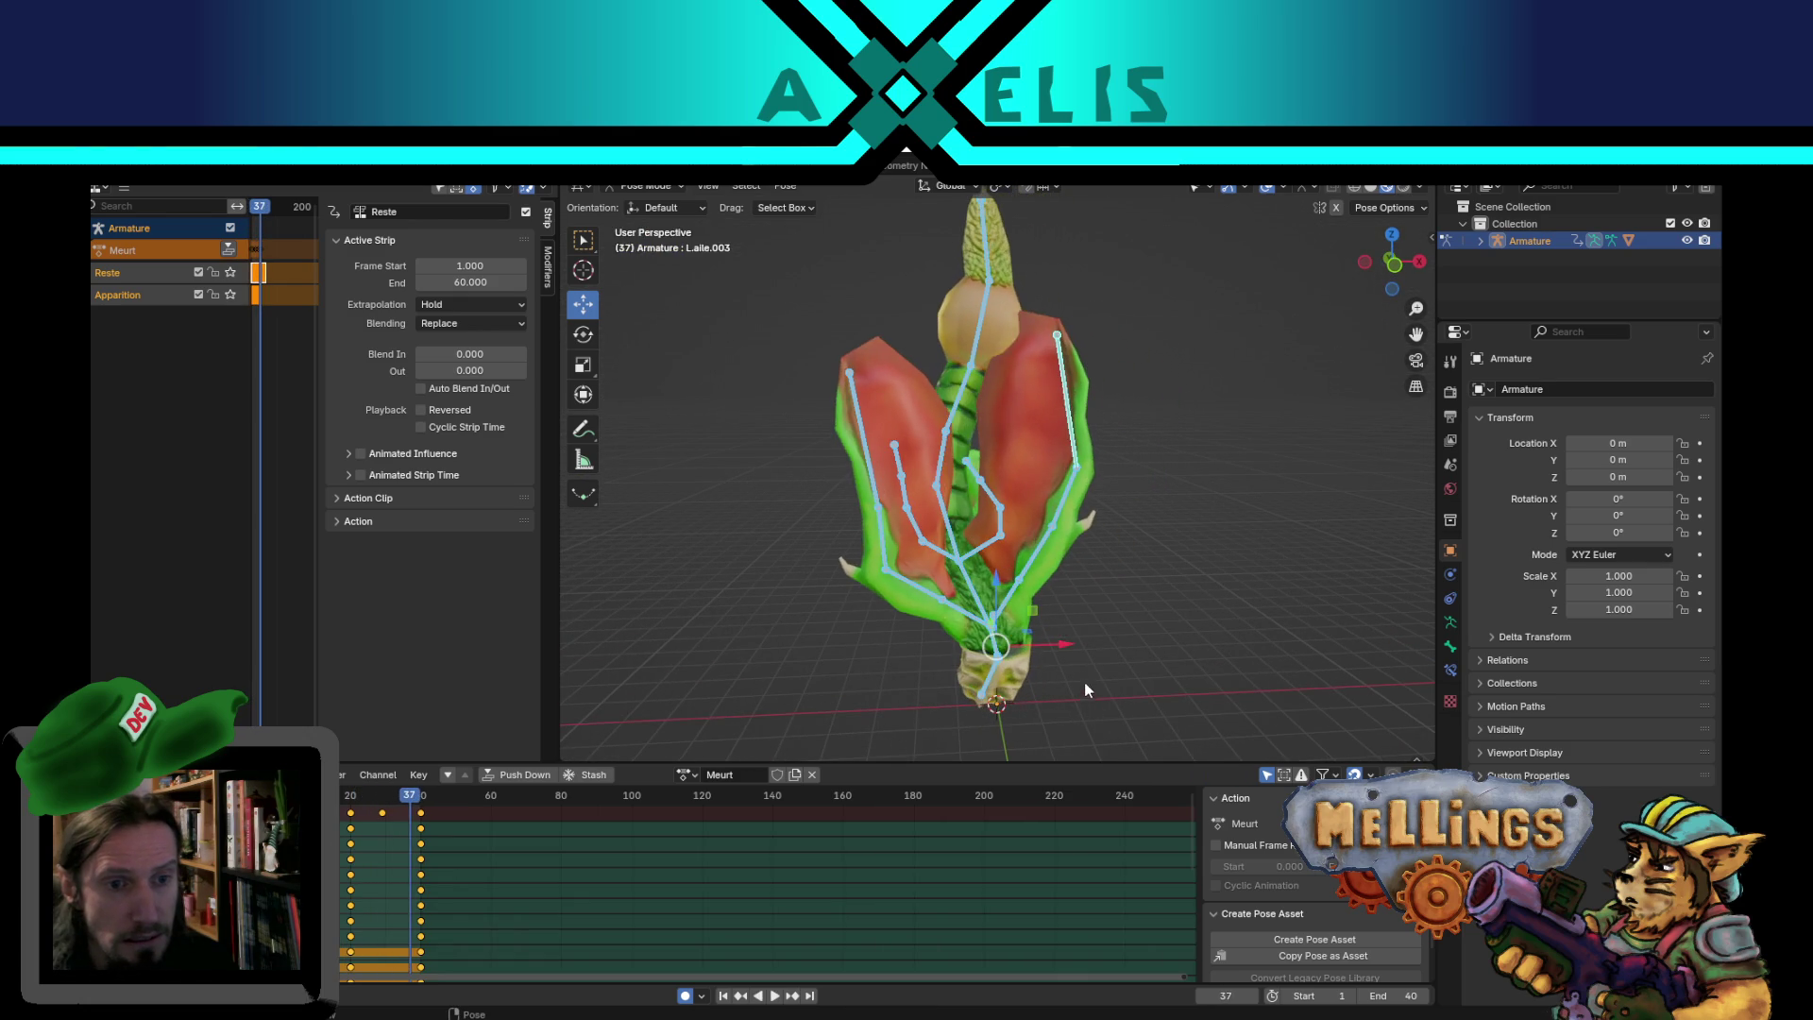
{"action": "mouse_move", "coordinate": [1222, 580]}
{"action": "middle_mouse_down"}
{"action": "mouse_move", "coordinate": [1273, 586]}
{"action": "mouse_move", "coordinate": [1116, 472]}
{"action": "mouse_move", "coordinate": [1160, 688]}
{"action": "mouse_move", "coordinate": [1115, 557]}
{"action": "middle_mouse_up"}
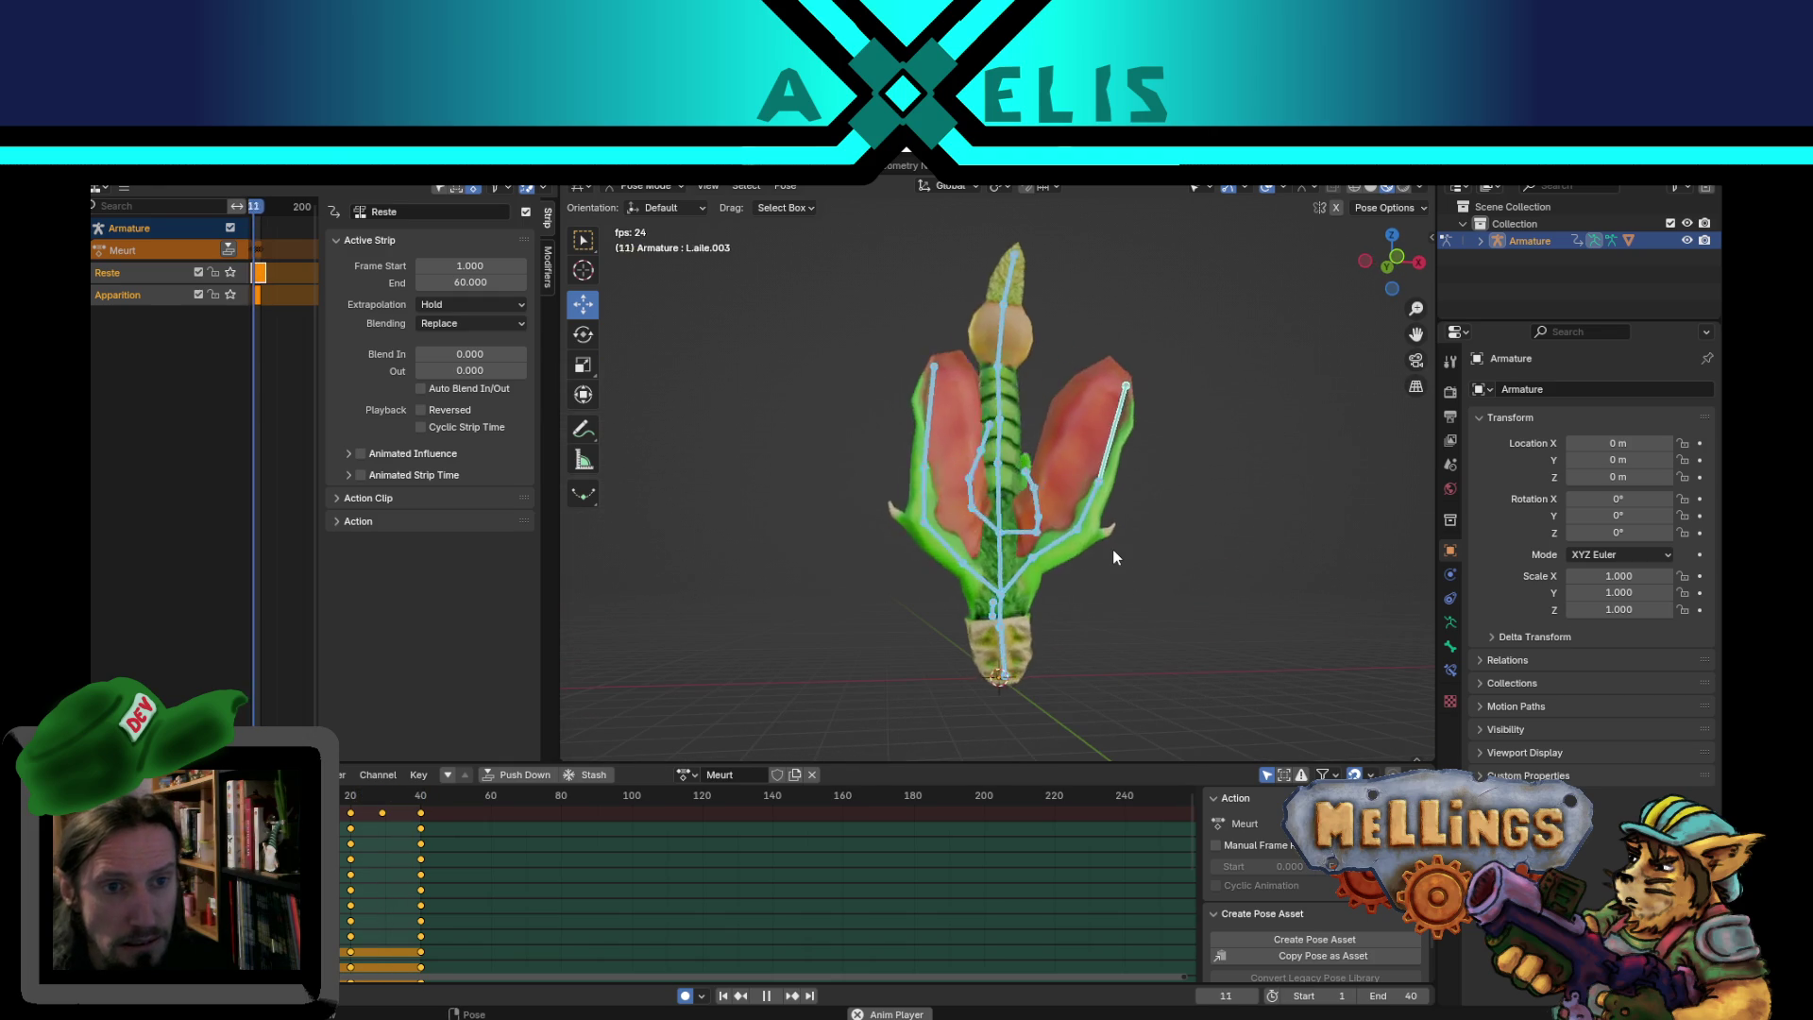
{"action": "key", "text": "space"}
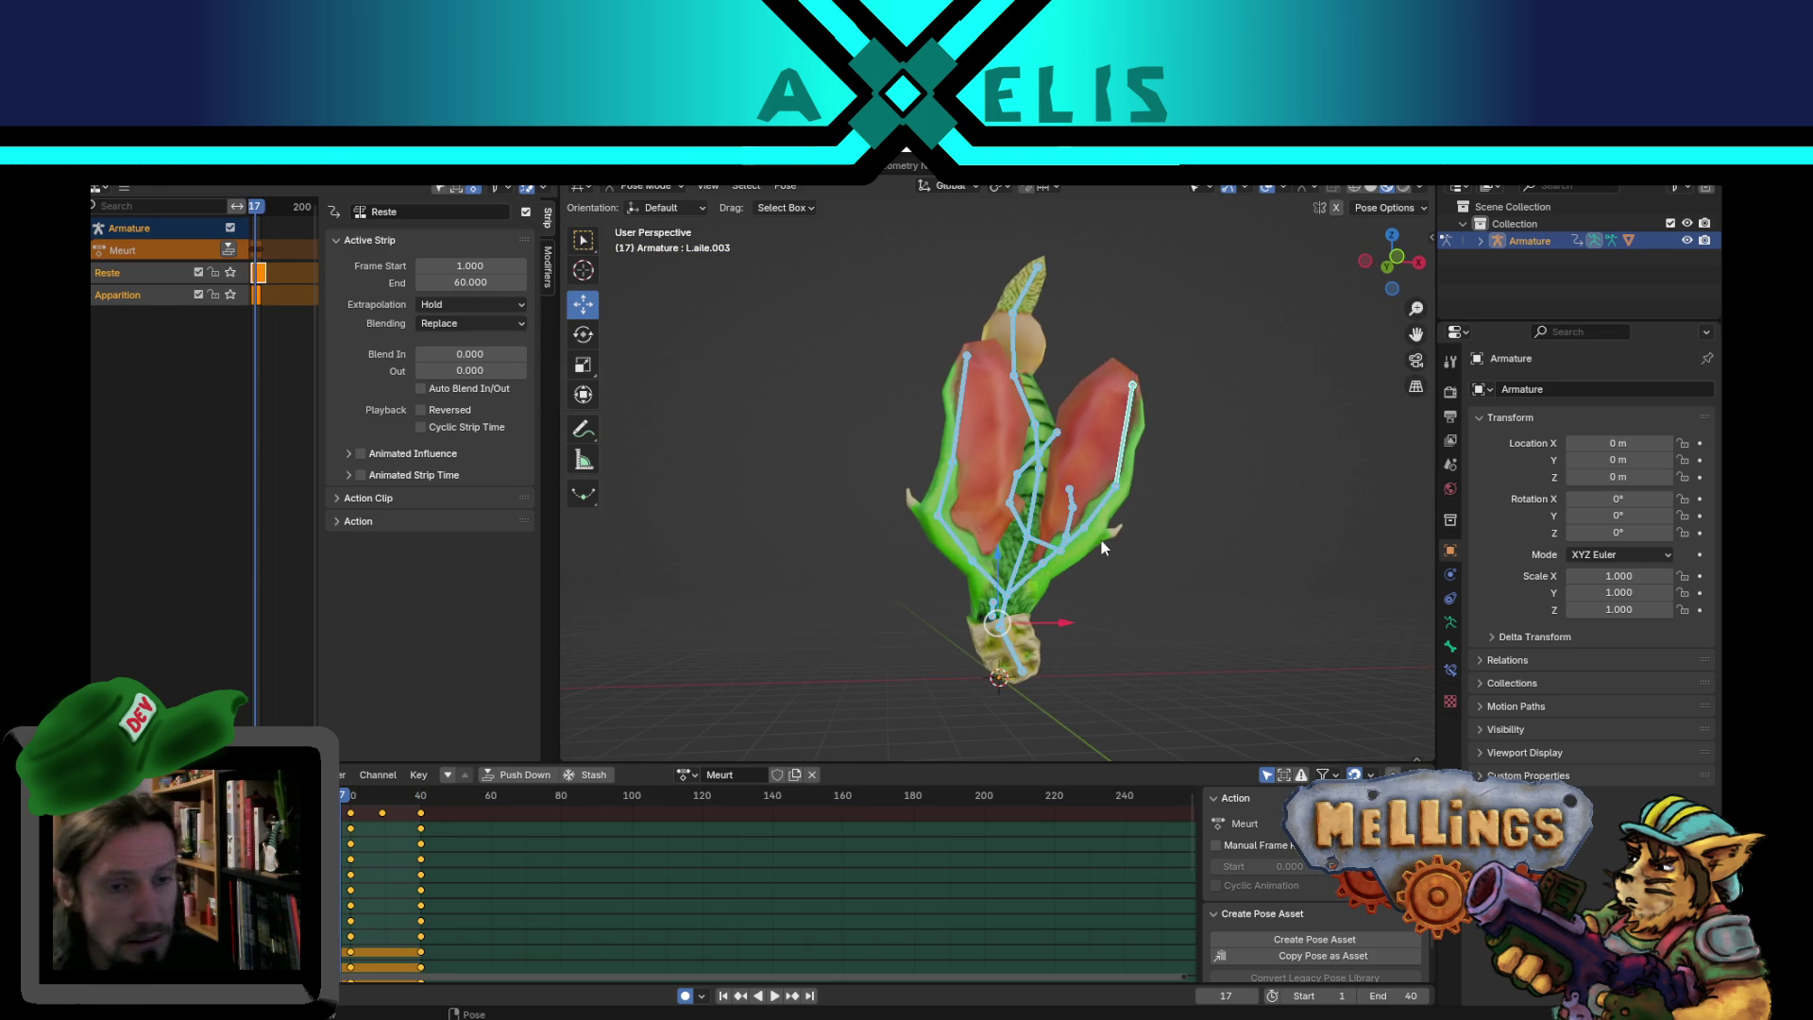
- Jump back to frame 1 and orbit to inspect the plant's starting pose
{"action": "middle_click_drag", "start_coordinate": [1077, 576], "coordinate": [1105, 606]}
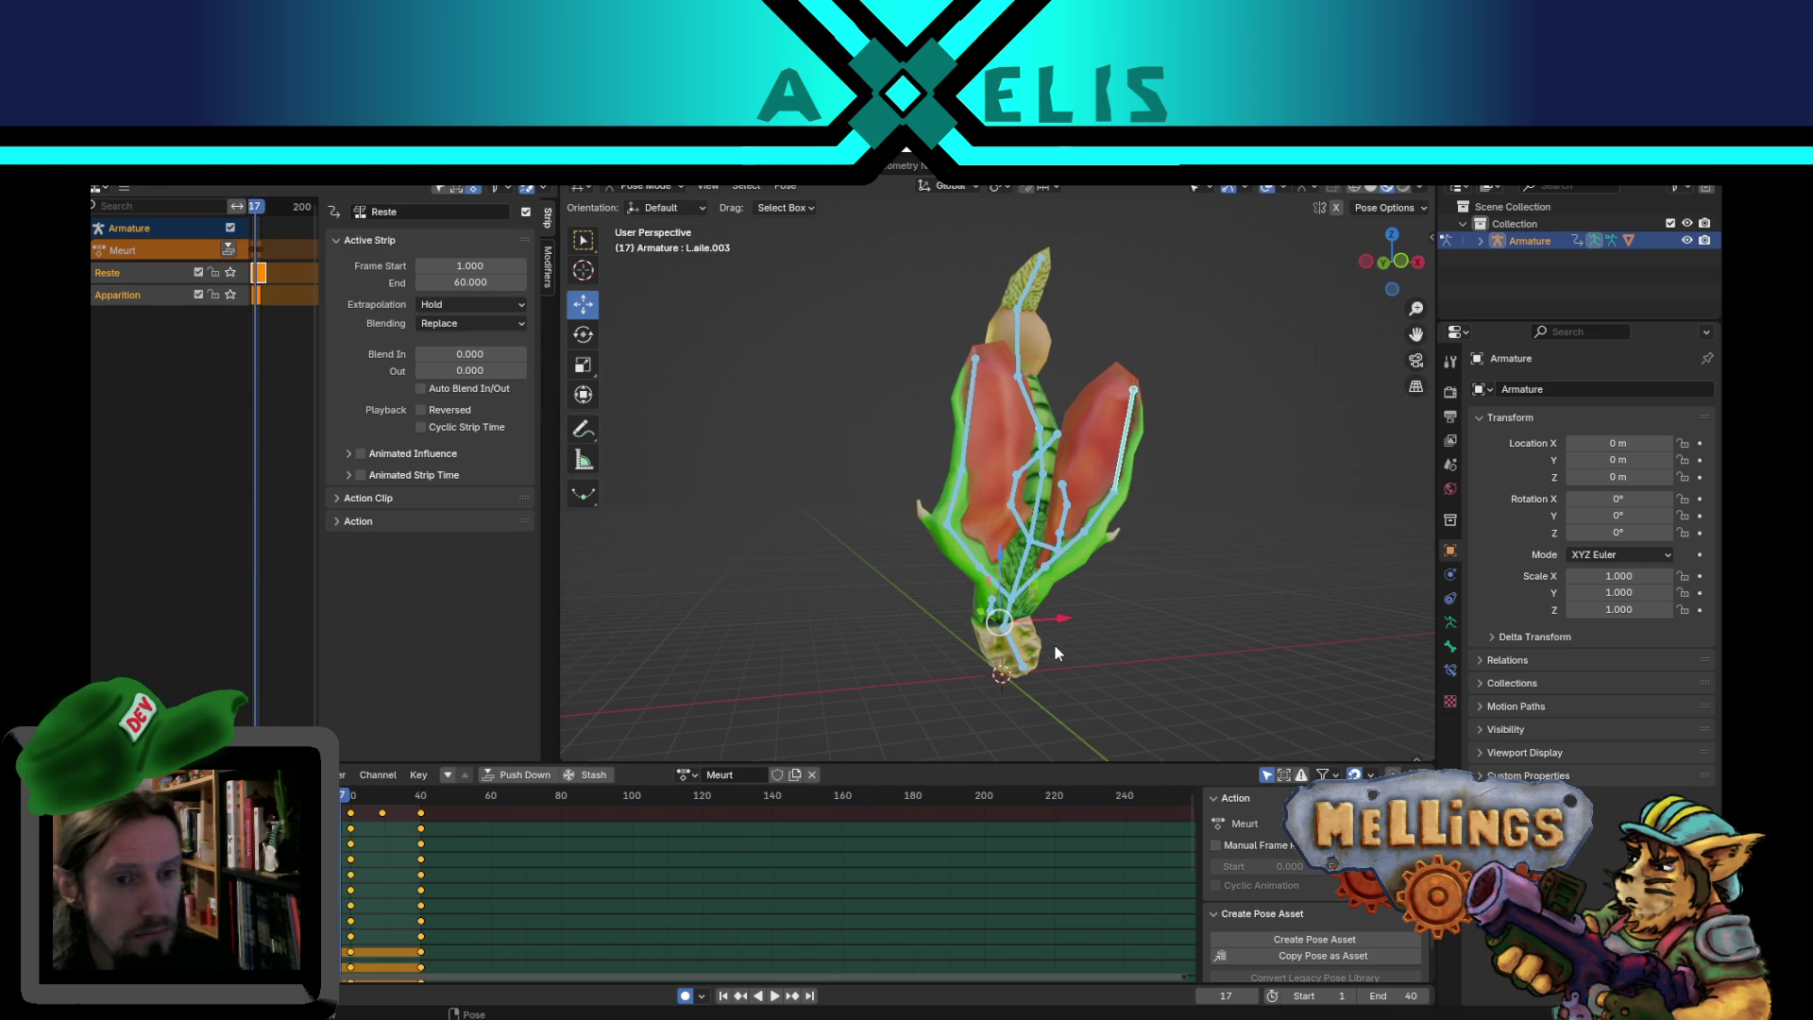
{"action": "mouse_move", "coordinate": [1081, 620]}
{"action": "middle_mouse_down"}
{"action": "mouse_move", "coordinate": [1031, 618]}
{"action": "mouse_move", "coordinate": [1097, 597]}
{"action": "middle_mouse_up"}
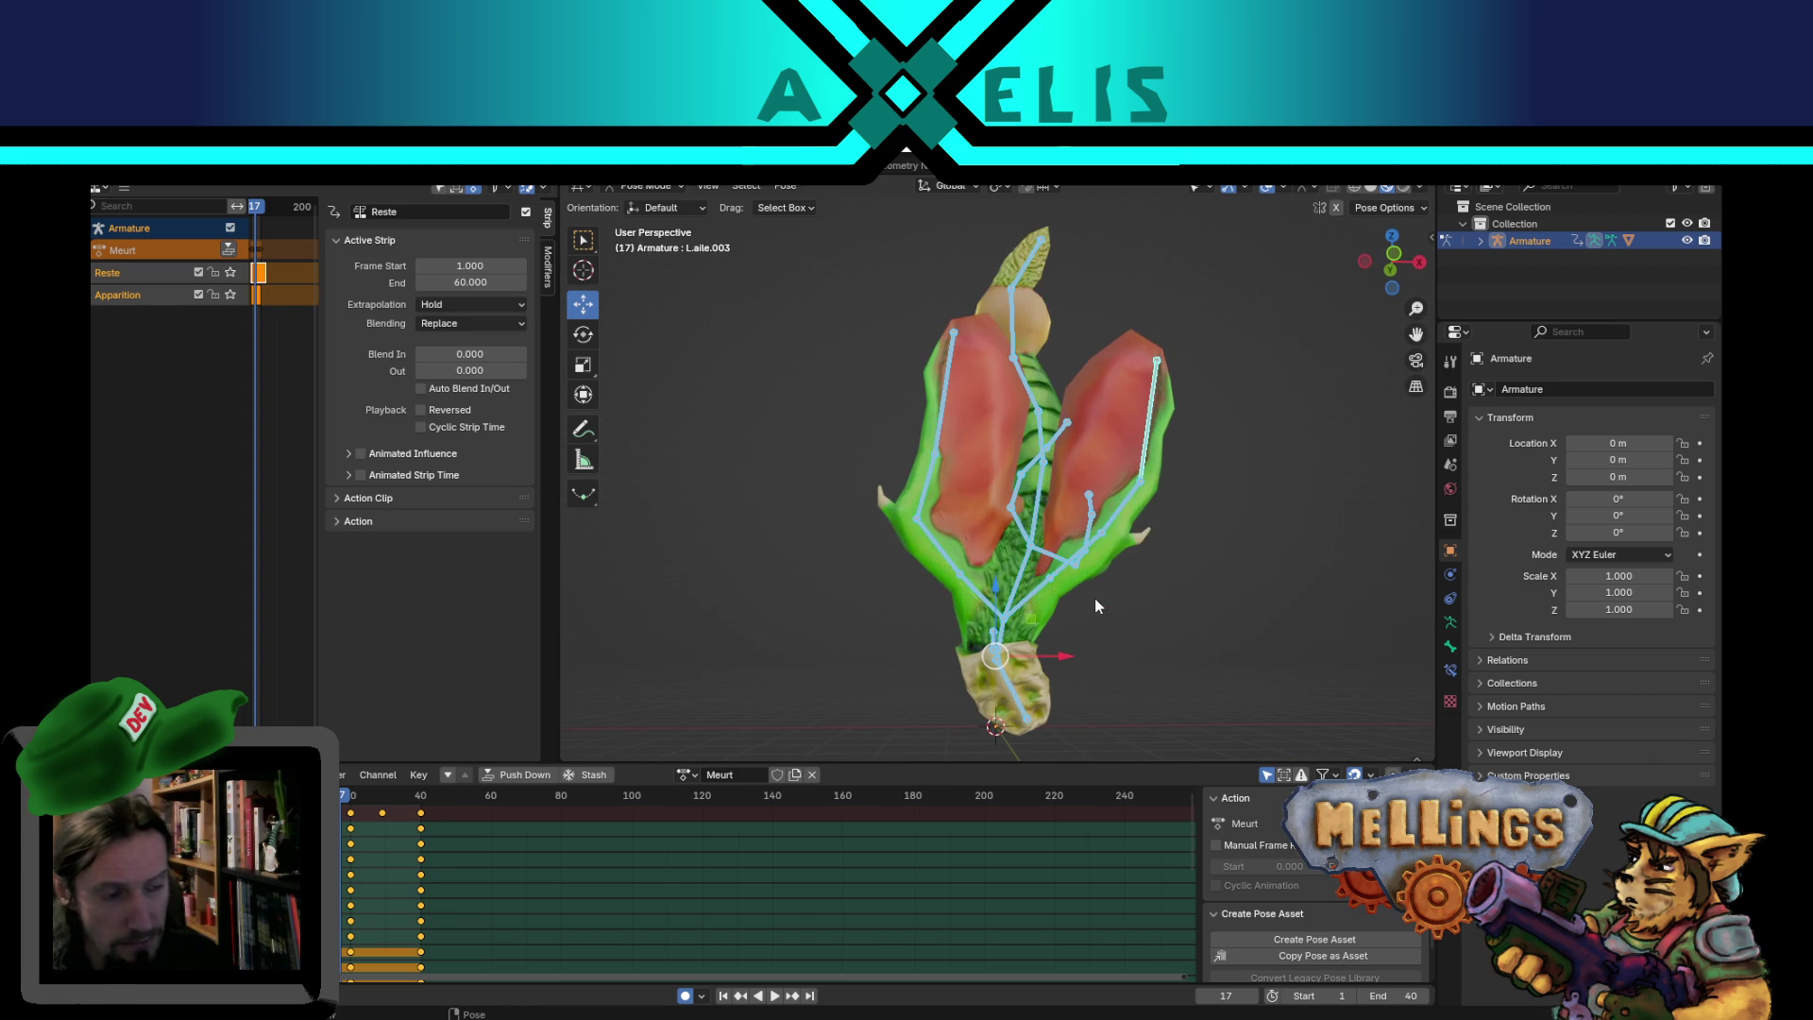
{"action": "scroll", "coordinate": [1096, 598], "scroll_direction": "down", "scroll_amount": 3}
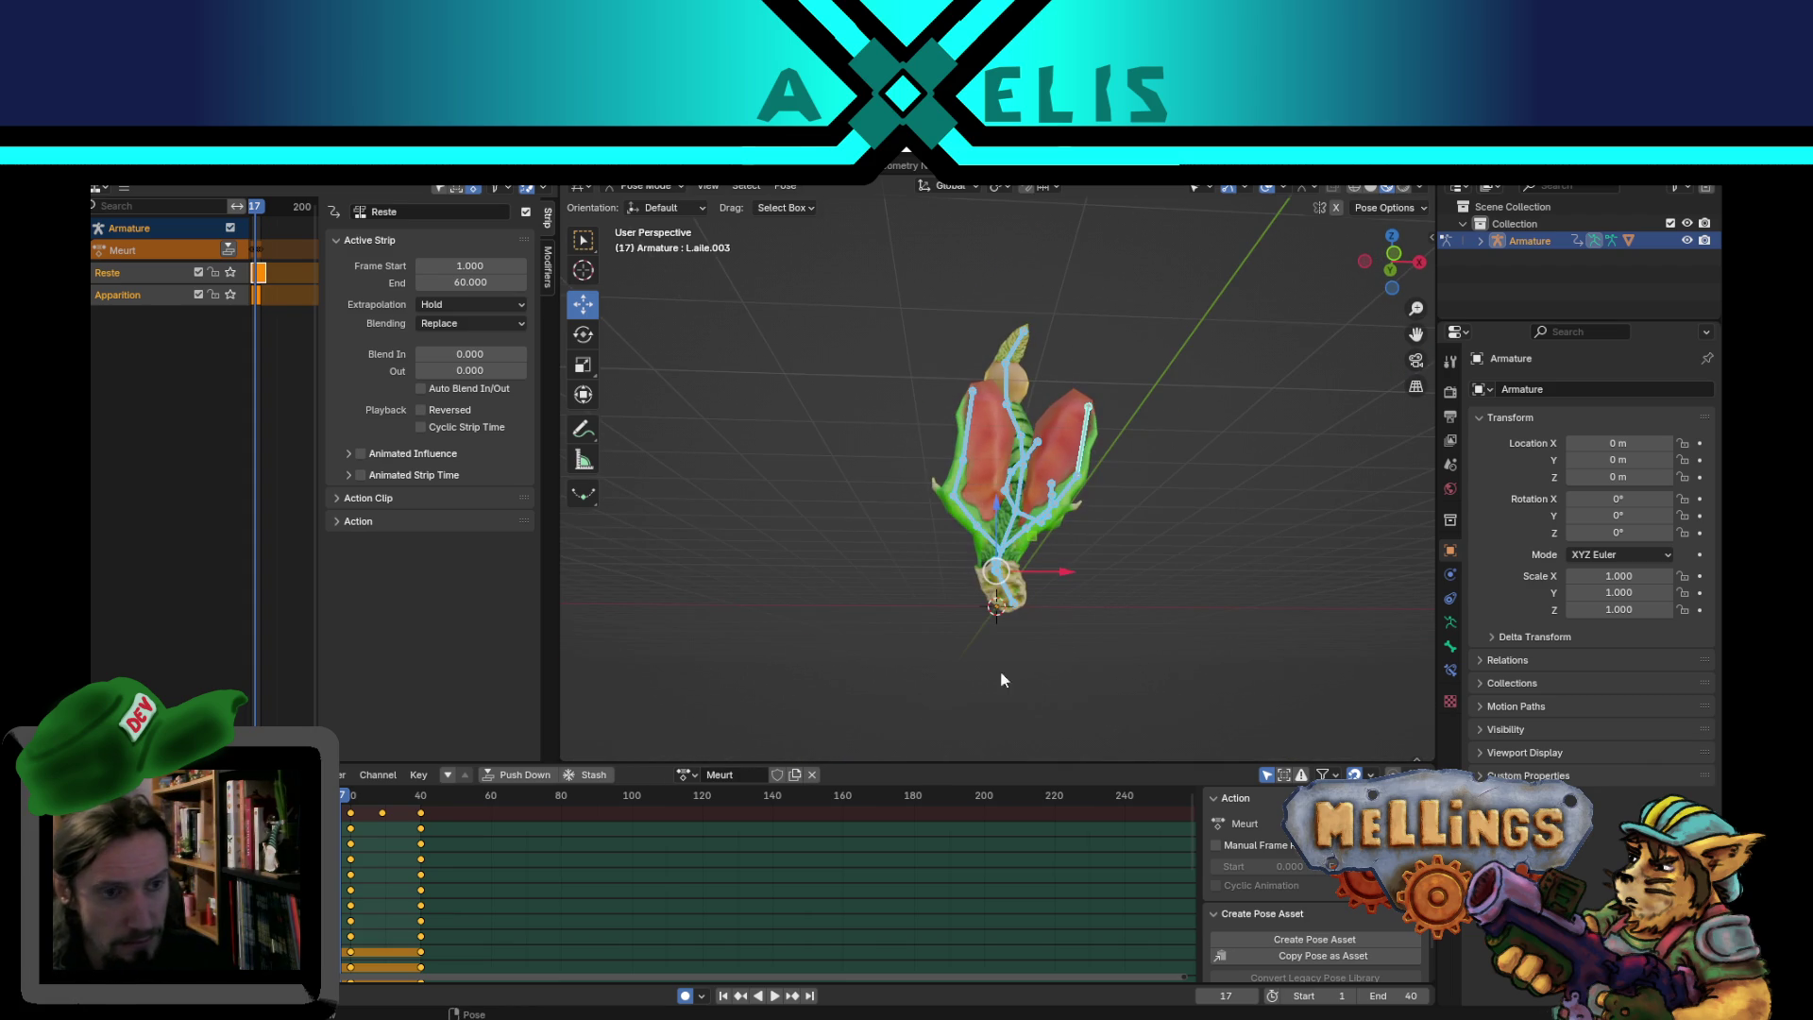
{"action": "left_click", "coordinate": [724, 997]}
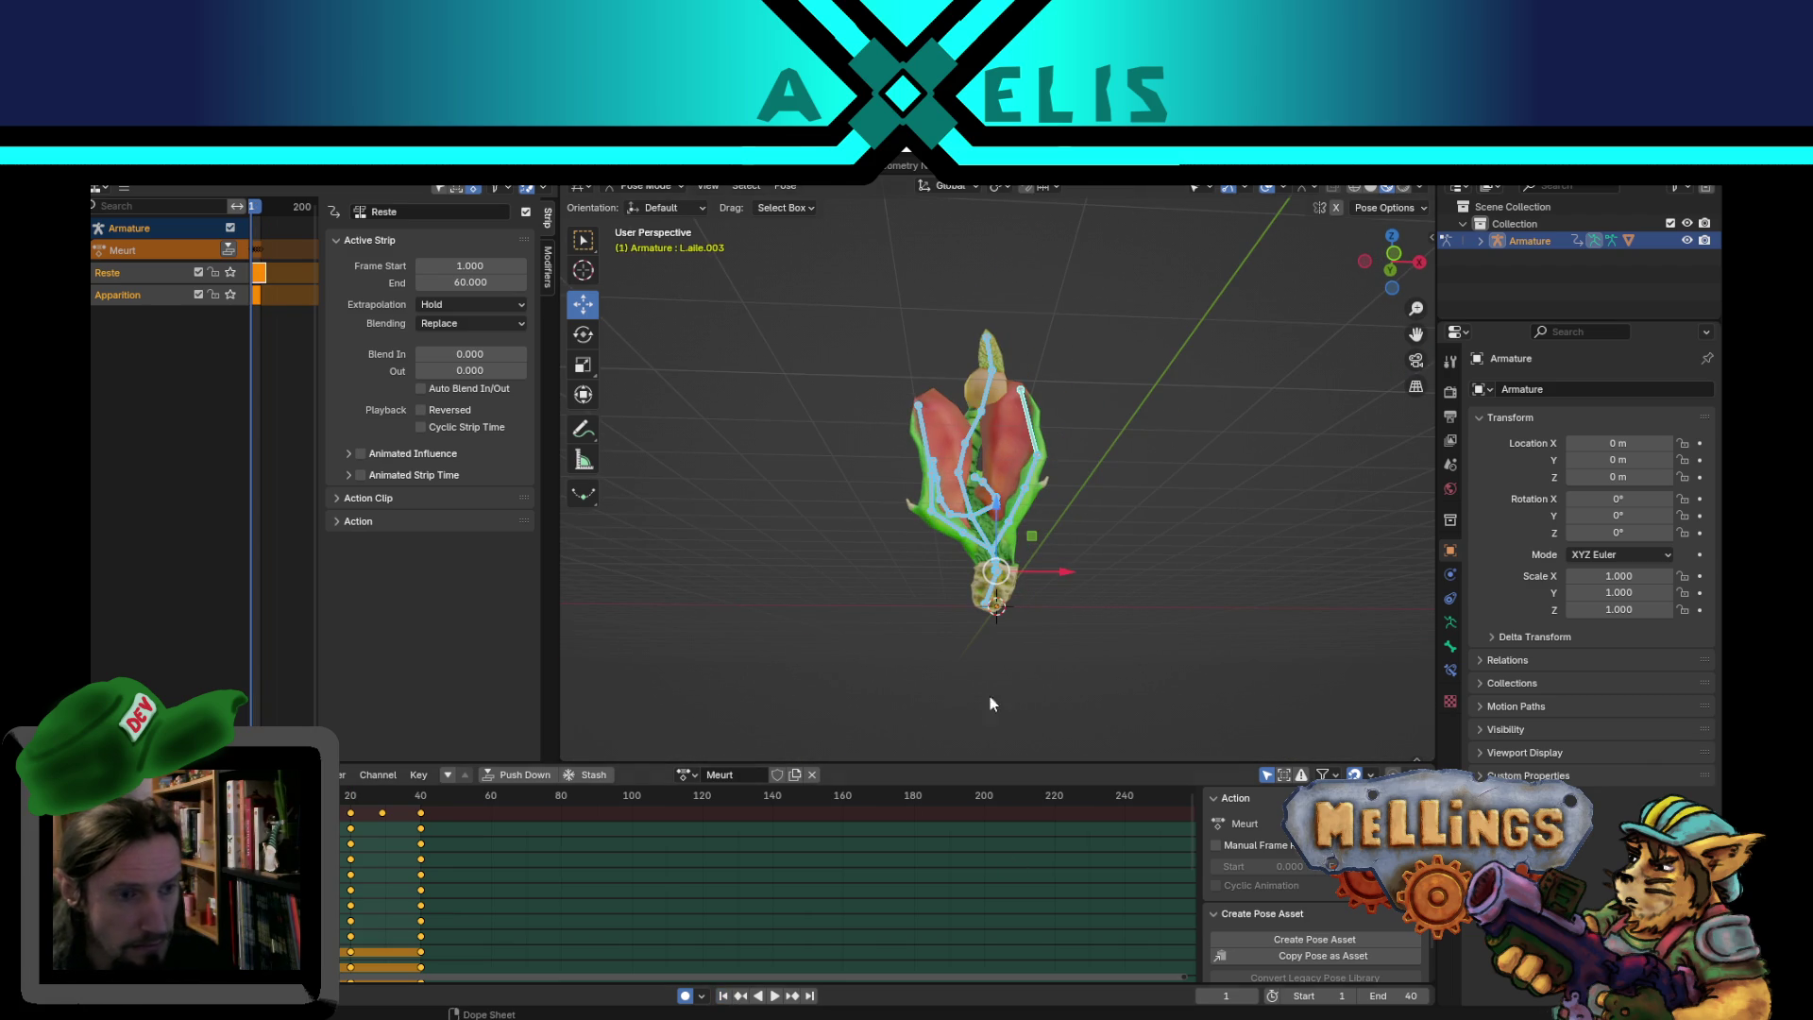
{"action": "scroll", "coordinate": [1086, 527], "scroll_direction": "up", "scroll_amount": 4}
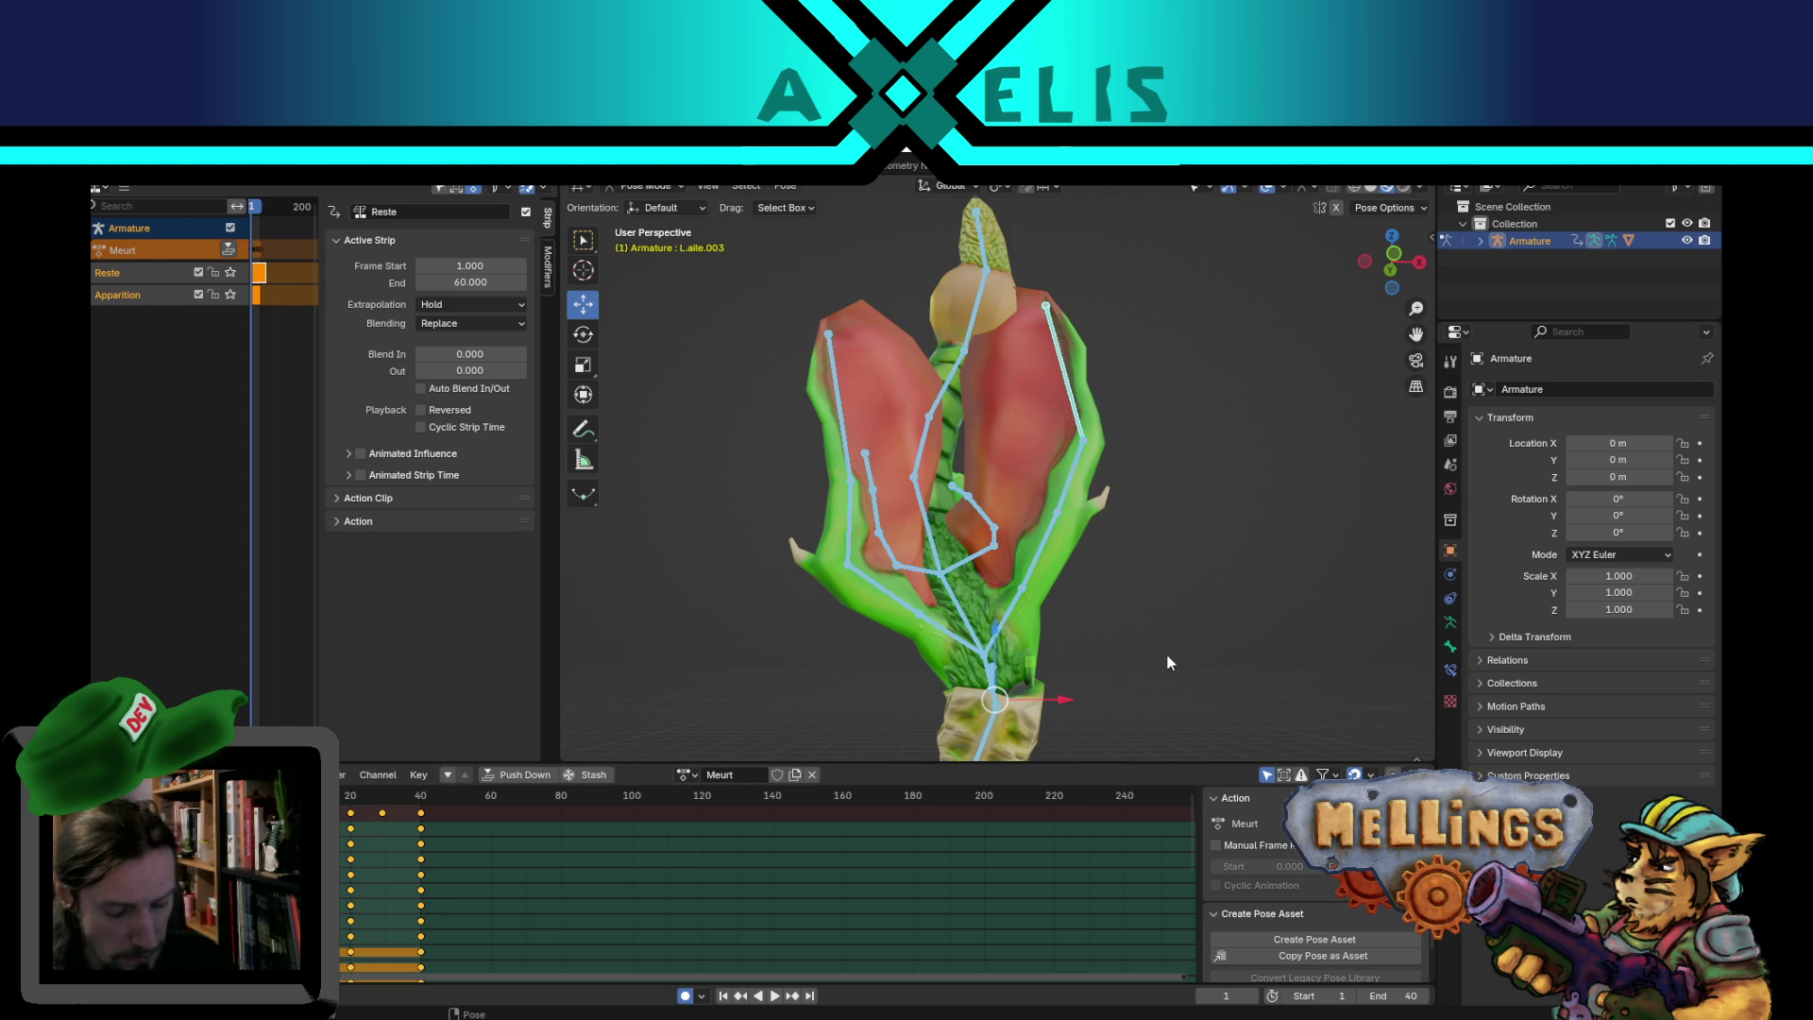
{"action": "middle_click_drag", "start_coordinate": [1164, 642], "coordinate": [1162, 704]}
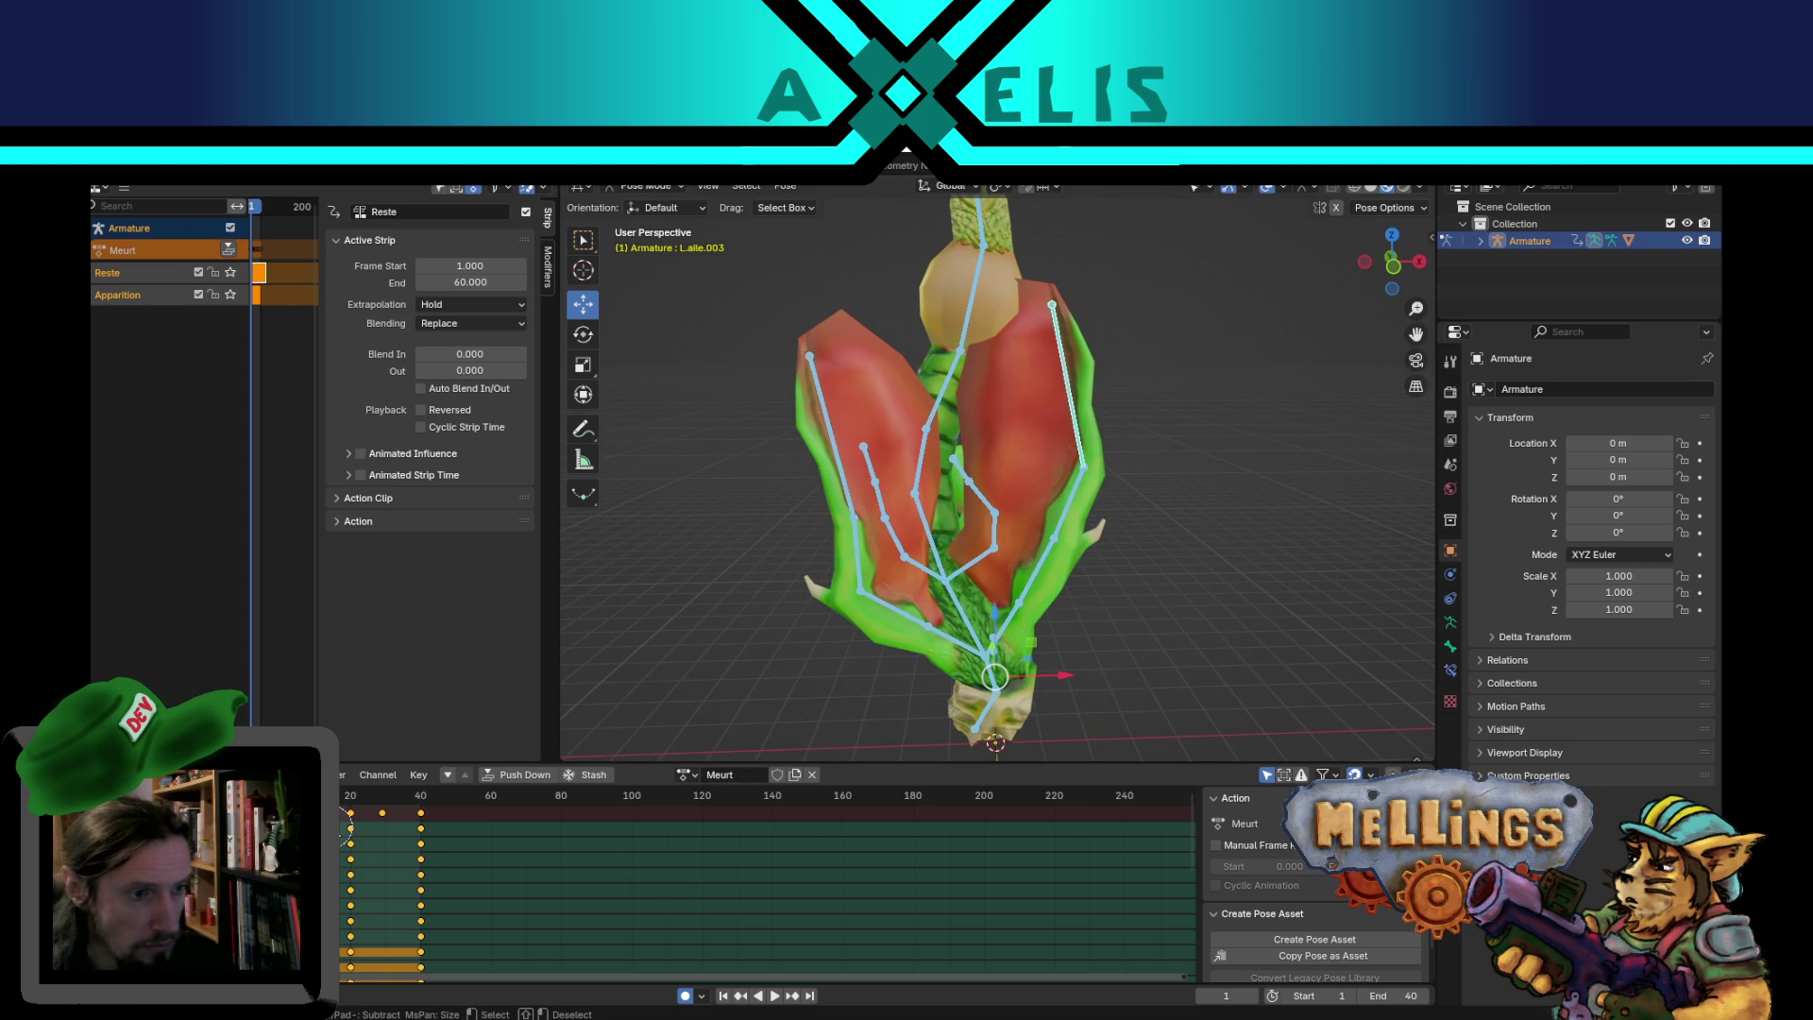
- At frame 1, rotate the lowest spine bone Bone.001 to start straightening the body
{"action": "left_click", "coordinate": [744, 875]}
{"action": "key", "text": "c"}
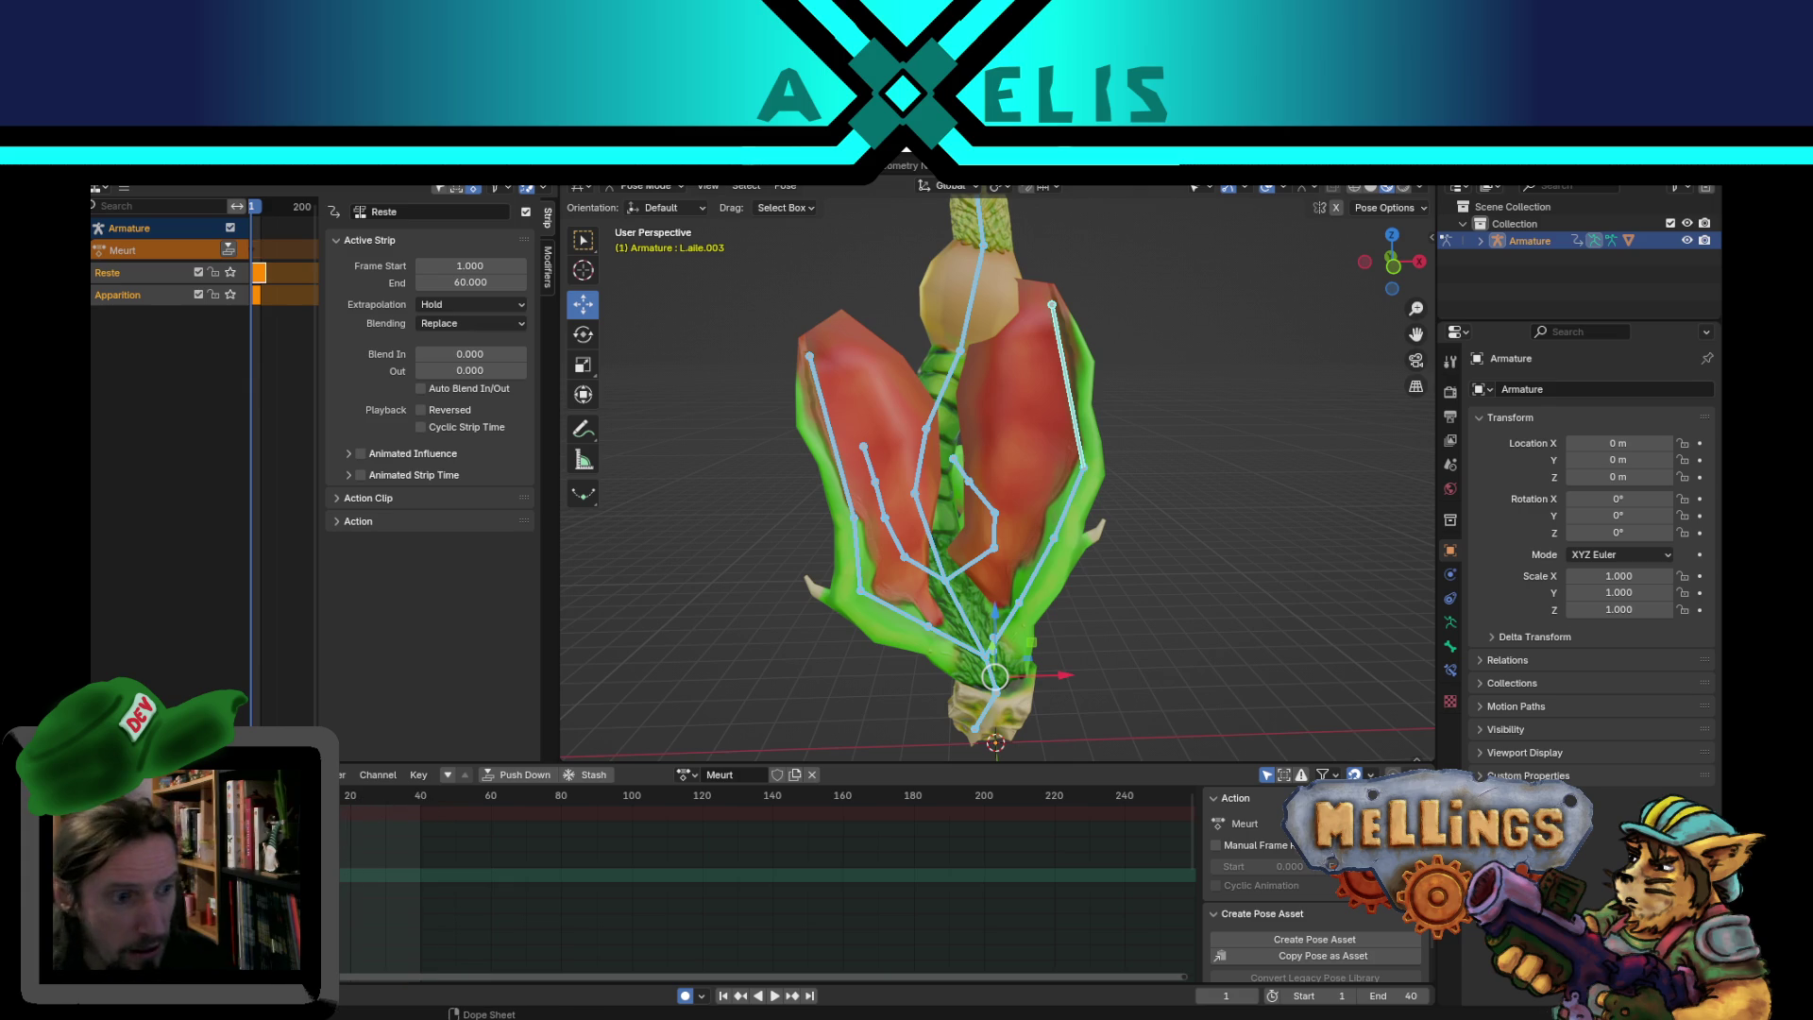
{"action": "middle_click_drag", "start_coordinate": [987, 661], "coordinate": [1007, 531]}
{"action": "left_click", "coordinate": [997, 564]}
{"action": "key", "text": "r"}
{"action": "left_click", "coordinate": [1003, 613]}
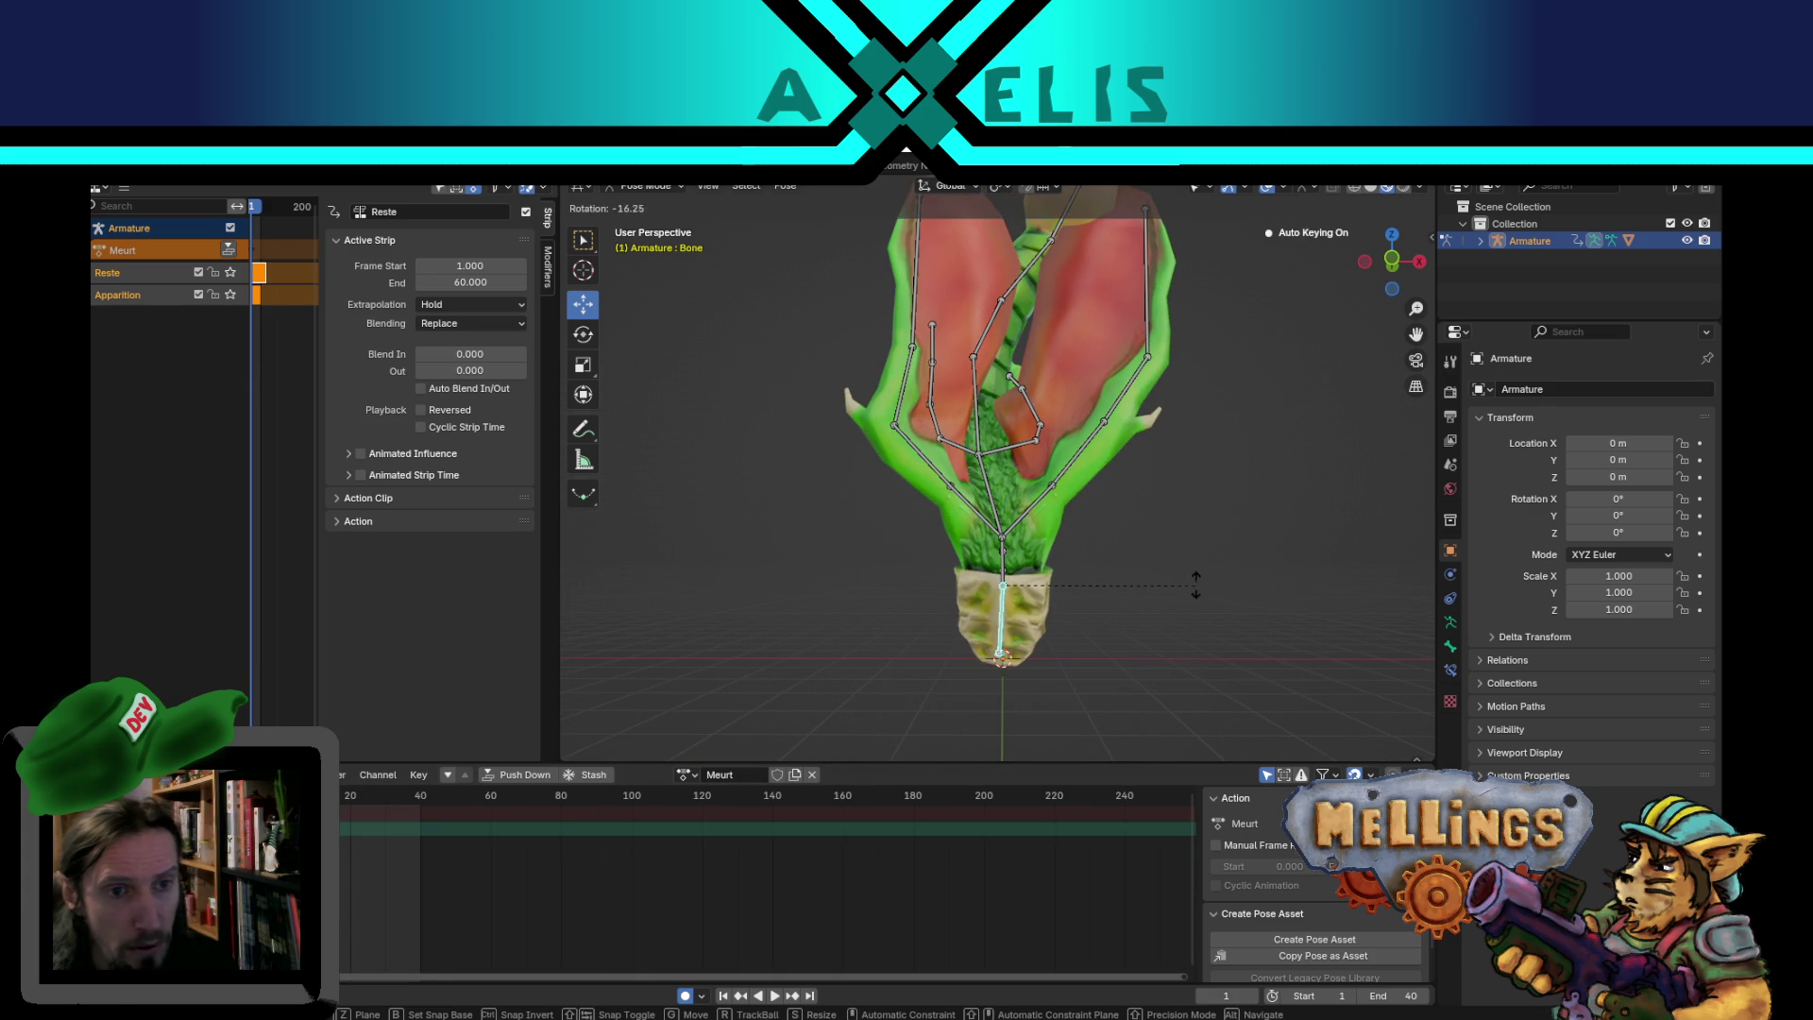
{"action": "left_click", "coordinate": [1129, 481]}
{"action": "mouse_move", "coordinate": [1129, 482]}
{"action": "middle_mouse_down"}
{"action": "mouse_move", "coordinate": [1154, 559]}
{"action": "mouse_move", "coordinate": [1165, 442]}
{"action": "mouse_move", "coordinate": [1150, 544]}
{"action": "mouse_move", "coordinate": [1125, 565]}
{"action": "middle_mouse_up"}
{"action": "key", "text": "r"}
{"action": "left_click", "coordinate": [1137, 559]}
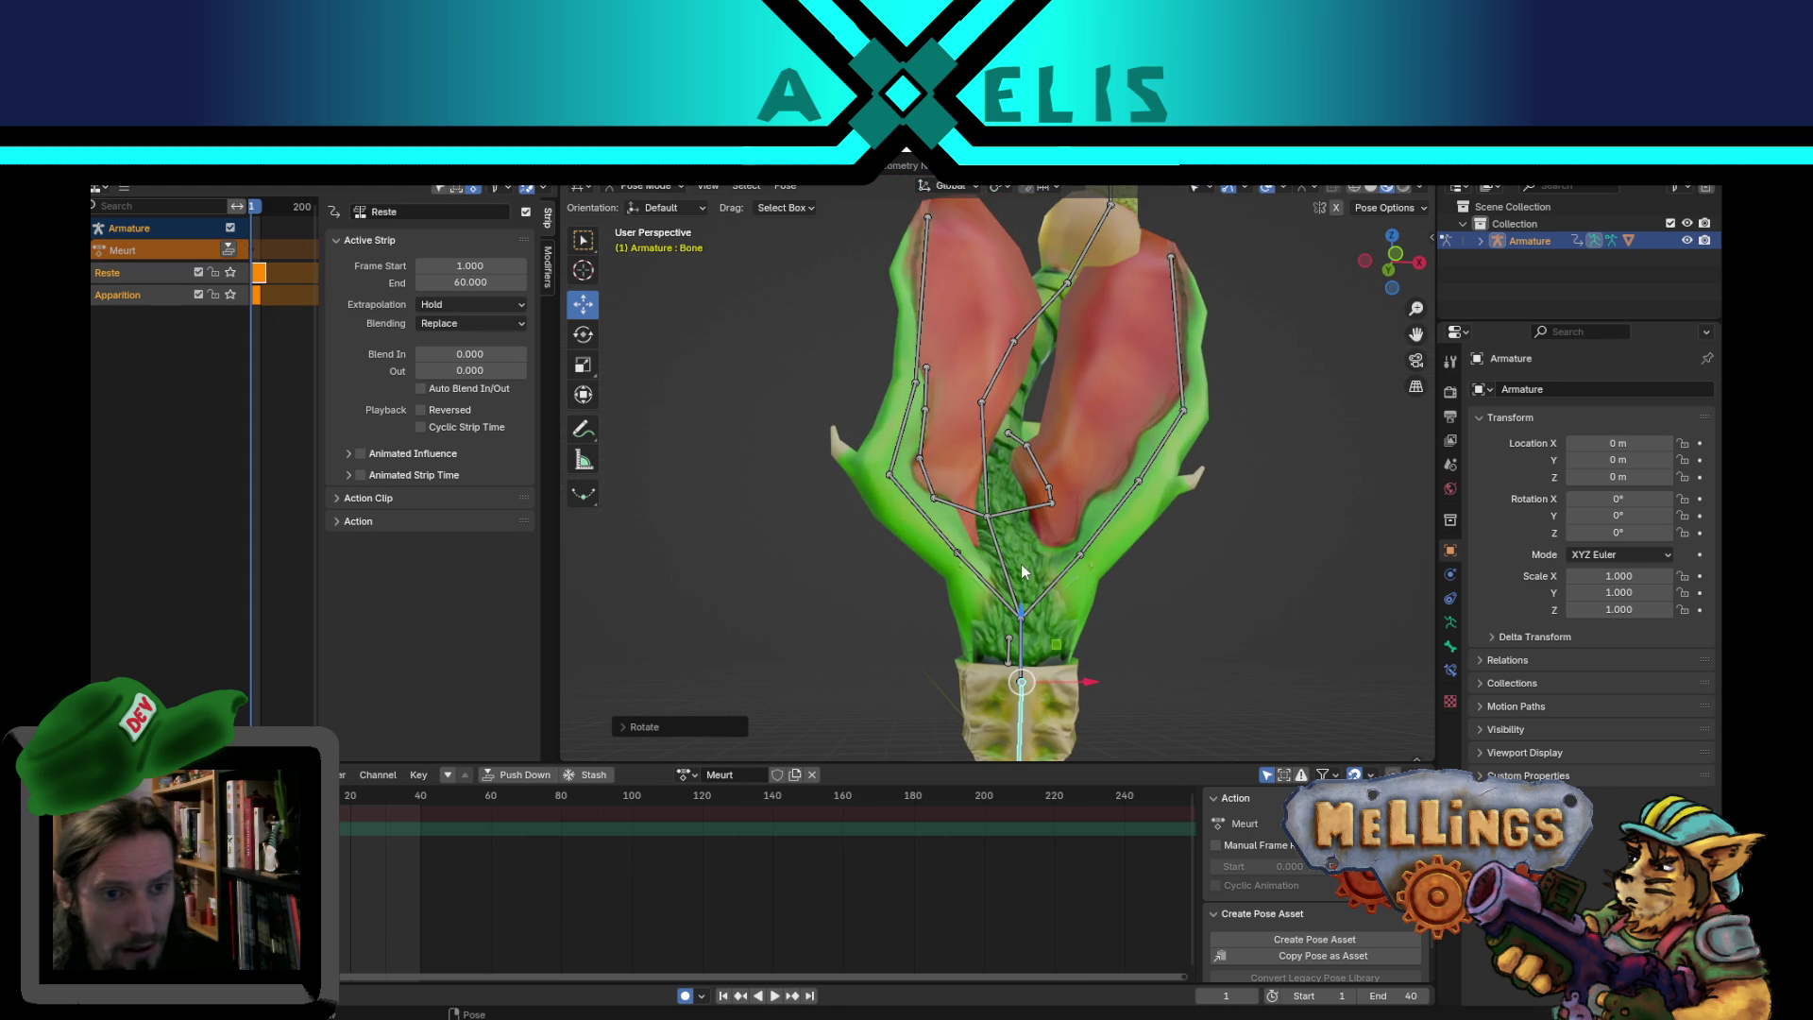
- Rotate Bone.002, Bone.003 and Bone.004 upright, then duplicate the whole pose's keyframes
{"action": "left_click", "coordinate": [1016, 564]}
{"action": "key", "text": "r"}
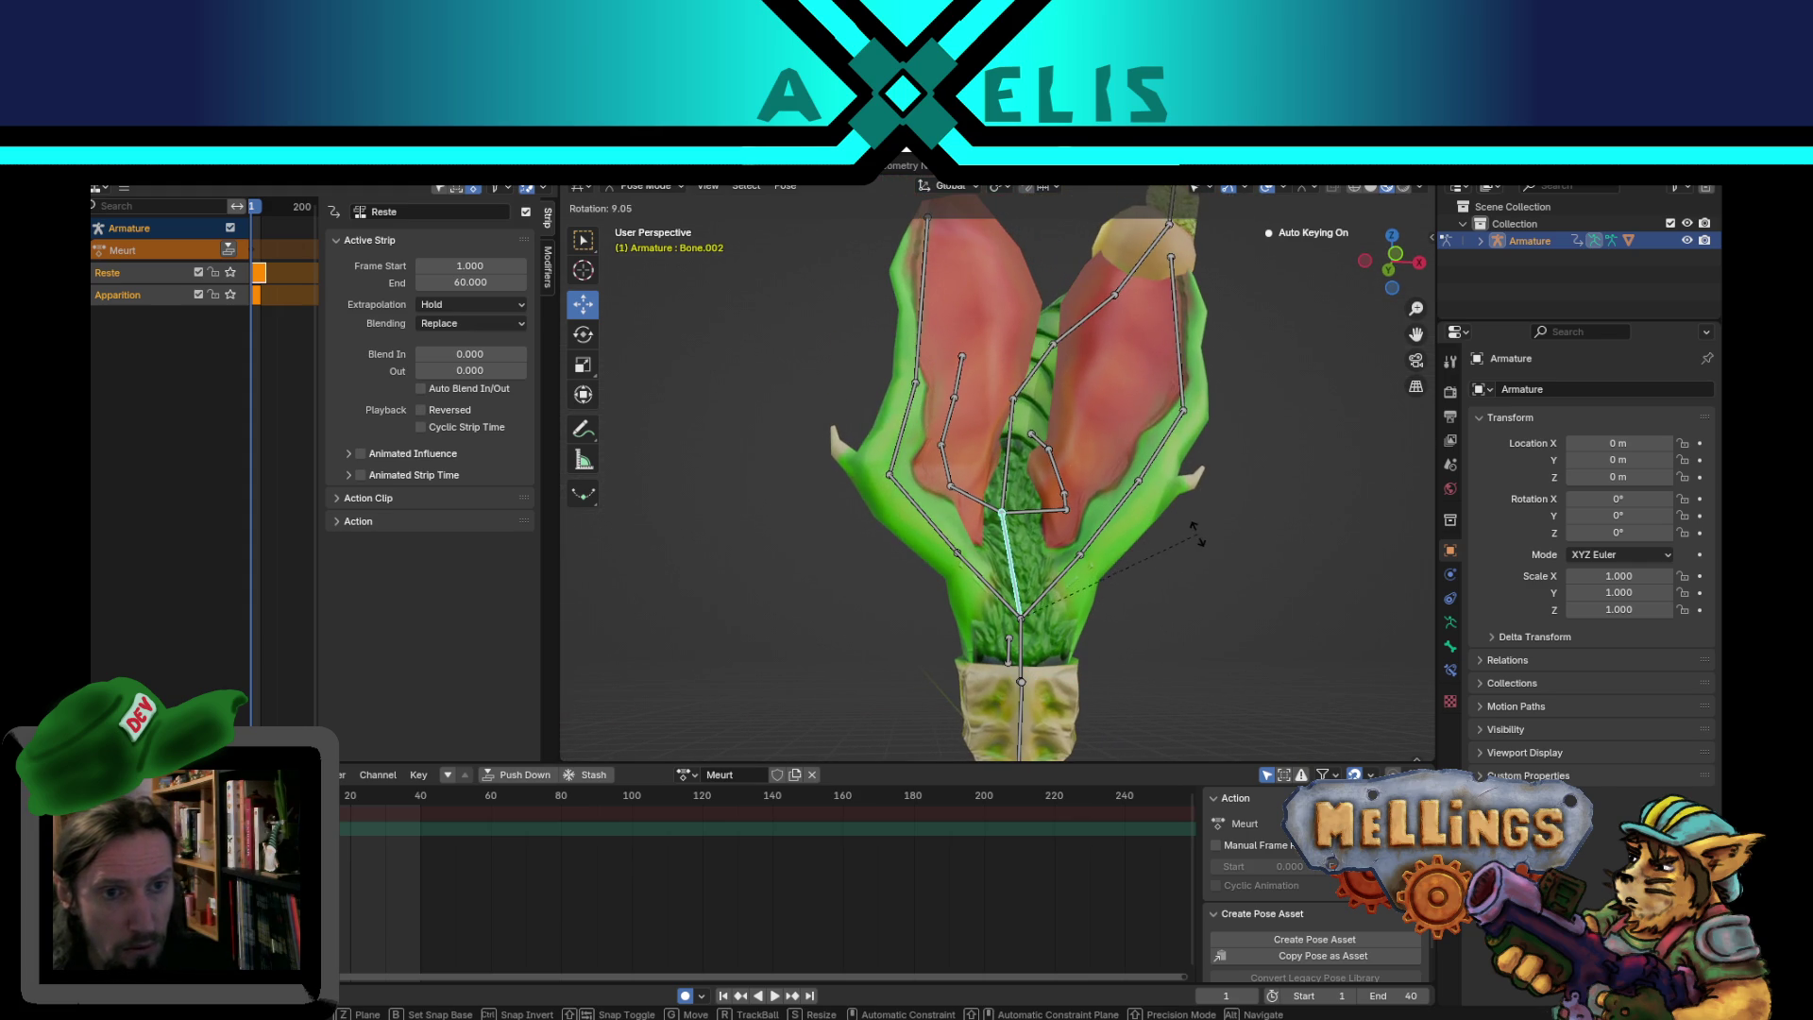
{"action": "left_click", "coordinate": [1197, 534]}
{"action": "middle_click_drag", "start_coordinate": [1265, 517], "coordinate": [1042, 619]}
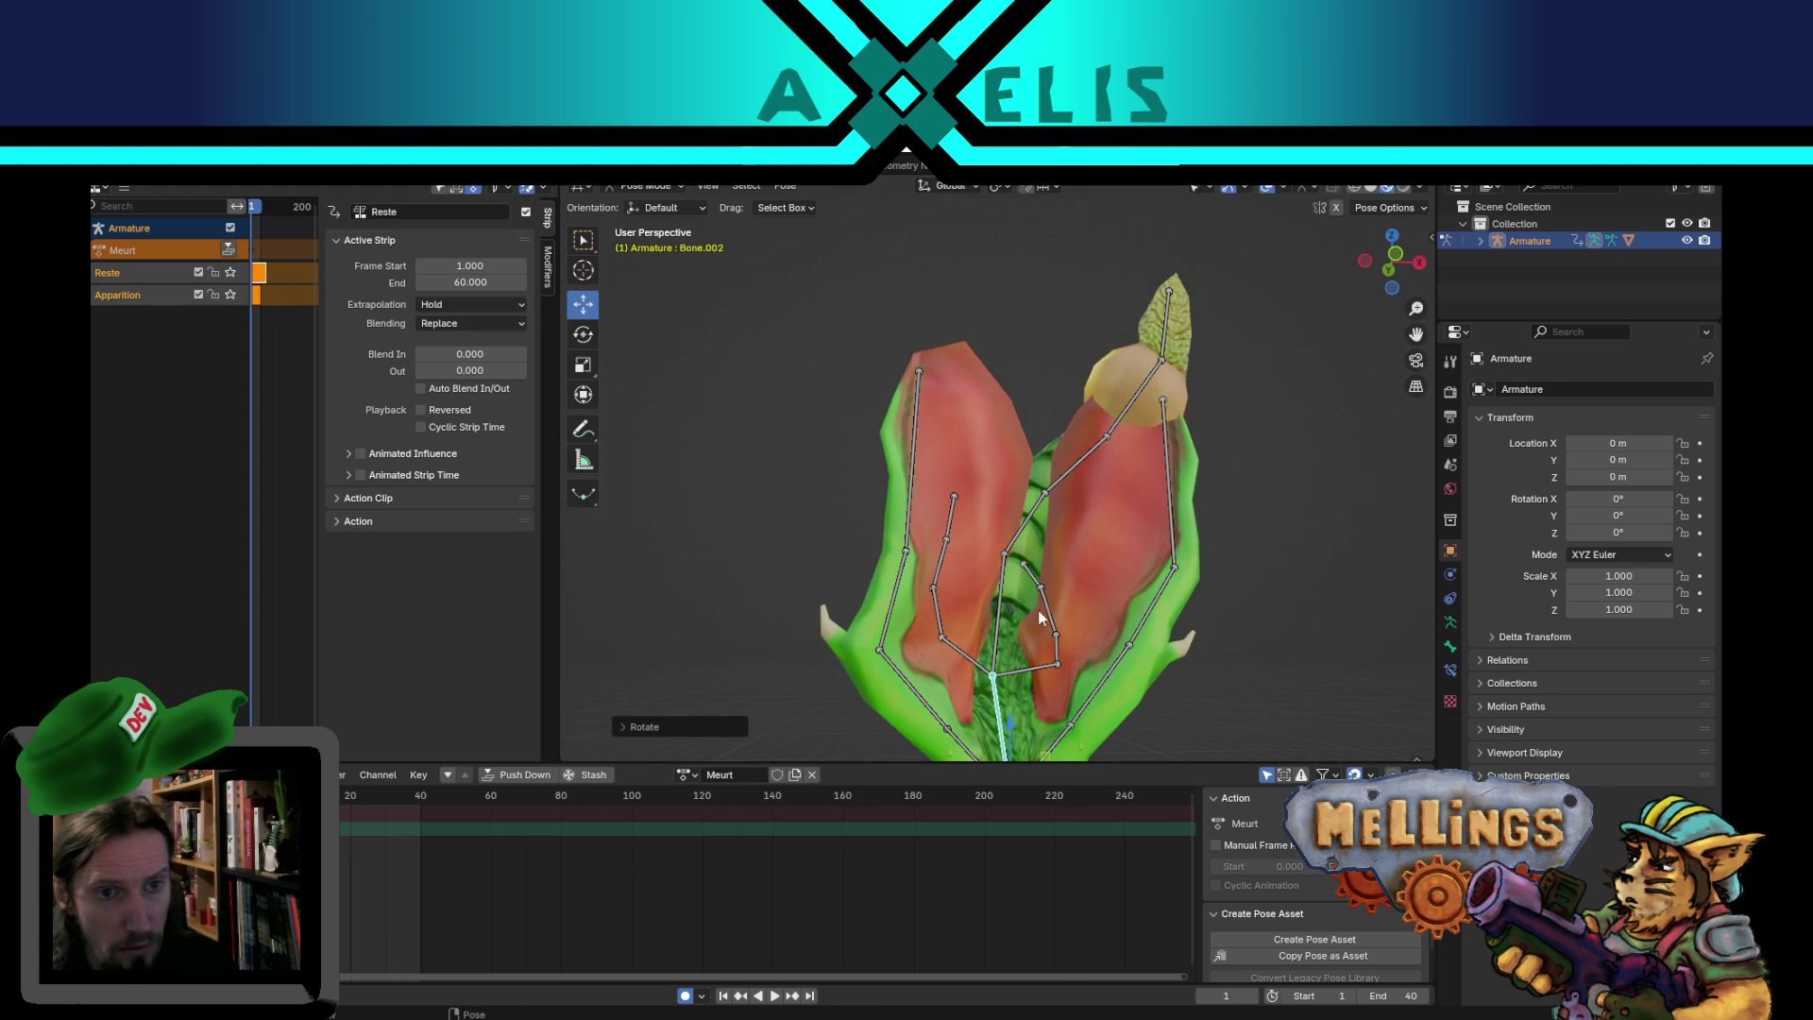
{"action": "key", "text": "r"}
{"action": "left_click", "coordinate": [1168, 571]}
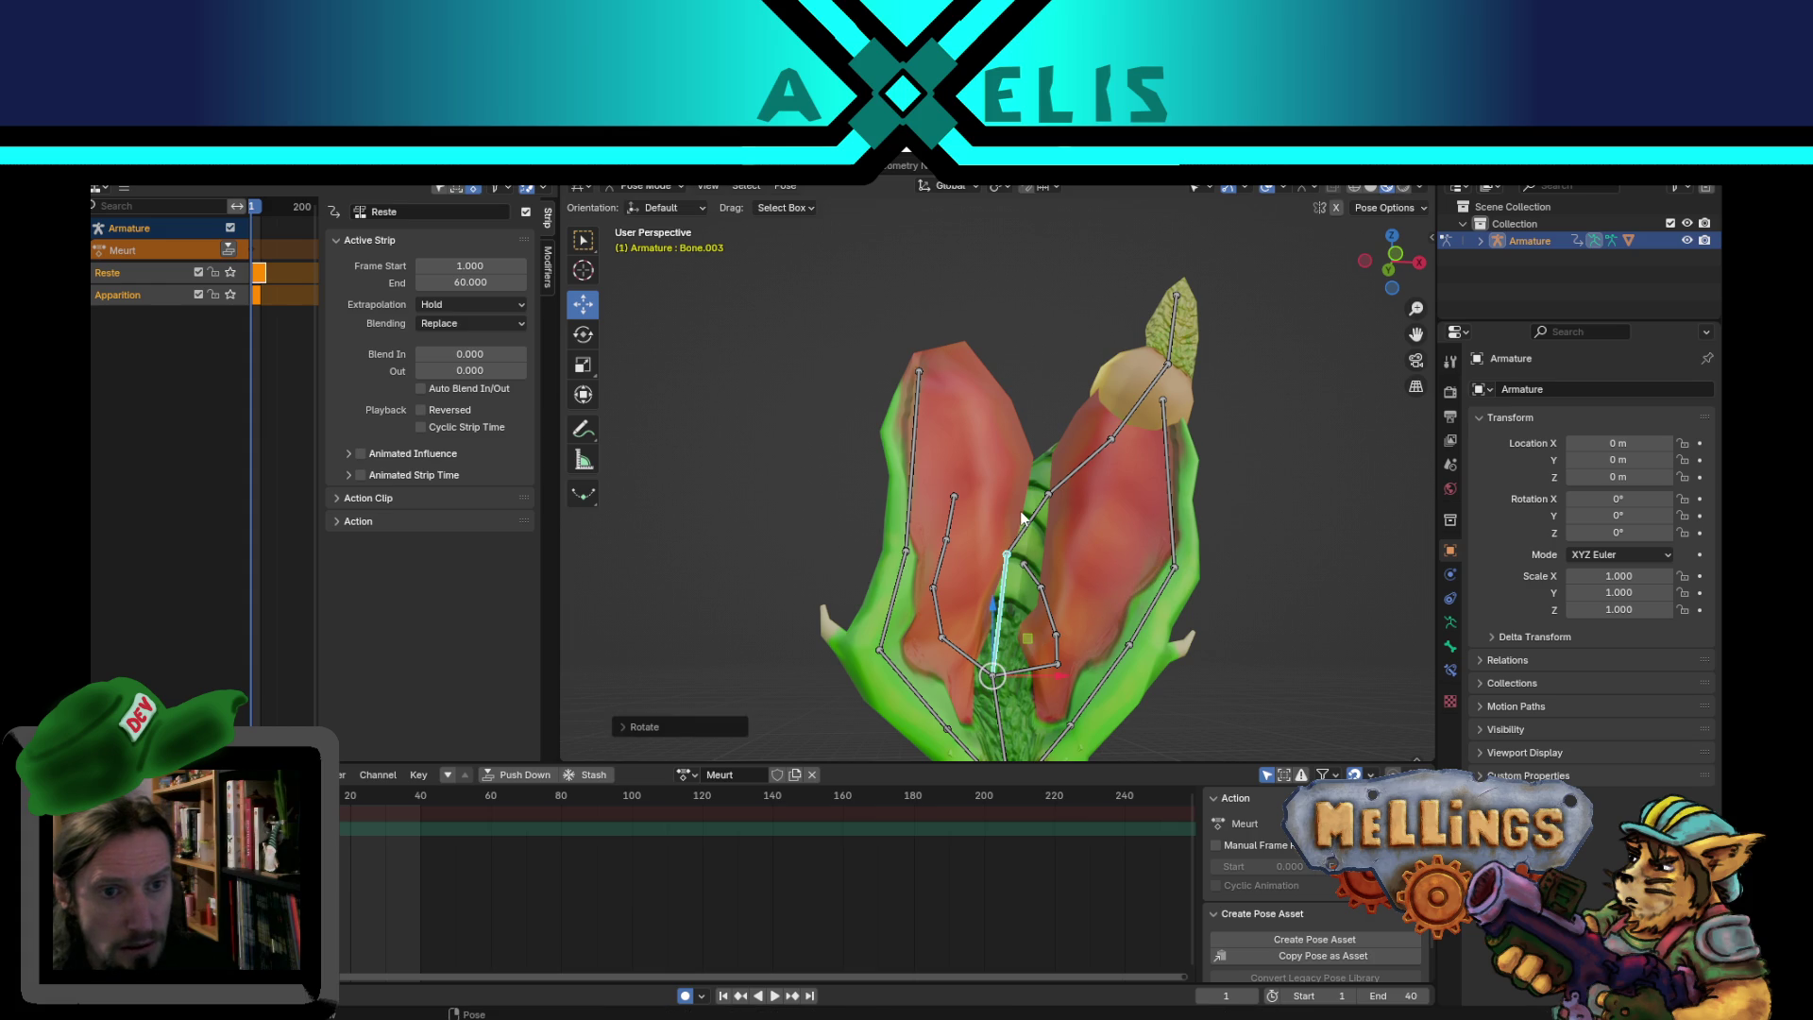
{"action": "key", "text": "r"}
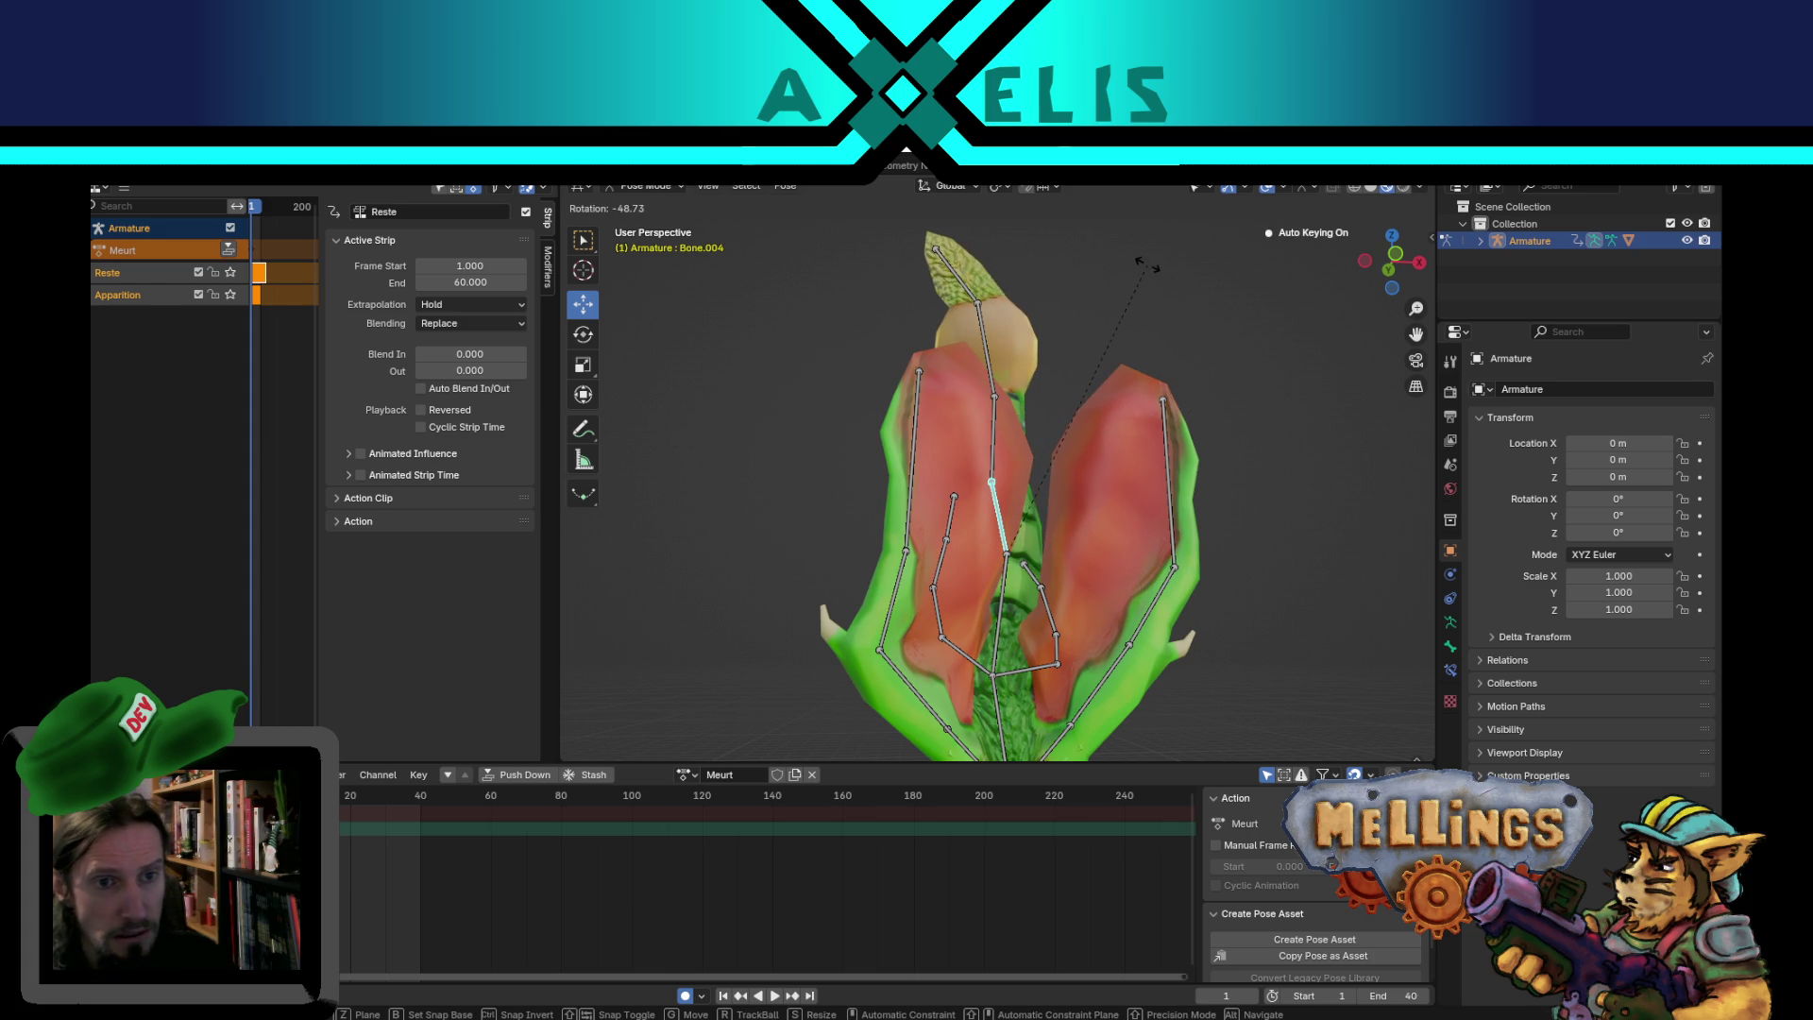
{"action": "left_click", "coordinate": [1147, 267]}
{"action": "mouse_move", "coordinate": [1209, 439]}
{"action": "middle_mouse_down"}
{"action": "mouse_move", "coordinate": [1101, 606]}
{"action": "mouse_move", "coordinate": [1097, 346]}
{"action": "mouse_move", "coordinate": [1114, 422]}
{"action": "mouse_move", "coordinate": [1002, 604]}
{"action": "middle_mouse_up"}
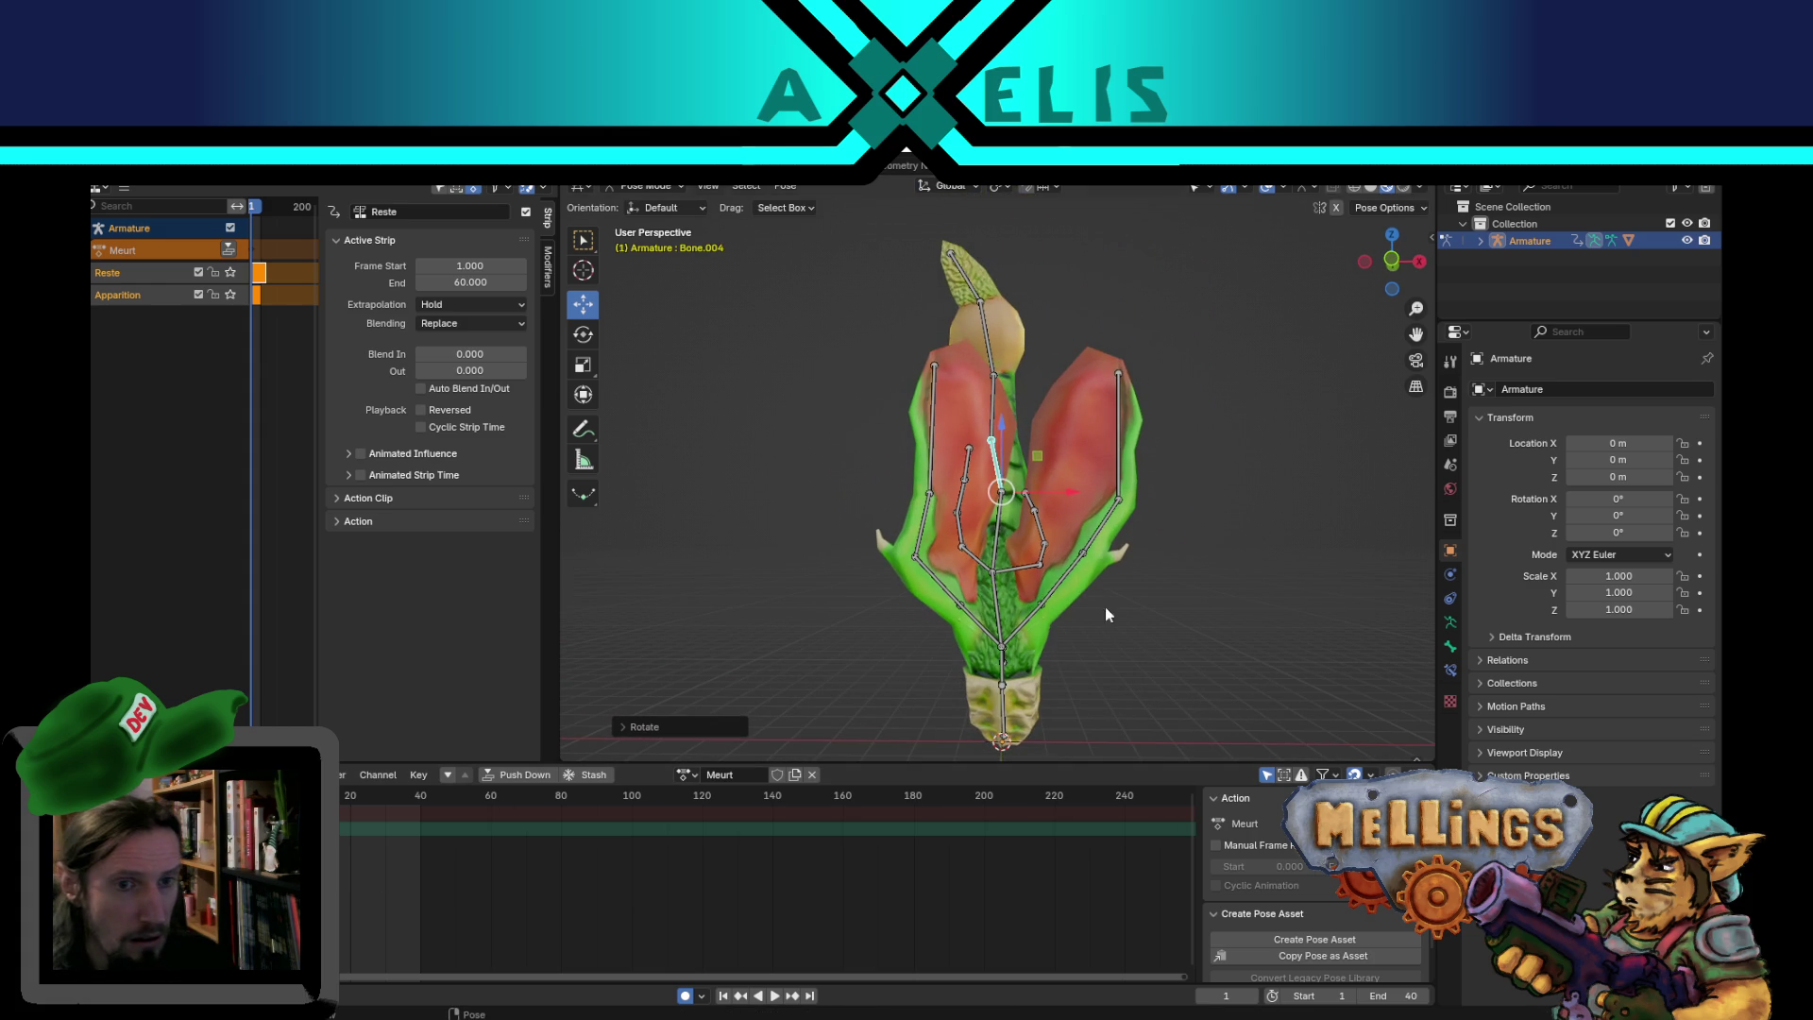
{"action": "key", "text": "a"}
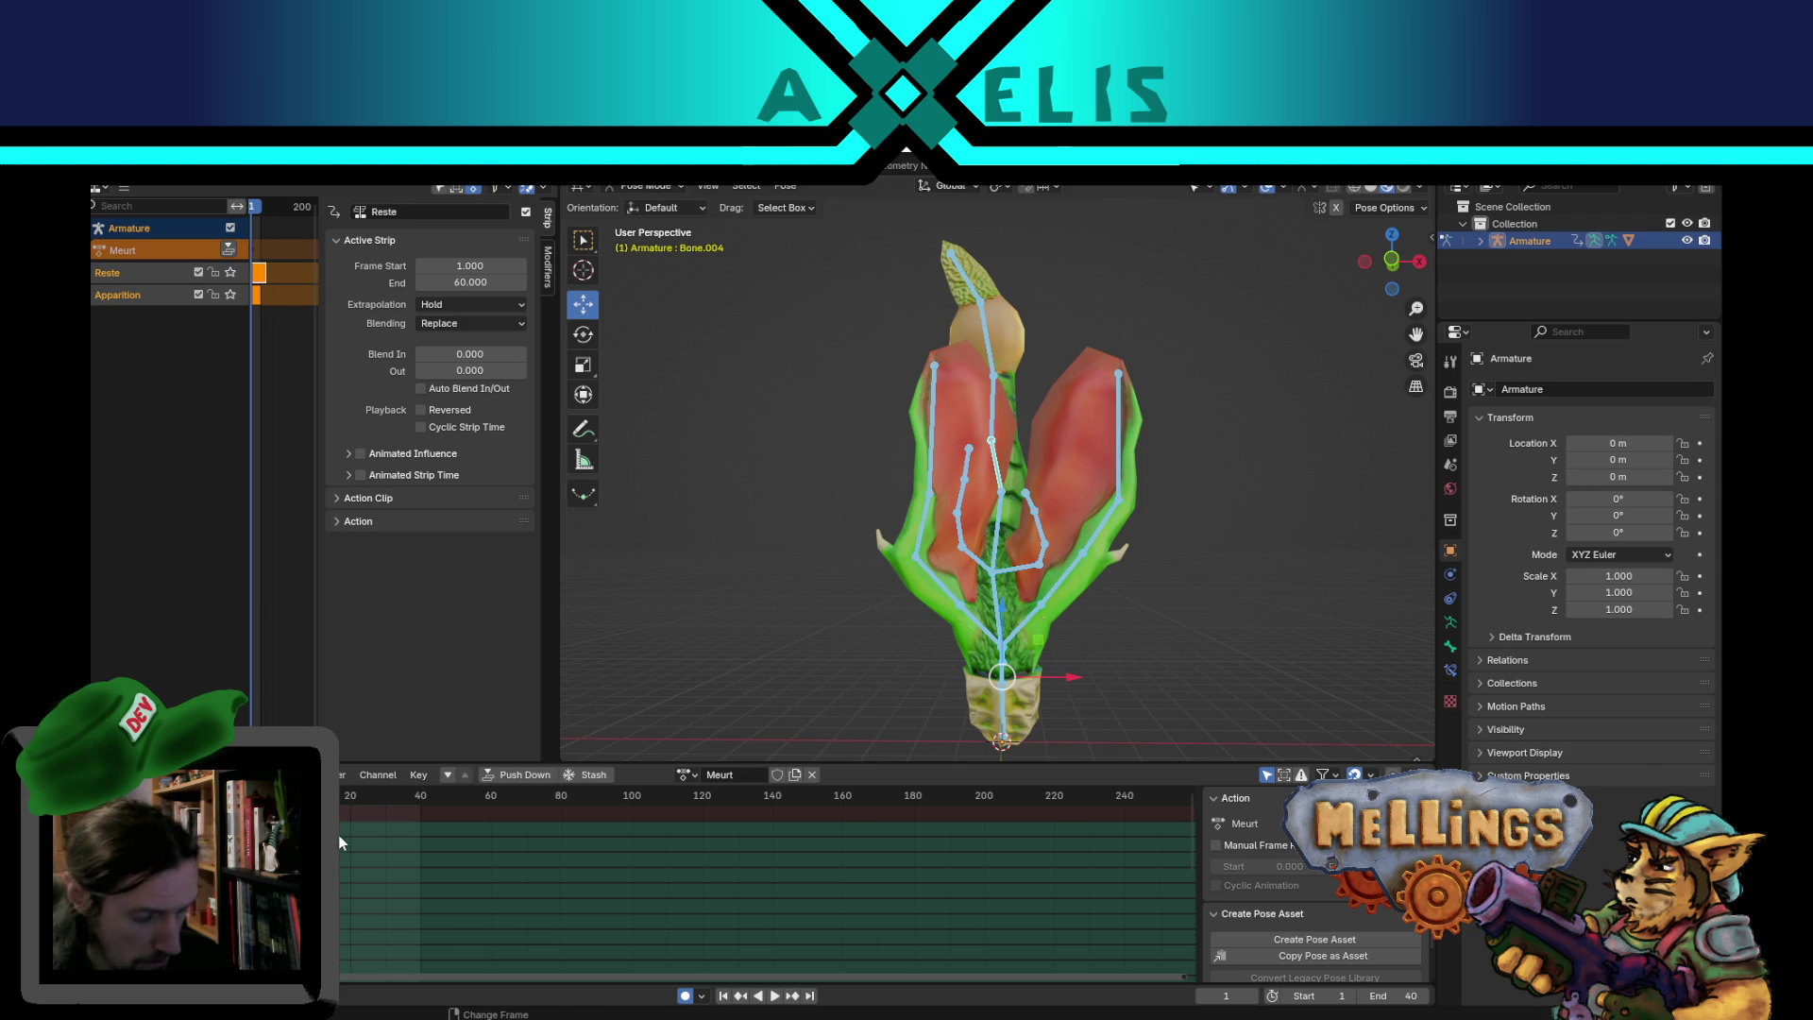
{"action": "key", "text": "shift+d"}
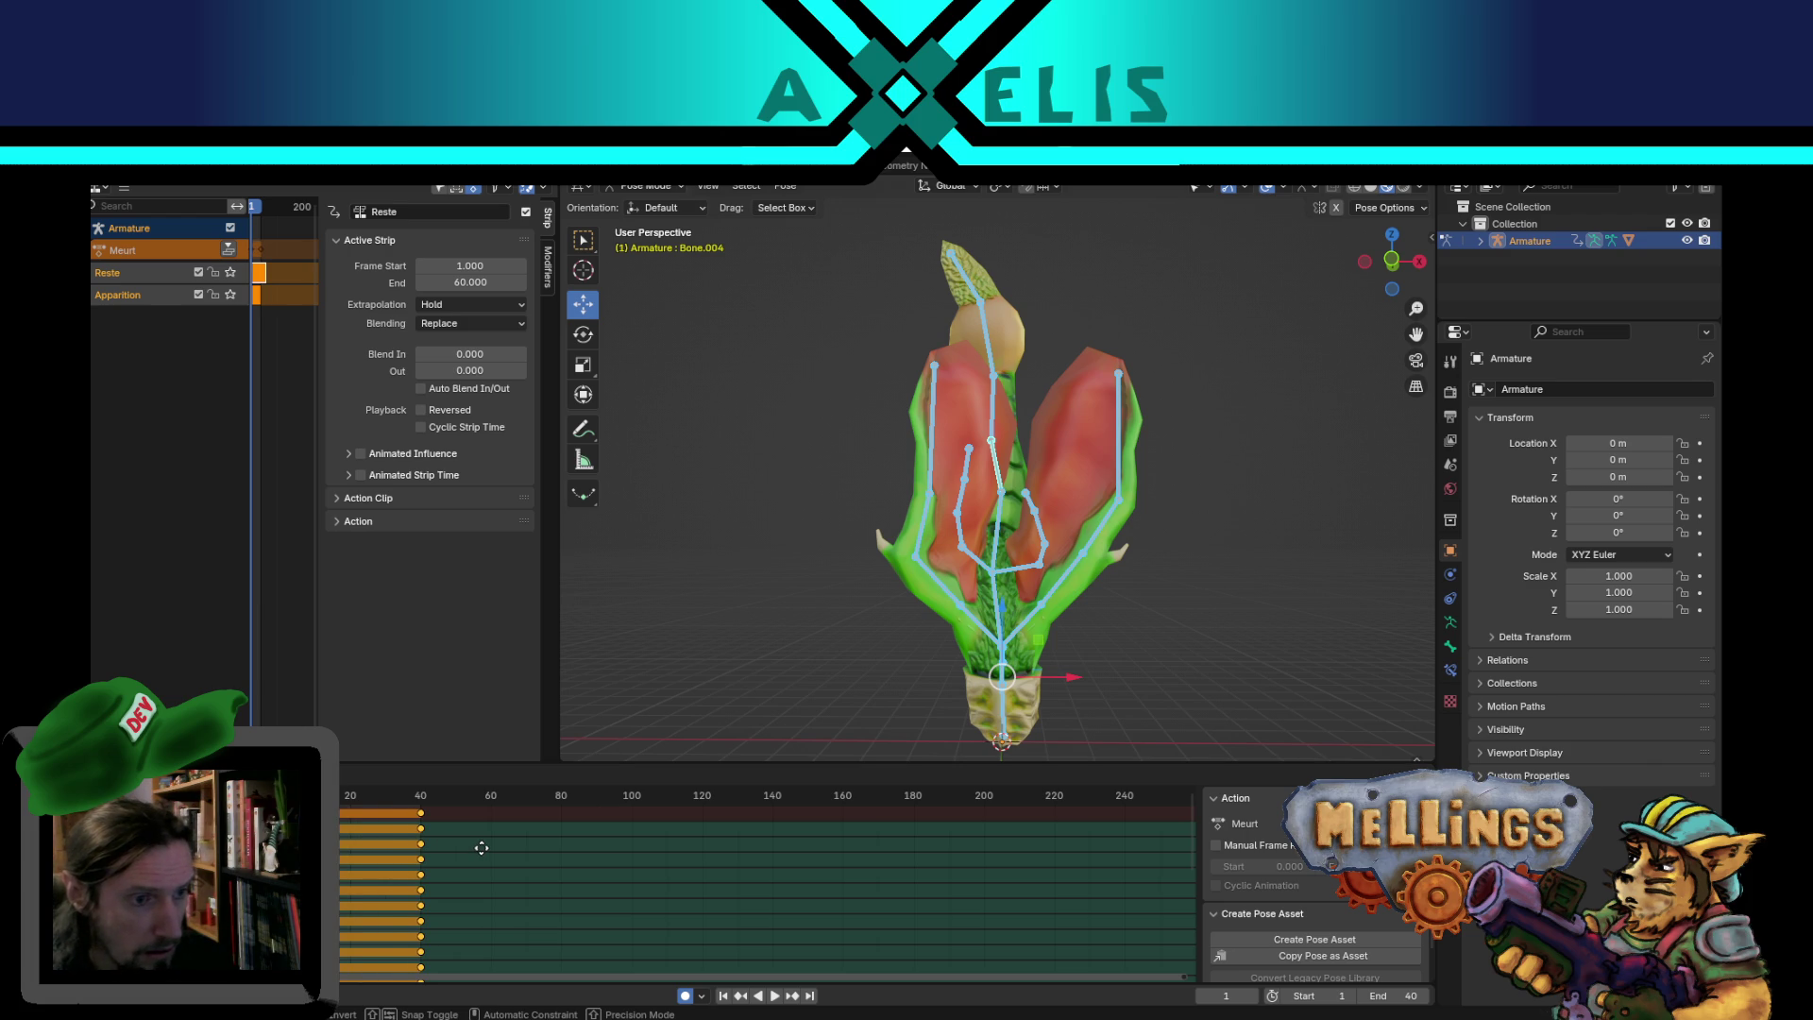
- Place the duplicated keys at frame 40, then at frame 20 bend Bone.002–Bone.004 into an S-curve
{"action": "left_click", "coordinate": [482, 847]}
{"action": "left_click", "coordinate": [353, 798]}
{"action": "left_click", "coordinate": [1031, 536]}
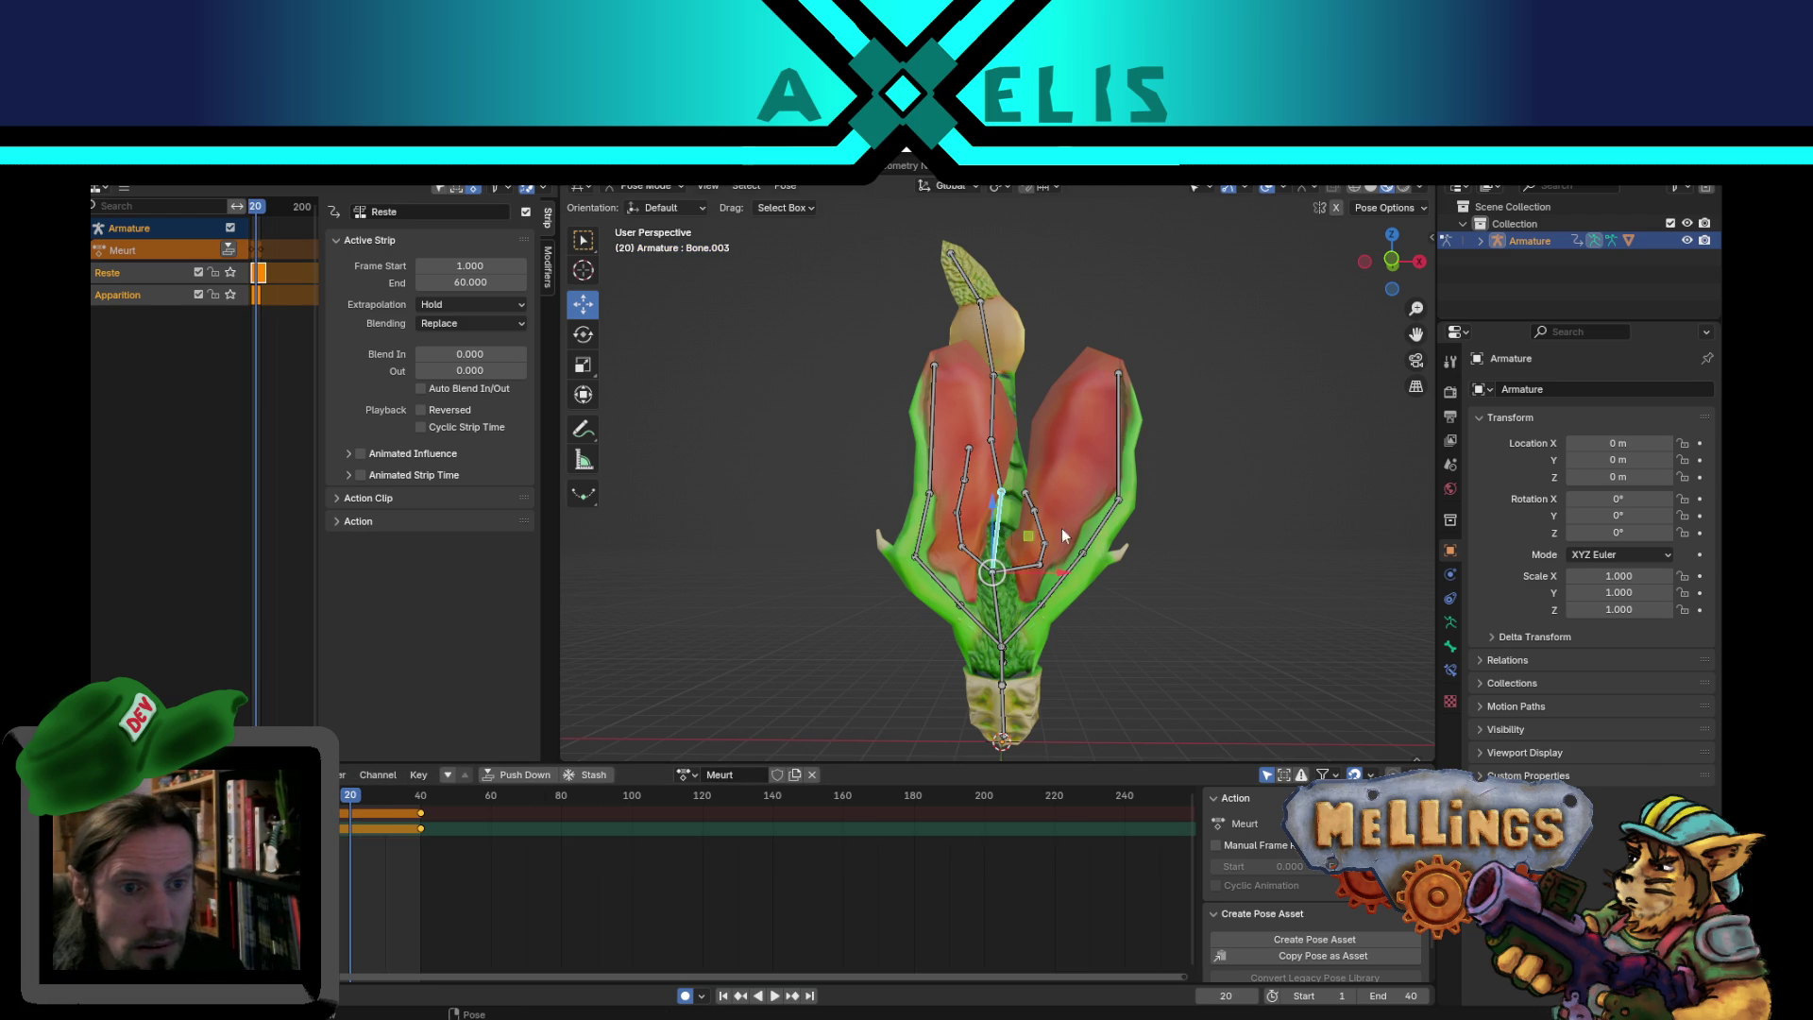
{"action": "left_click", "coordinate": [1005, 597]}
{"action": "key", "text": "r"}
{"action": "left_click", "coordinate": [1062, 574]}
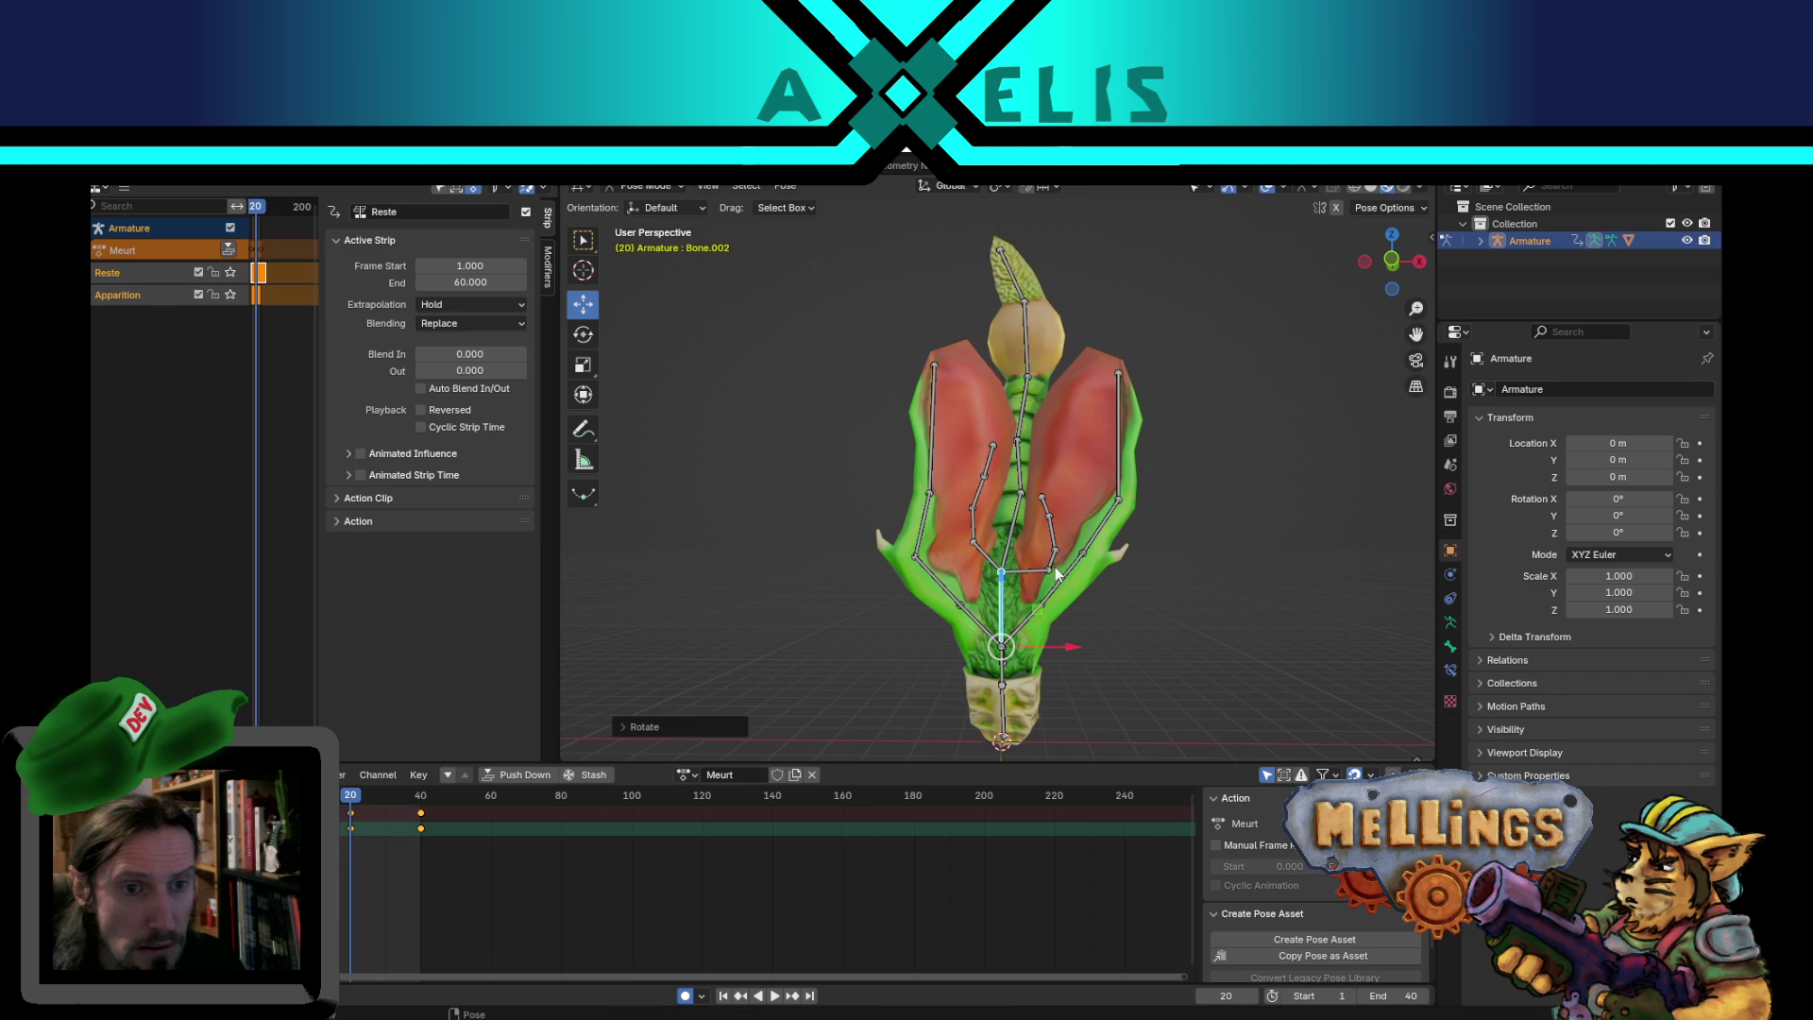
{"action": "left_click", "coordinate": [1016, 530]}
{"action": "key", "text": "r"}
{"action": "left_click", "coordinate": [1021, 458]}
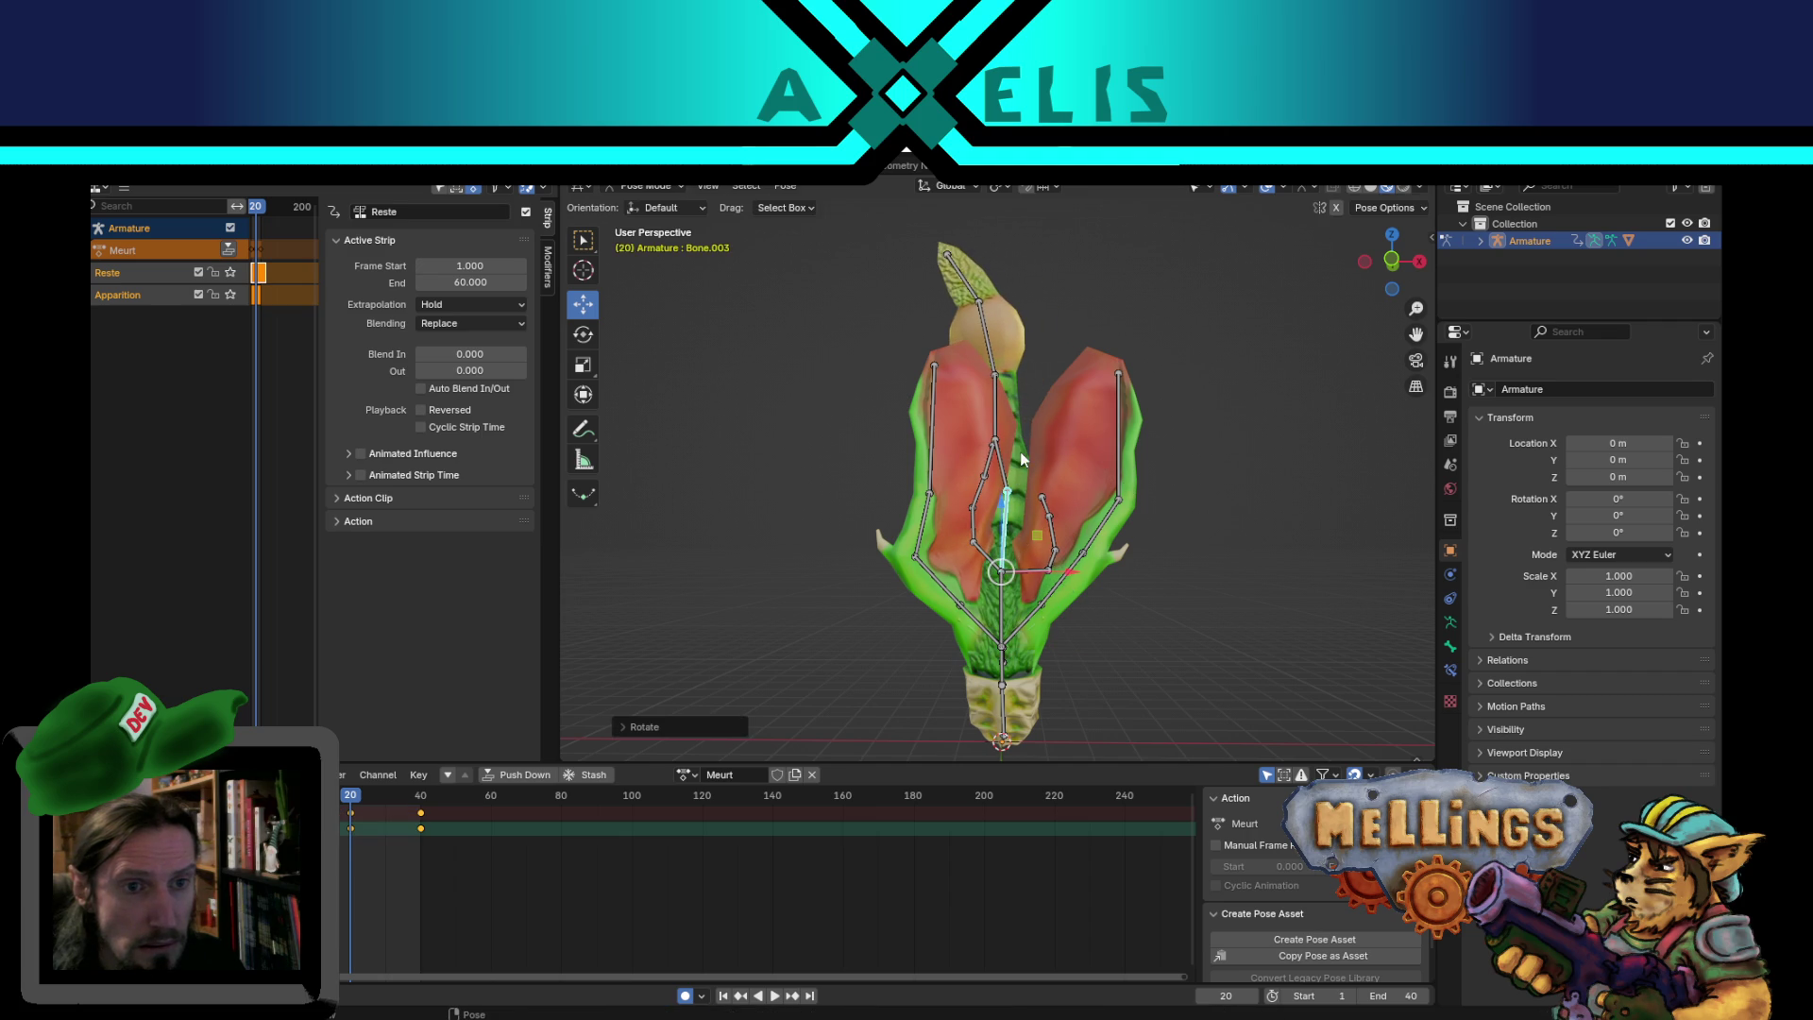
{"action": "key", "text": "r"}
{"action": "left_click", "coordinate": [1044, 410]}
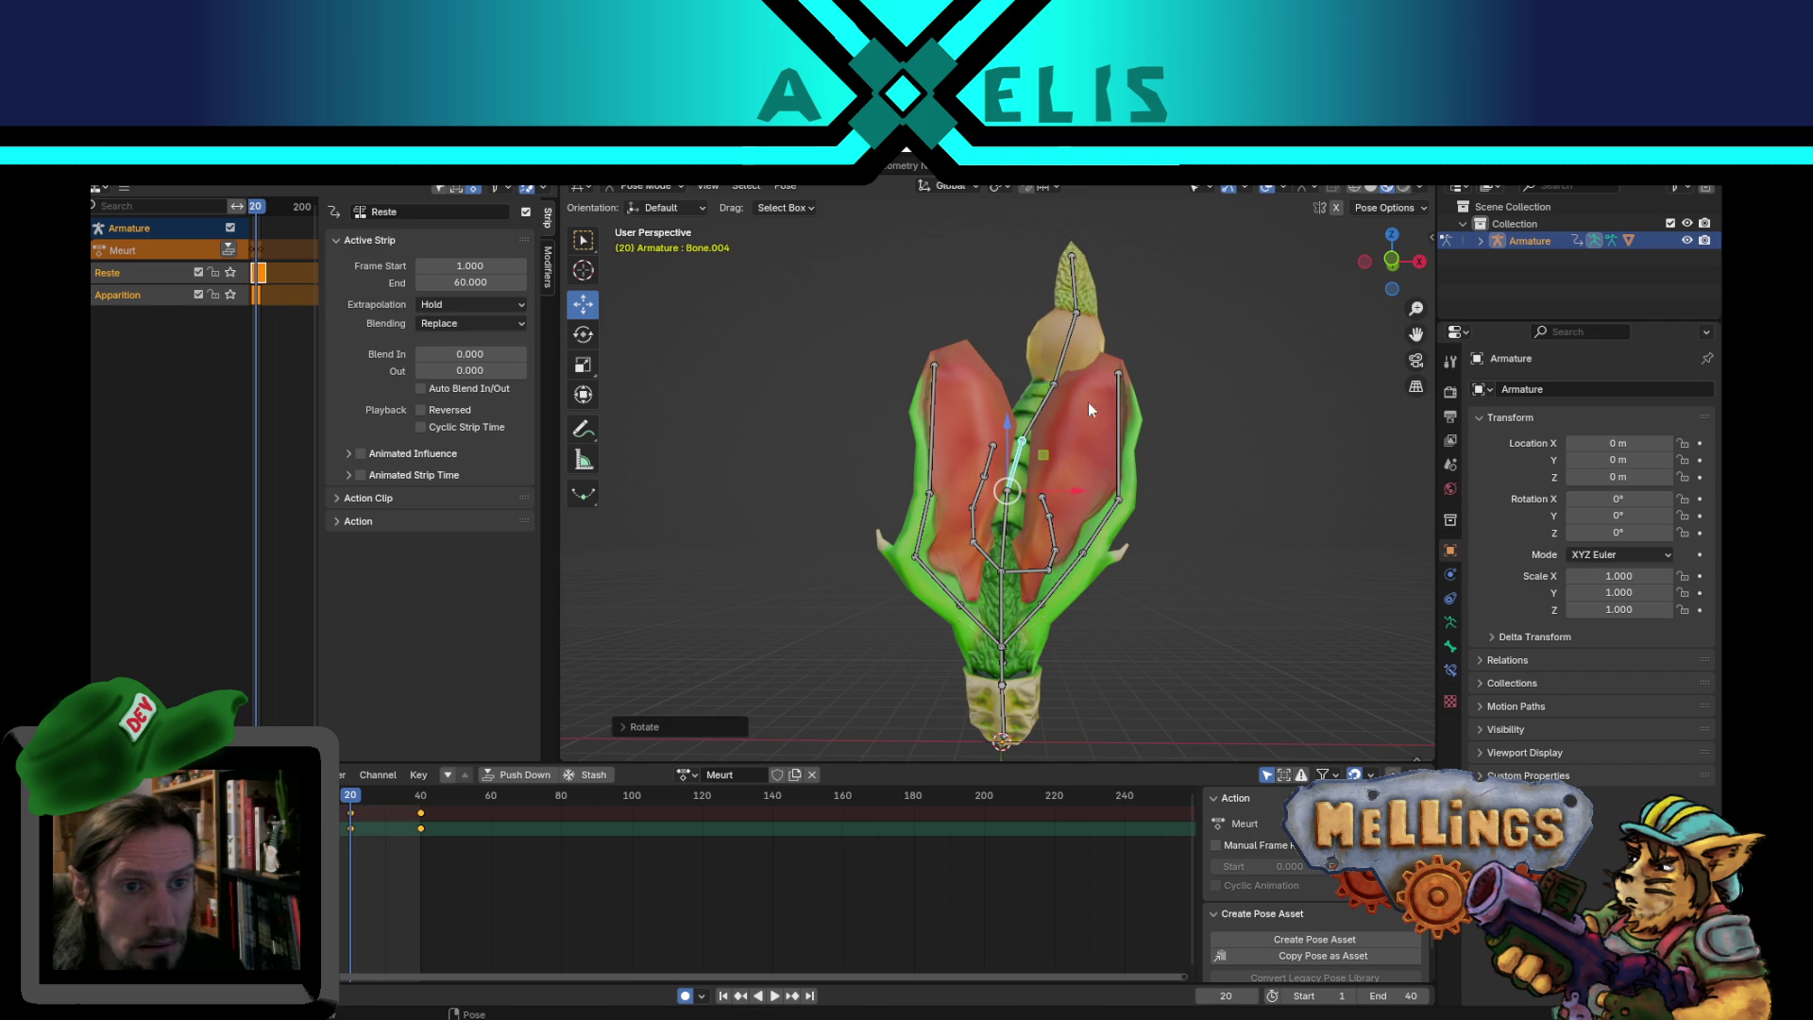
- Lean tip bones Bone.006 and Bone.007 to complete the sway, then play the animation
{"action": "left_click", "coordinate": [1045, 410]}
{"action": "key", "text": "r"}
{"action": "left_click", "coordinate": [1005, 333]}
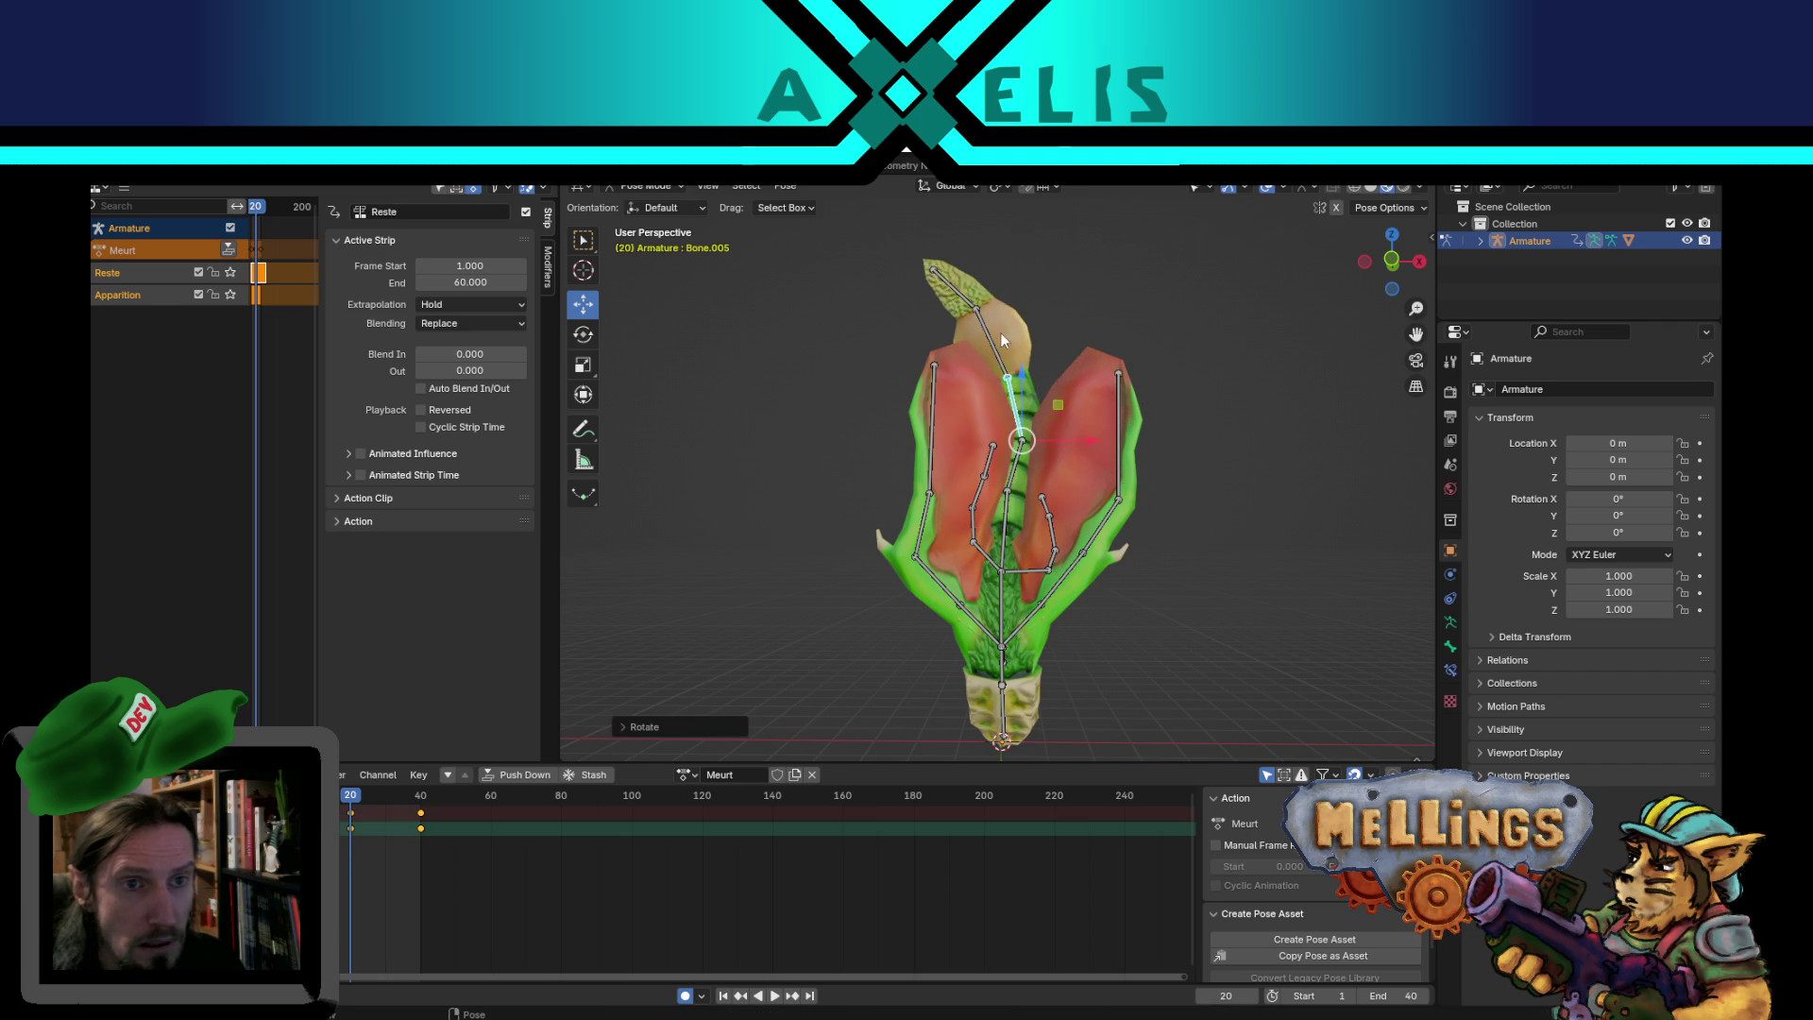
{"action": "key", "text": "r"}
{"action": "left_click", "coordinate": [1039, 285]}
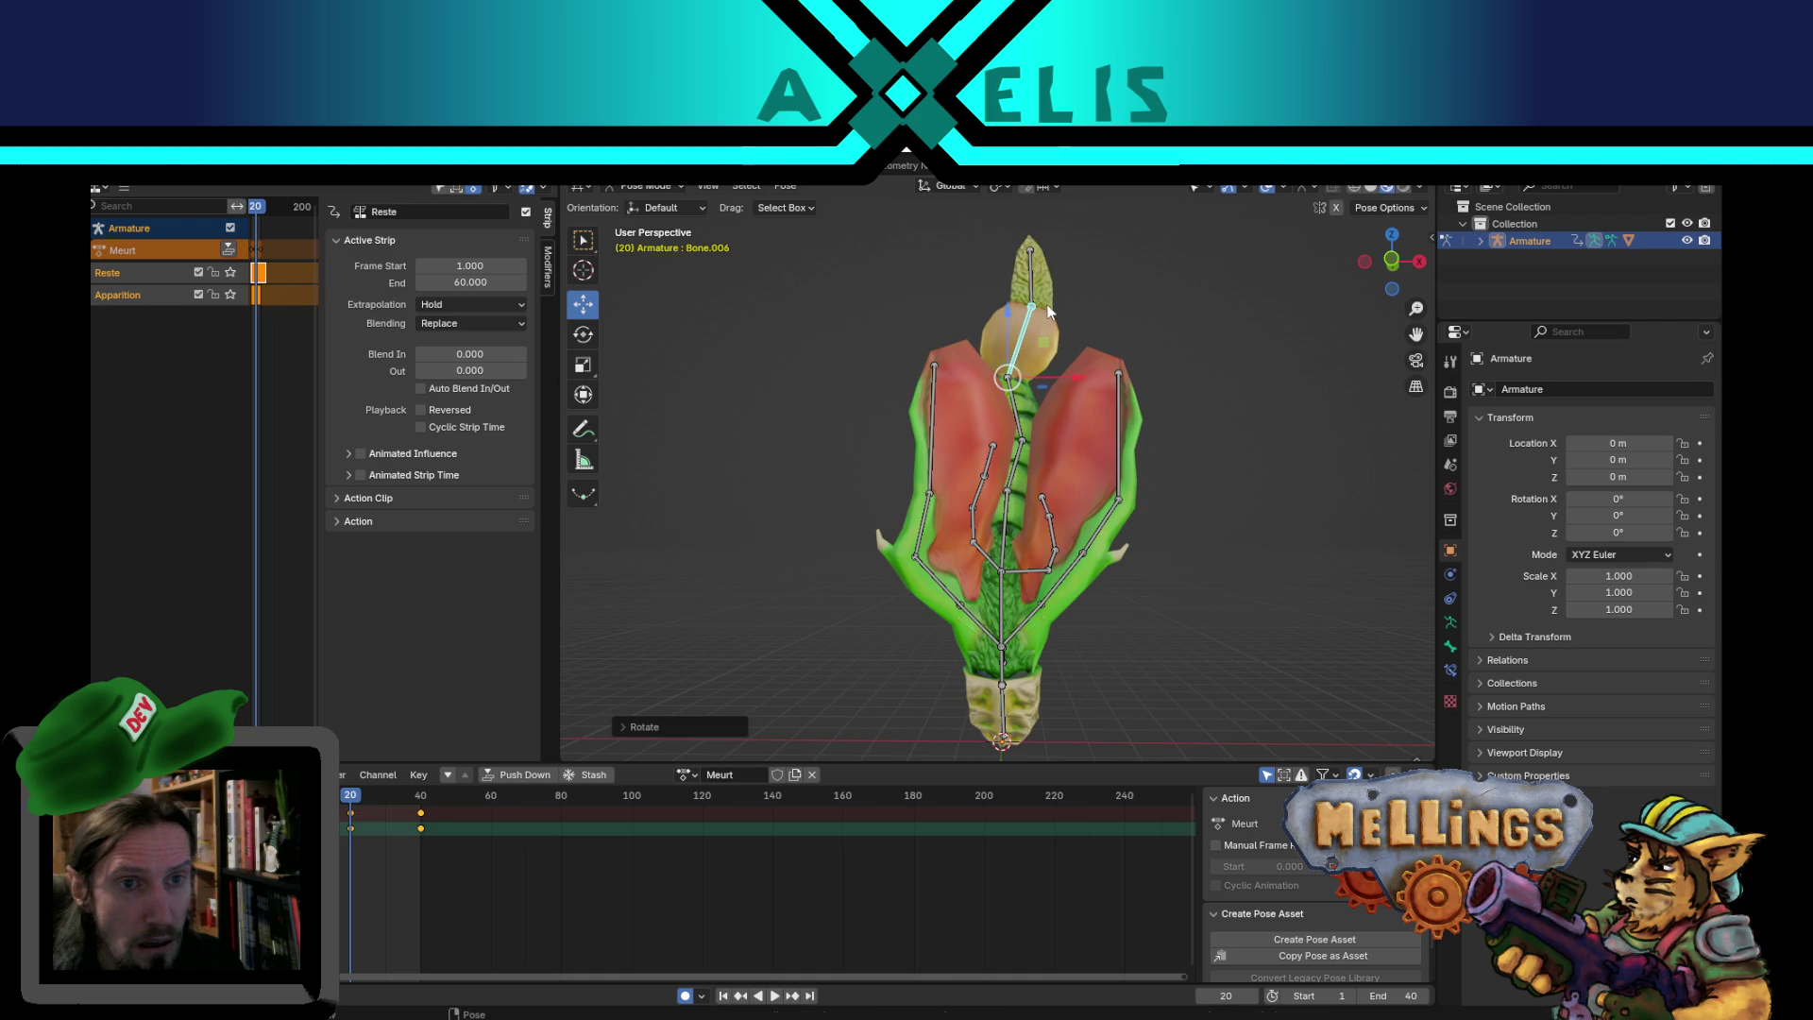
{"action": "left_click", "coordinate": [1044, 275]}
{"action": "key", "text": "r"}
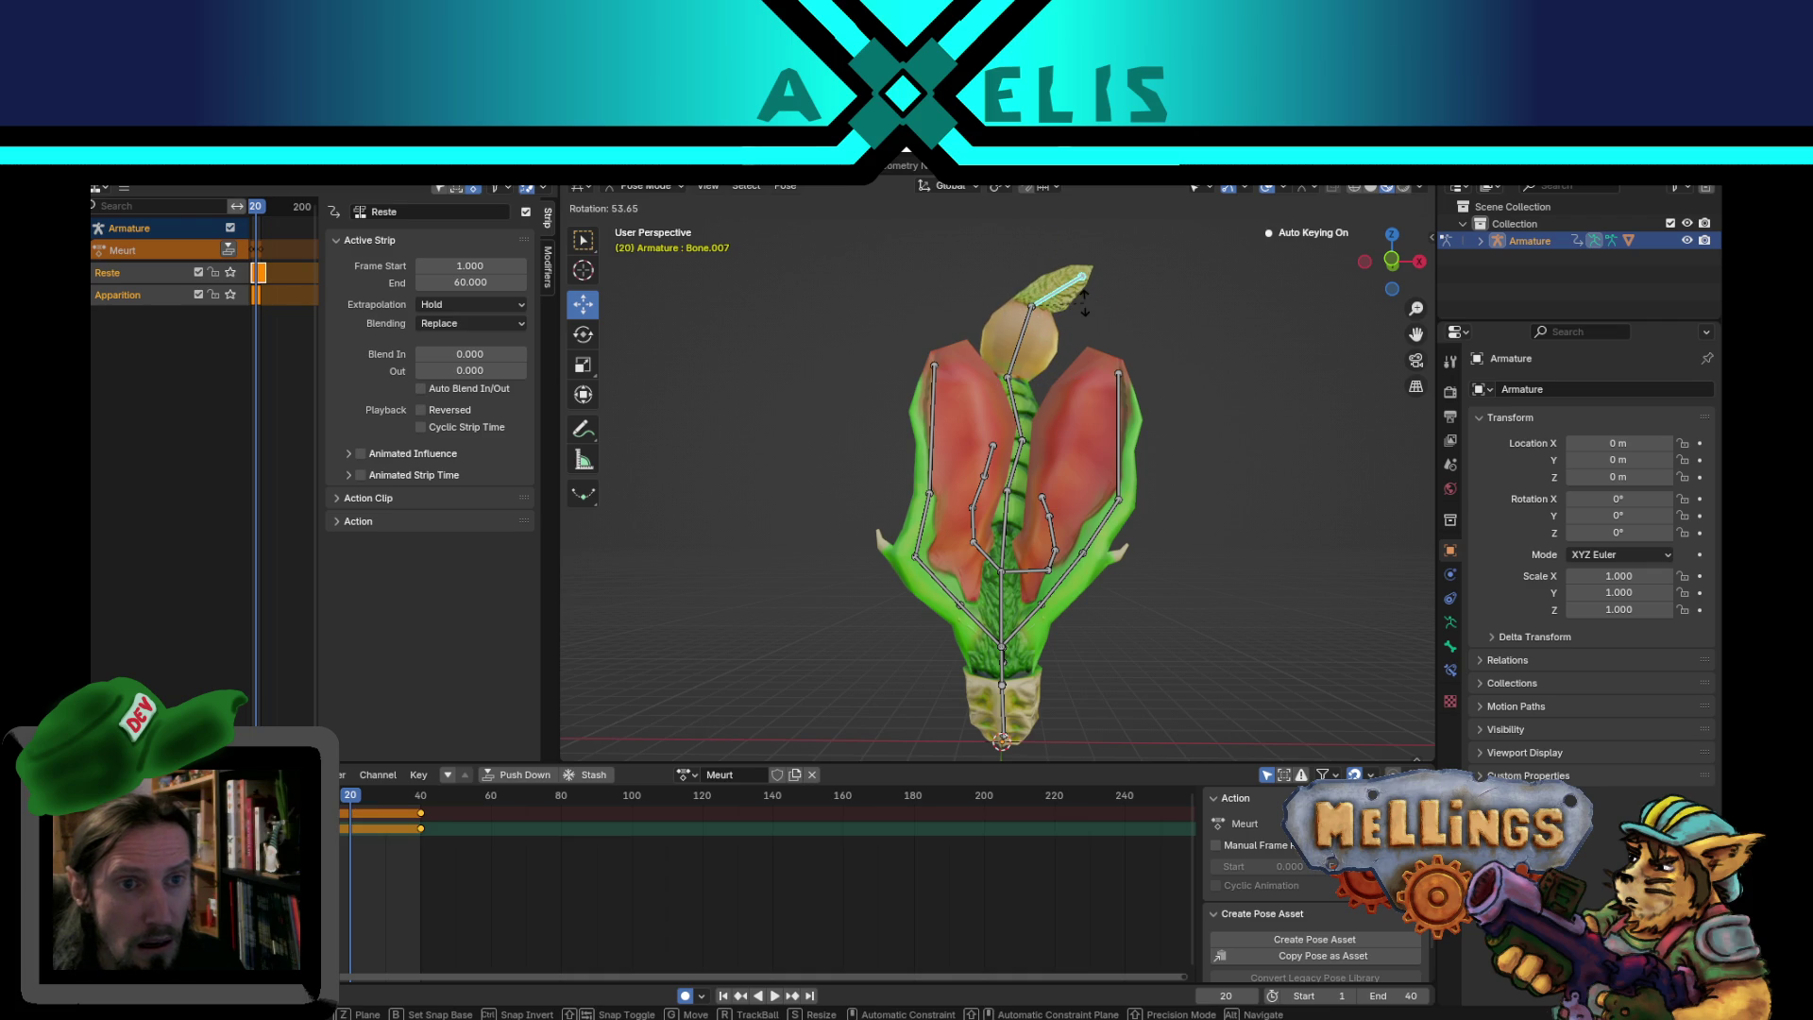
{"action": "left_click", "coordinate": [1085, 300]}
{"action": "key", "text": "space"}
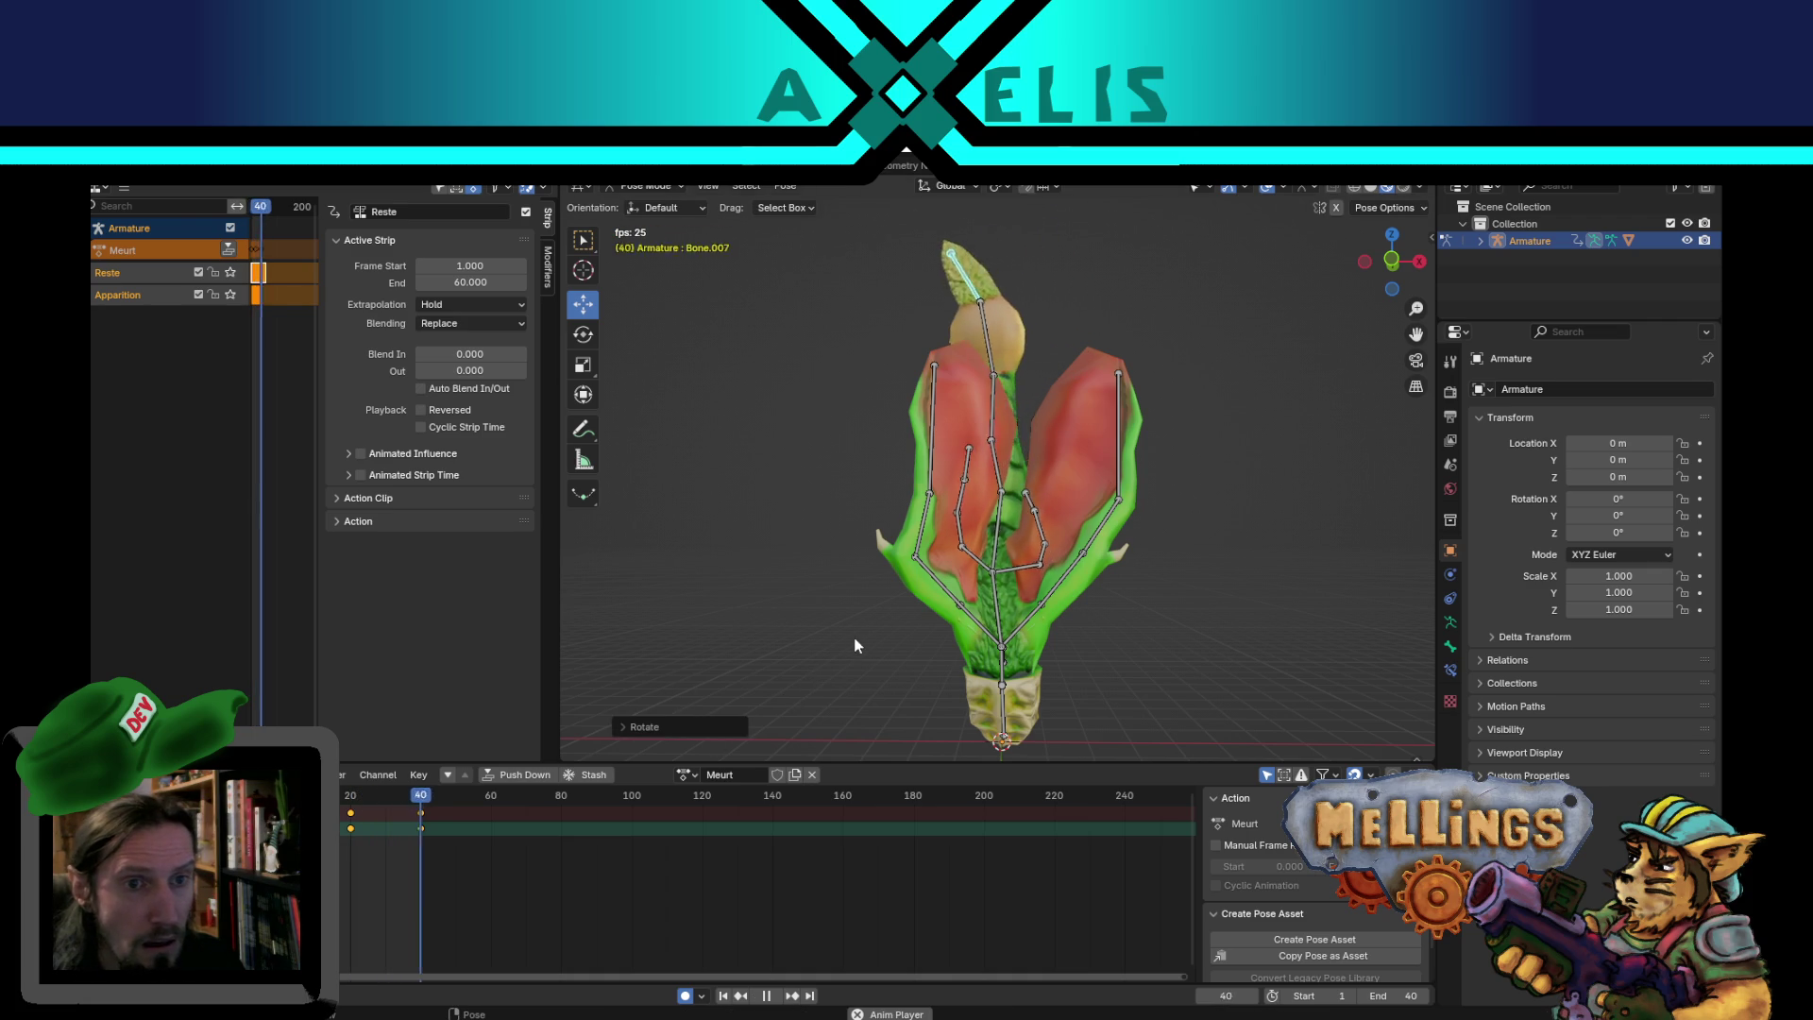
- Stop the Meurt playback and step forward to frame 10
{"action": "mouse_move", "coordinate": [965, 440]}
{"action": "middle_mouse_down"}
{"action": "mouse_move", "coordinate": [1109, 524]}
{"action": "mouse_move", "coordinate": [1021, 507]}
{"action": "middle_mouse_up"}
{"action": "key", "text": "space"}
{"action": "key", "text": "Right"}
{"action": "key", "text": "Right"}
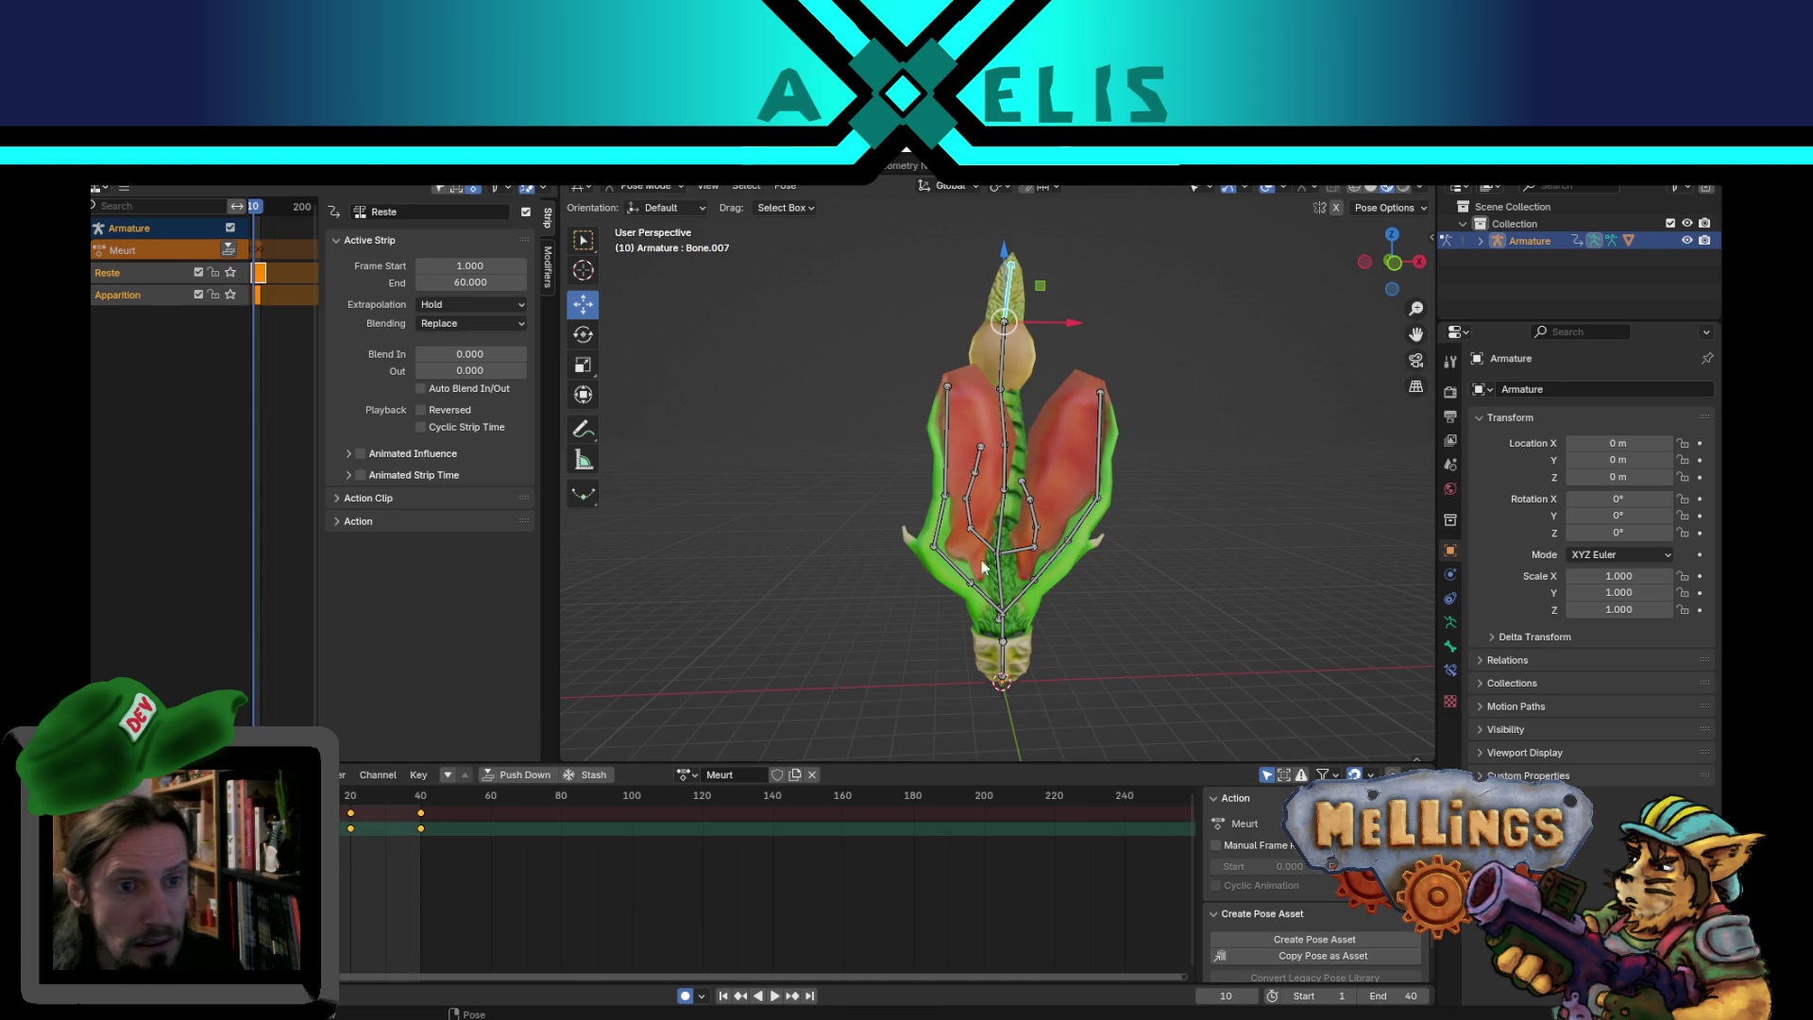
- Rotate R.aile.001 and the next wing bones outward, auto-keying them at frame 10
{"action": "left_click", "coordinate": [954, 574]}
{"action": "scroll", "coordinate": [1147, 557], "scroll_direction": "up", "scroll_amount": 2}
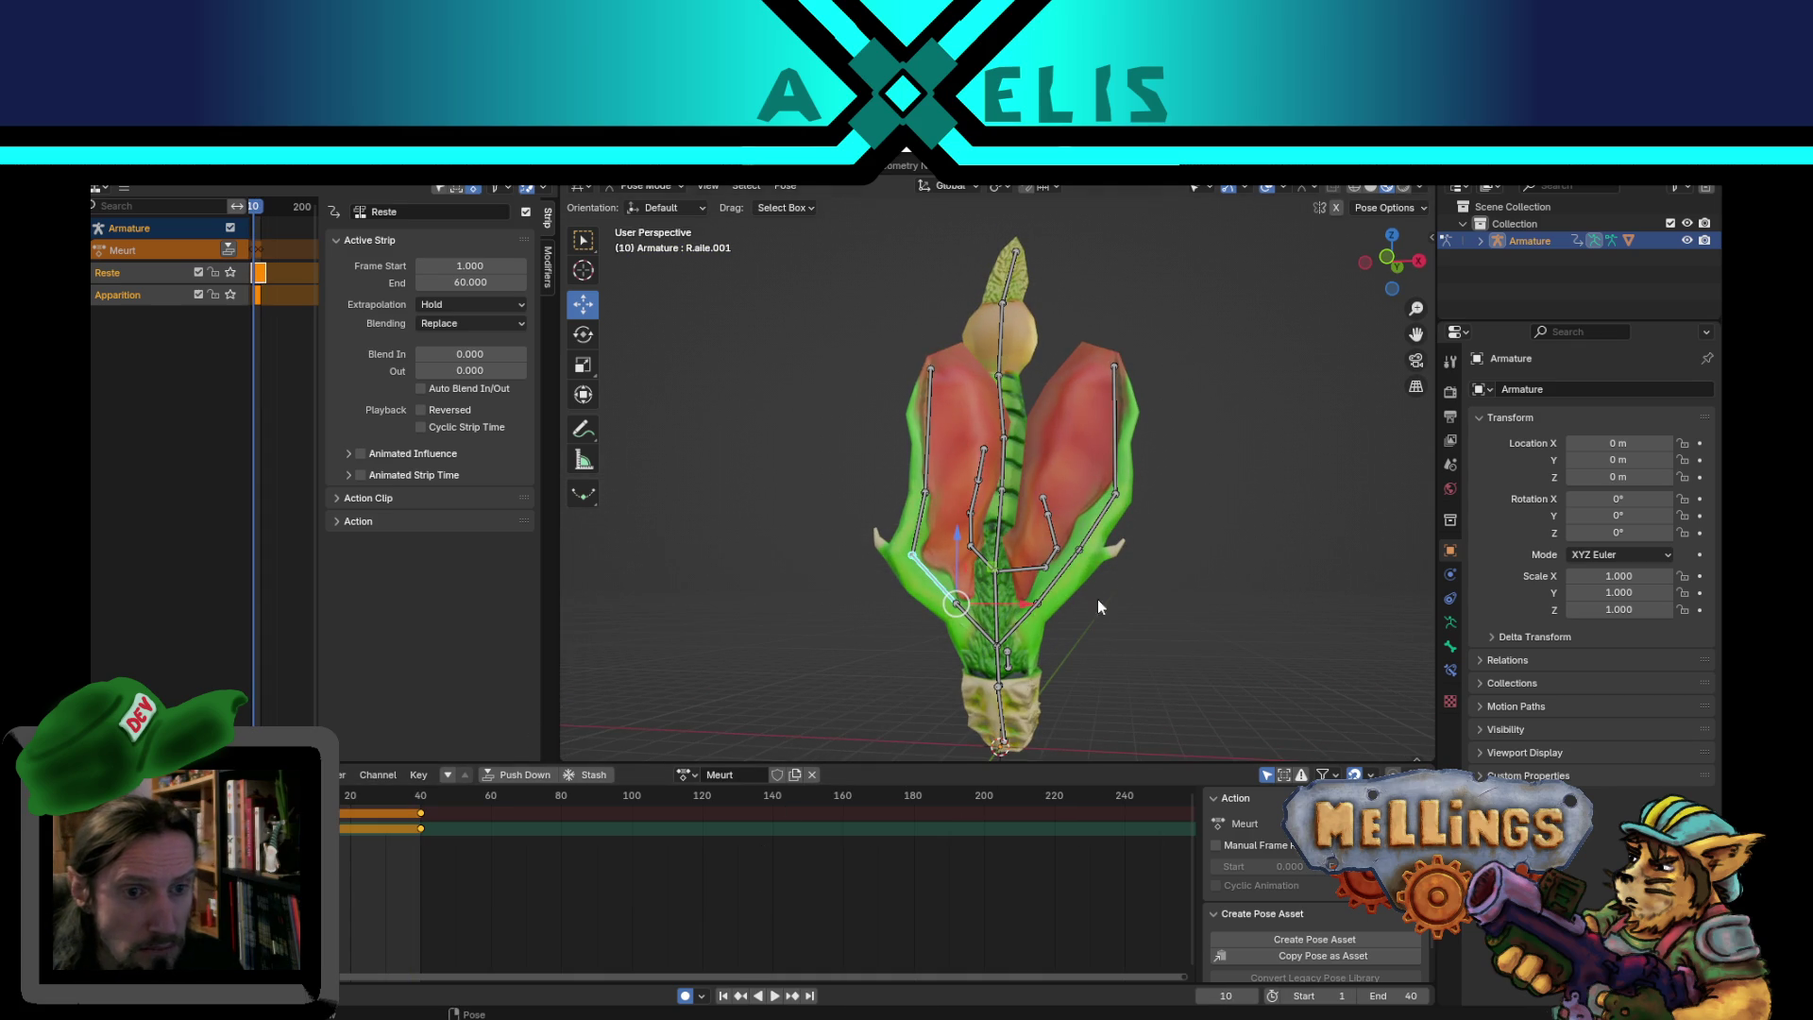
{"action": "scroll", "coordinate": [1139, 592], "scroll_direction": "down", "scroll_amount": 1}
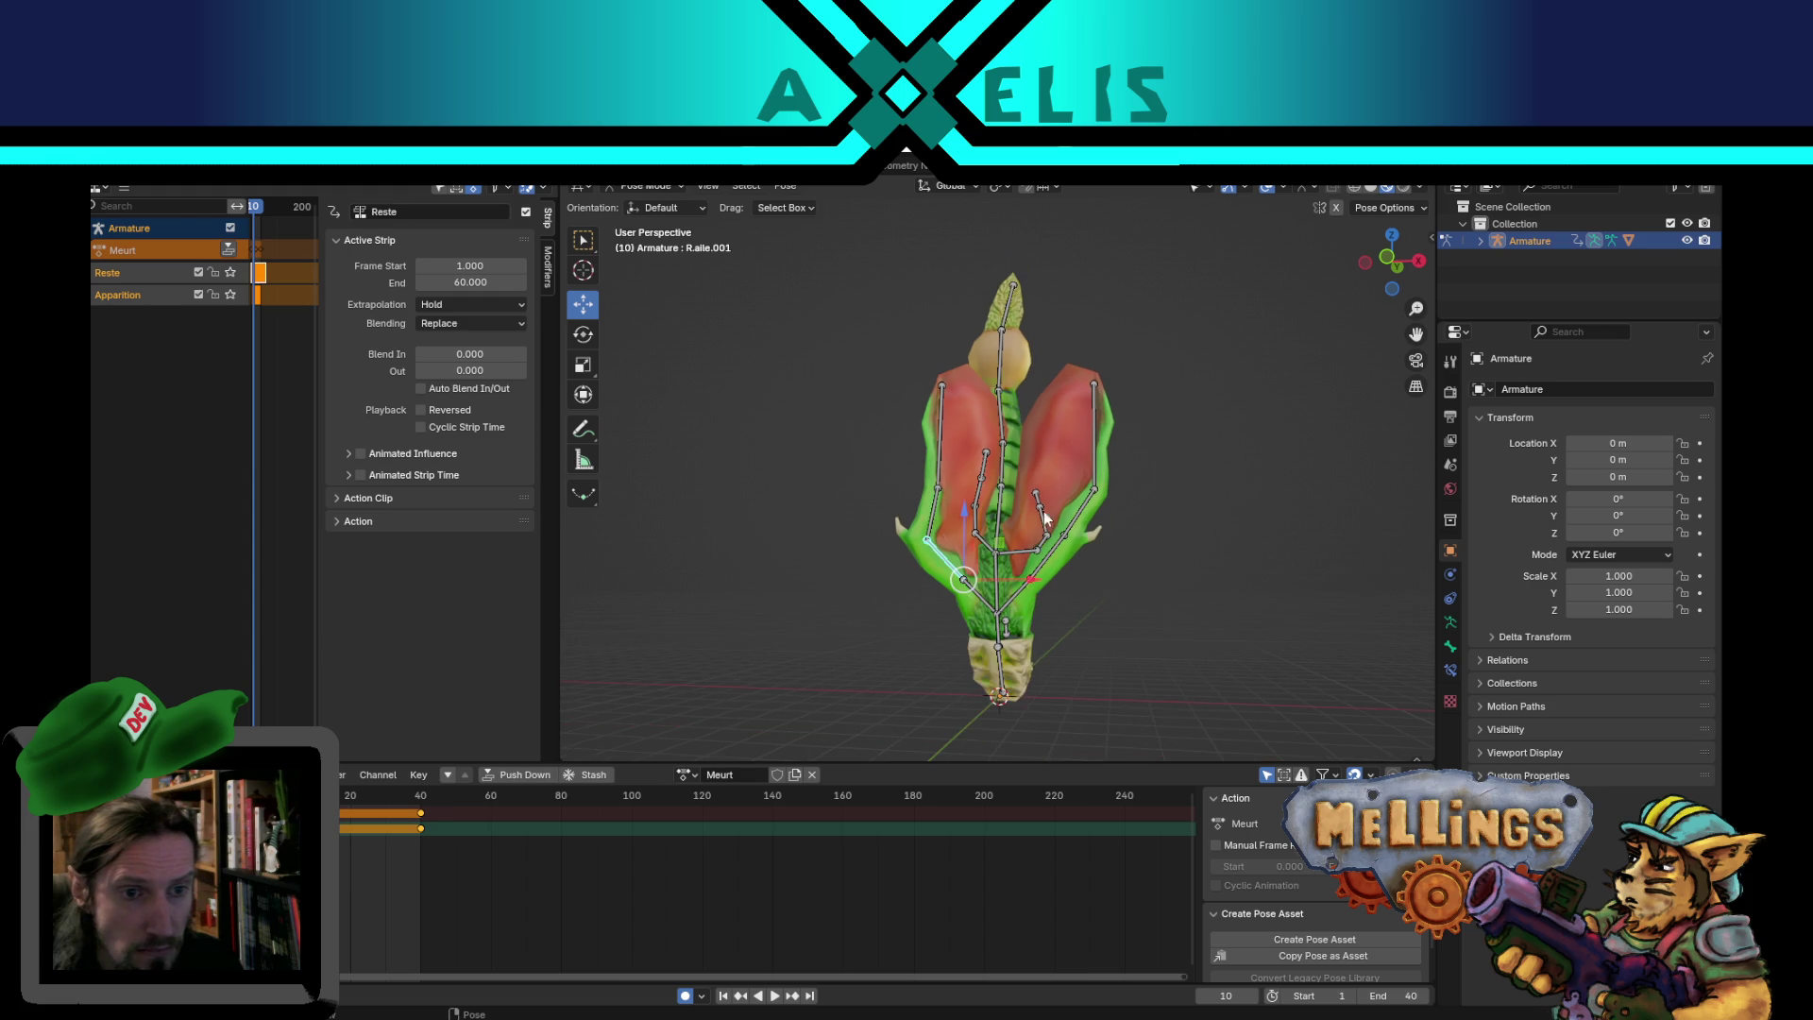
{"action": "key", "text": "r"}
{"action": "left_click", "coordinate": [1086, 519]}
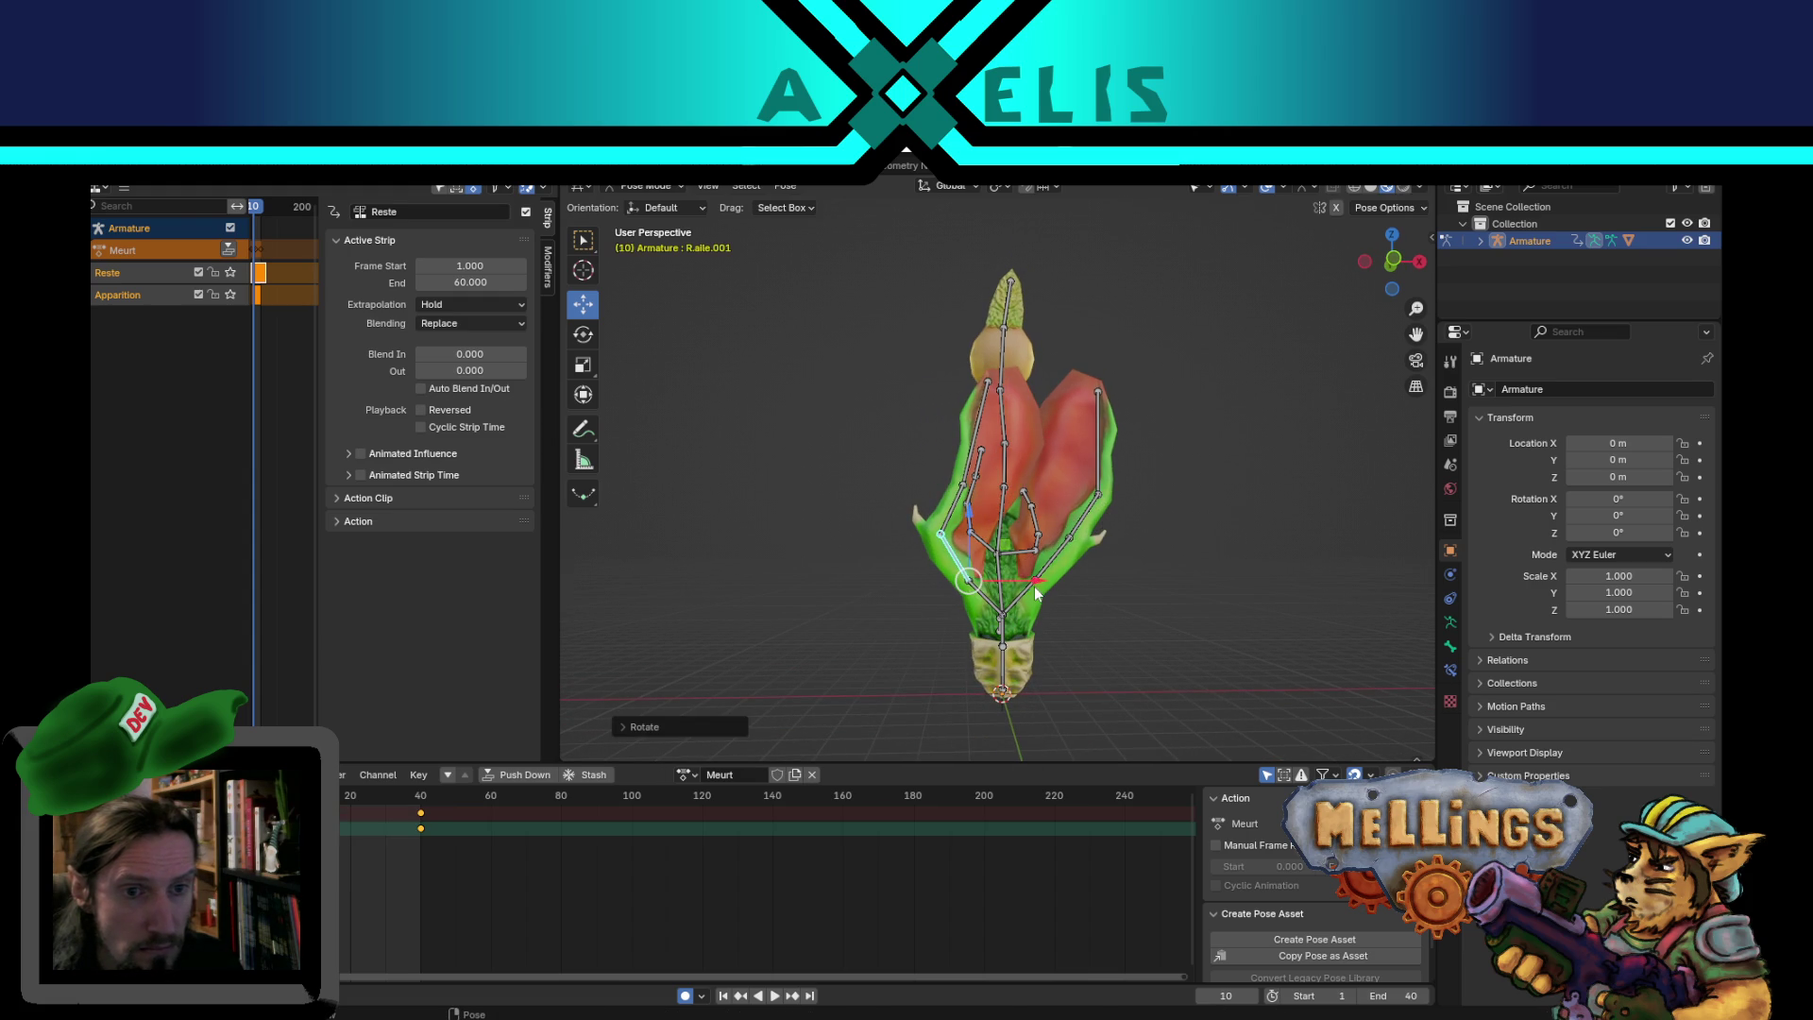
{"action": "key", "text": "r"}
{"action": "left_click", "coordinate": [1133, 477]}
{"action": "key", "text": "r"}
{"action": "left_click", "coordinate": [1139, 518]}
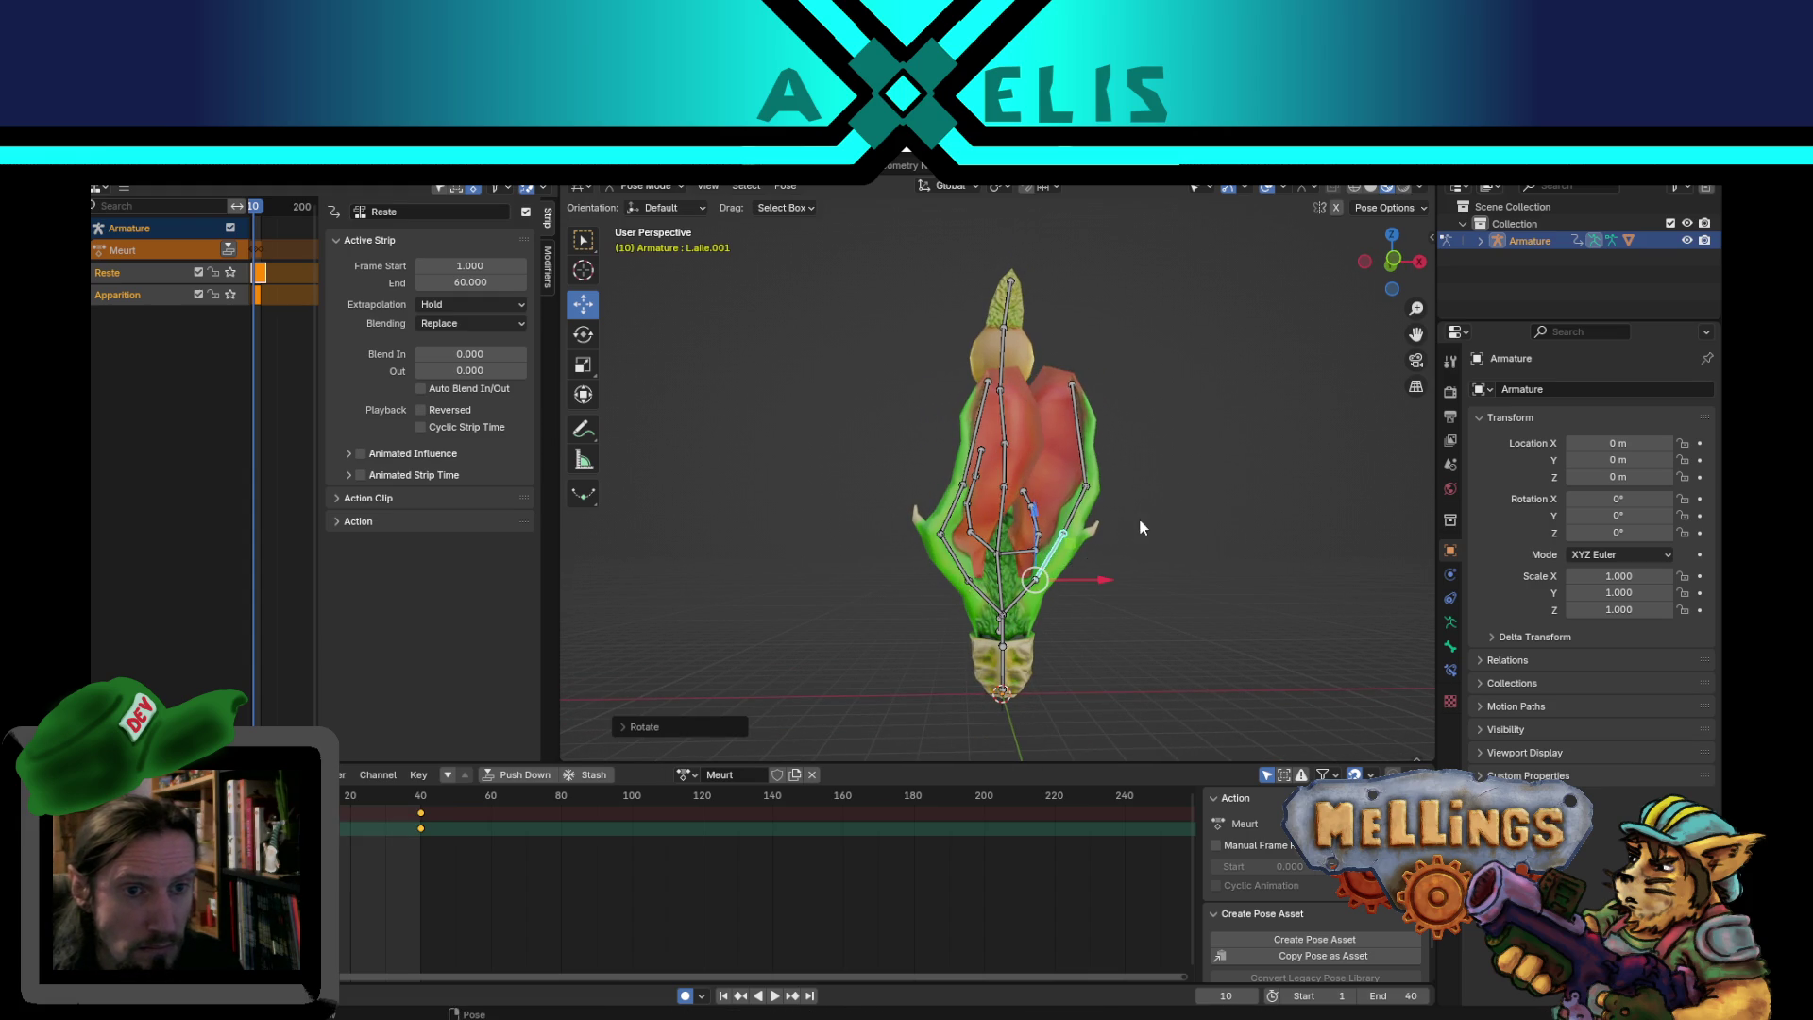
- Rotate the remaining wing bones, including L.aile.003, into the spread pose, then go to frame 20
{"action": "left_click", "coordinate": [957, 515]}
{"action": "key", "text": "r"}
{"action": "left_click", "coordinate": [1049, 440]}
{"action": "key", "text": "r"}
{"action": "left_click", "coordinate": [1133, 400]}
{"action": "left_click", "coordinate": [1079, 510]}
{"action": "key", "text": "r"}
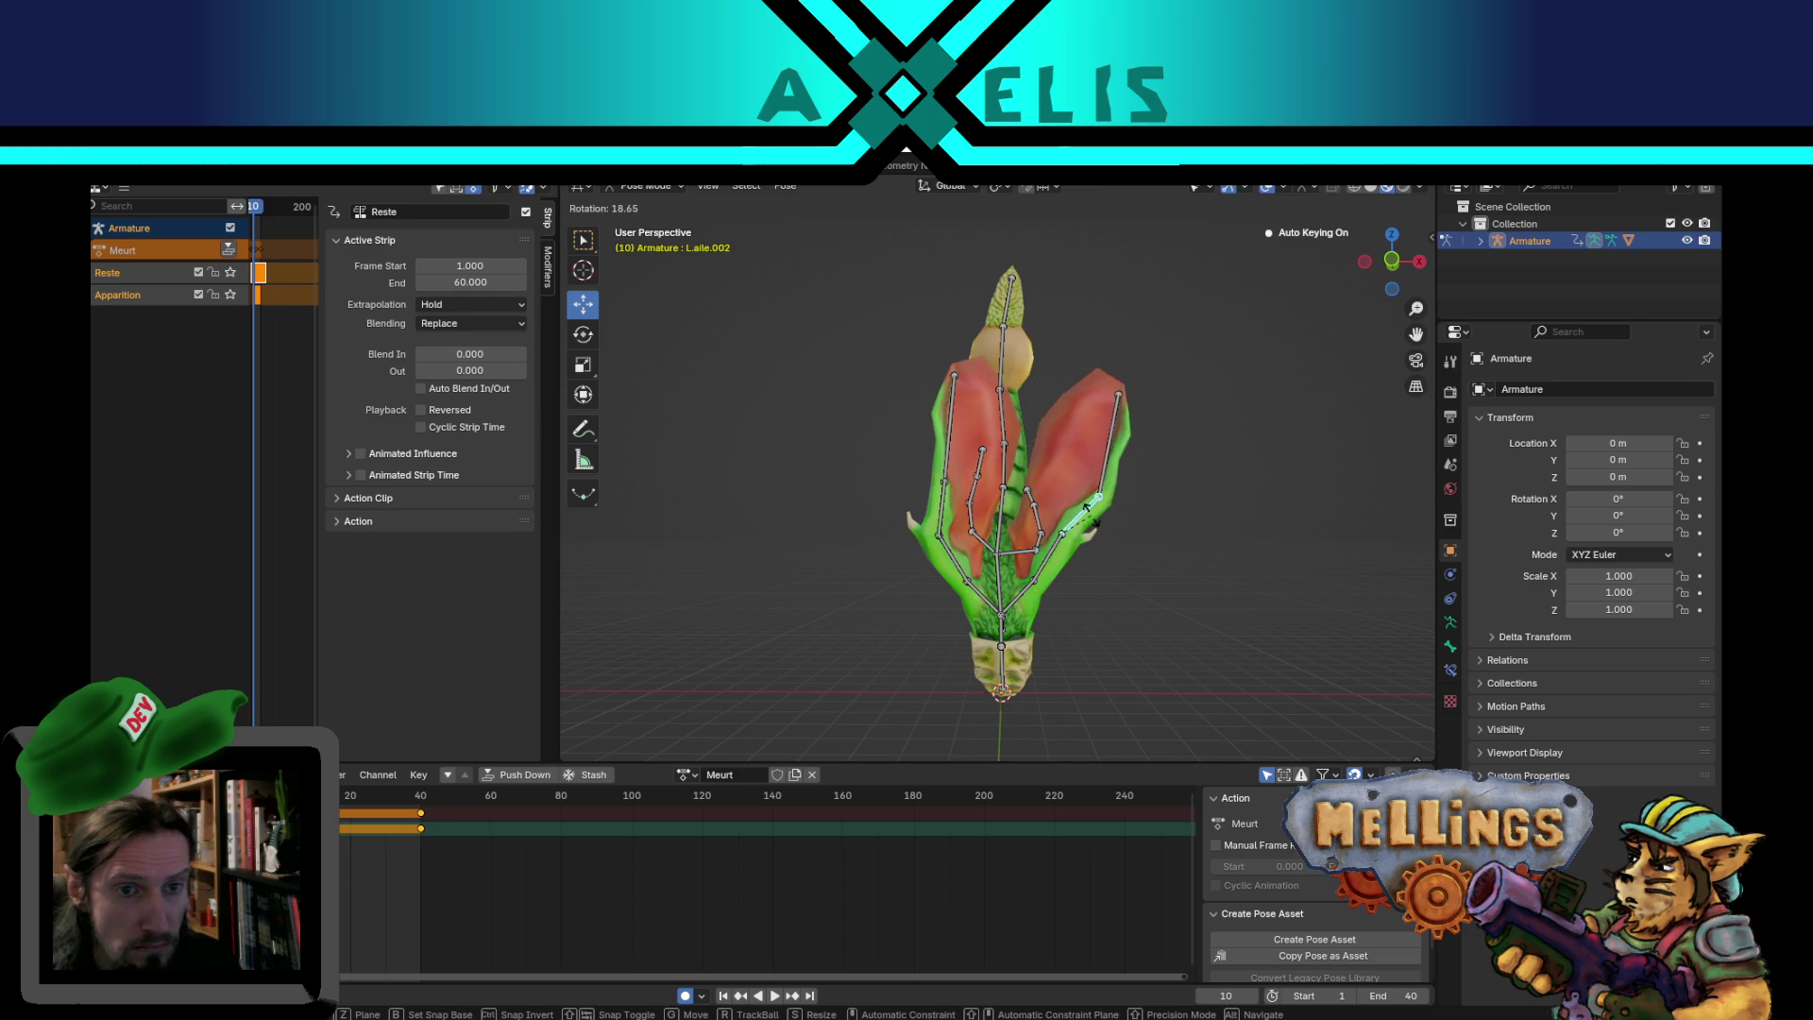
{"action": "left_click", "coordinate": [1098, 500]}
{"action": "left_click", "coordinate": [1105, 442]}
{"action": "key", "text": "r"}
{"action": "left_click", "coordinate": [1100, 451]}
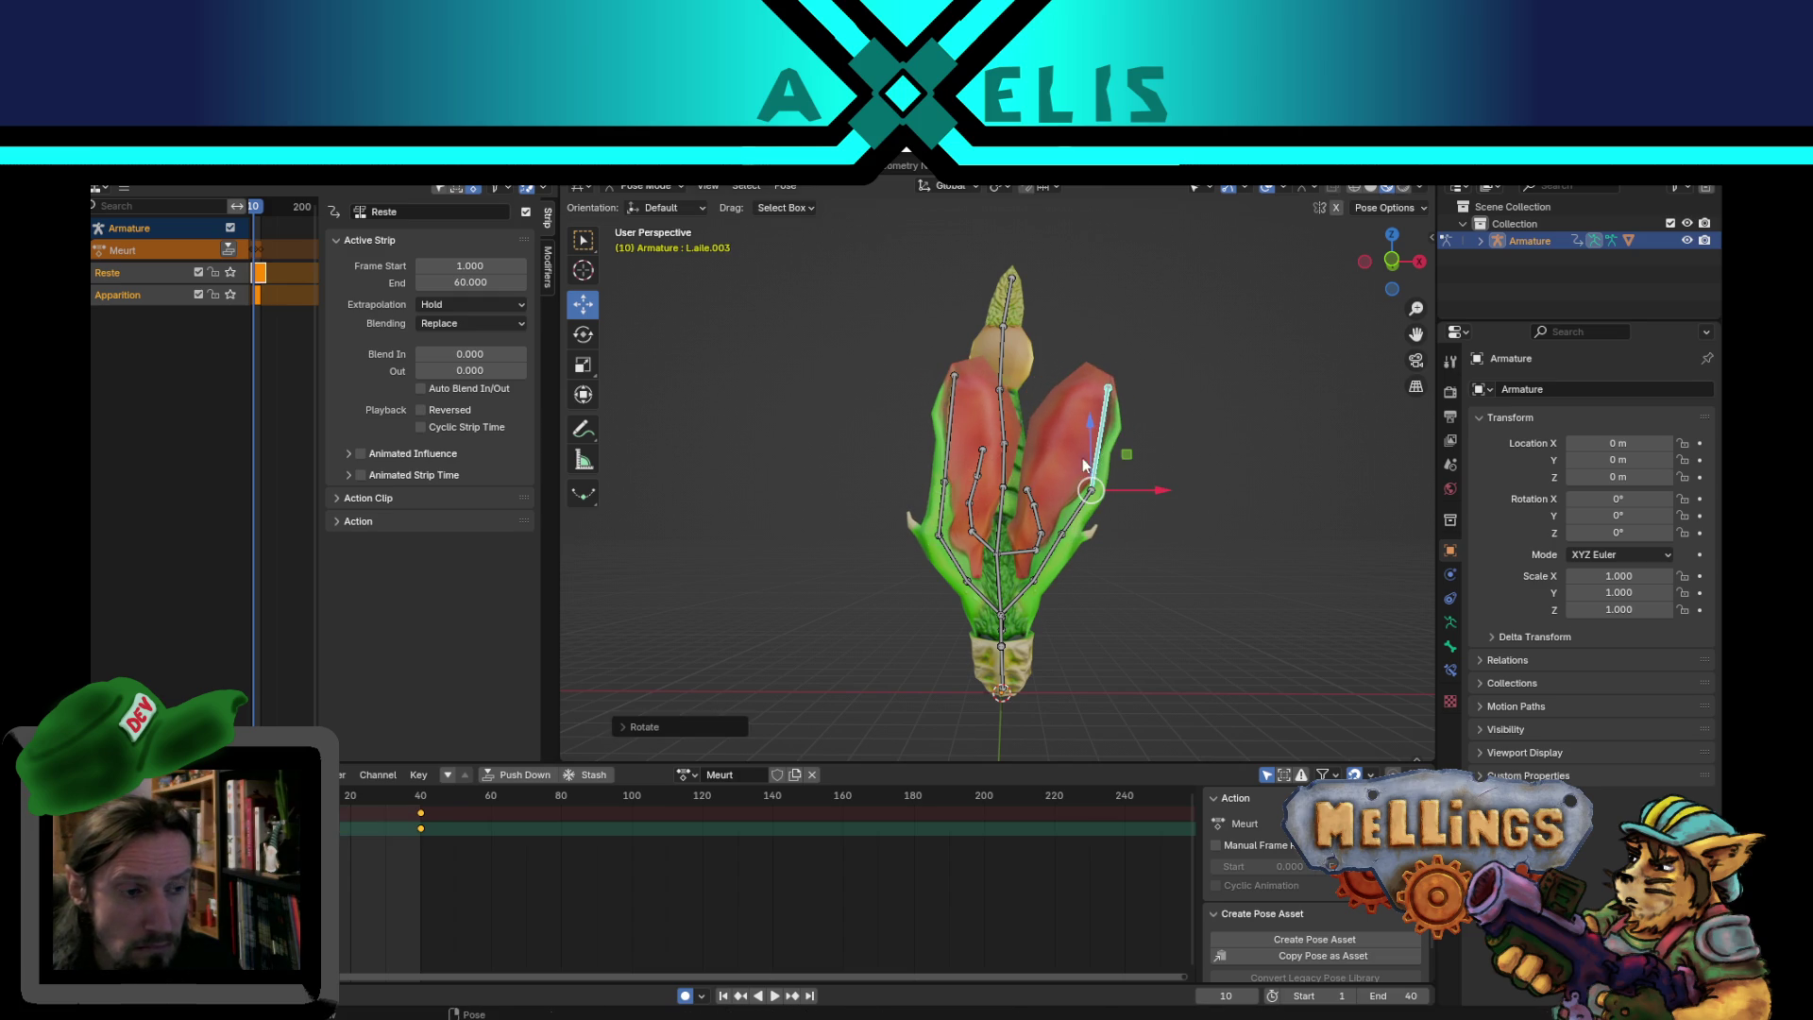
{"action": "left_click", "coordinate": [354, 794]}
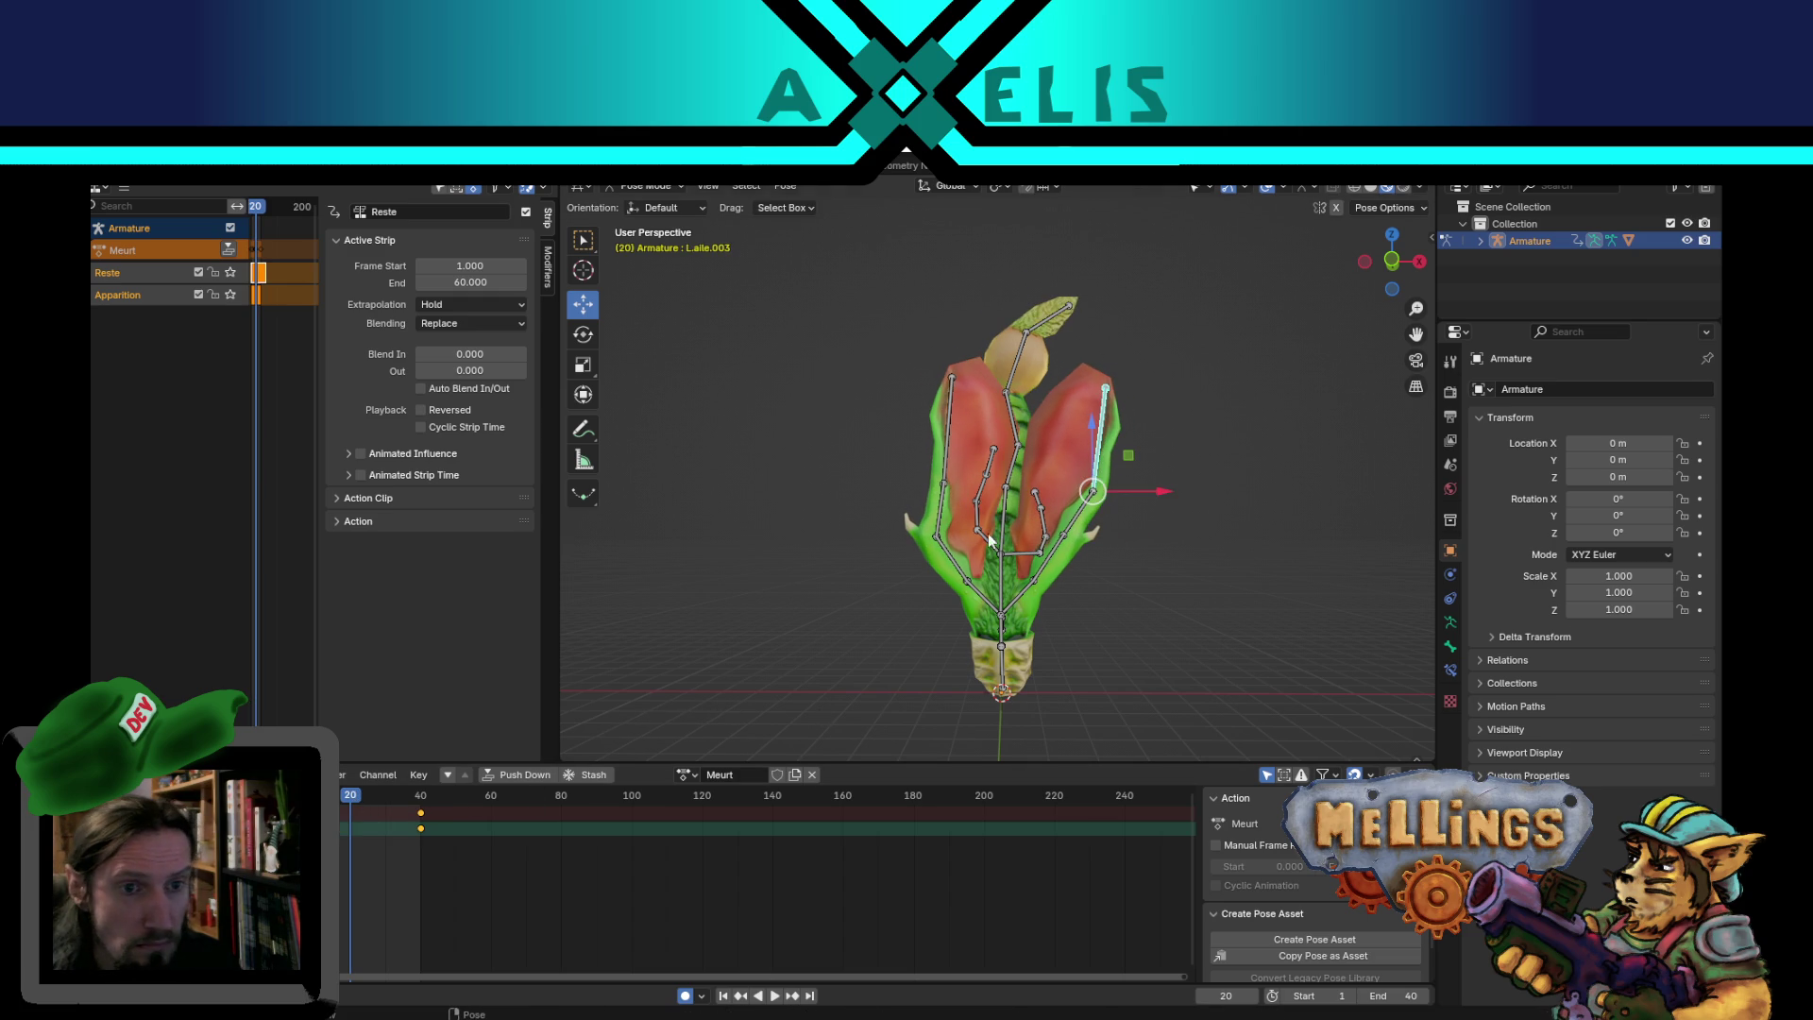
- Rotate L.aile.003, L.aile.002 and L.aile.001 outward, keying them at frame 20
{"action": "key", "text": "r"}
{"action": "left_click", "coordinate": [1196, 403]}
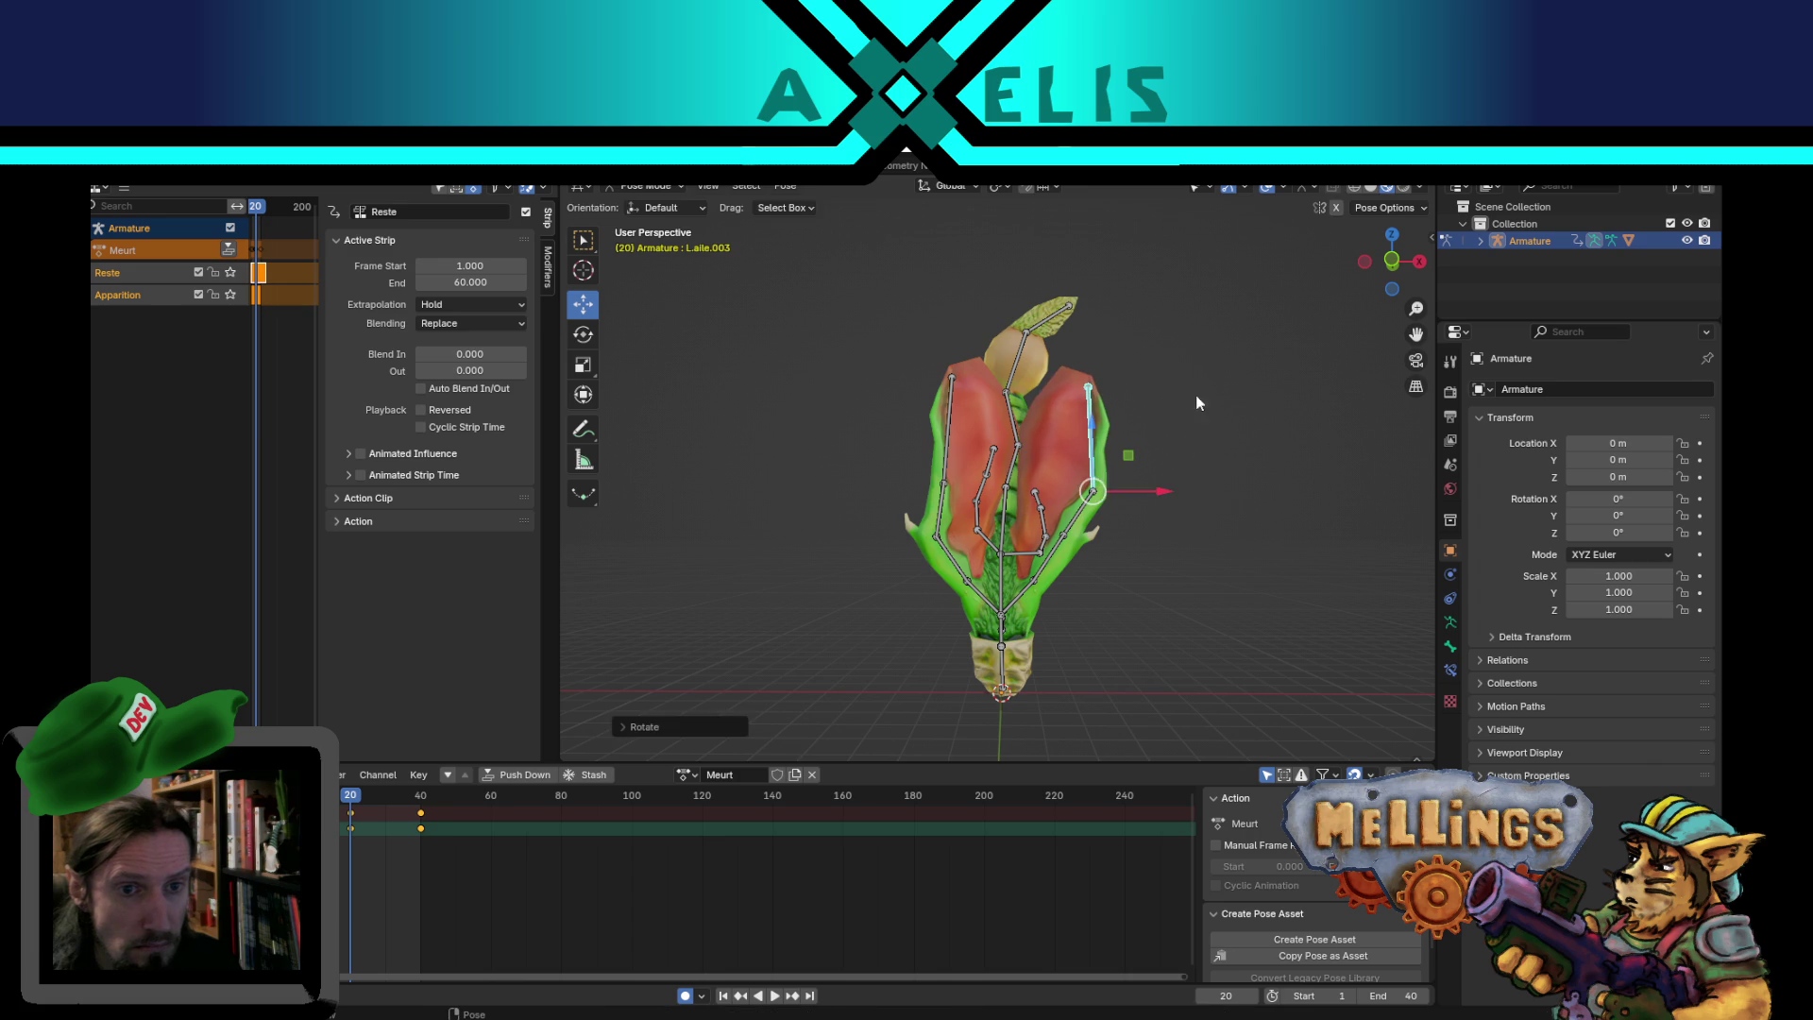
{"action": "left_click", "coordinate": [1085, 519]}
{"action": "key", "text": "r"}
{"action": "left_click", "coordinate": [1087, 541]}
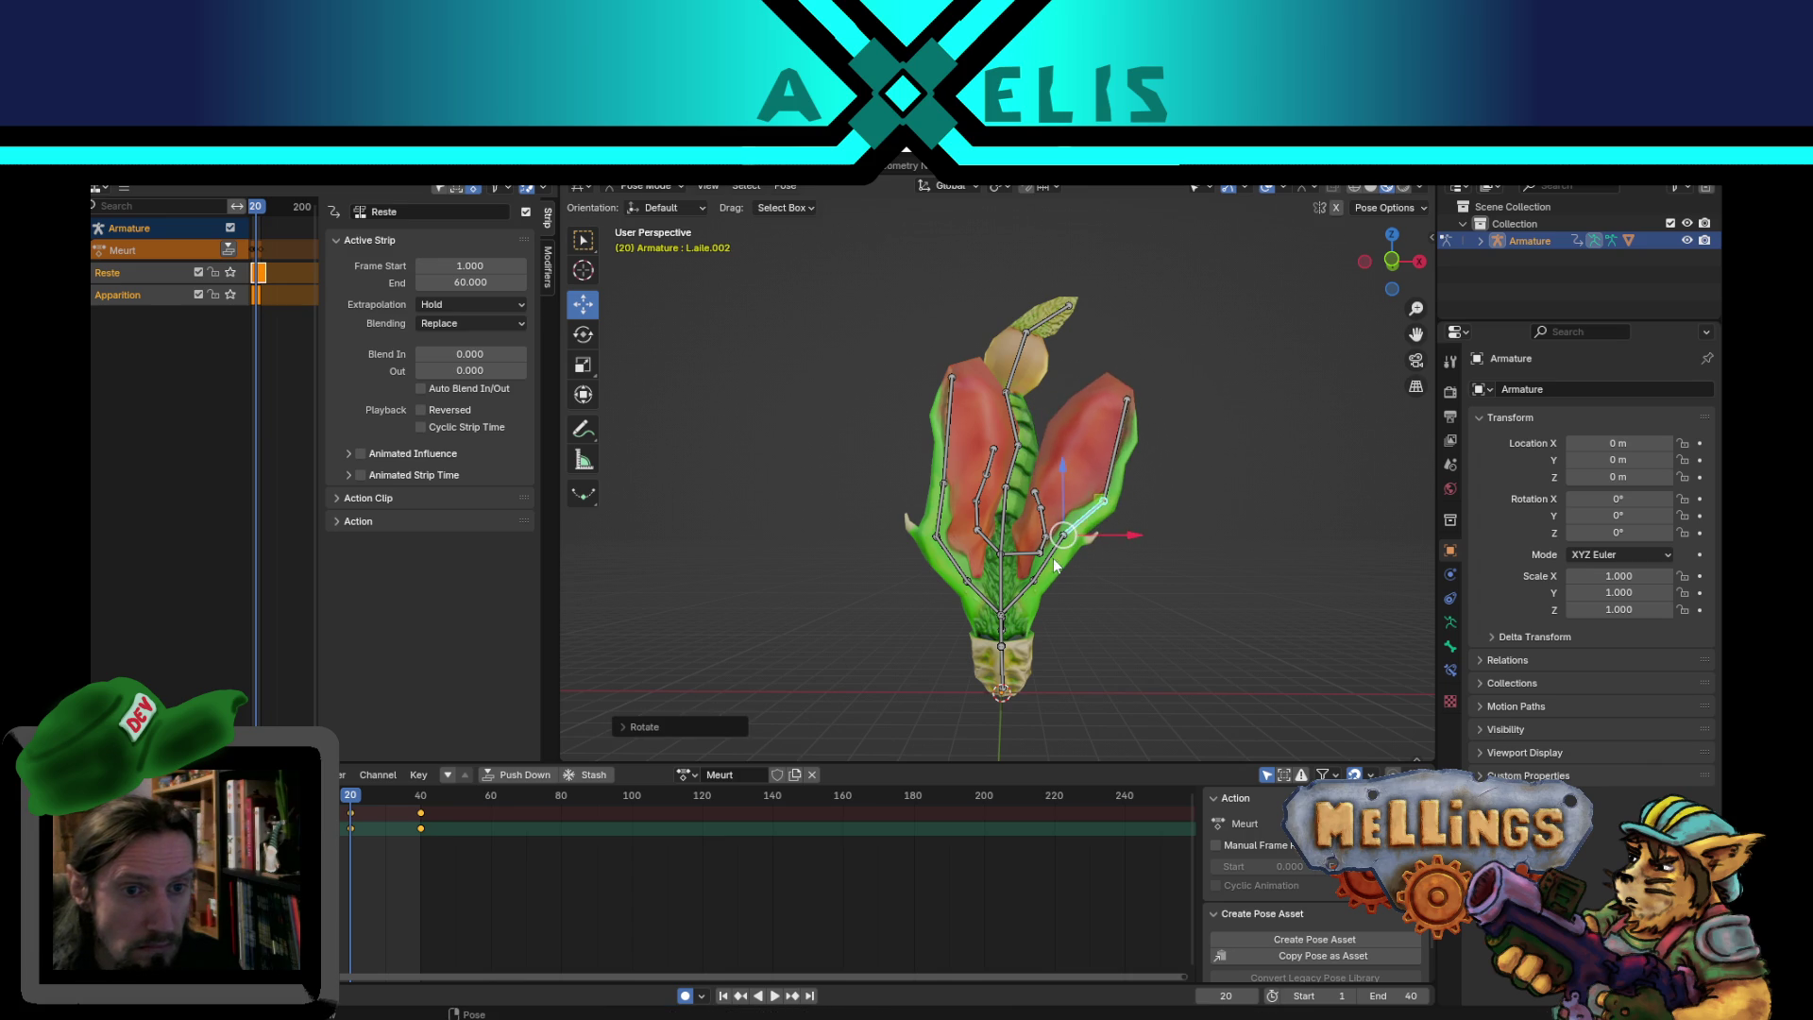
{"action": "left_click", "coordinate": [1050, 559]}
{"action": "key", "text": "r"}
{"action": "left_click", "coordinate": [920, 586]}
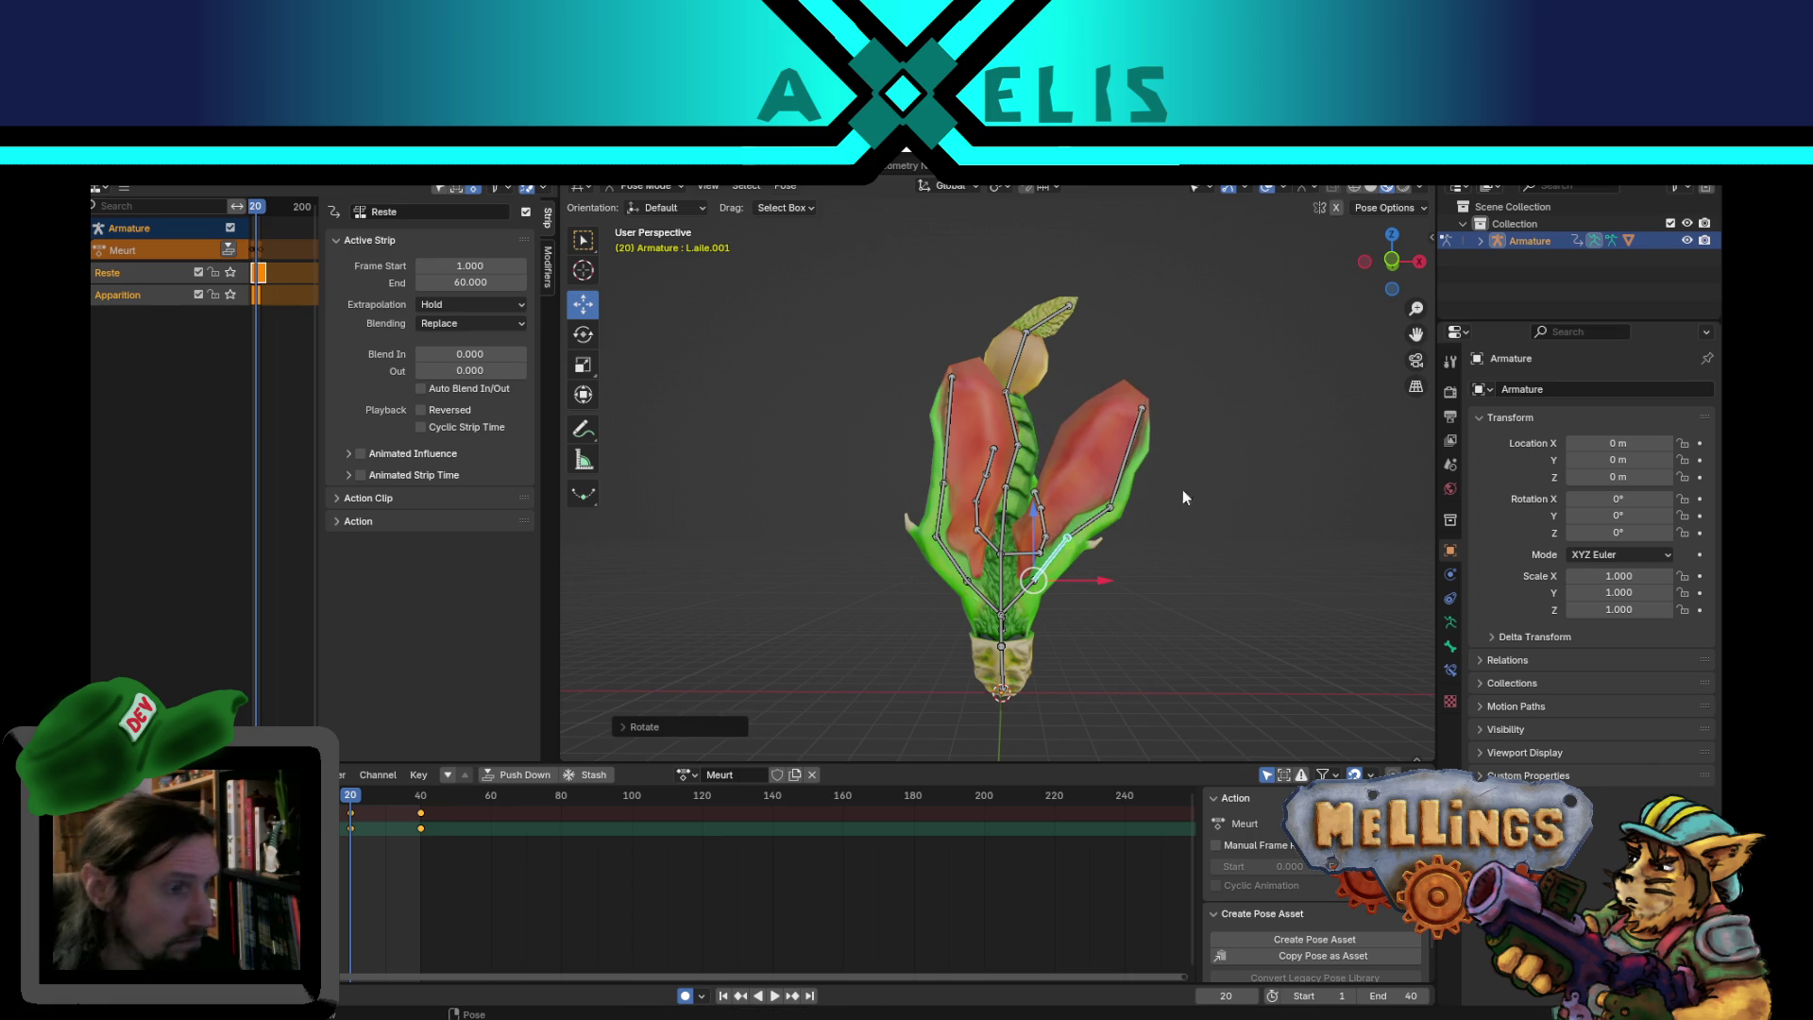
- Cancel one bad rotation, key the remaining wing bones including R.aile.003, then go to frame 30
{"action": "key", "text": "r"}
{"action": "right_click", "coordinate": [910, 568]}
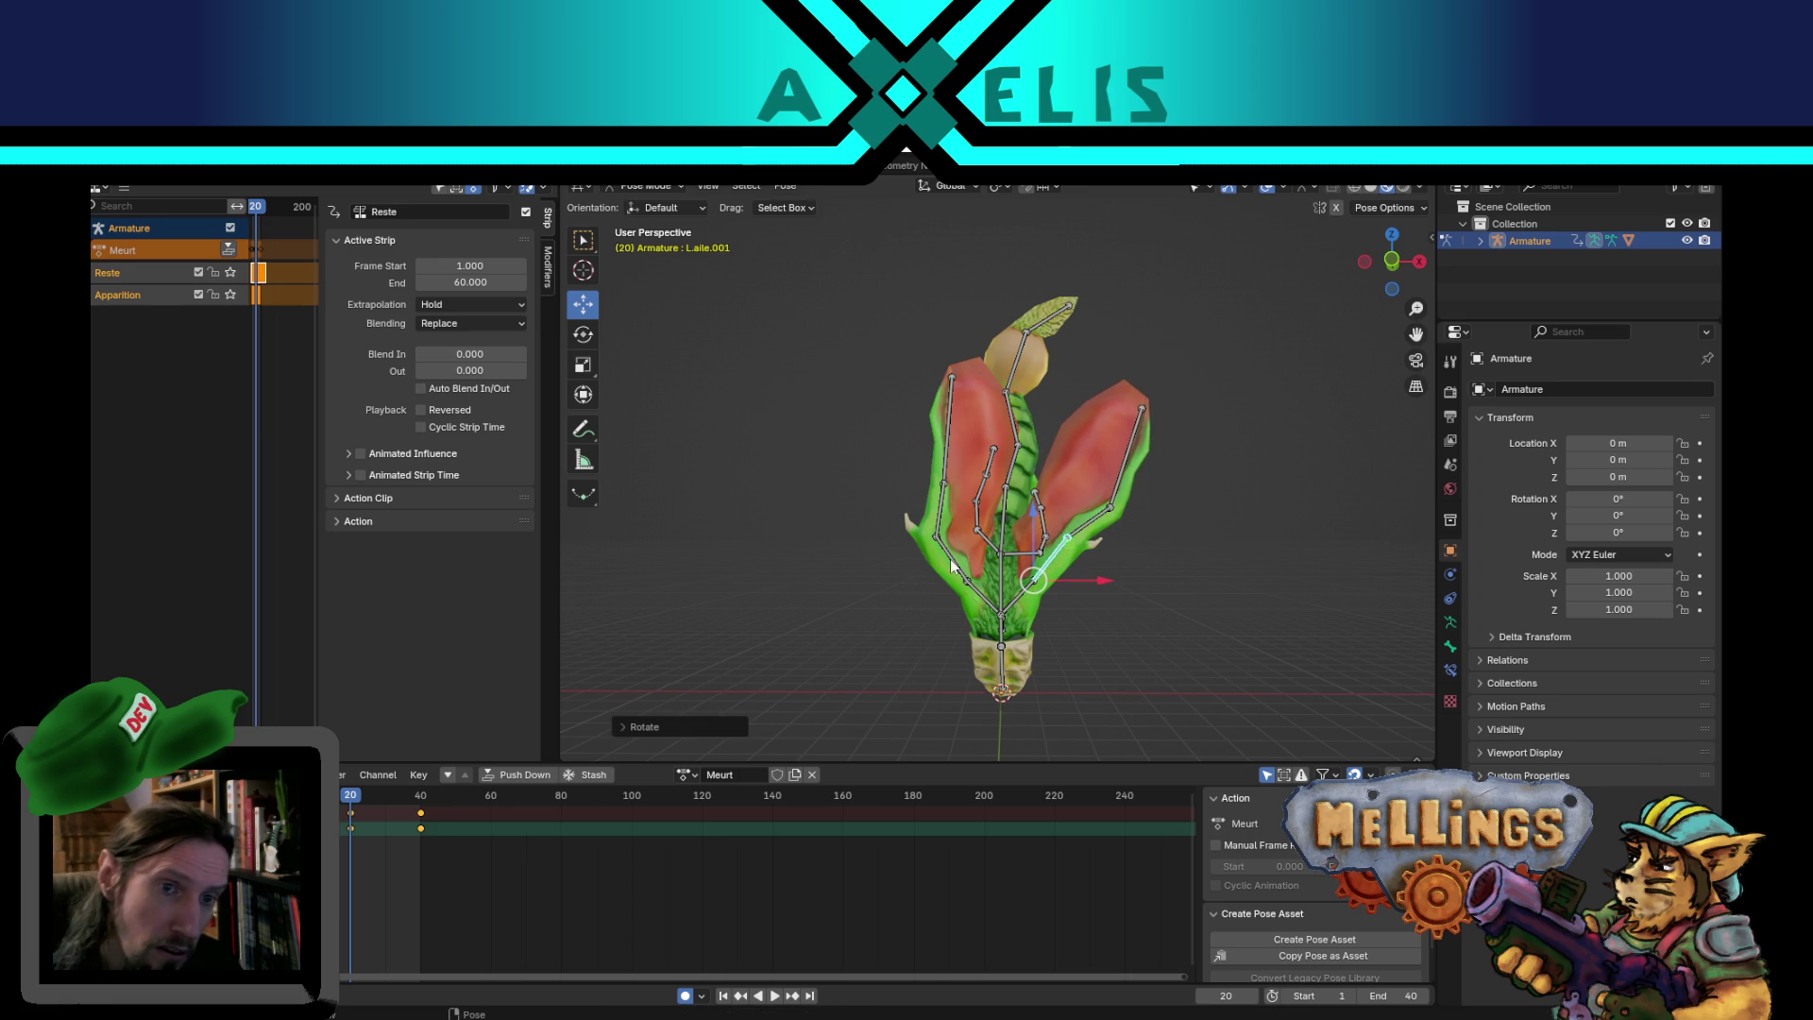
{"action": "key", "text": "r"}
{"action": "left_click", "coordinate": [1219, 431]}
{"action": "key", "text": "r"}
{"action": "left_click", "coordinate": [1048, 422]}
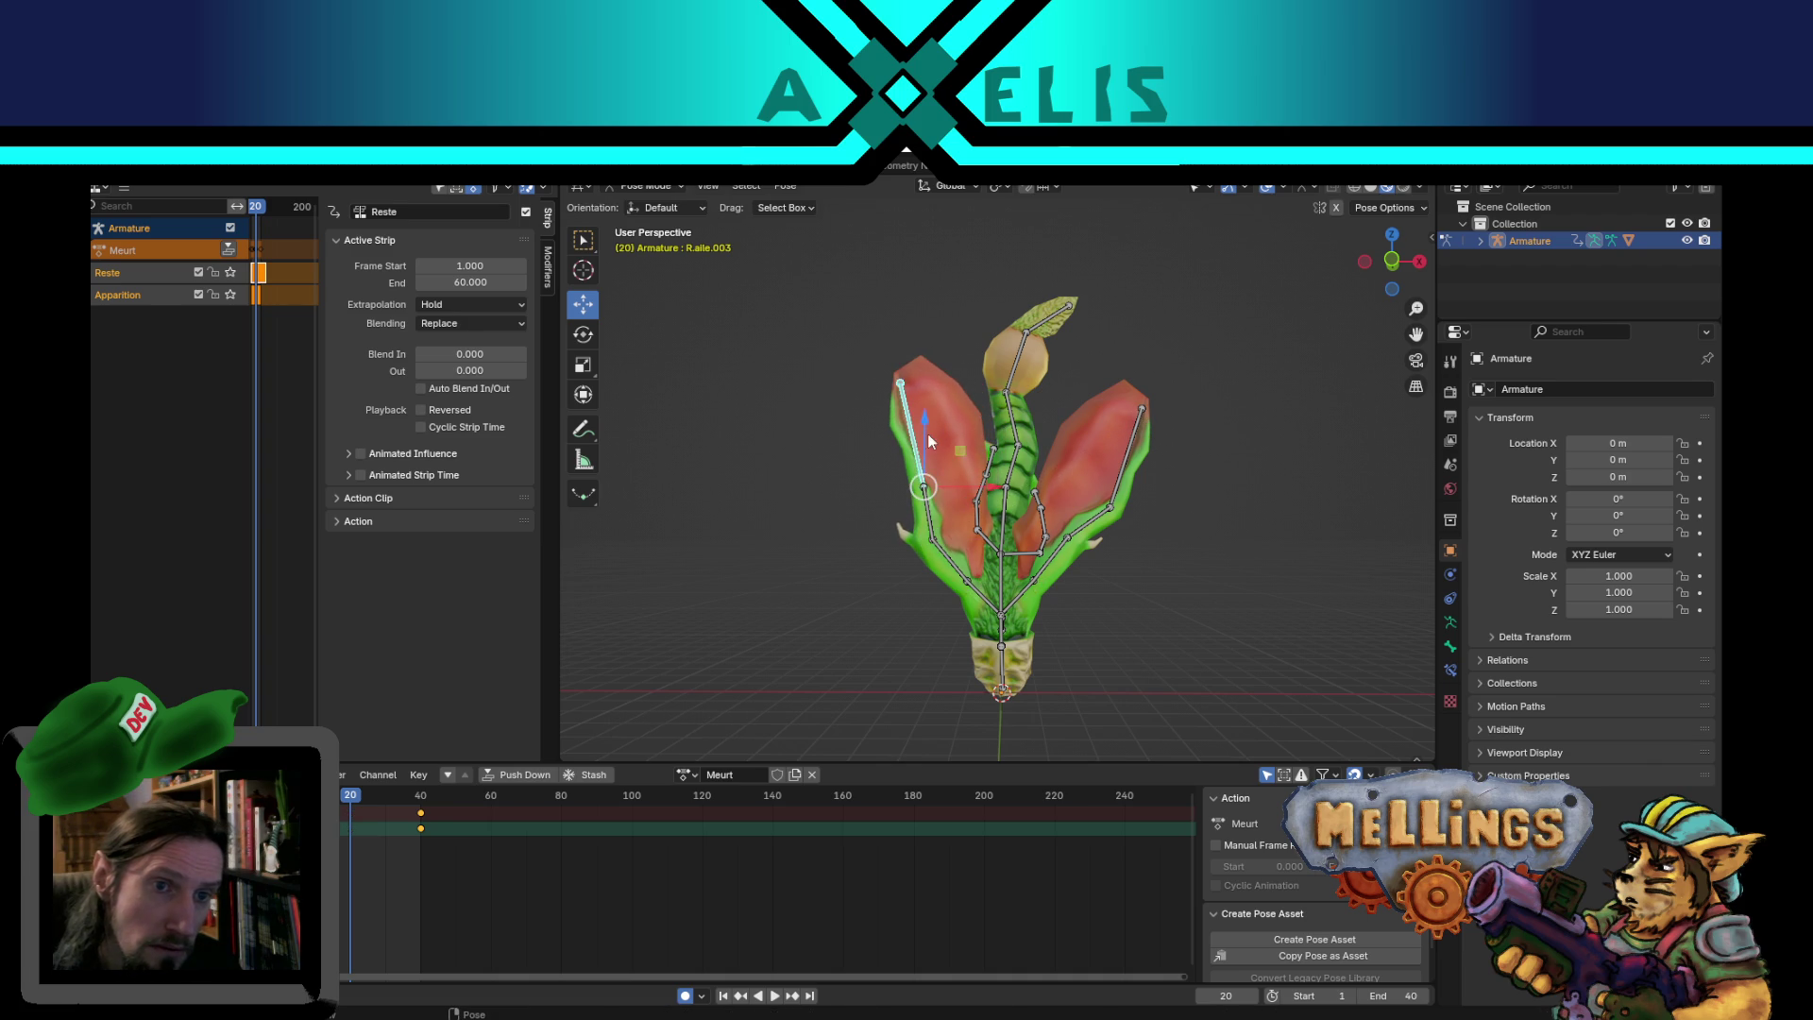
{"action": "key", "text": "r"}
{"action": "left_click", "coordinate": [949, 444]}
{"action": "middle_click_drag", "start_coordinate": [1031, 534], "coordinate": [1096, 548]}
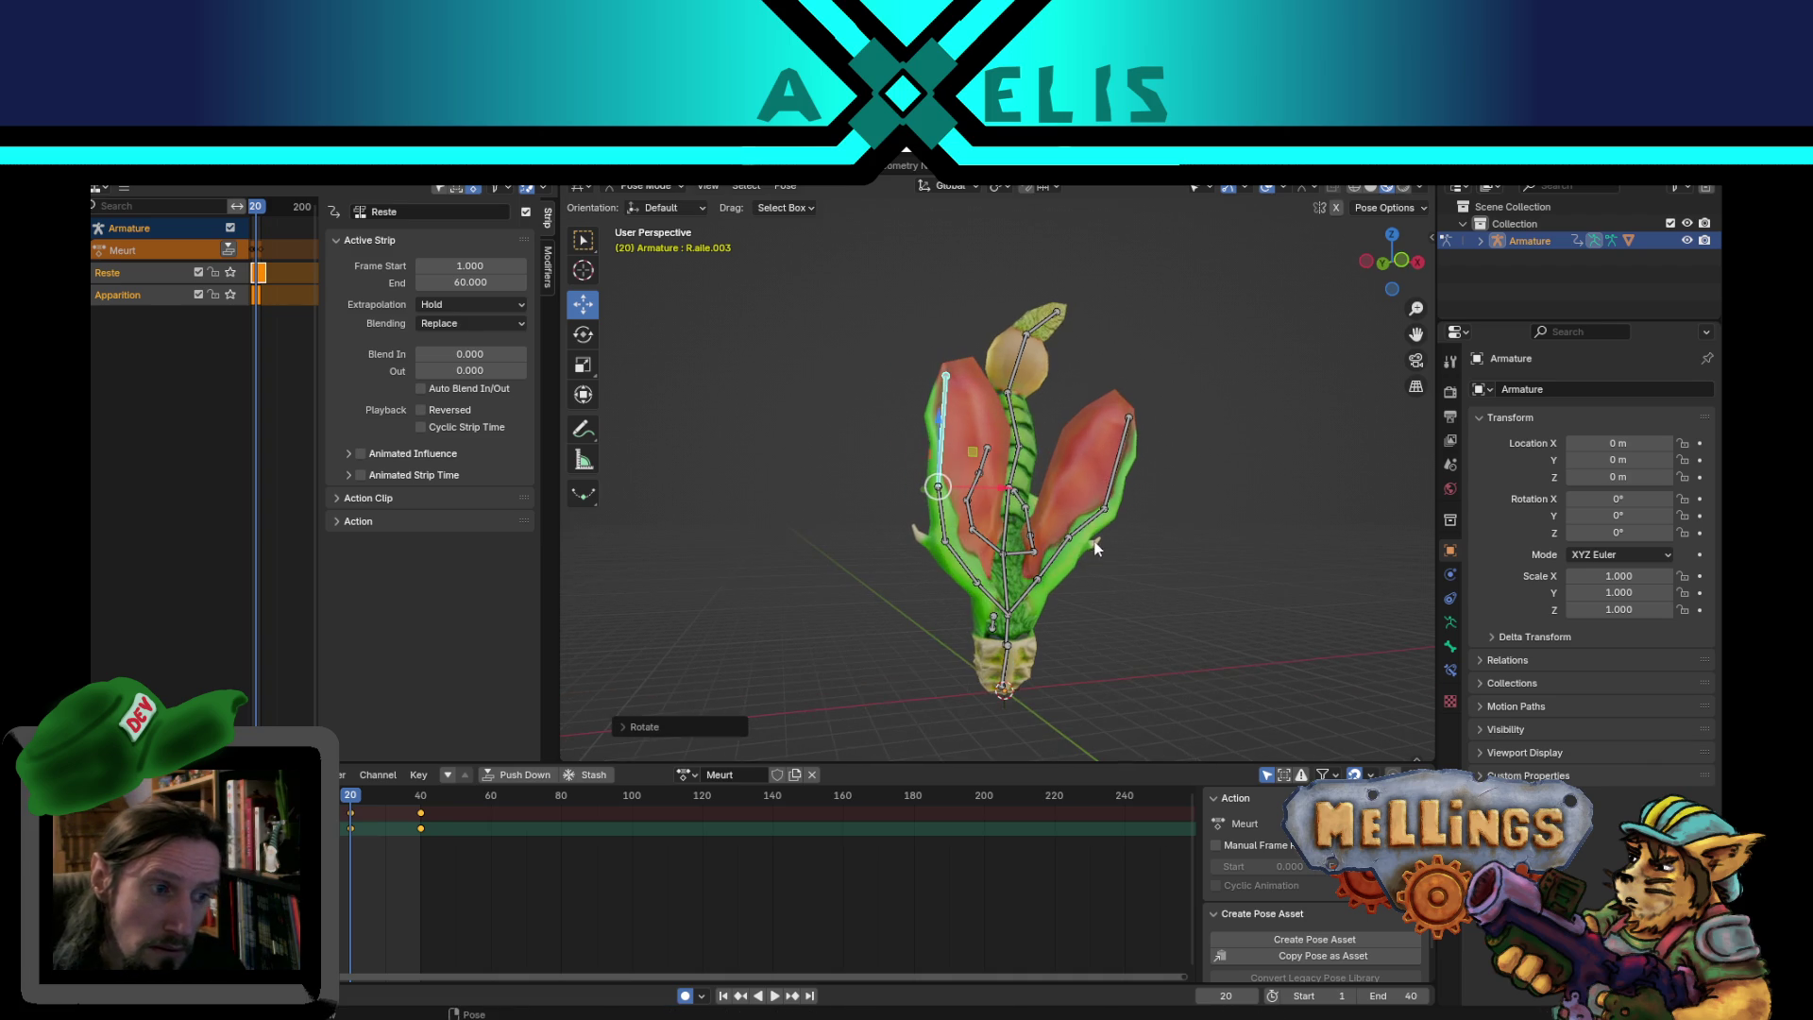
{"action": "left_click", "coordinate": [385, 803]}
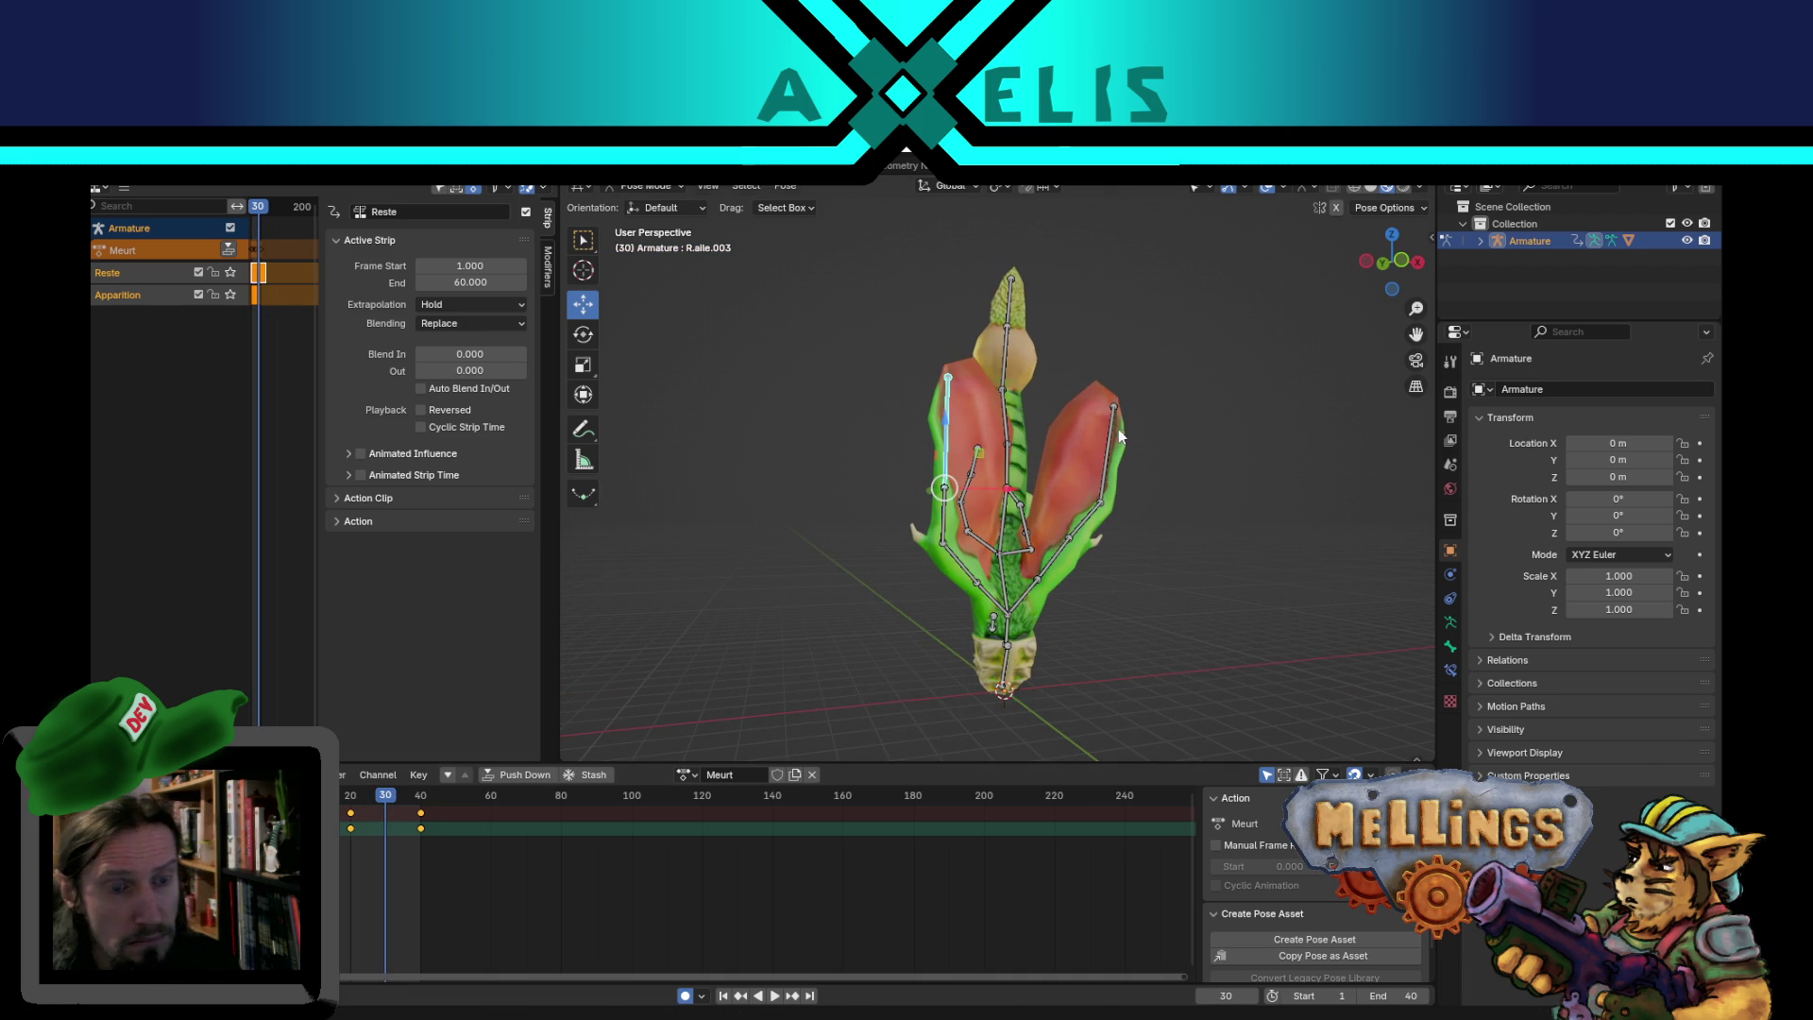
- Rotate a left wing bone and R.aile.002, keying them at frame 30
{"action": "middle_click_drag", "start_coordinate": [1124, 436], "coordinate": [1071, 421]}
{"action": "key", "text": "r"}
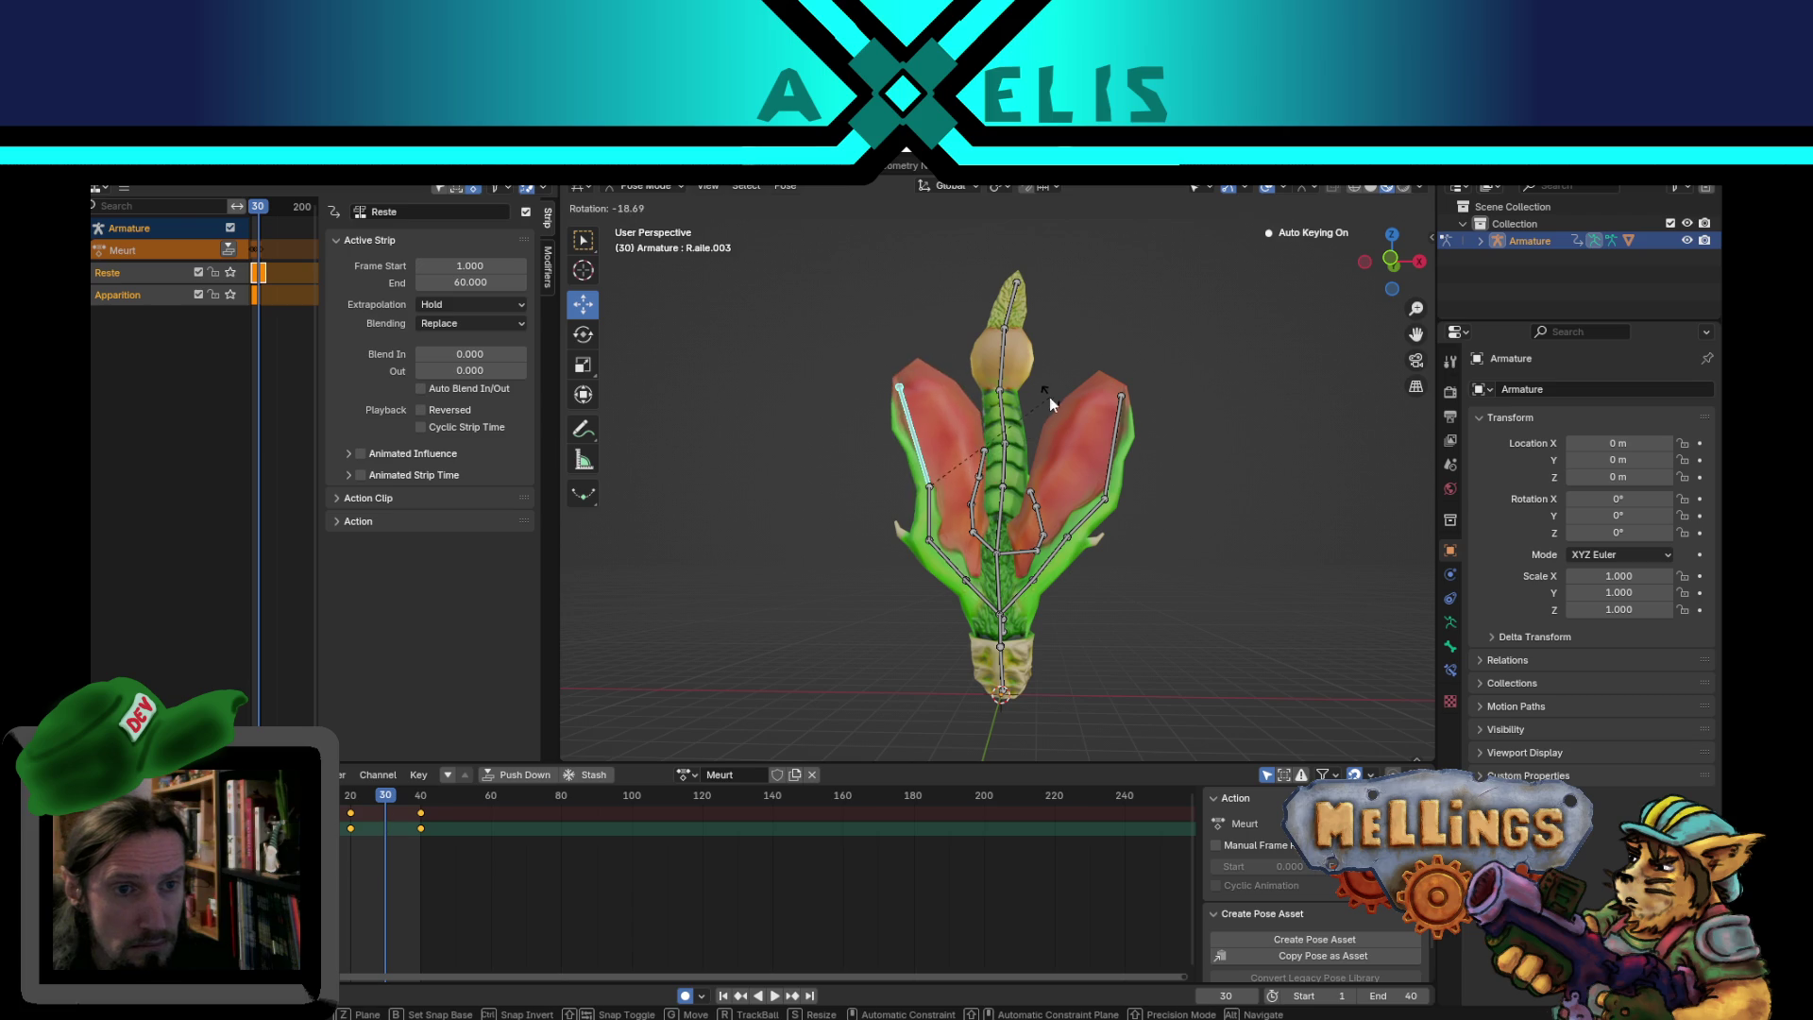
{"action": "left_click", "coordinate": [1049, 396]}
{"action": "left_click", "coordinate": [941, 497]}
{"action": "key", "text": "r"}
{"action": "left_click", "coordinate": [1046, 502]}
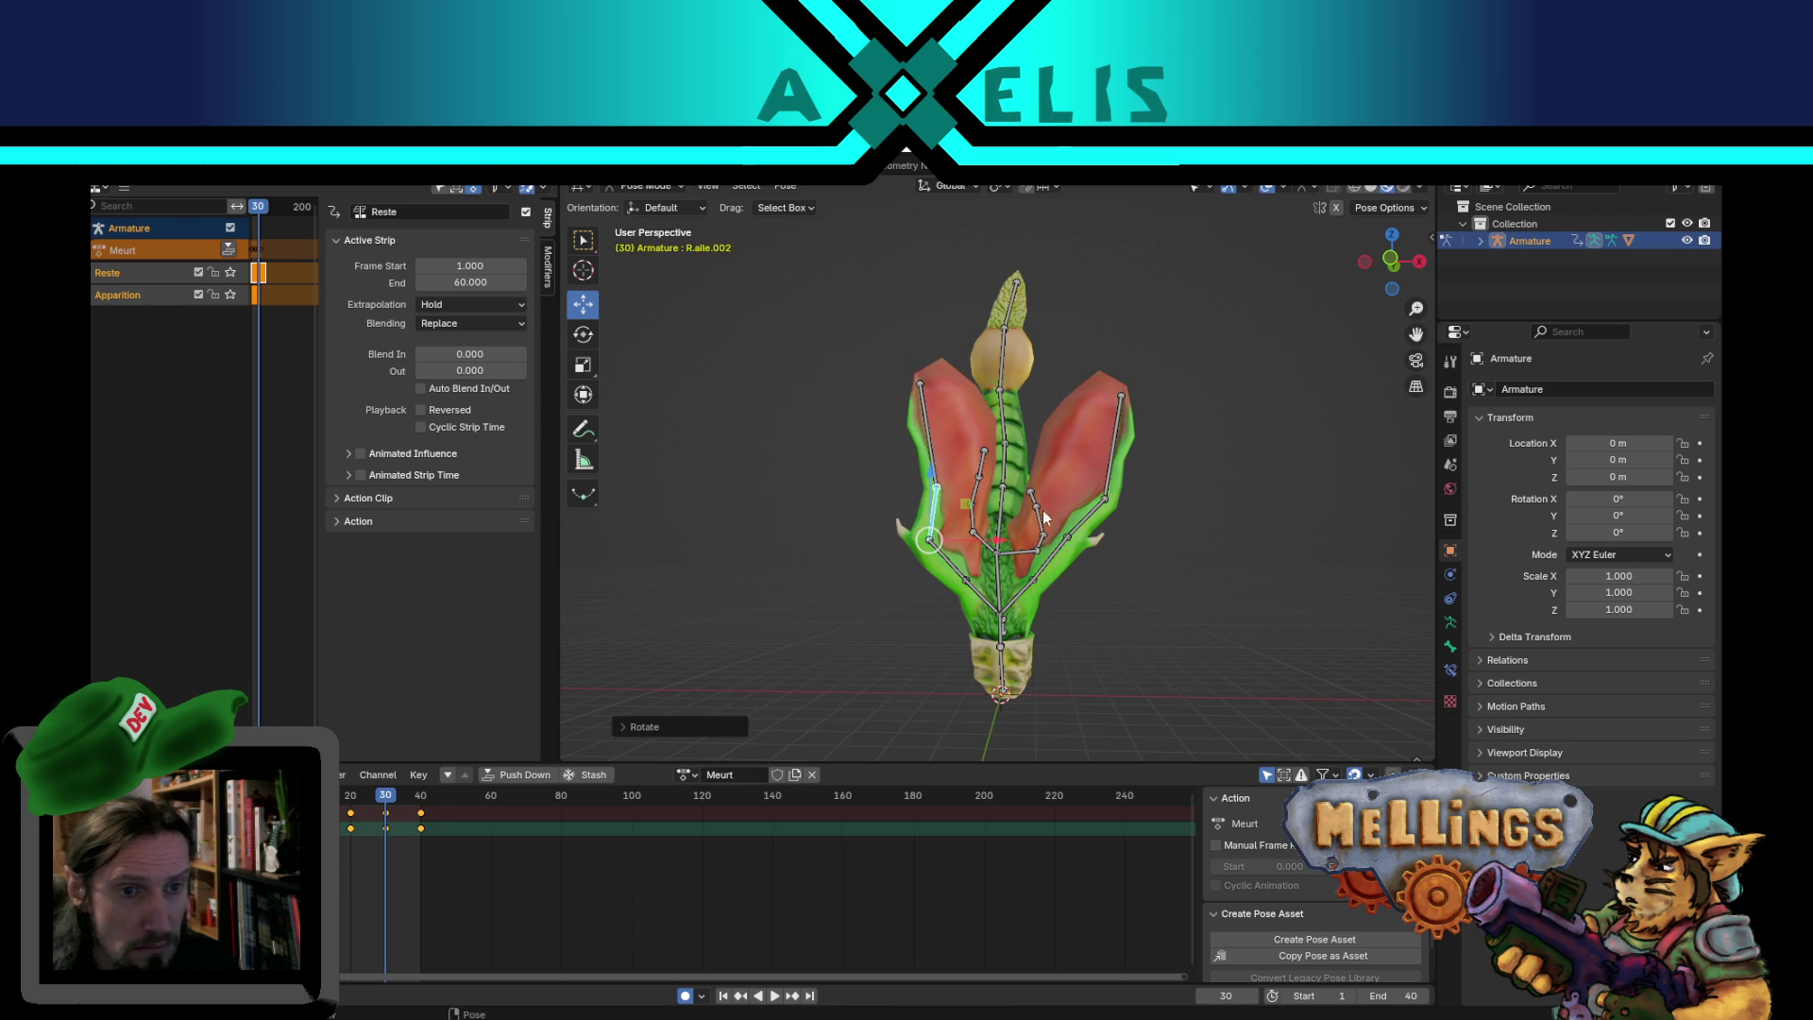
- Rotate the remaining wing bones, including L.aile.003, then play the animation back
{"action": "key", "text": "r"}
{"action": "left_click", "coordinate": [1069, 540]}
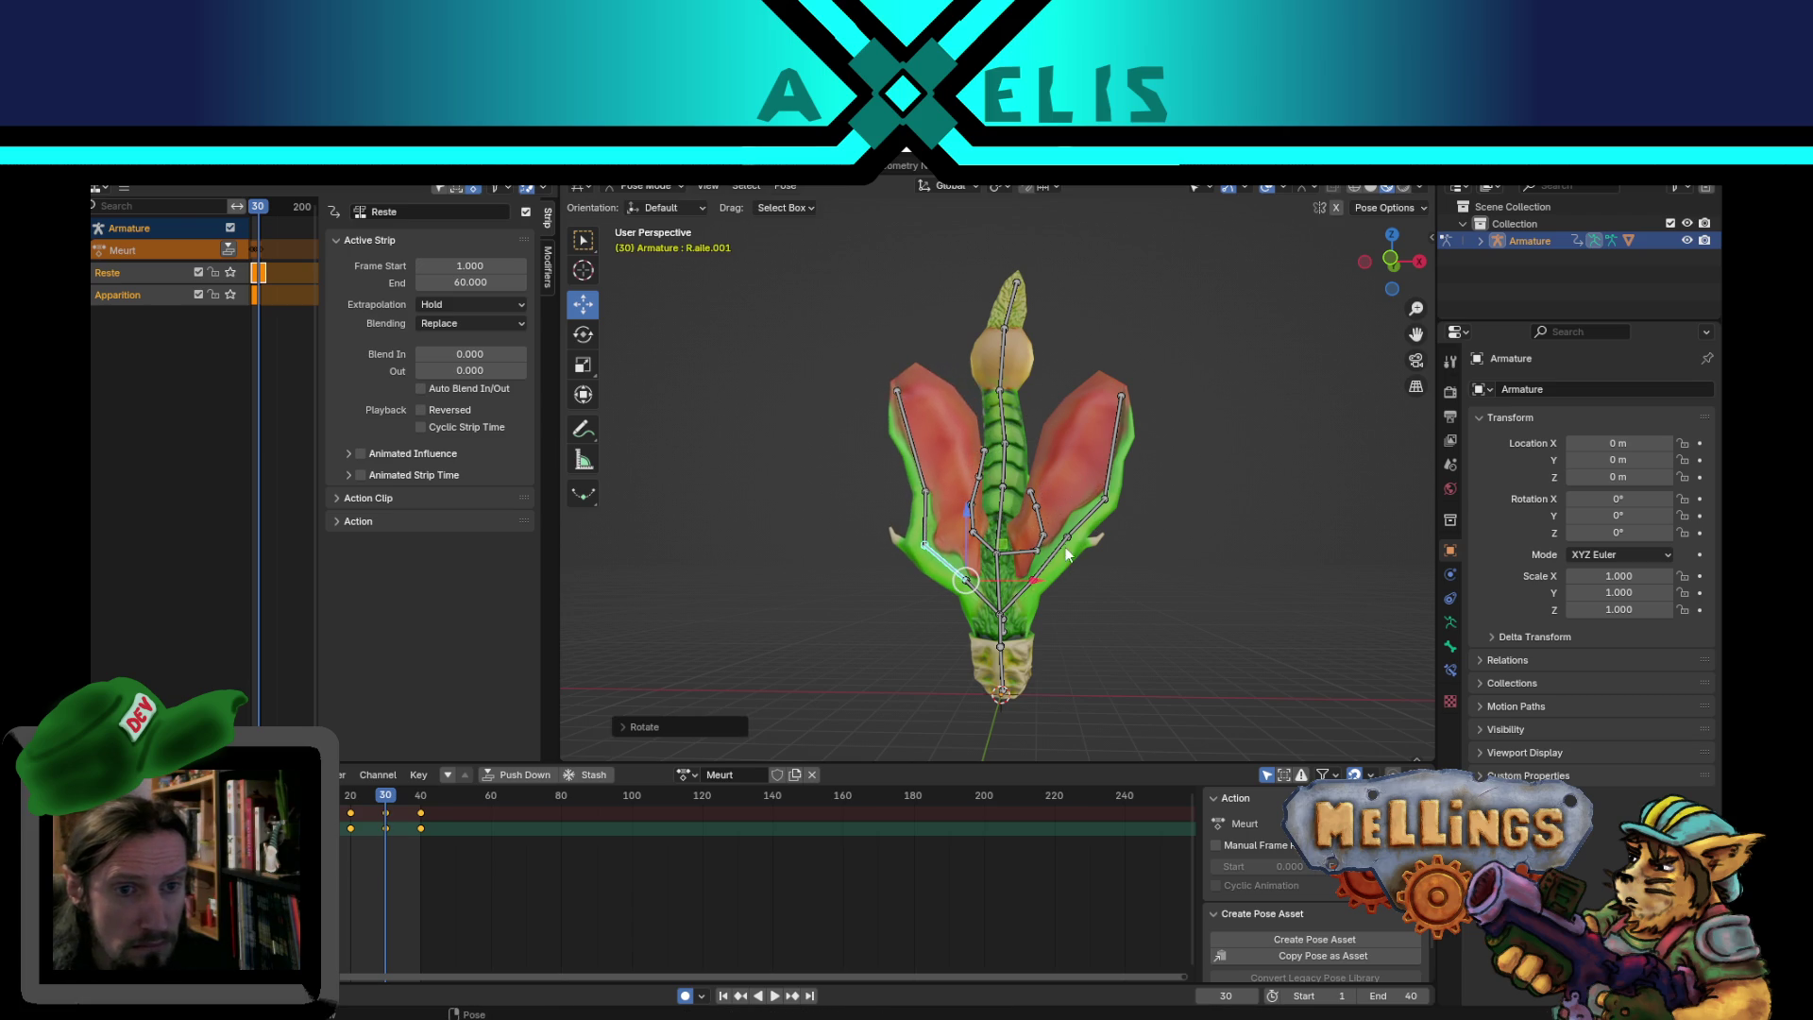
{"action": "key", "text": "r"}
{"action": "left_click", "coordinate": [1082, 564]}
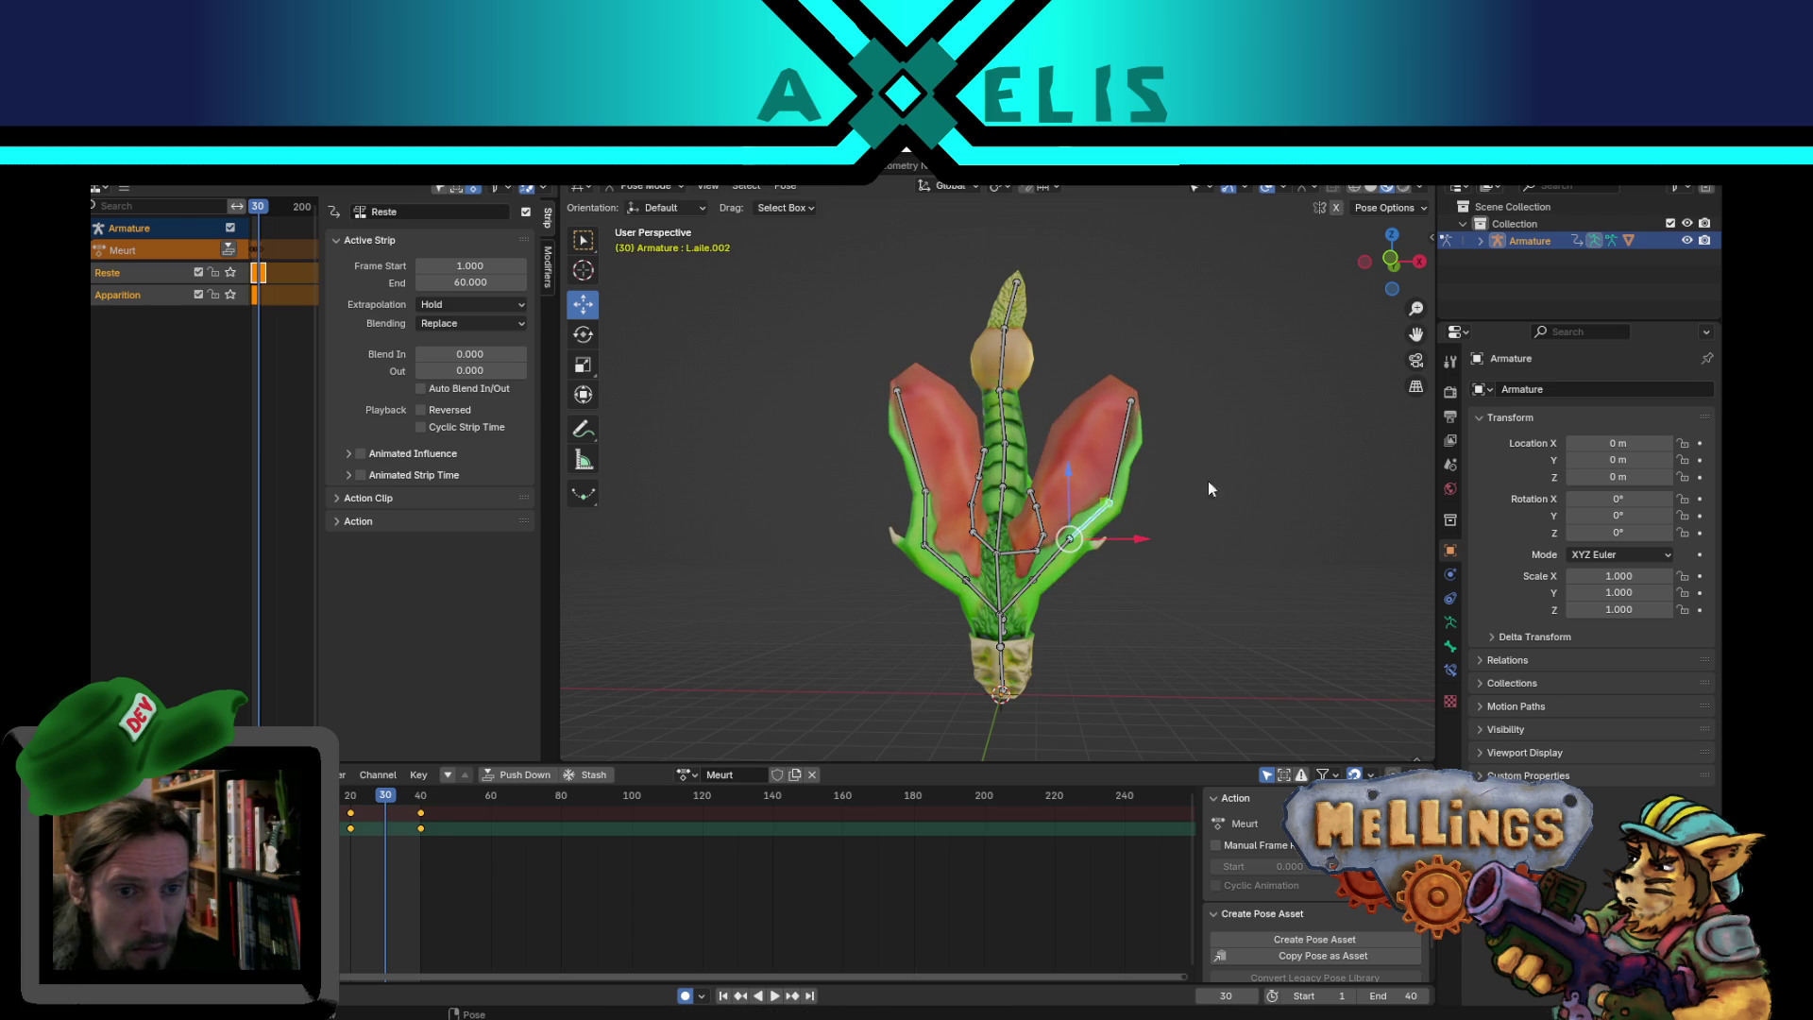
{"action": "key", "text": "r"}
{"action": "left_click", "coordinate": [1111, 423]}
{"action": "key", "text": "r"}
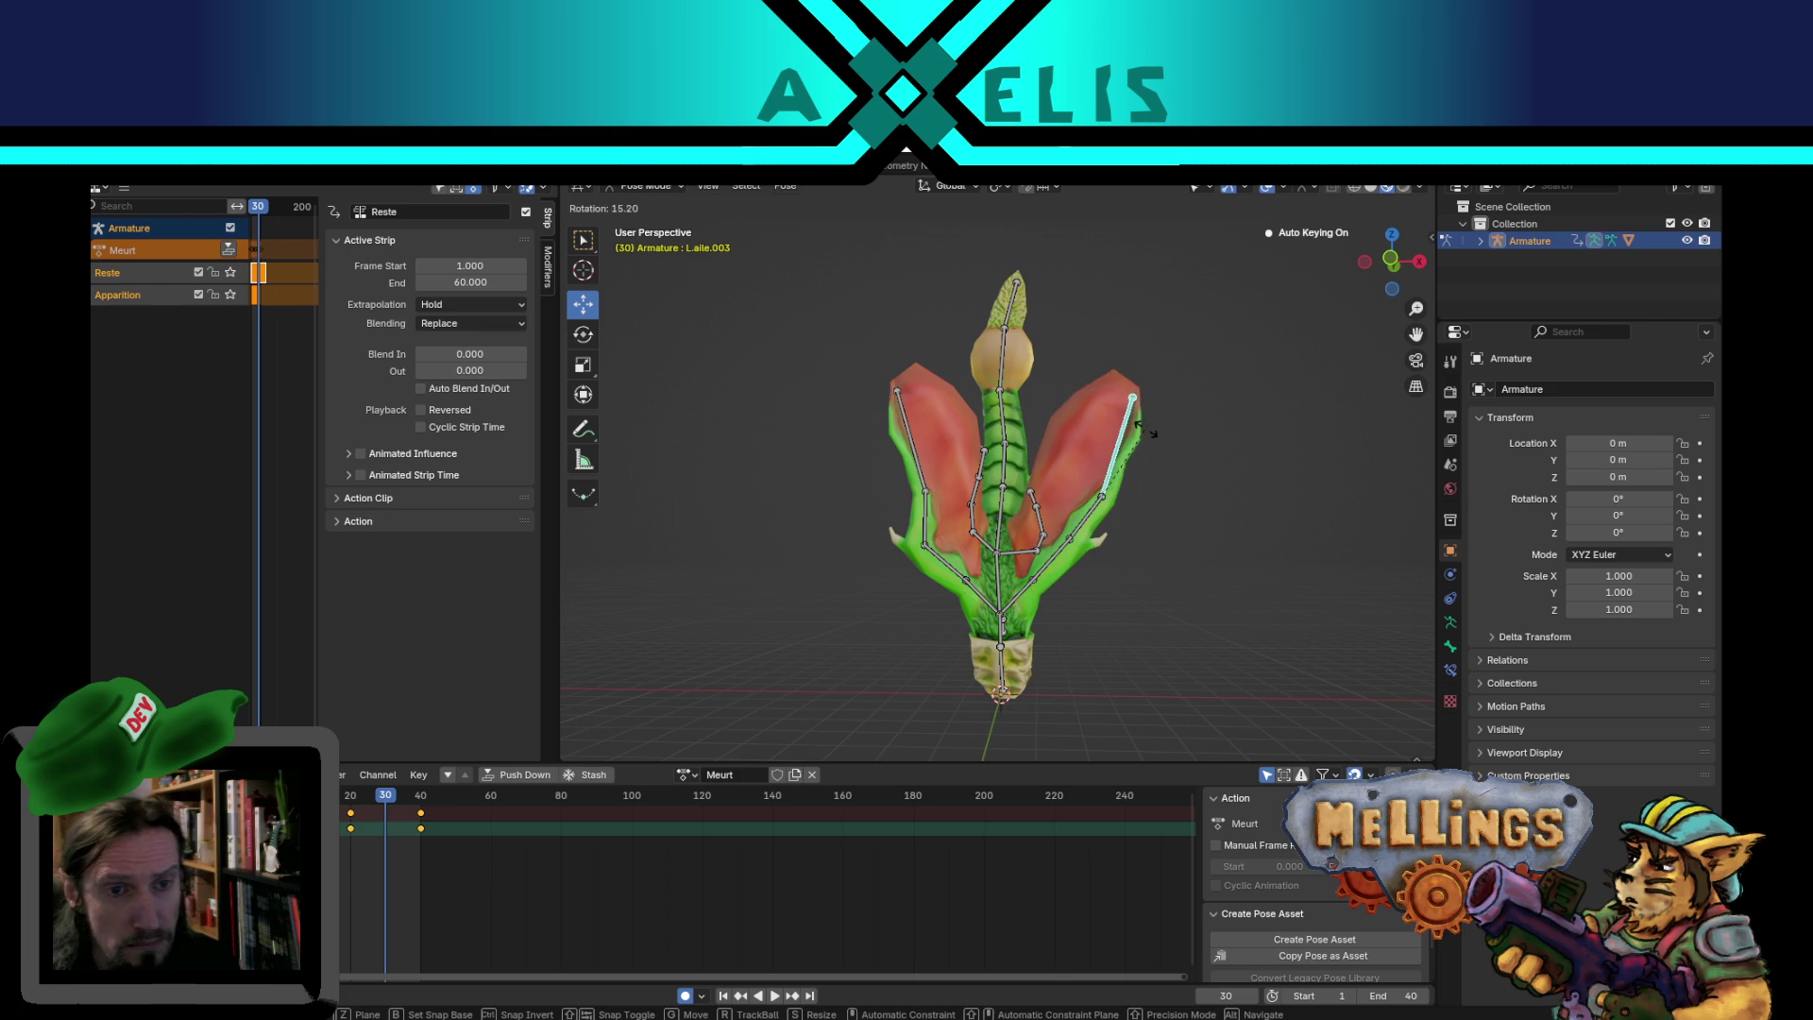
{"action": "left_click", "coordinate": [1079, 558]}
{"action": "key", "text": "space"}
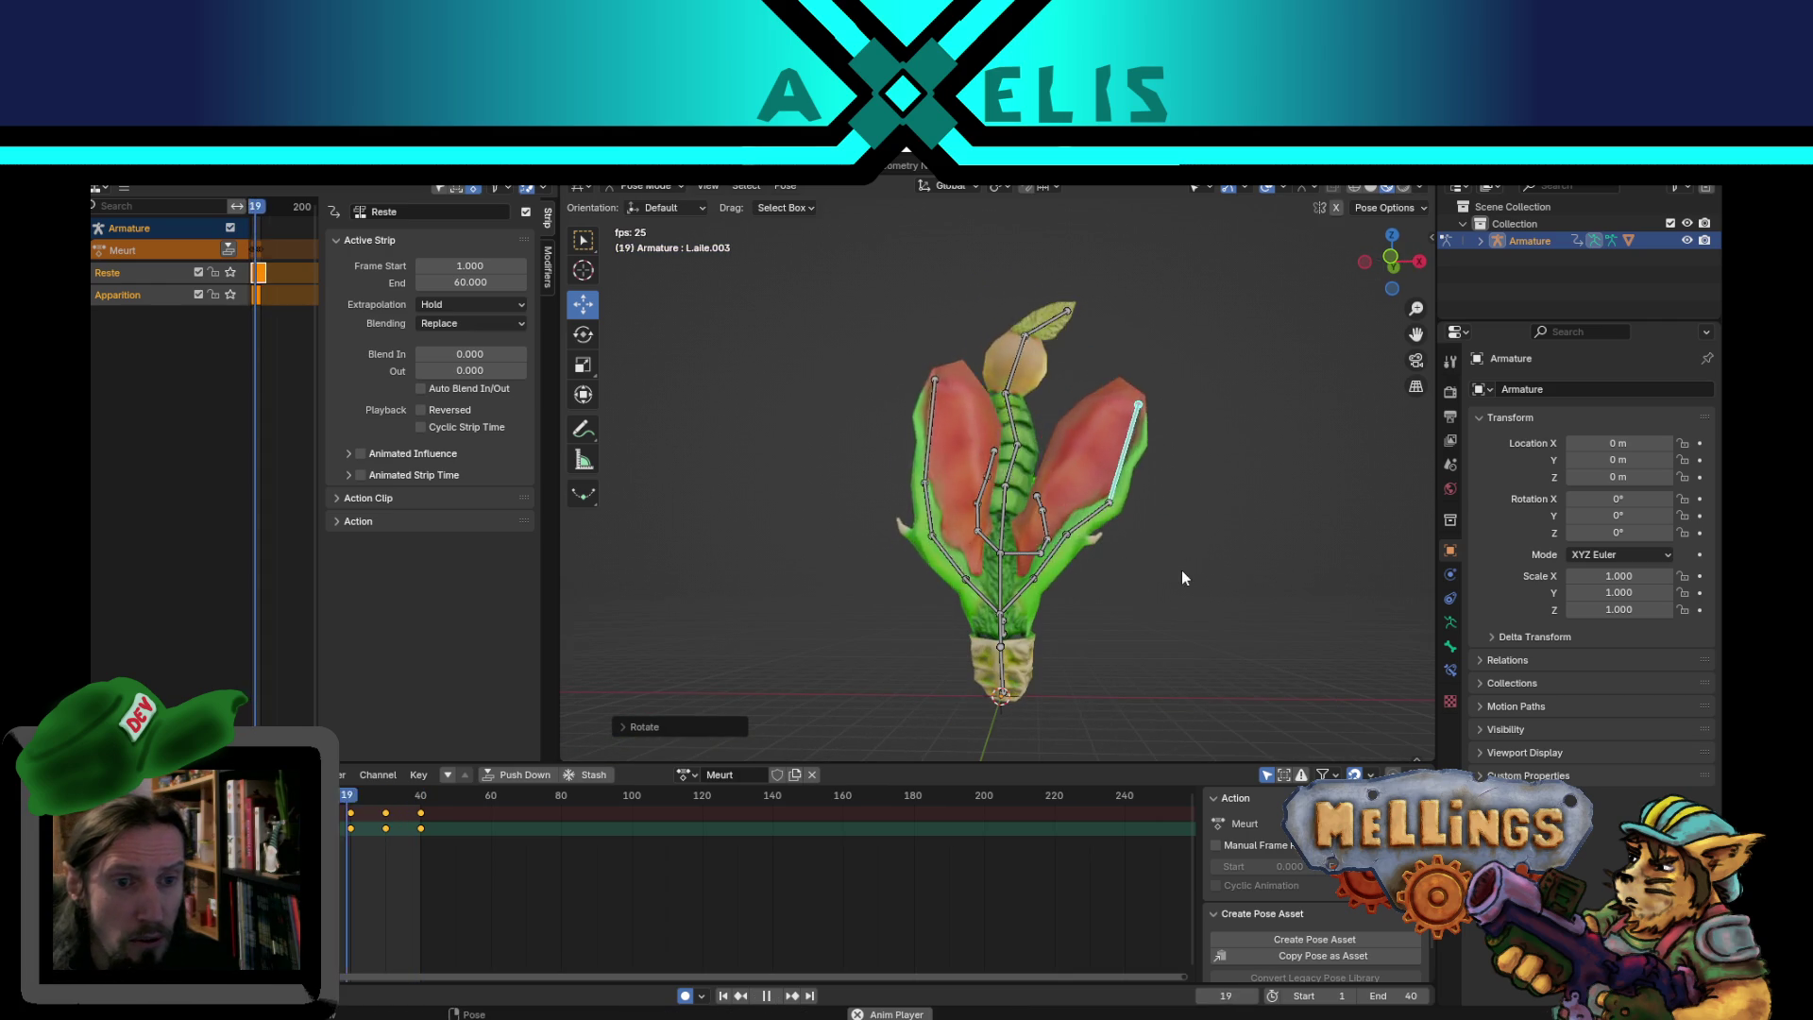
{"action": "middle_click_drag", "start_coordinate": [1081, 582], "coordinate": [1286, 614]}
{"action": "mouse_move", "coordinate": [1134, 602]}
{"action": "middle_mouse_down"}
{"action": "mouse_move", "coordinate": [1039, 584]}
{"action": "mouse_move", "coordinate": [844, 591]}
{"action": "mouse_move", "coordinate": [982, 661]}
{"action": "mouse_move", "coordinate": [1141, 622]}
{"action": "mouse_move", "coordinate": [1007, 549]}
{"action": "mouse_move", "coordinate": [972, 557]}
{"action": "mouse_move", "coordinate": [875, 516]}
{"action": "mouse_move", "coordinate": [920, 565]}
{"action": "mouse_move", "coordinate": [1075, 570]}
{"action": "mouse_move", "coordinate": [1074, 530]}
{"action": "middle_mouse_up"}
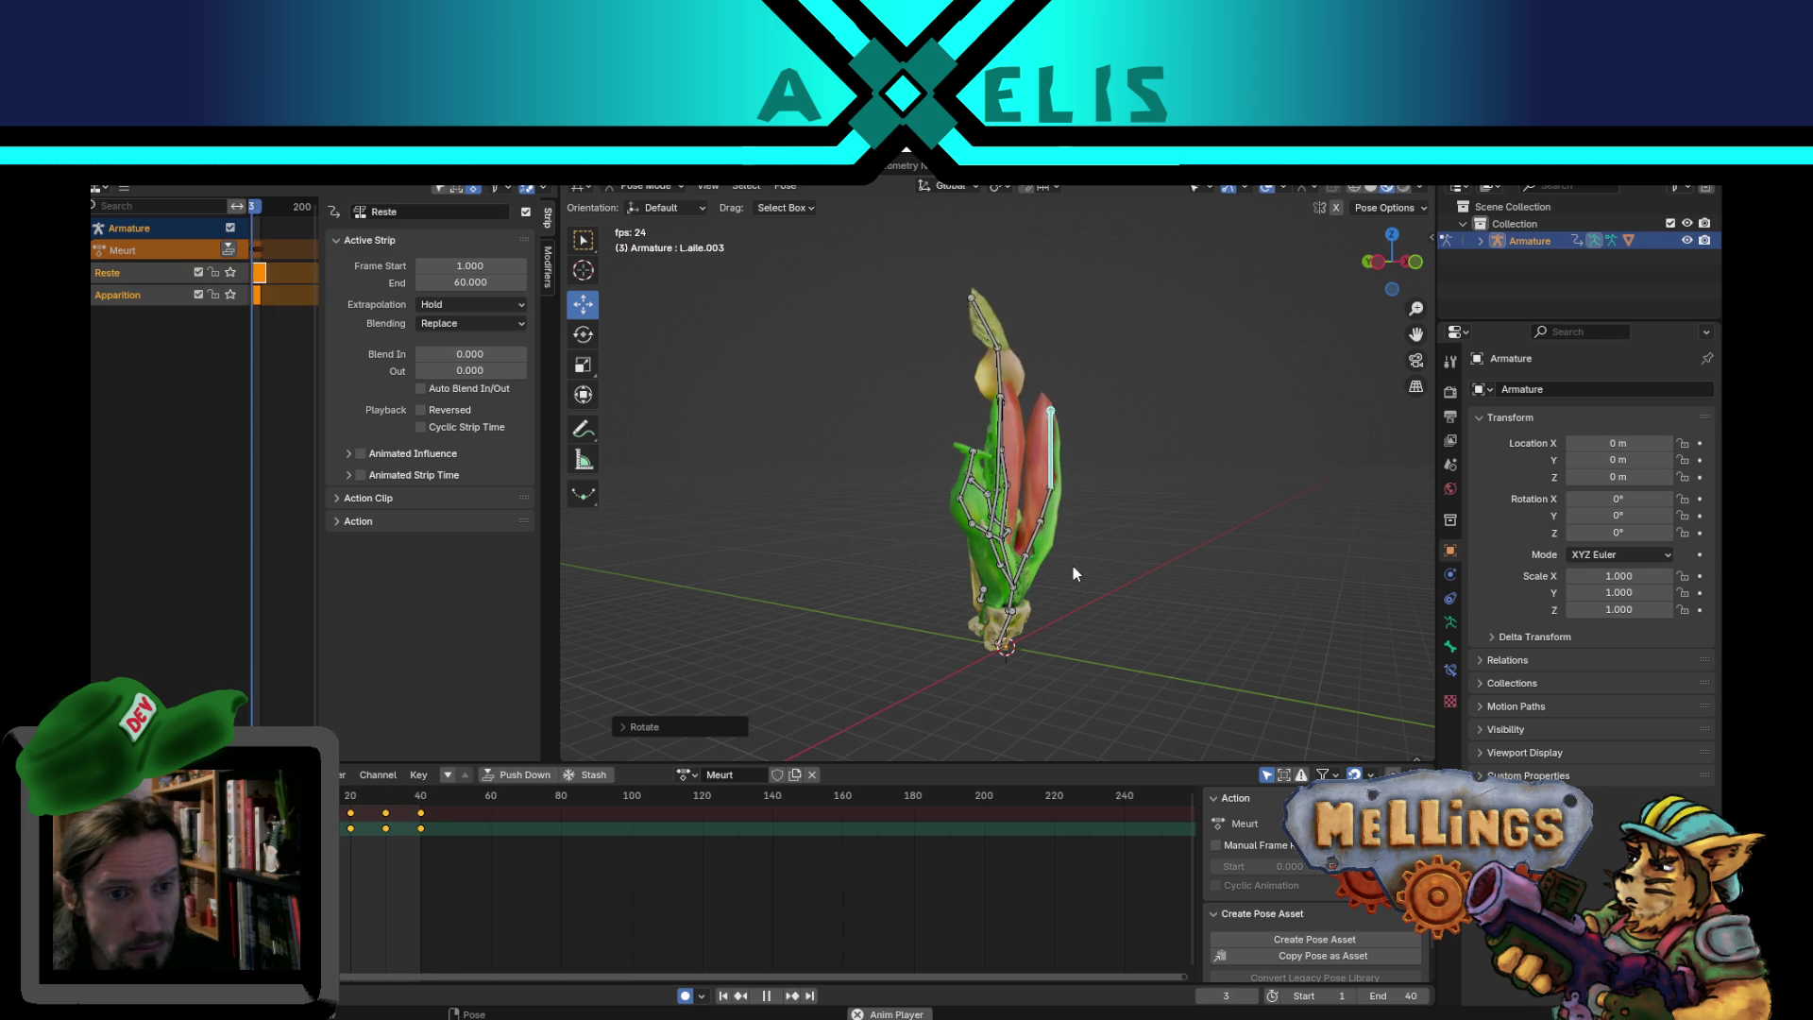
{"action": "key", "text": "space"}
- Jump to frame 40 and select the root Bone together with Bone.008
{"action": "left_click", "coordinate": [1009, 610]}
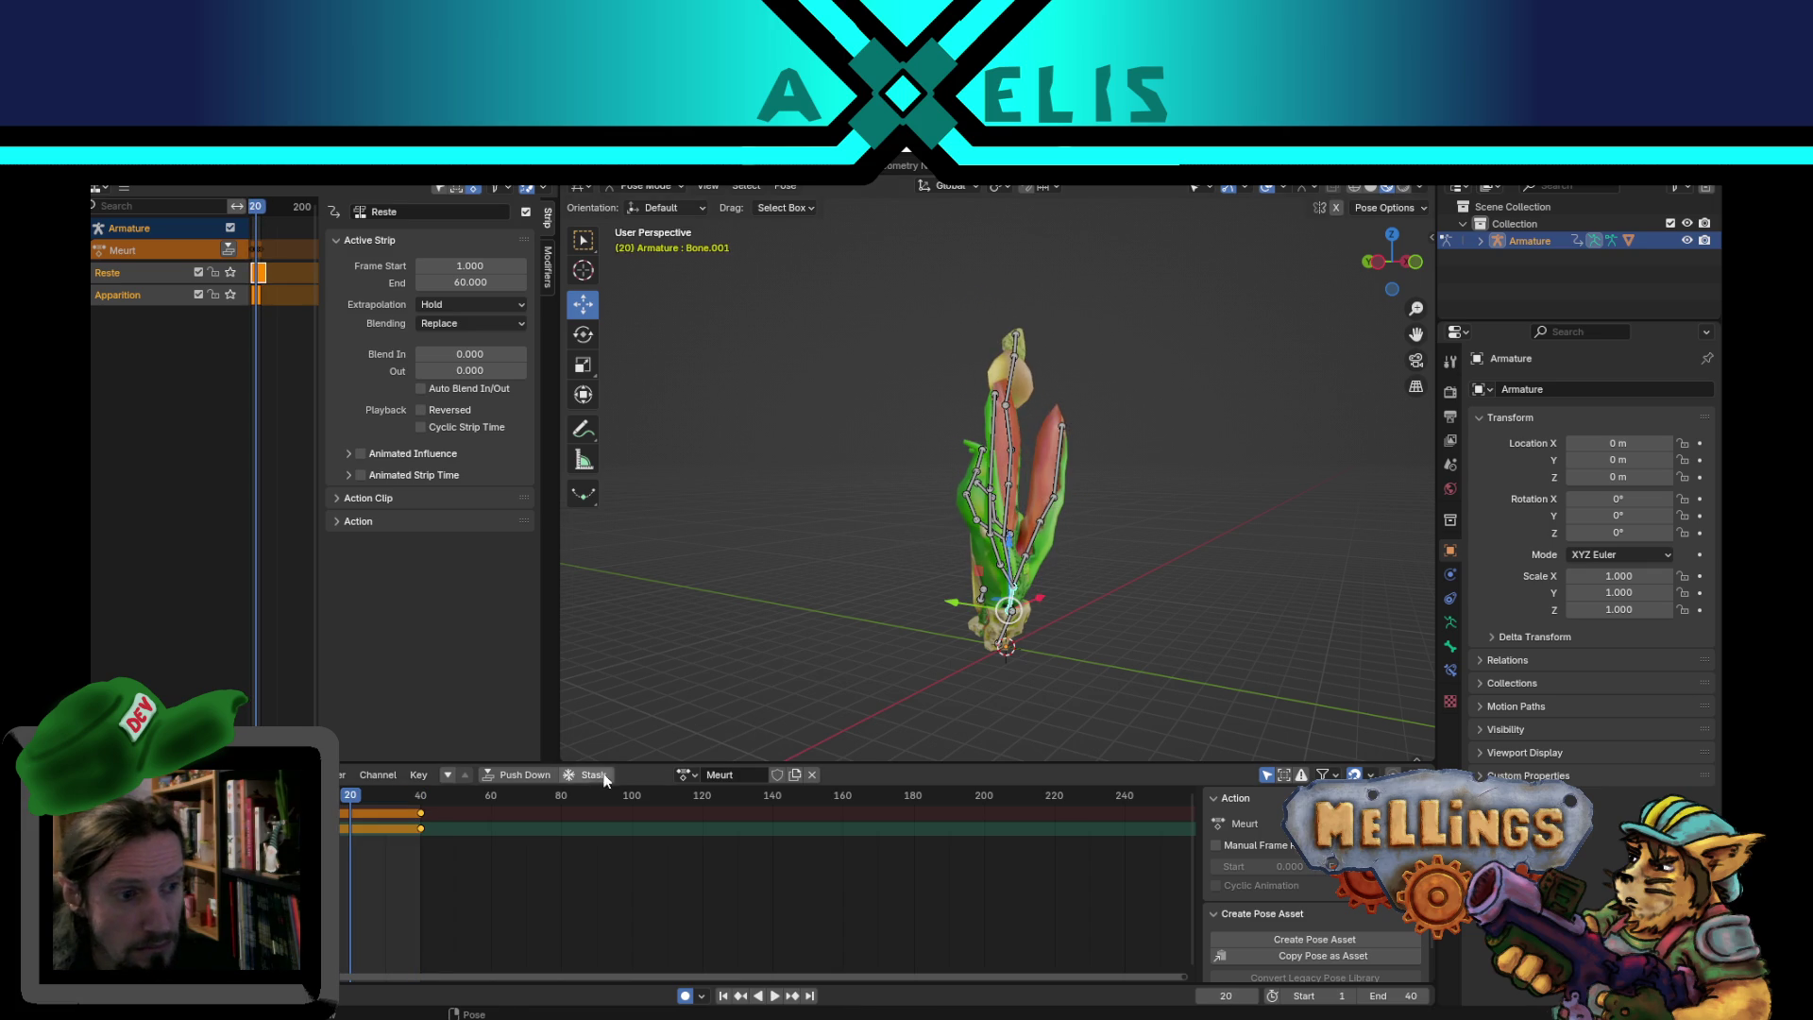
{"action": "left_click", "coordinate": [792, 997]}
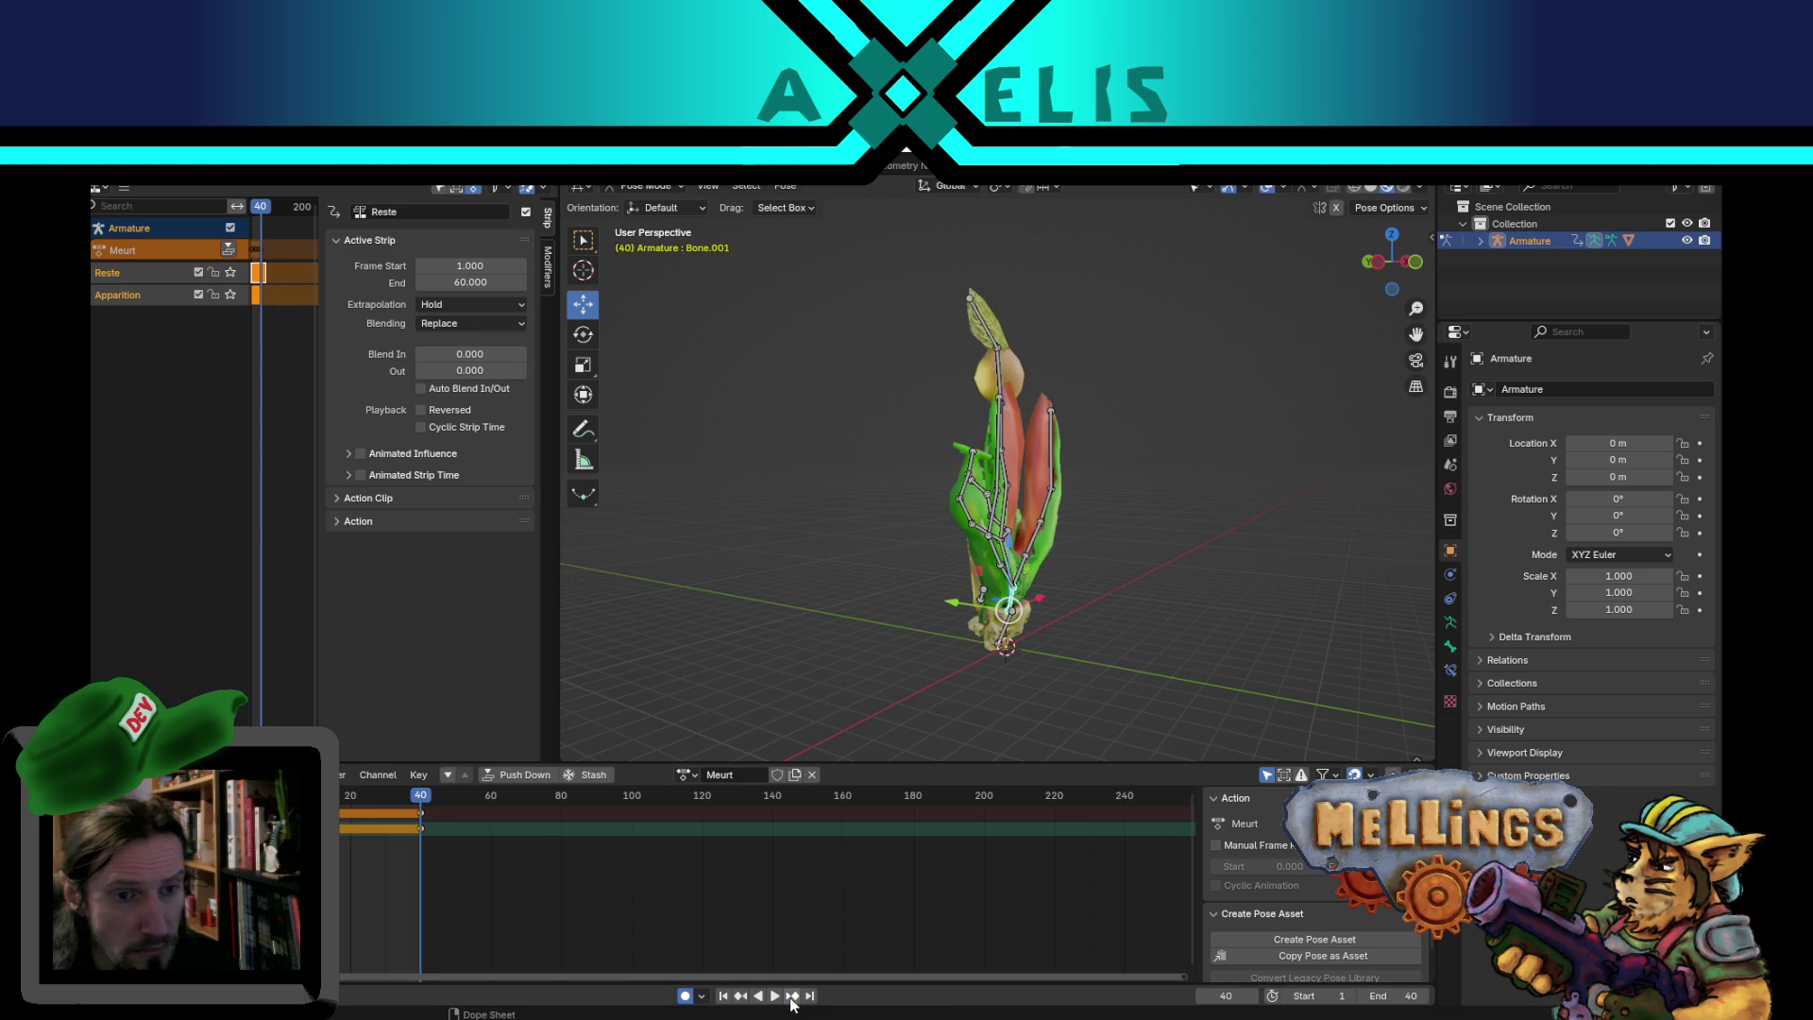
{"action": "mouse_move", "coordinate": [1090, 565]}
{"action": "middle_mouse_down", "text": "shift"}
{"action": "mouse_move", "coordinate": [1035, 336]}
{"action": "mouse_move", "coordinate": [1011, 437]}
{"action": "mouse_move", "coordinate": [985, 354]}
{"action": "middle_mouse_up", "text": "shift"}
{"action": "left_click", "coordinate": [993, 388]}
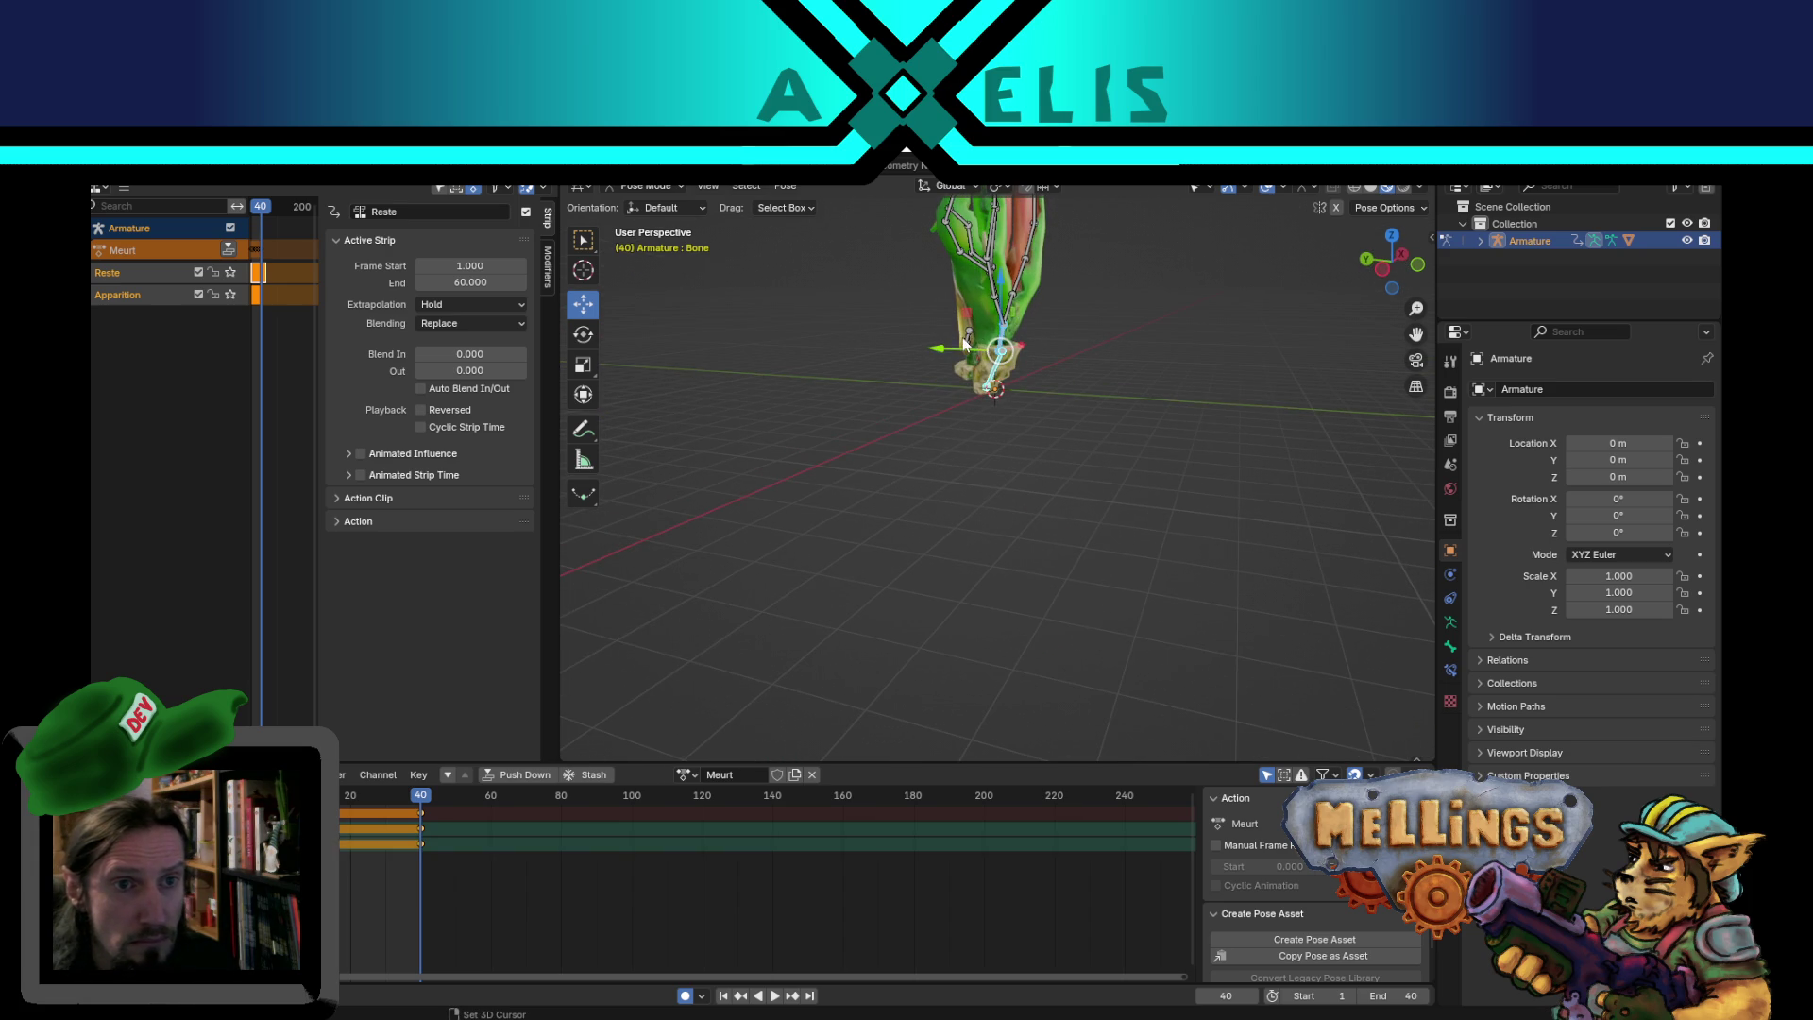
{"action": "left_click", "coordinate": [971, 340]}
{"action": "scroll", "coordinate": [1063, 416], "scroll_direction": "down", "scroll_amount": 3}
{"action": "middle_click_drag", "start_coordinate": [1065, 428], "coordinate": [980, 424]}
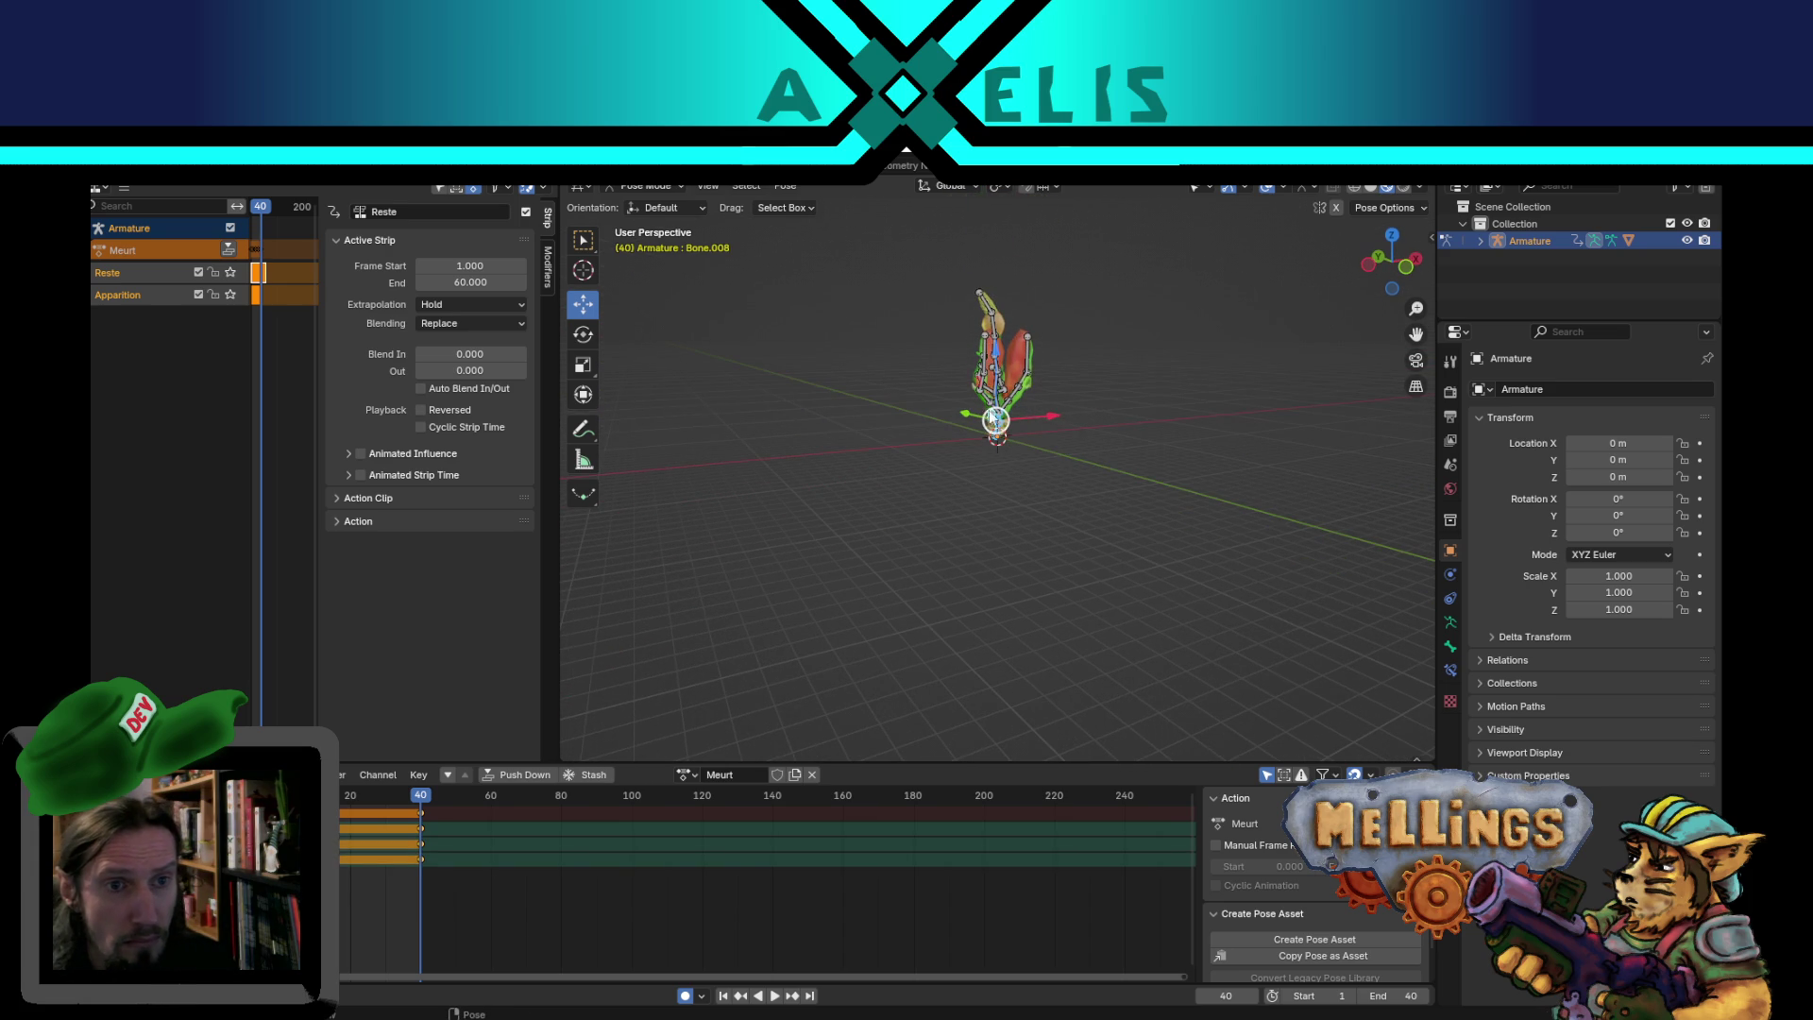
- Move the selected bones about 28 m along Z, preview playback, then select all bones
{"action": "key", "text": "g"}
{"action": "key", "text": "z"}
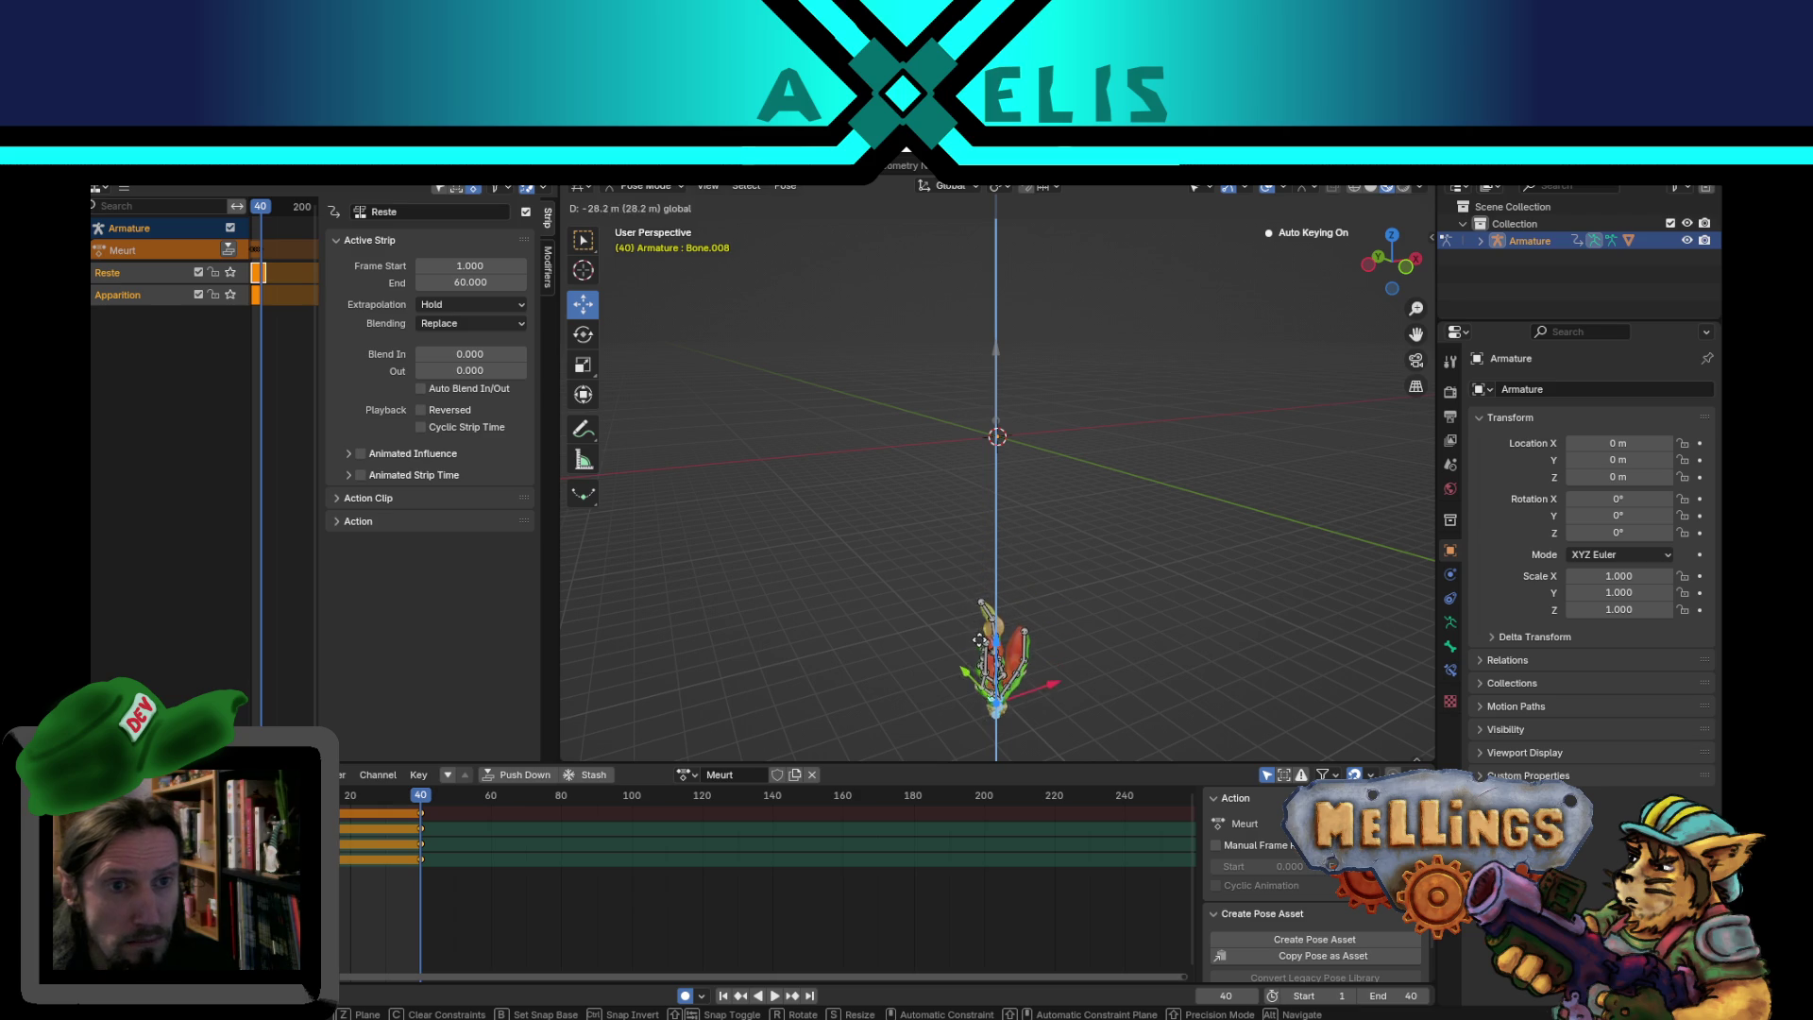
{"action": "key", "text": "Return"}
{"action": "key", "text": "space"}
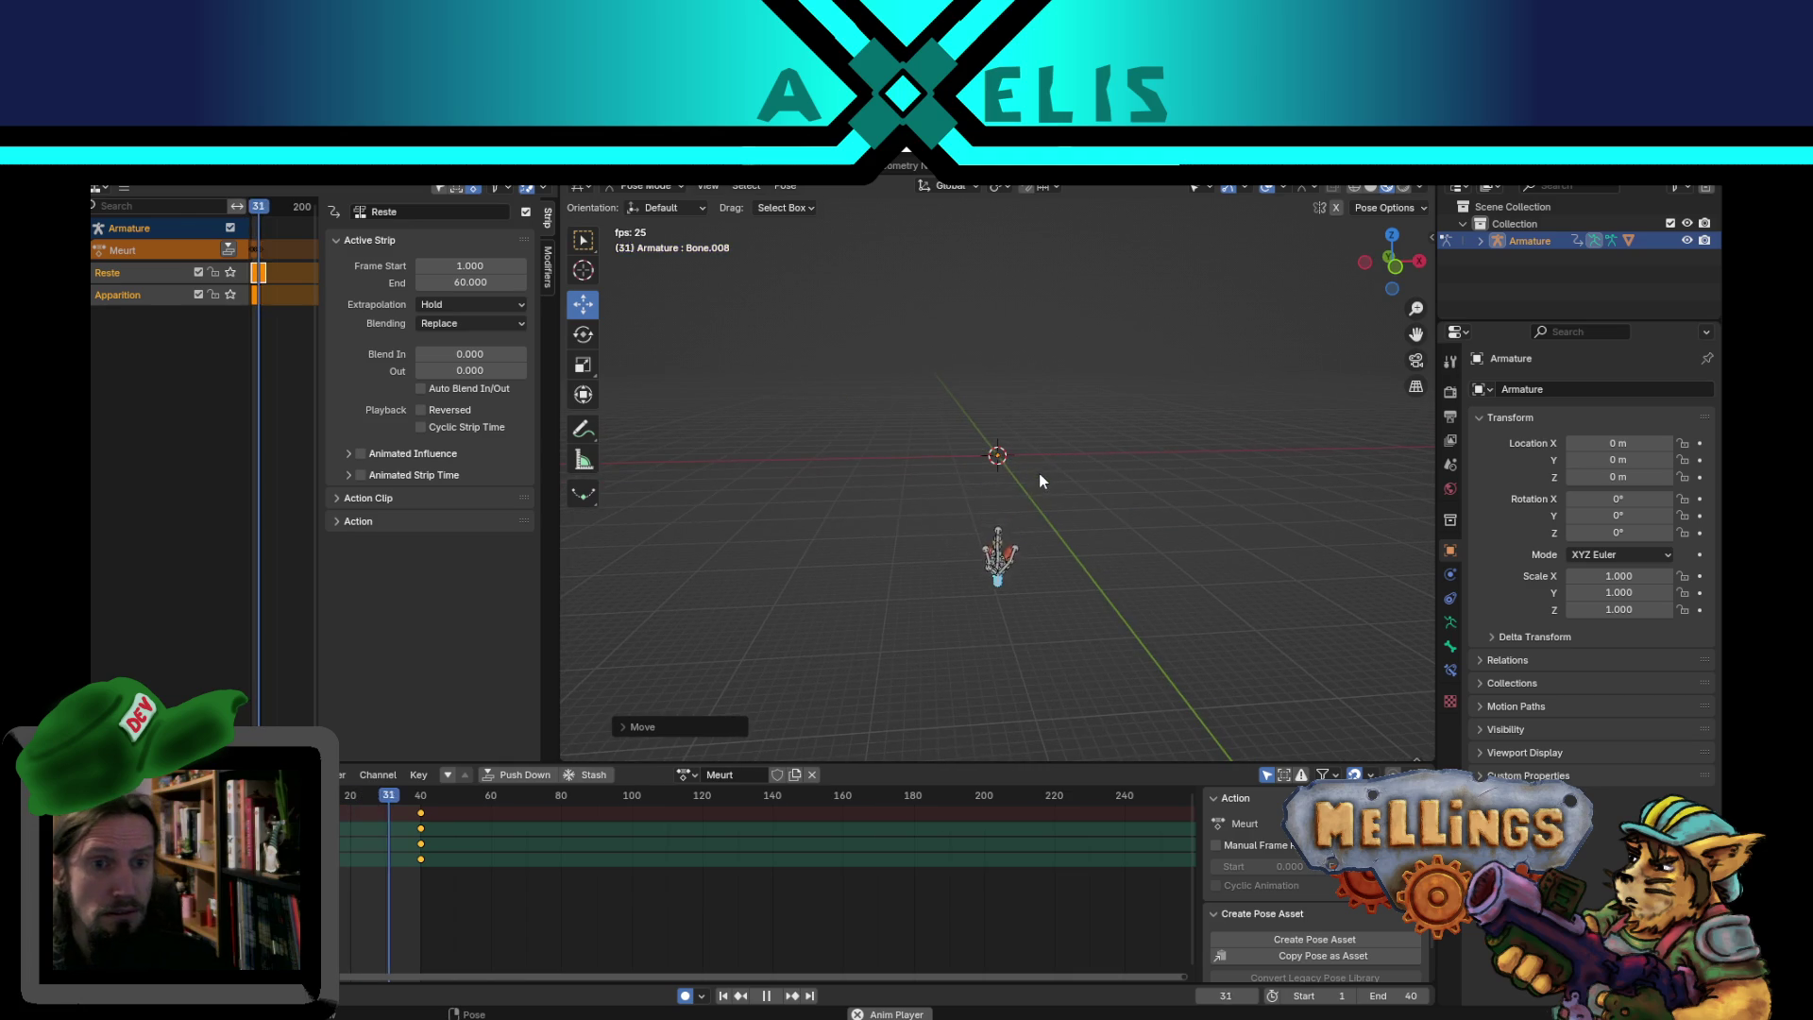
{"action": "key", "text": "space"}
{"action": "key", "text": "a"}
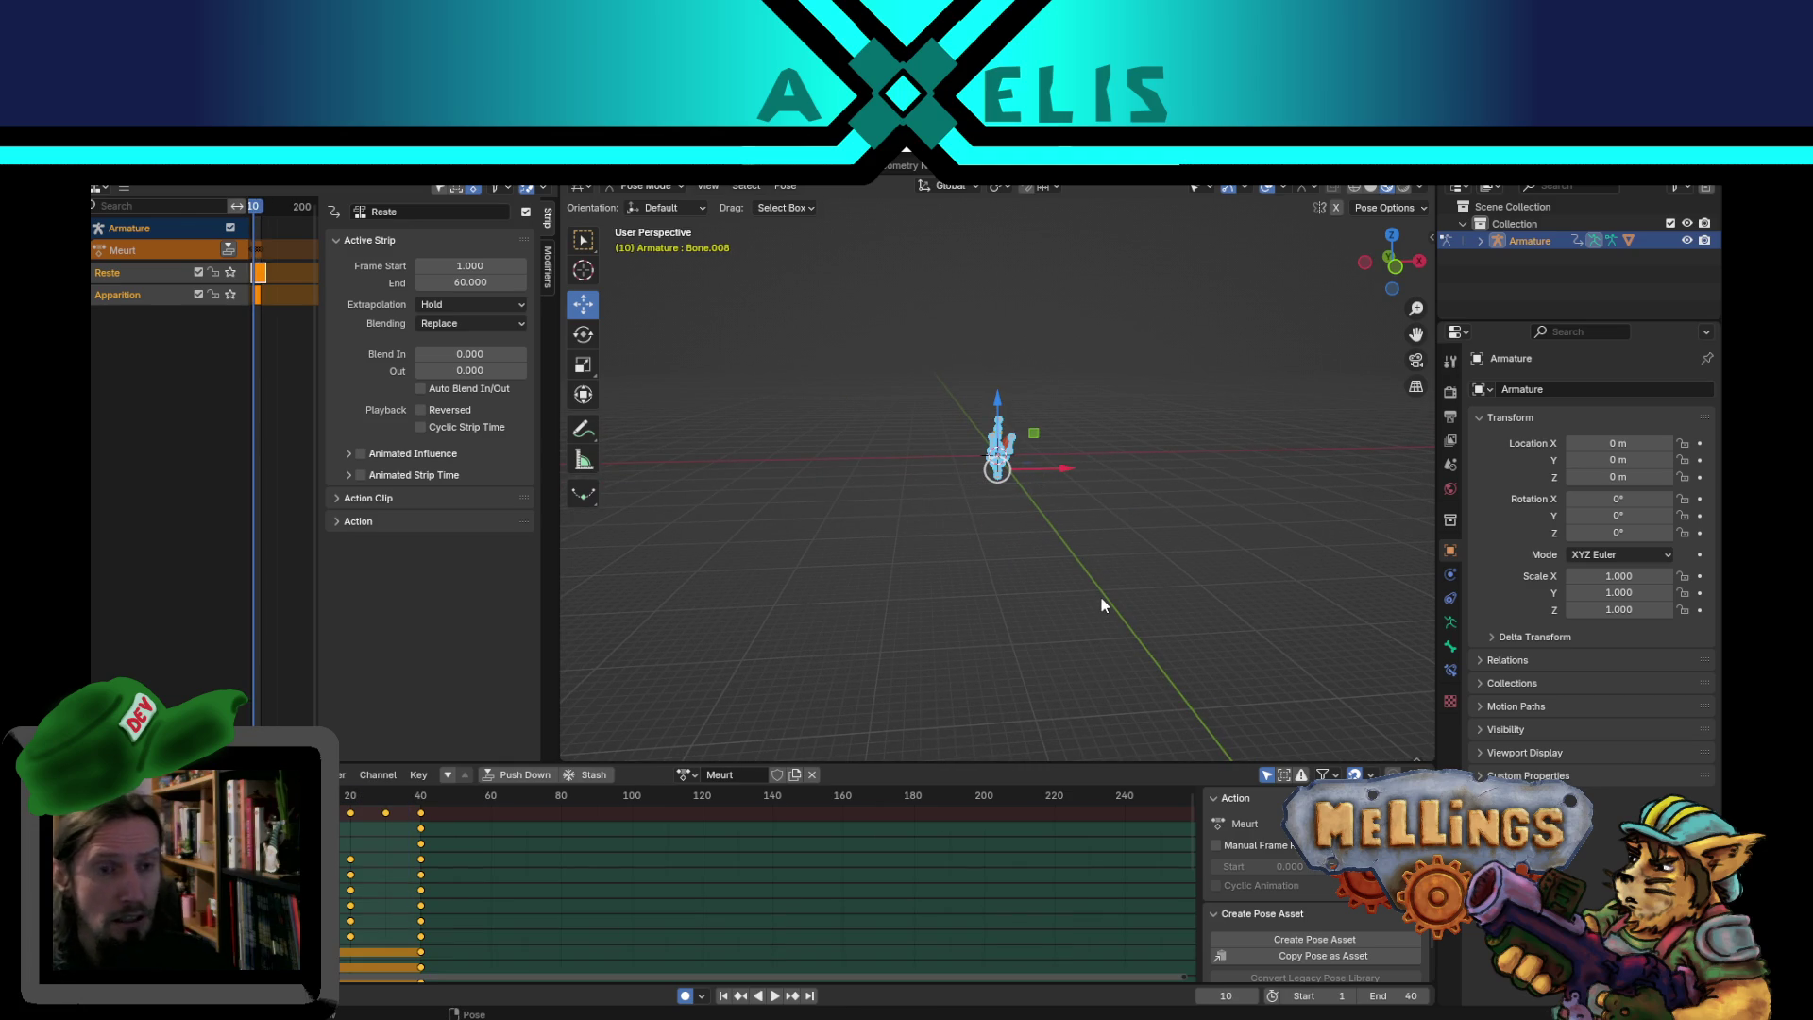
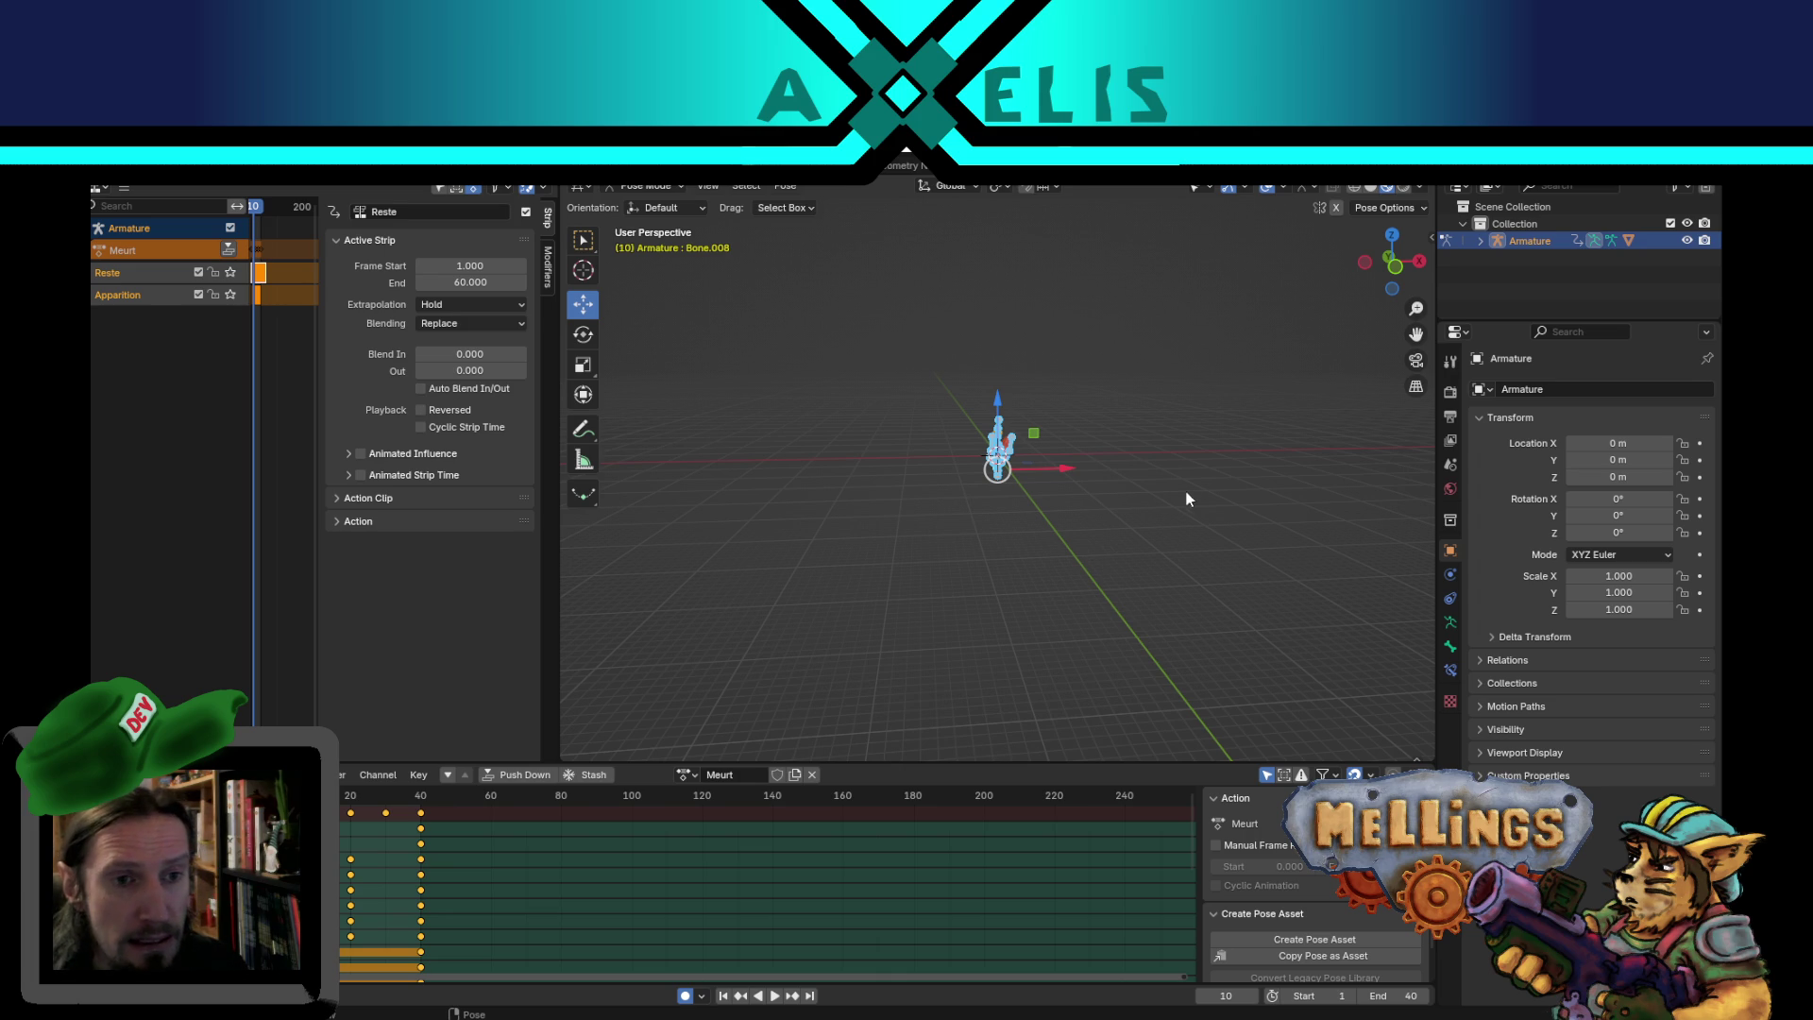
- Play back the Meurt action from several orbit angles, deselecting the bones, and stop at frame 18
{"action": "key", "text": "space"}
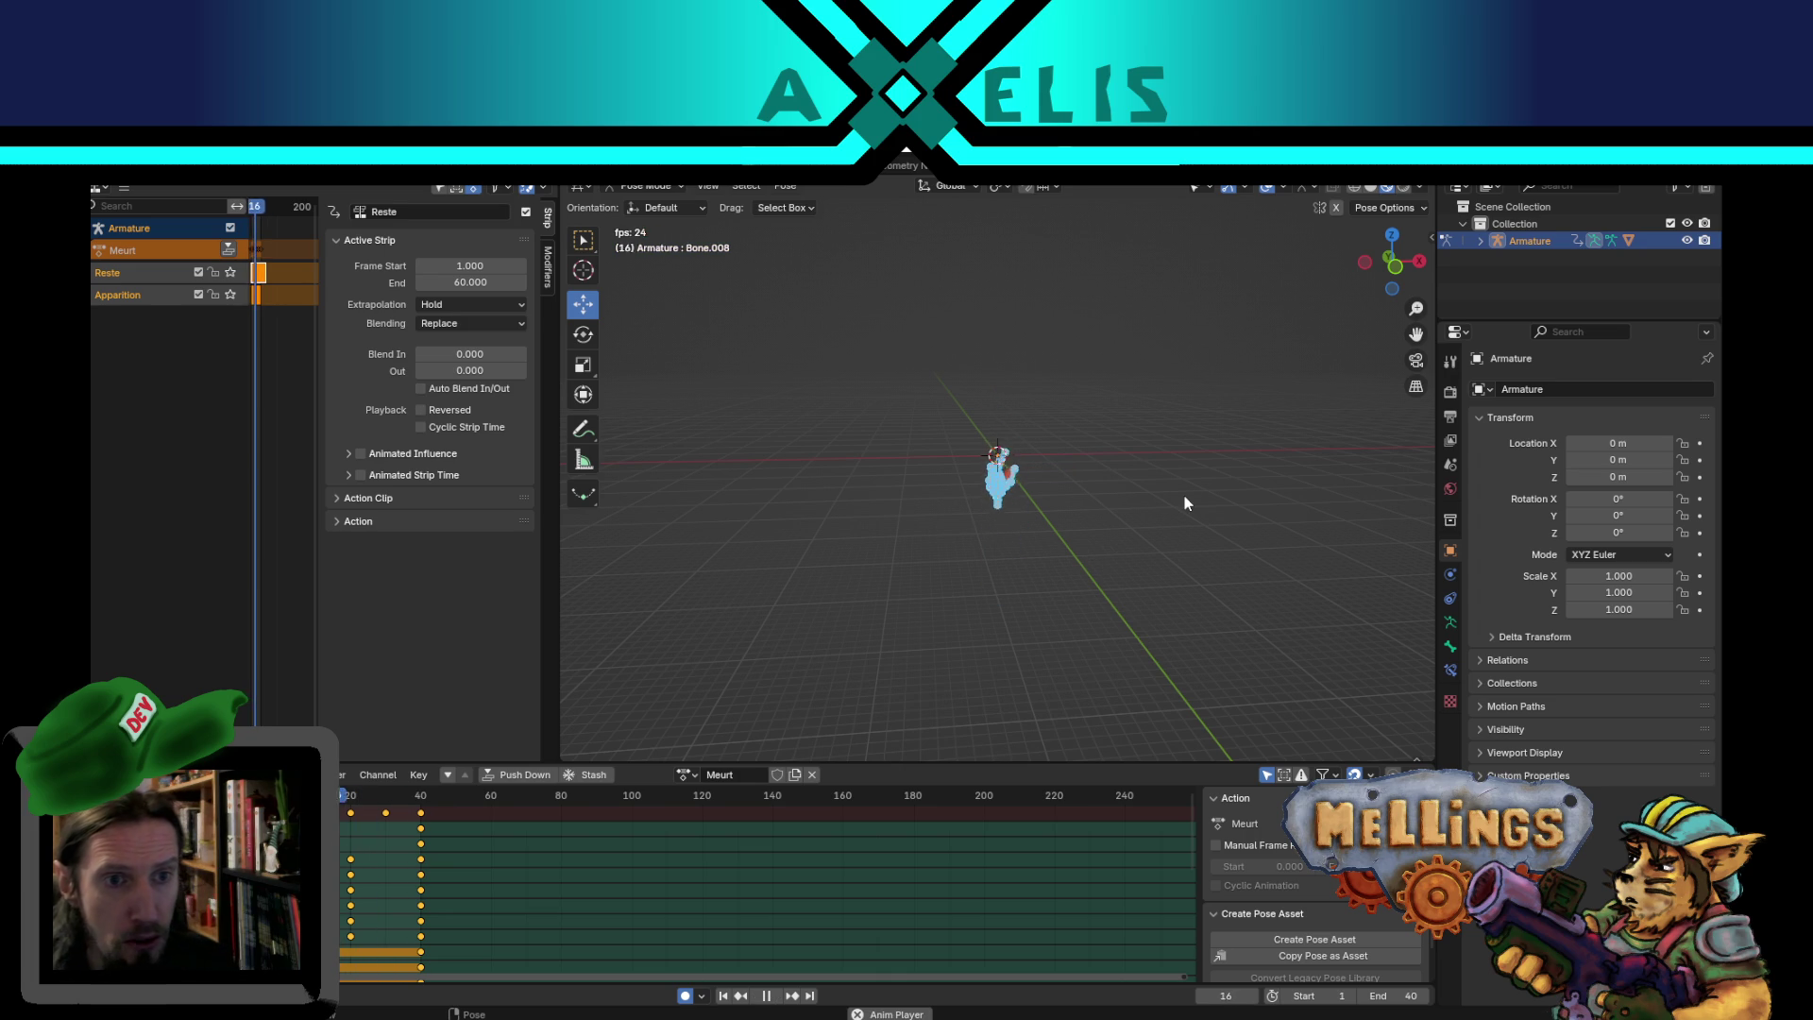
{"action": "key", "text": "space"}
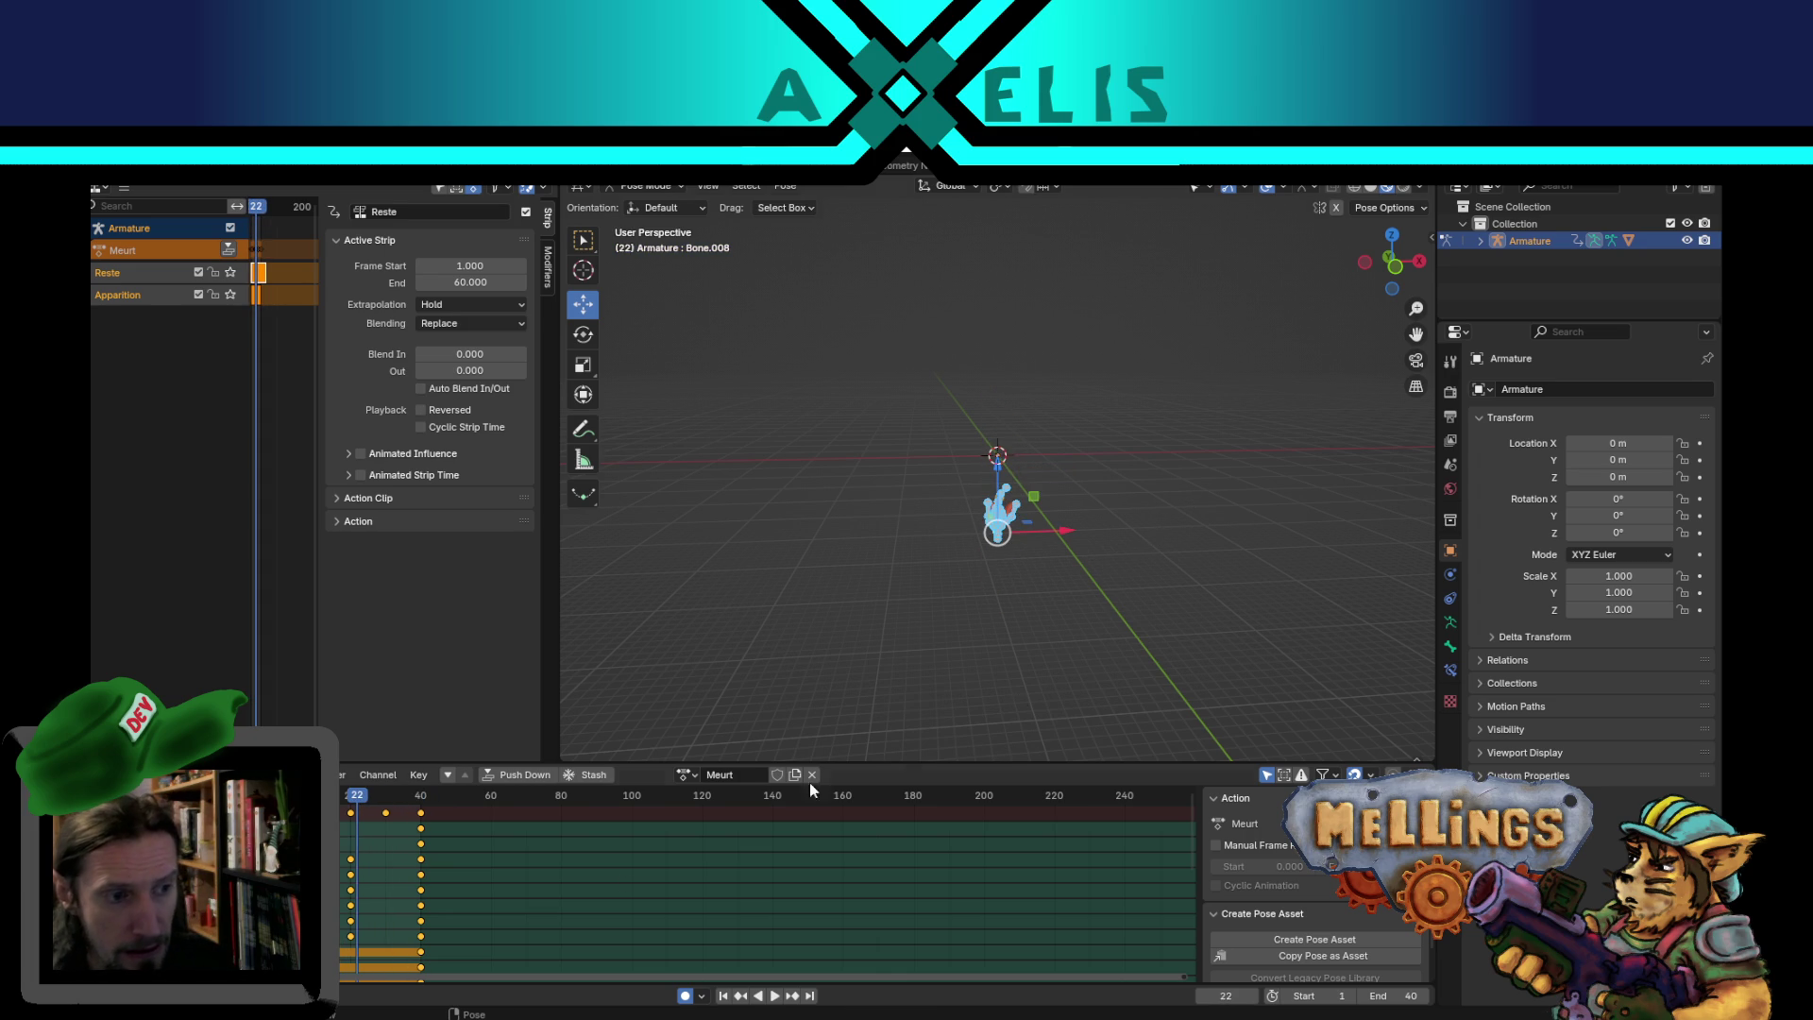
{"action": "key", "text": "space"}
{"action": "mouse_move", "coordinate": [977, 552]}
{"action": "middle_mouse_down"}
{"action": "mouse_move", "coordinate": [1095, 485]}
{"action": "mouse_move", "coordinate": [1225, 500]}
{"action": "mouse_move", "coordinate": [1194, 521]}
{"action": "middle_mouse_up"}
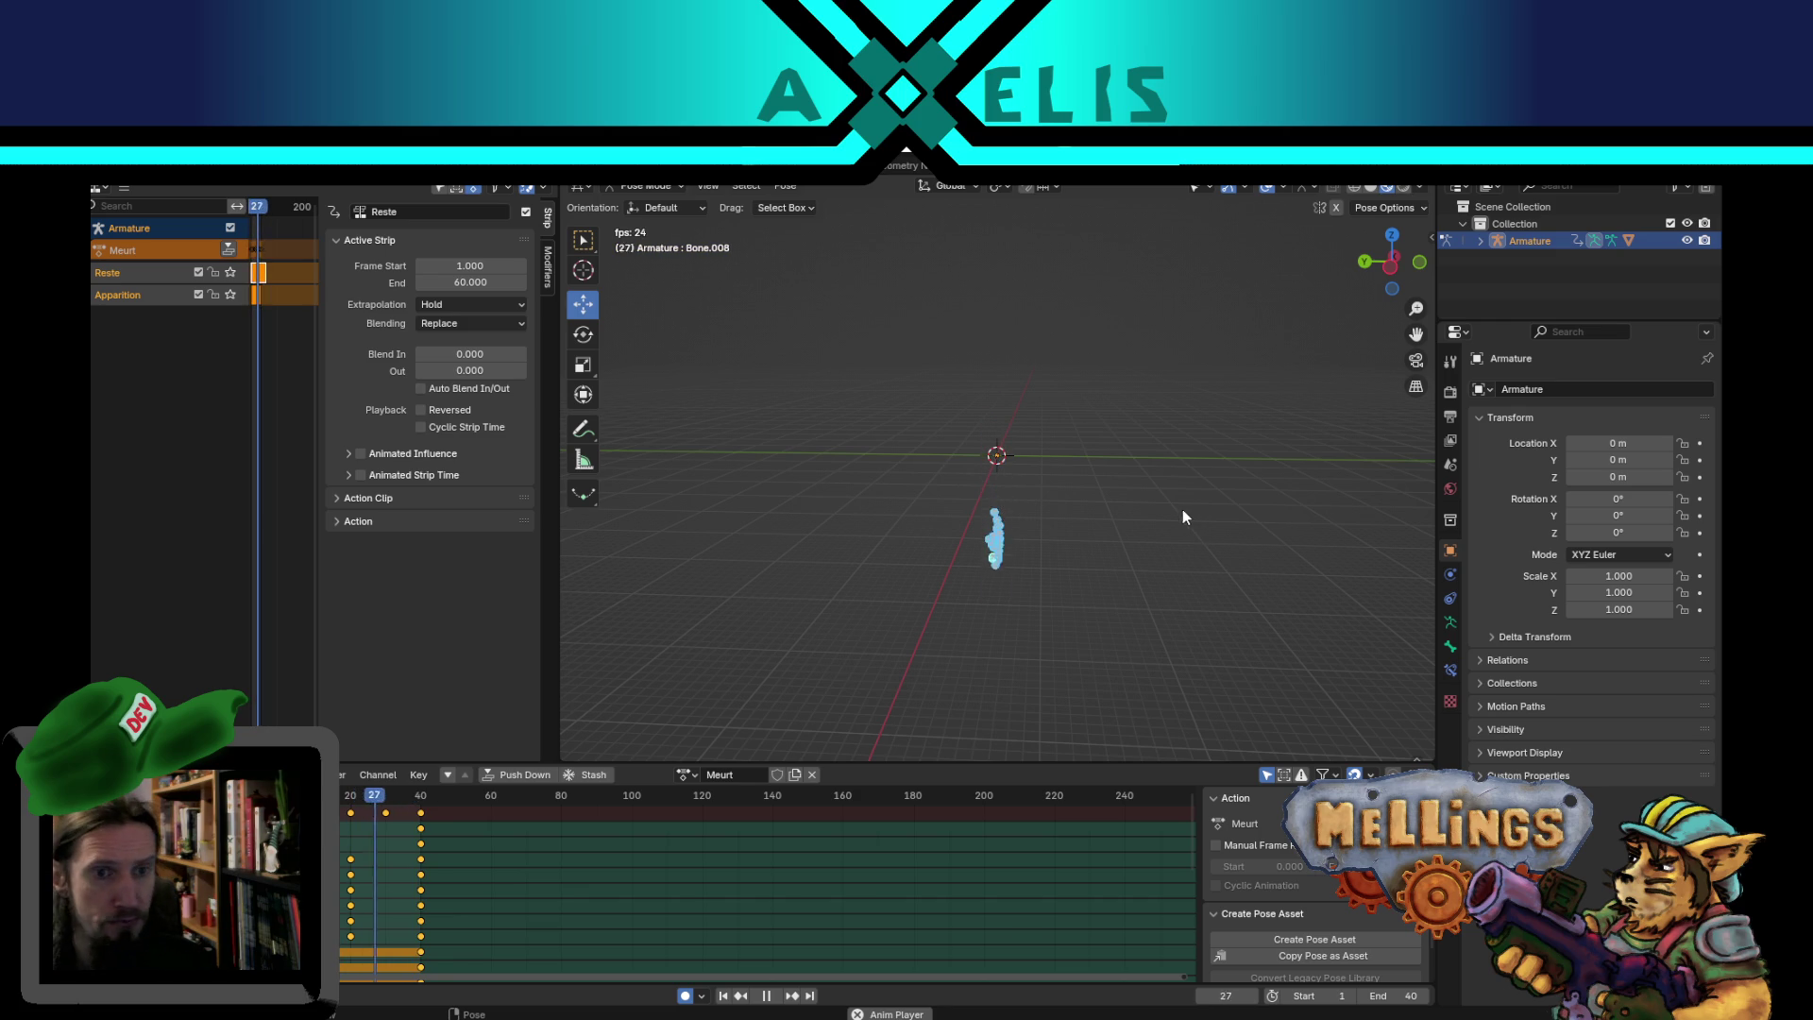
{"action": "mouse_move", "coordinate": [1063, 559]}
{"action": "middle_mouse_down"}
{"action": "mouse_move", "coordinate": [1040, 512]}
{"action": "mouse_move", "coordinate": [937, 512]}
{"action": "mouse_move", "coordinate": [940, 536]}
{"action": "middle_mouse_up"}
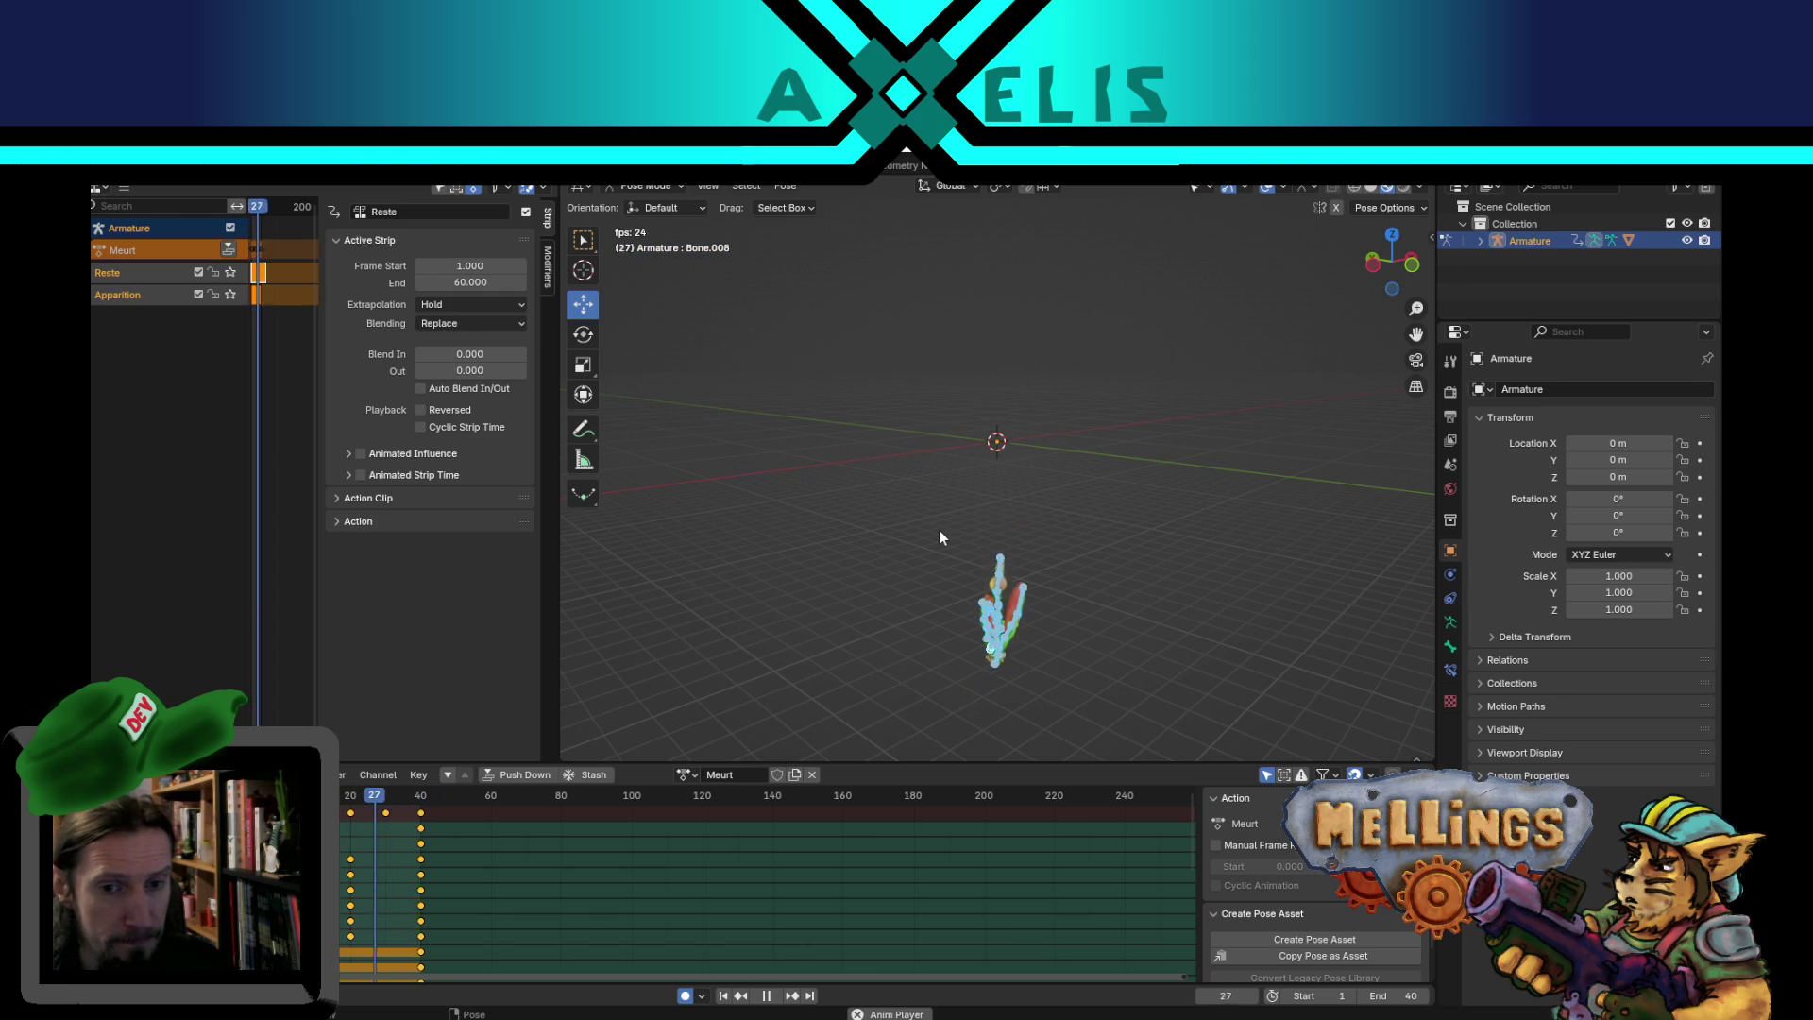
{"action": "key", "text": "space"}
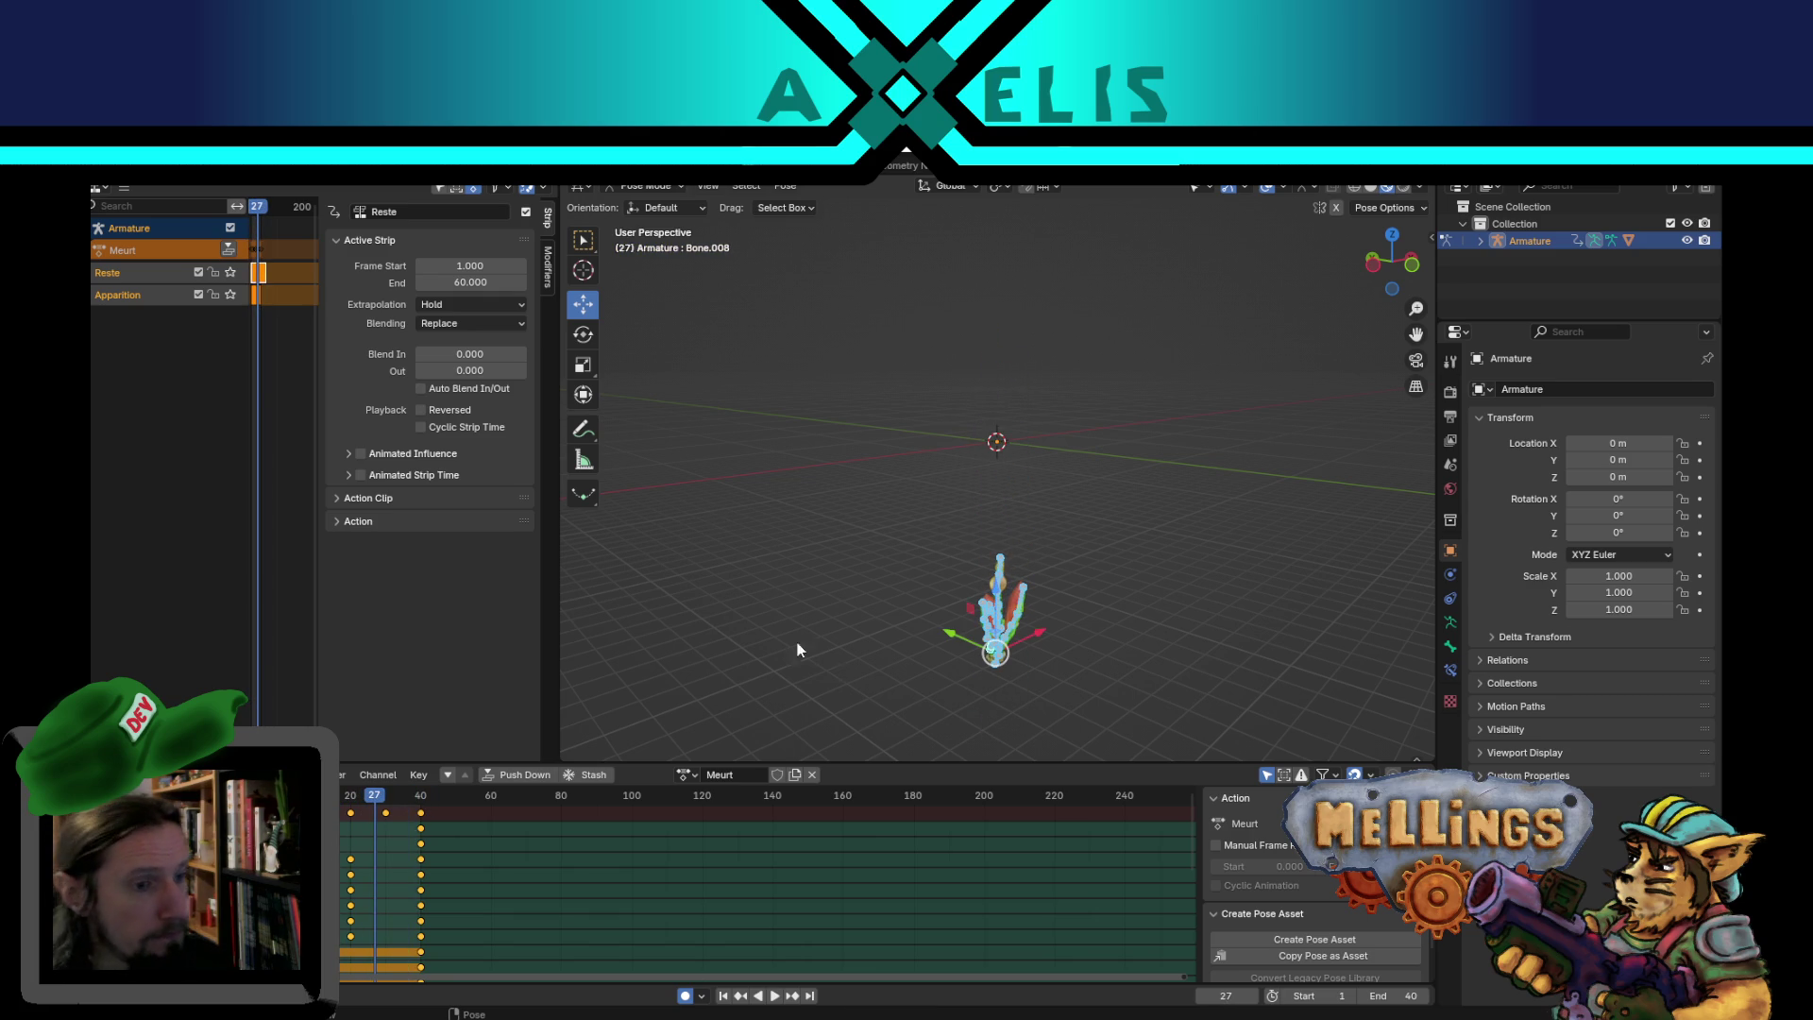
{"action": "left_click", "coordinate": [1182, 570]}
{"action": "key", "text": "space"}
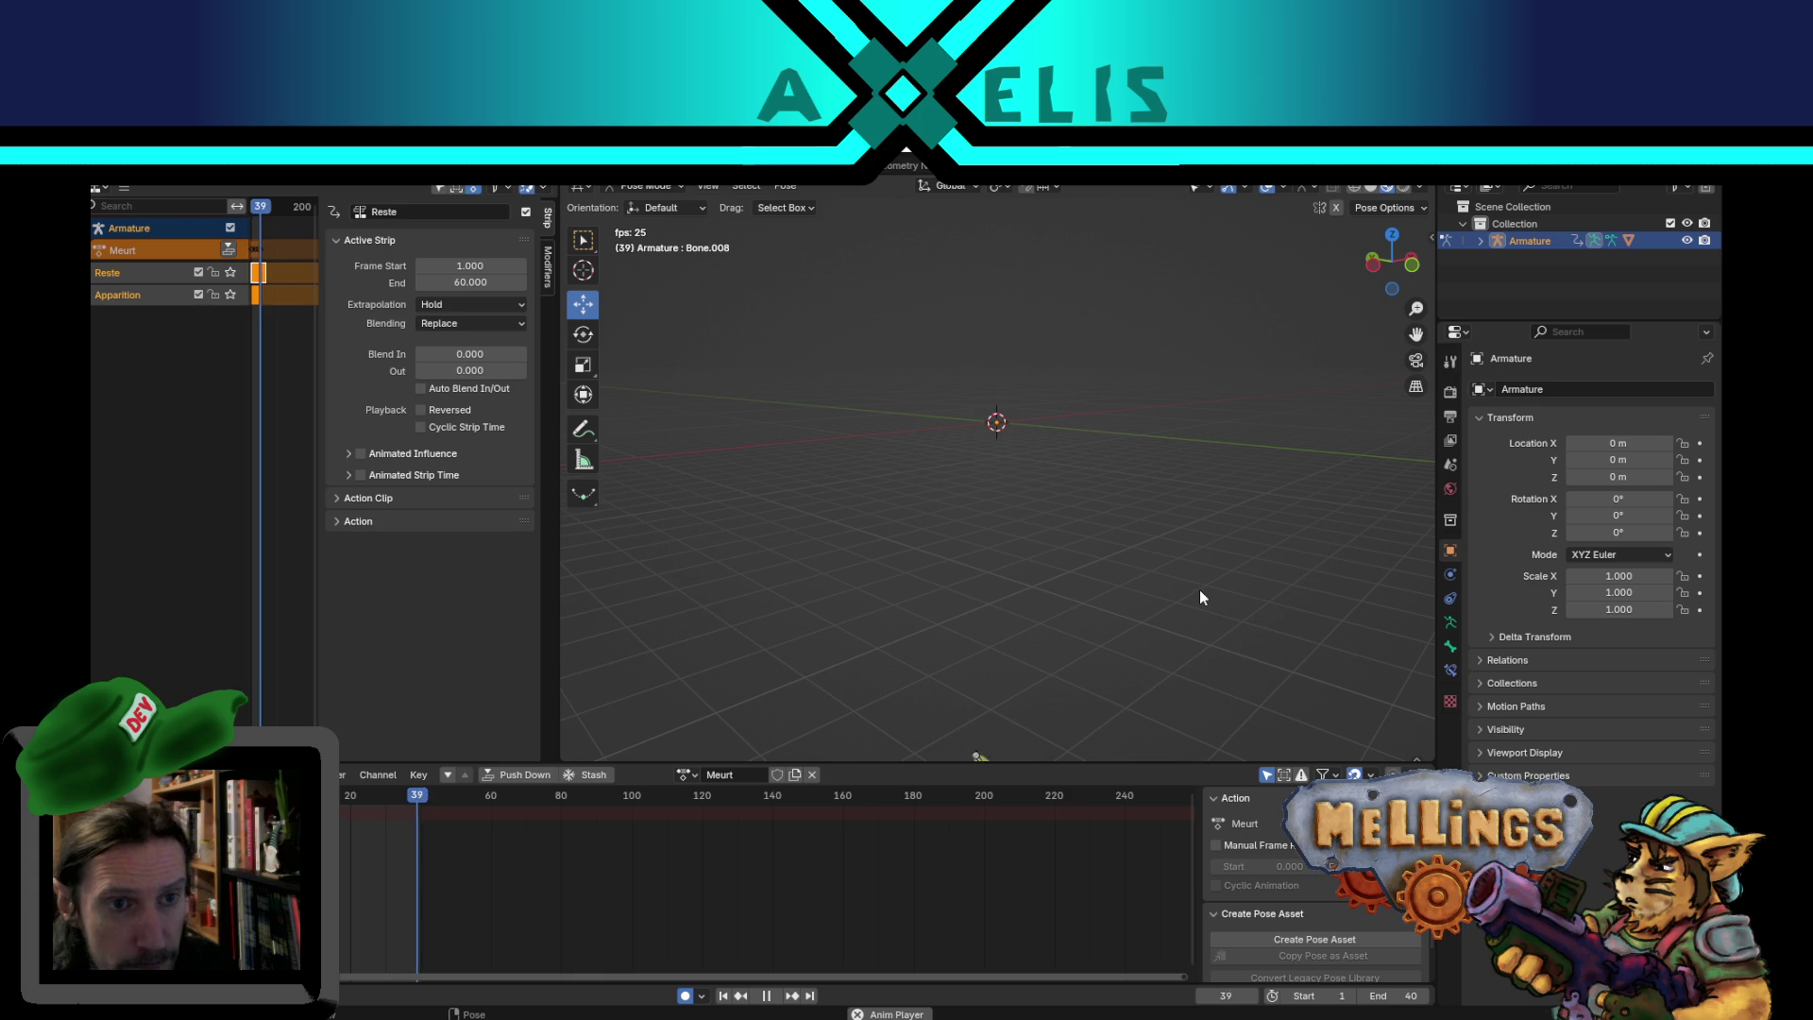
{"action": "mouse_move", "coordinate": [1170, 591]}
{"action": "middle_mouse_down"}
{"action": "mouse_move", "coordinate": [1051, 572]}
{"action": "mouse_move", "coordinate": [1142, 654]}
{"action": "mouse_move", "coordinate": [1197, 632]}
{"action": "mouse_move", "coordinate": [1156, 610]}
{"action": "mouse_move", "coordinate": [1092, 506]}
{"action": "mouse_move", "coordinate": [1093, 445]}
{"action": "middle_mouse_up"}
{"action": "key", "text": "space"}
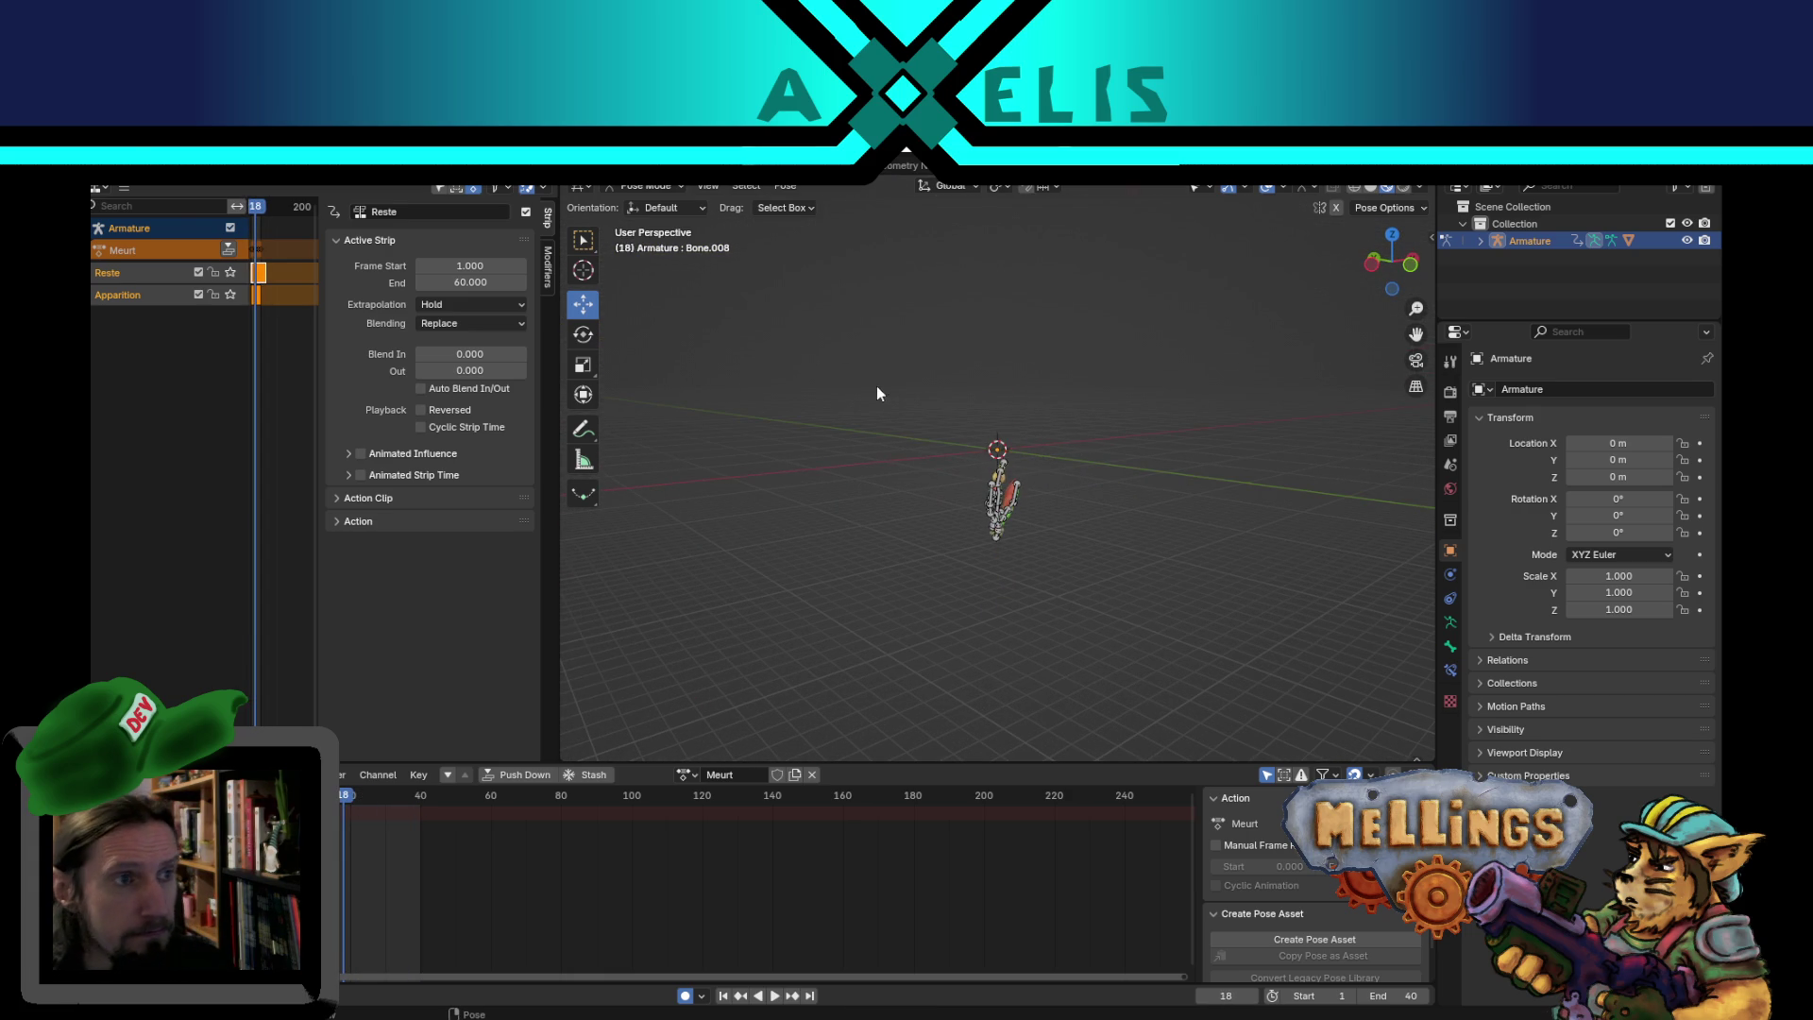
- Push the Meurt action down into its own NLA track, save environnement_jungle.blend, and bring up FBX export
{"action": "left_click", "coordinate": [226, 249]}
{"action": "key", "text": "ctrl+s"}
{"action": "mouse_move", "coordinate": [795, 428]}
{"action": "middle_mouse_down"}
{"action": "mouse_move", "coordinate": [886, 503]}
{"action": "mouse_move", "coordinate": [901, 491]}
{"action": "middle_mouse_up"}
{"action": "key", "text": "F3"}
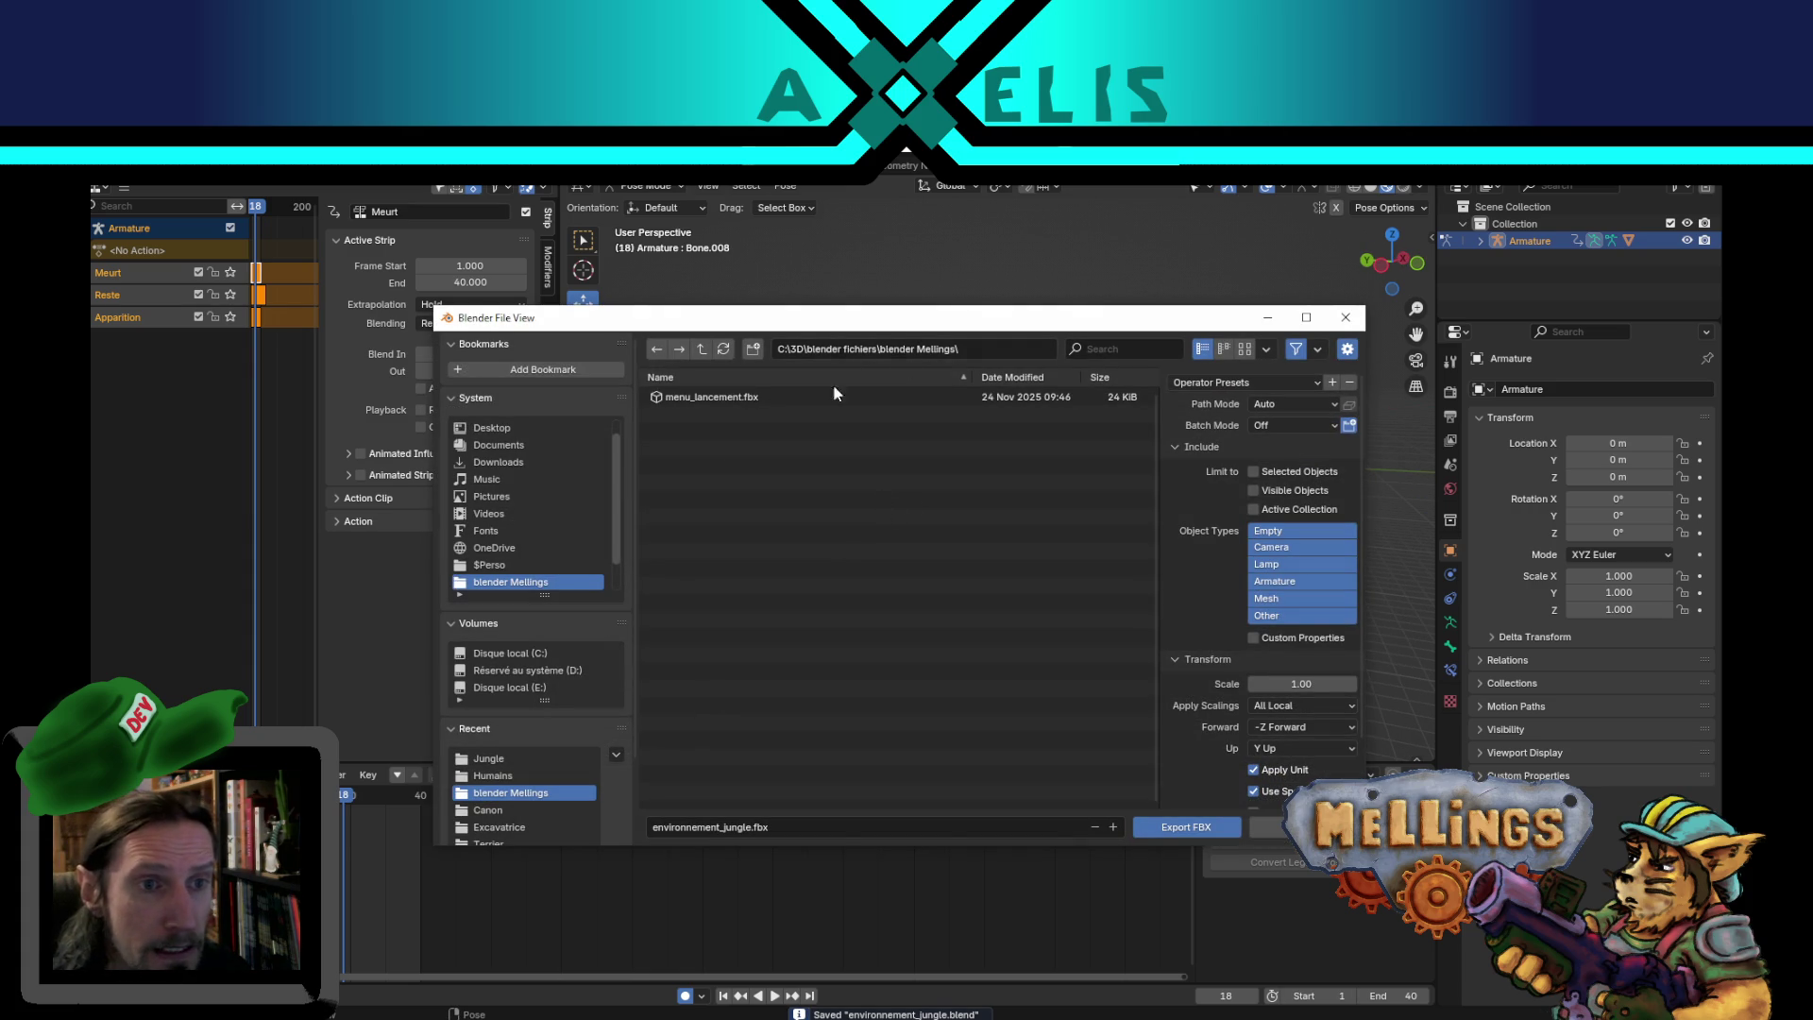
- Export the rig as environnement_jungle.fbx into the recent Jungle biome assets folder, then go to Unity
{"action": "left_click", "coordinate": [502, 759]}
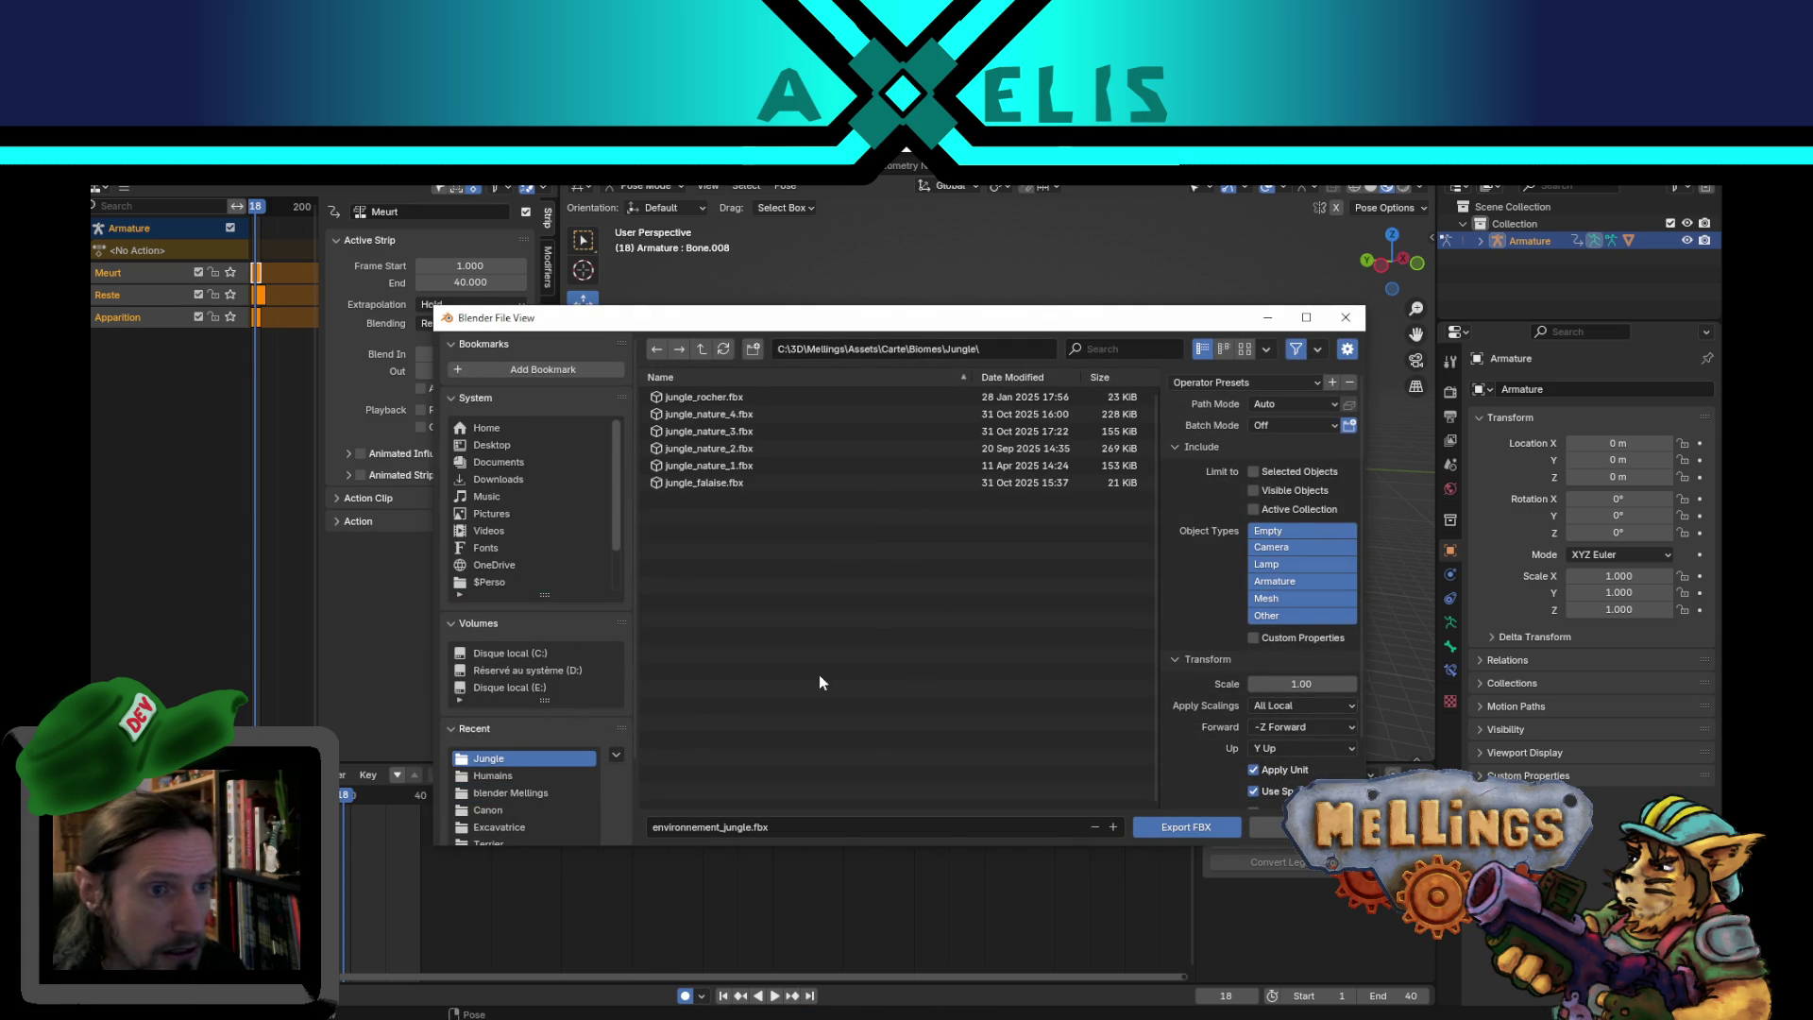
{"action": "left_click", "coordinate": [735, 829]}
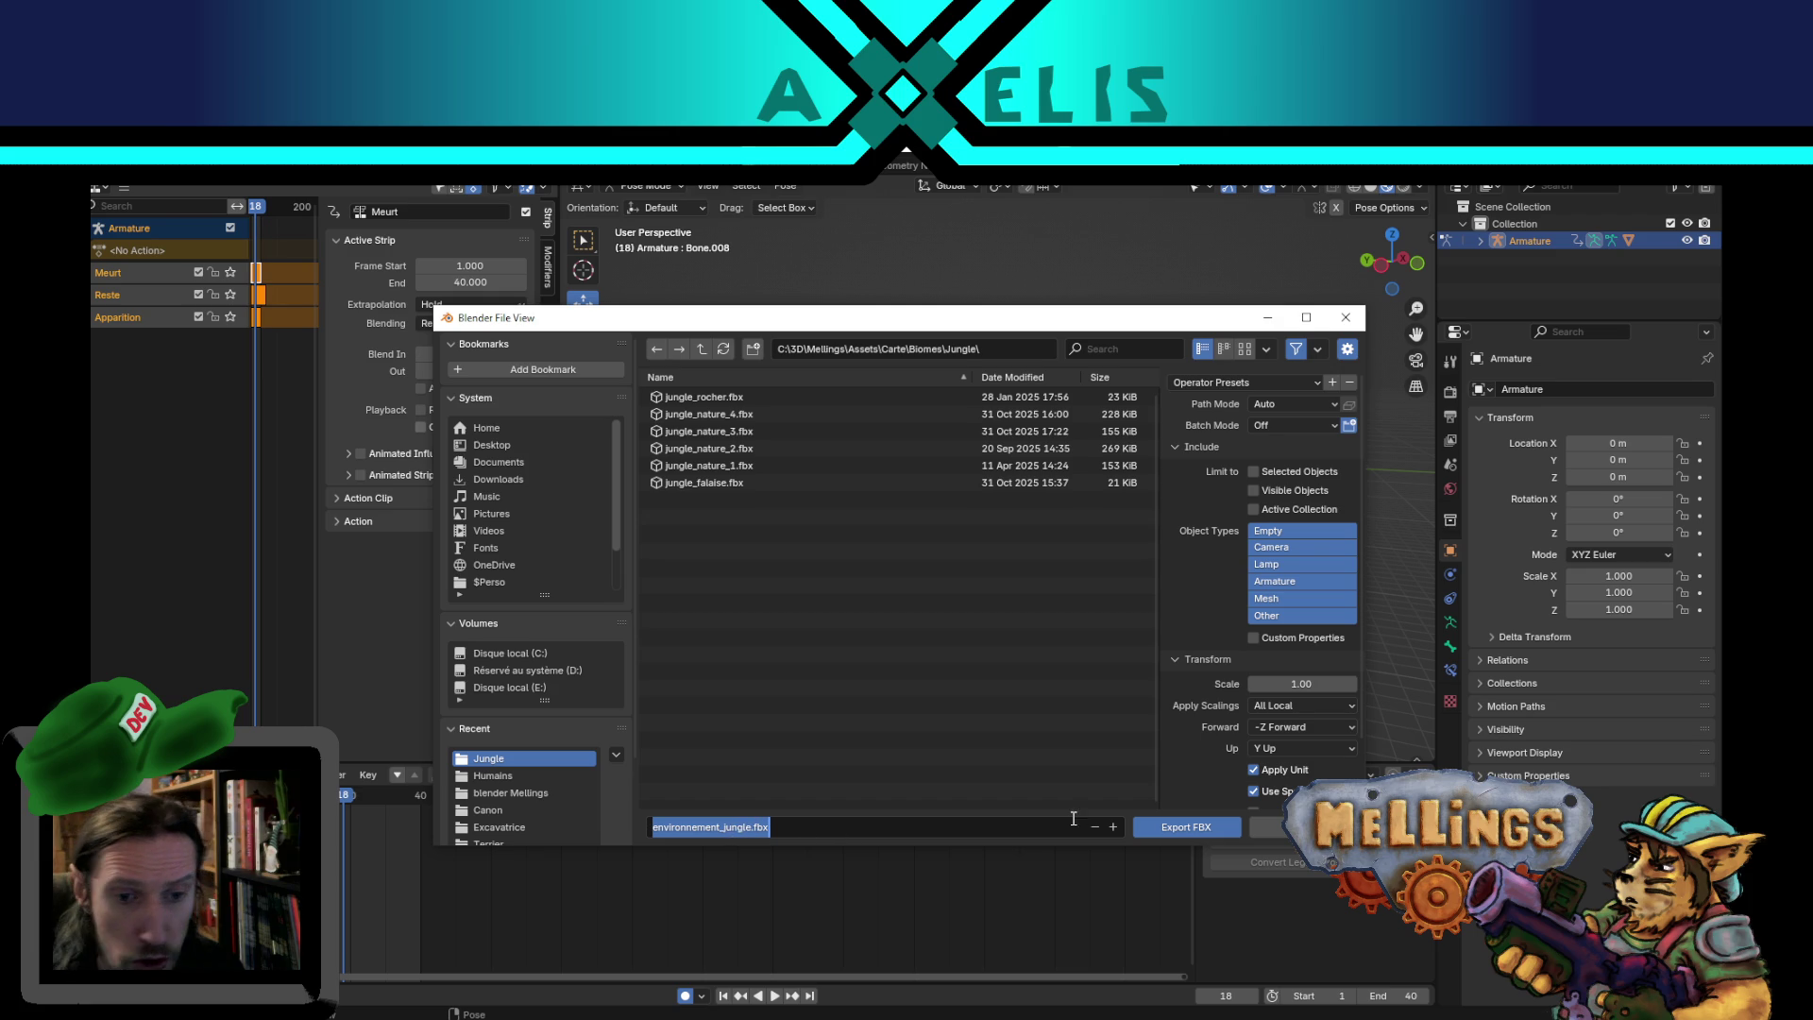
{"action": "left_click", "coordinate": [1174, 829]}
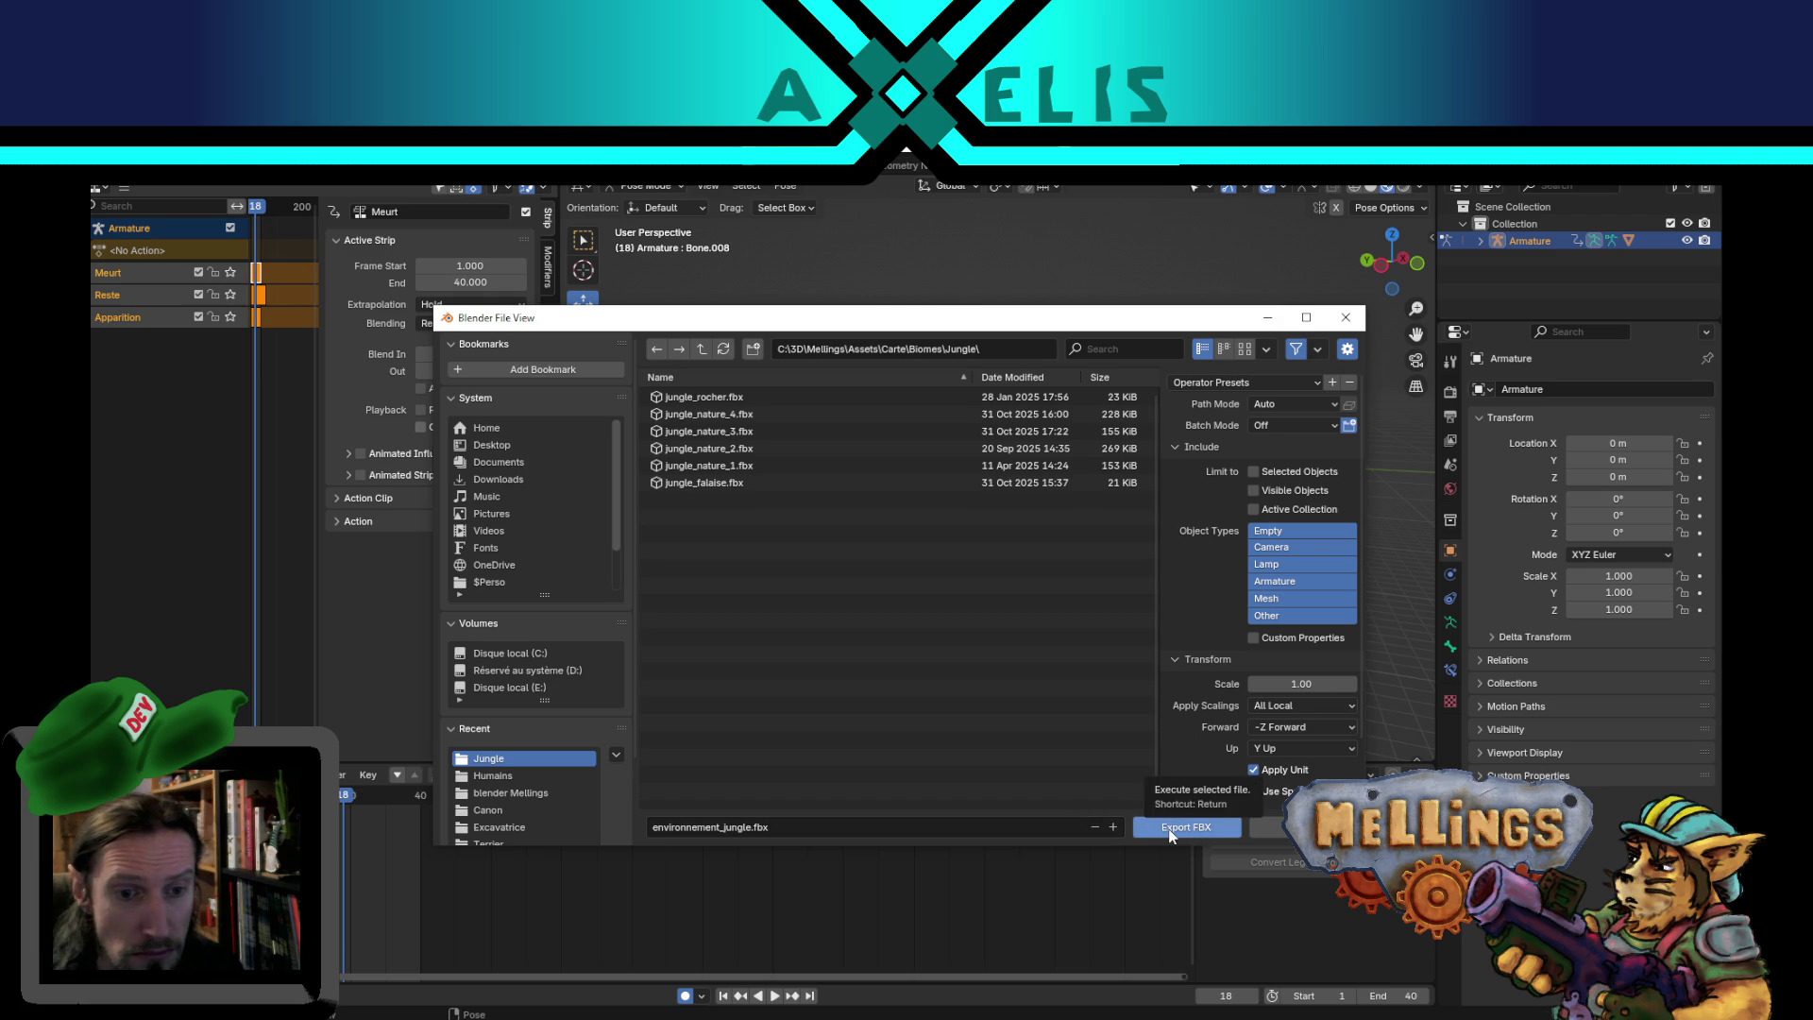
{"action": "left_click", "coordinate": [1174, 828]}
{"action": "key", "text": "alt+Tab"}
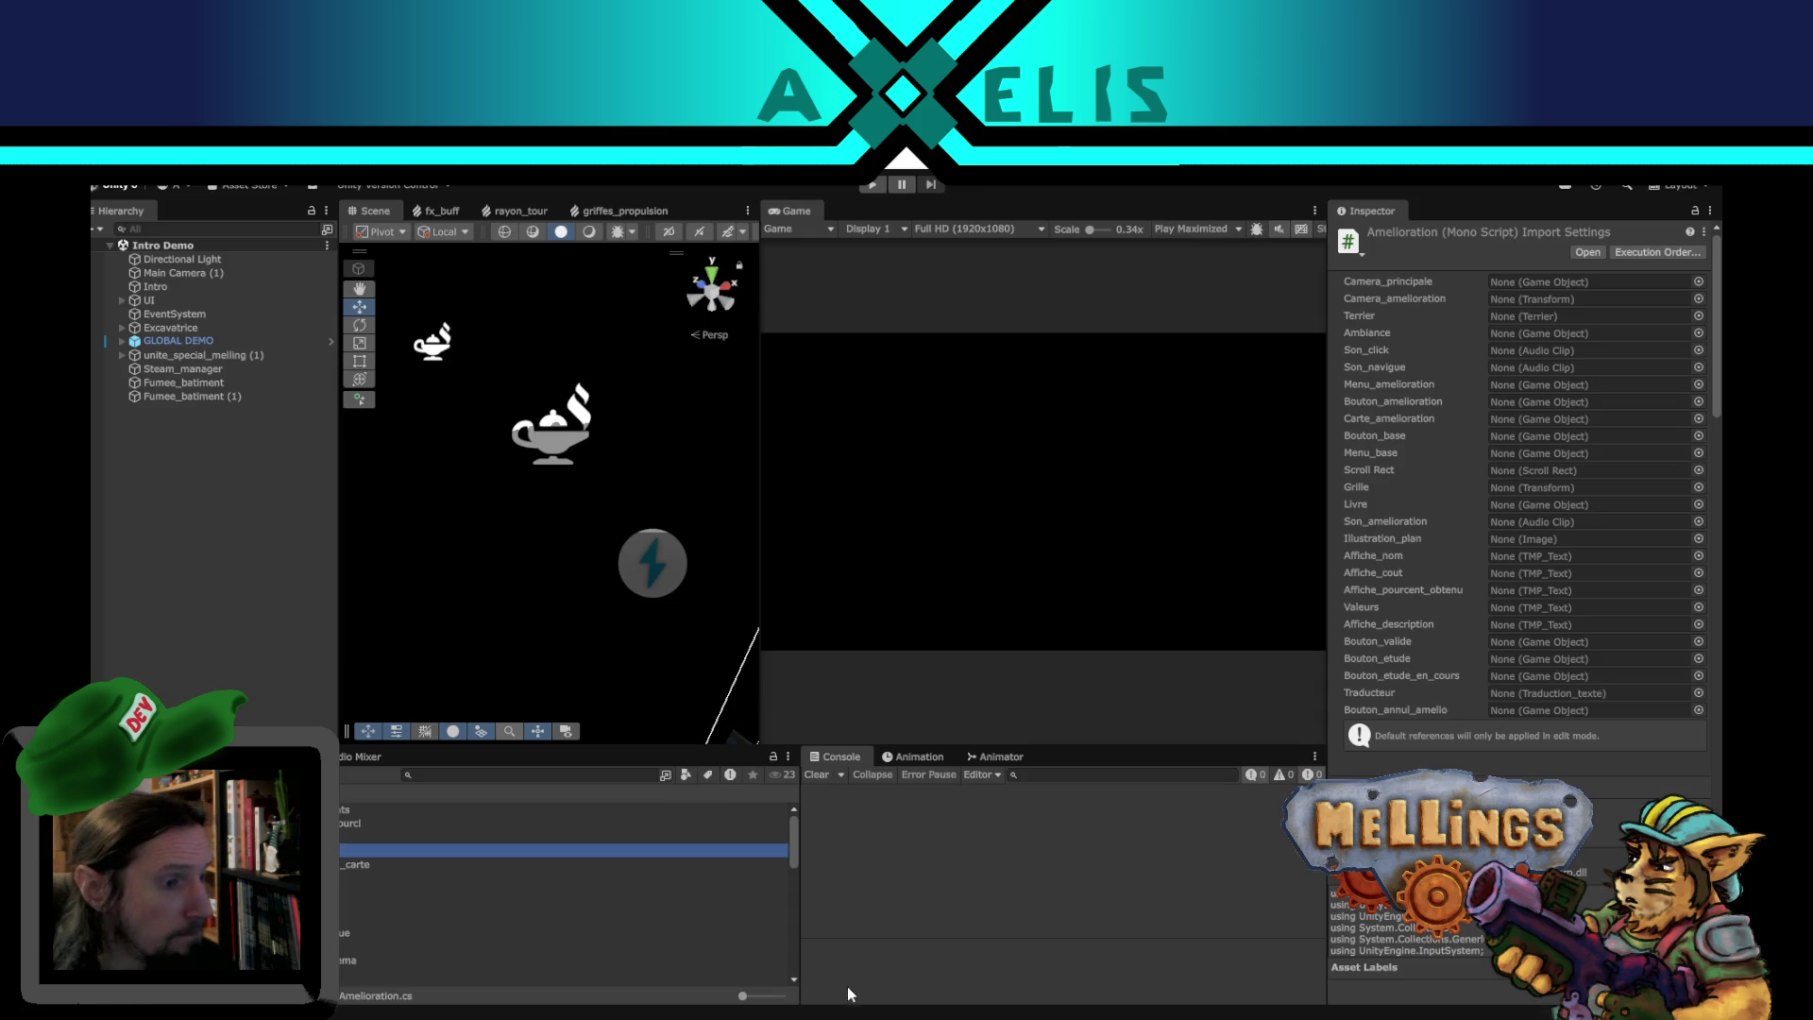
- Deselect the Amelioration script asset in Unity's Project window and go back to Blender
{"action": "left_click", "coordinate": [277, 642]}
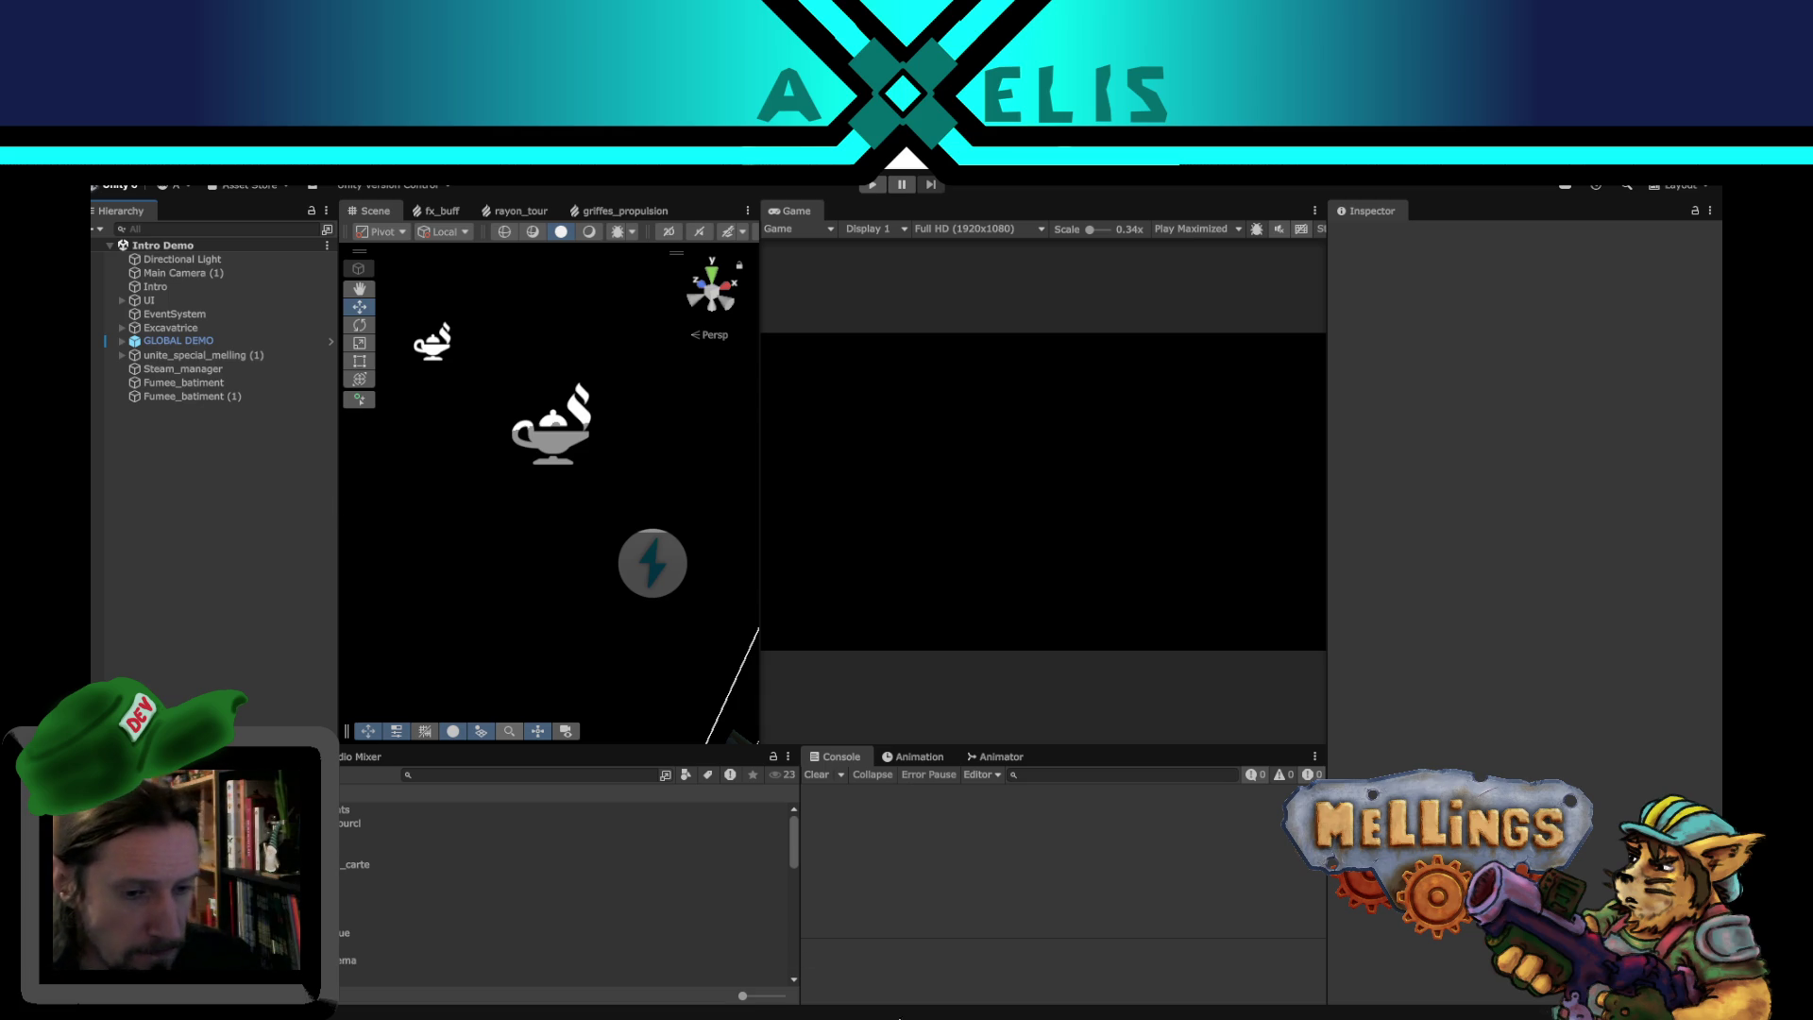
{"action": "key", "text": "alt+Tab"}
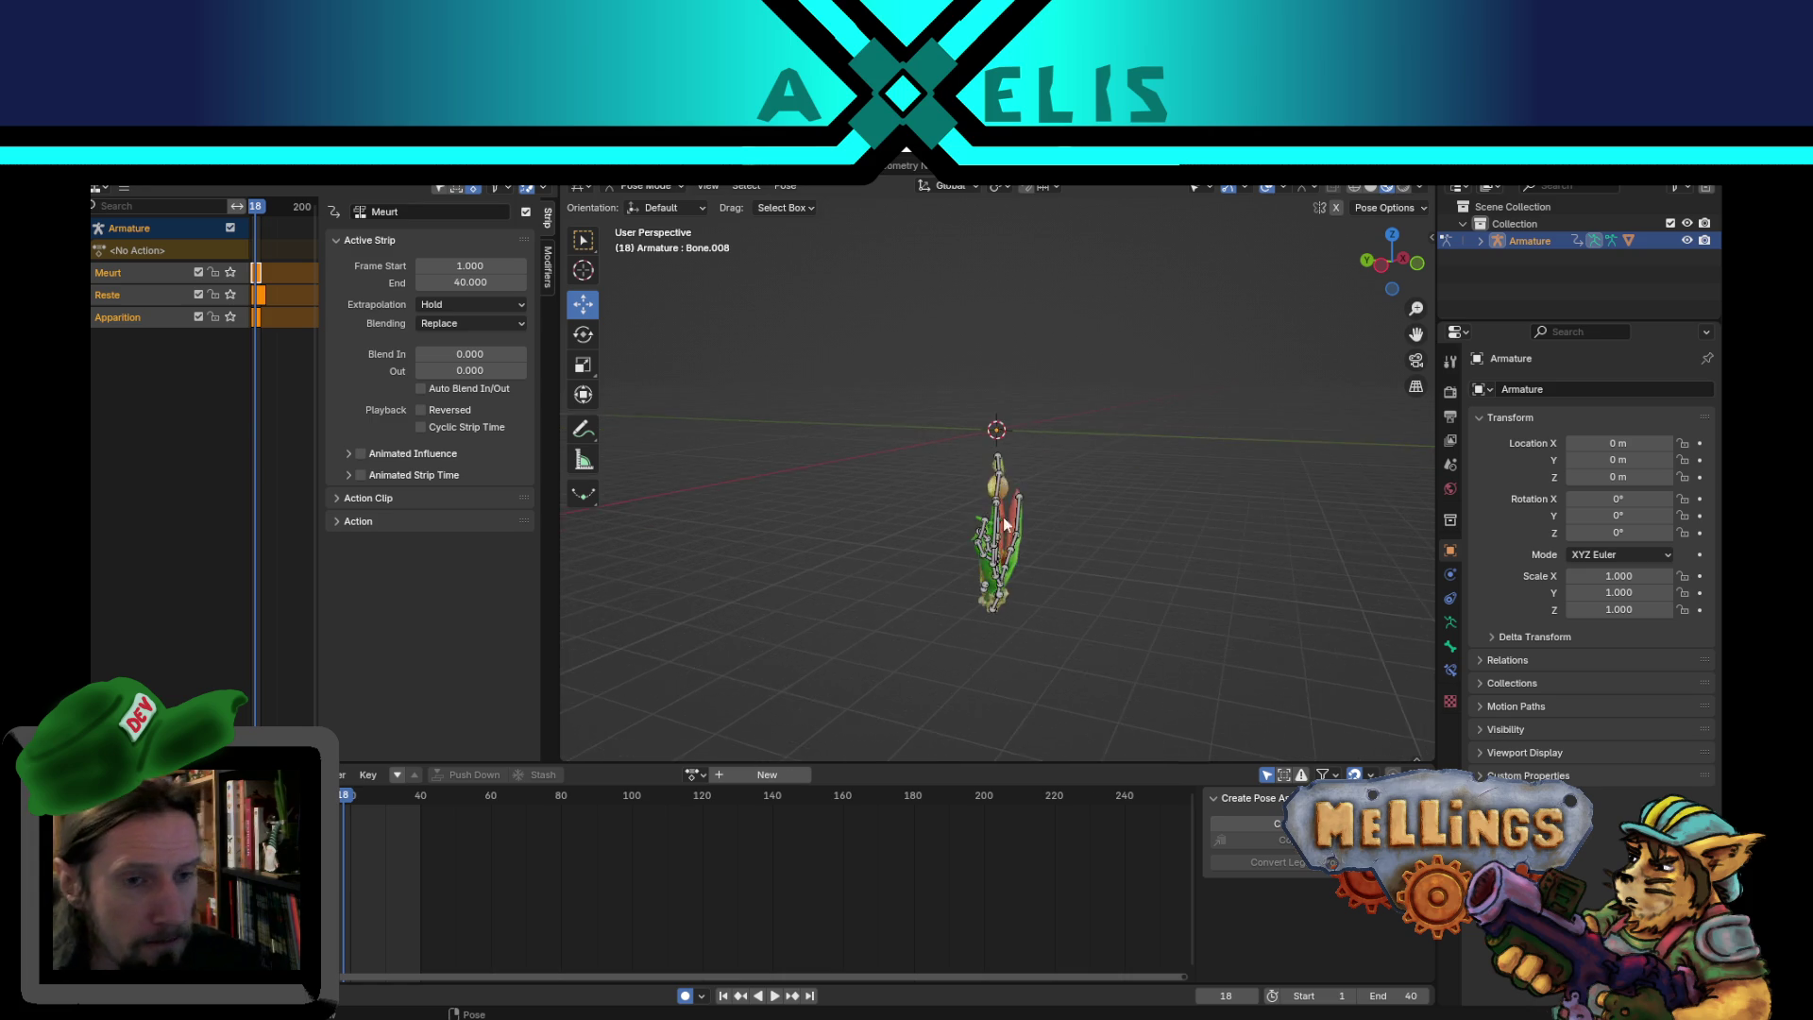
- Orbit and zoom around the plant model to view it from different angles
{"action": "mouse_move", "coordinate": [1252, 649]}
{"action": "middle_mouse_down"}
{"action": "mouse_move", "coordinate": [1160, 625]}
{"action": "mouse_move", "coordinate": [1100, 683]}
{"action": "middle_mouse_up"}
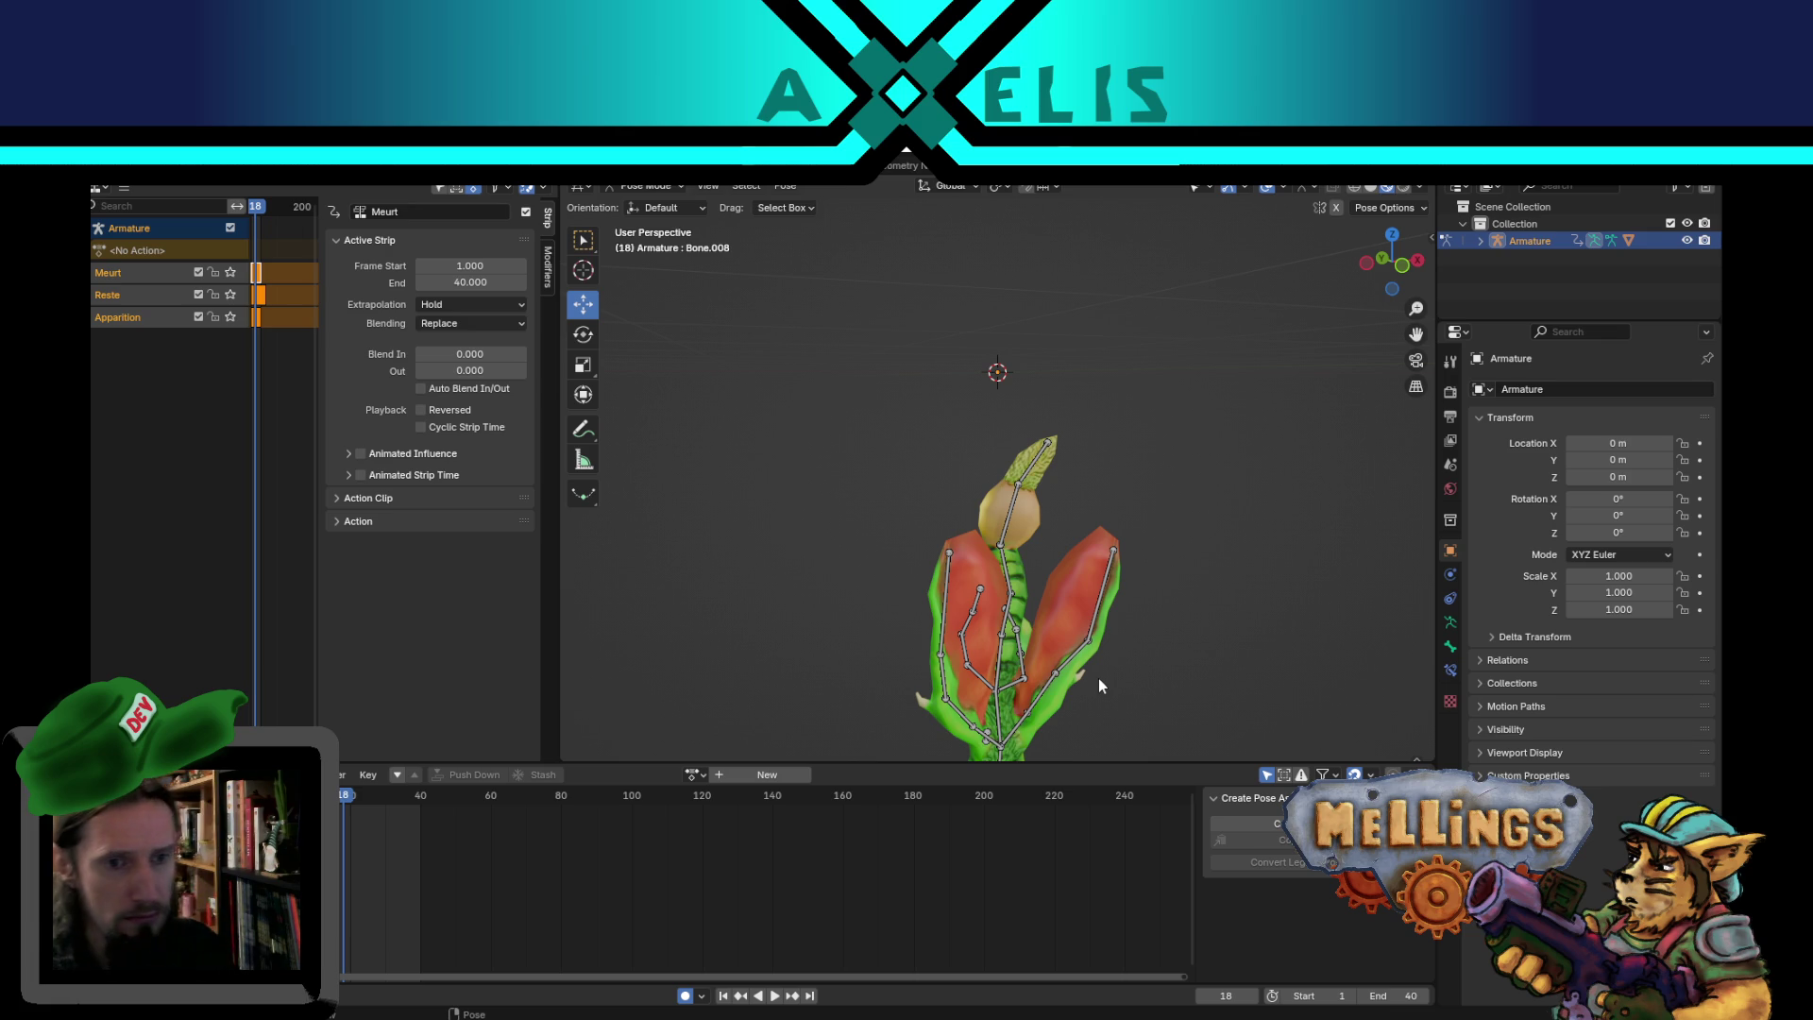
{"action": "scroll", "coordinate": [1126, 574], "scroll_direction": "down", "scroll_amount": 5}
{"action": "middle_click_drag", "start_coordinate": [1102, 534], "coordinate": [1300, 540]}
{"action": "scroll", "coordinate": [1228, 555], "scroll_direction": "up", "scroll_amount": 3}
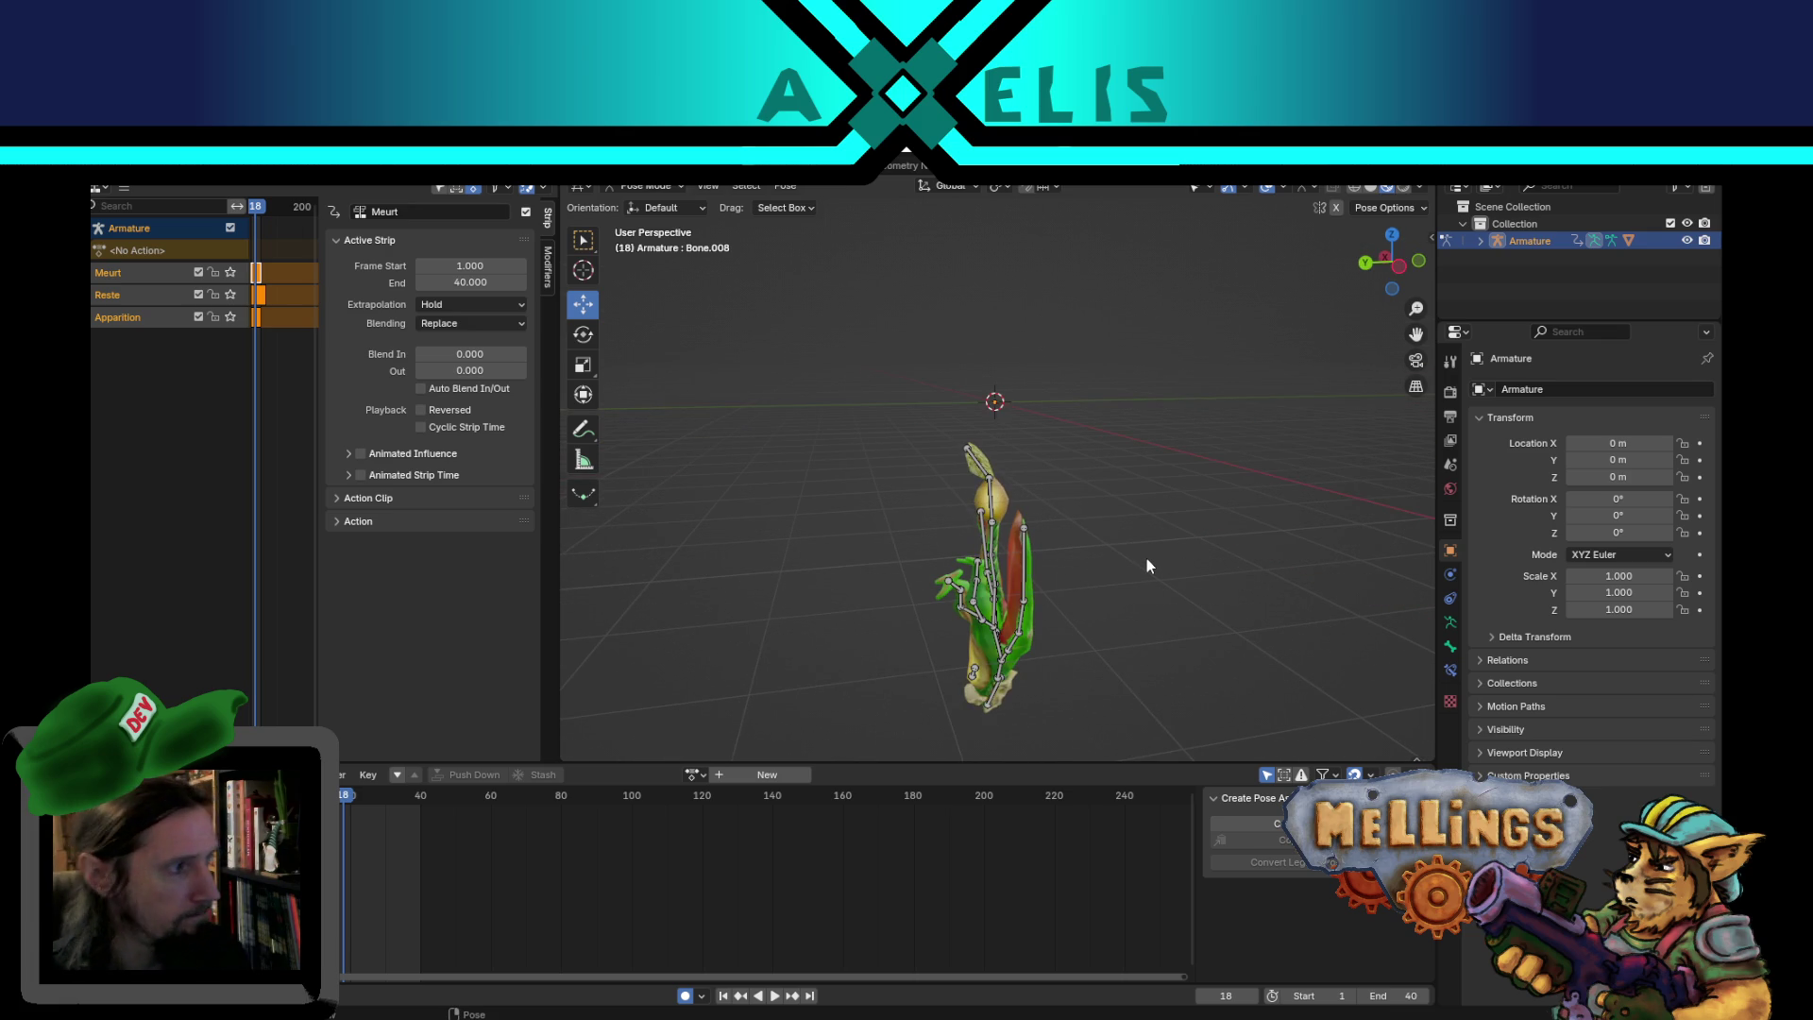
{"action": "middle_click_drag", "start_coordinate": [1062, 597], "coordinate": [937, 612]}
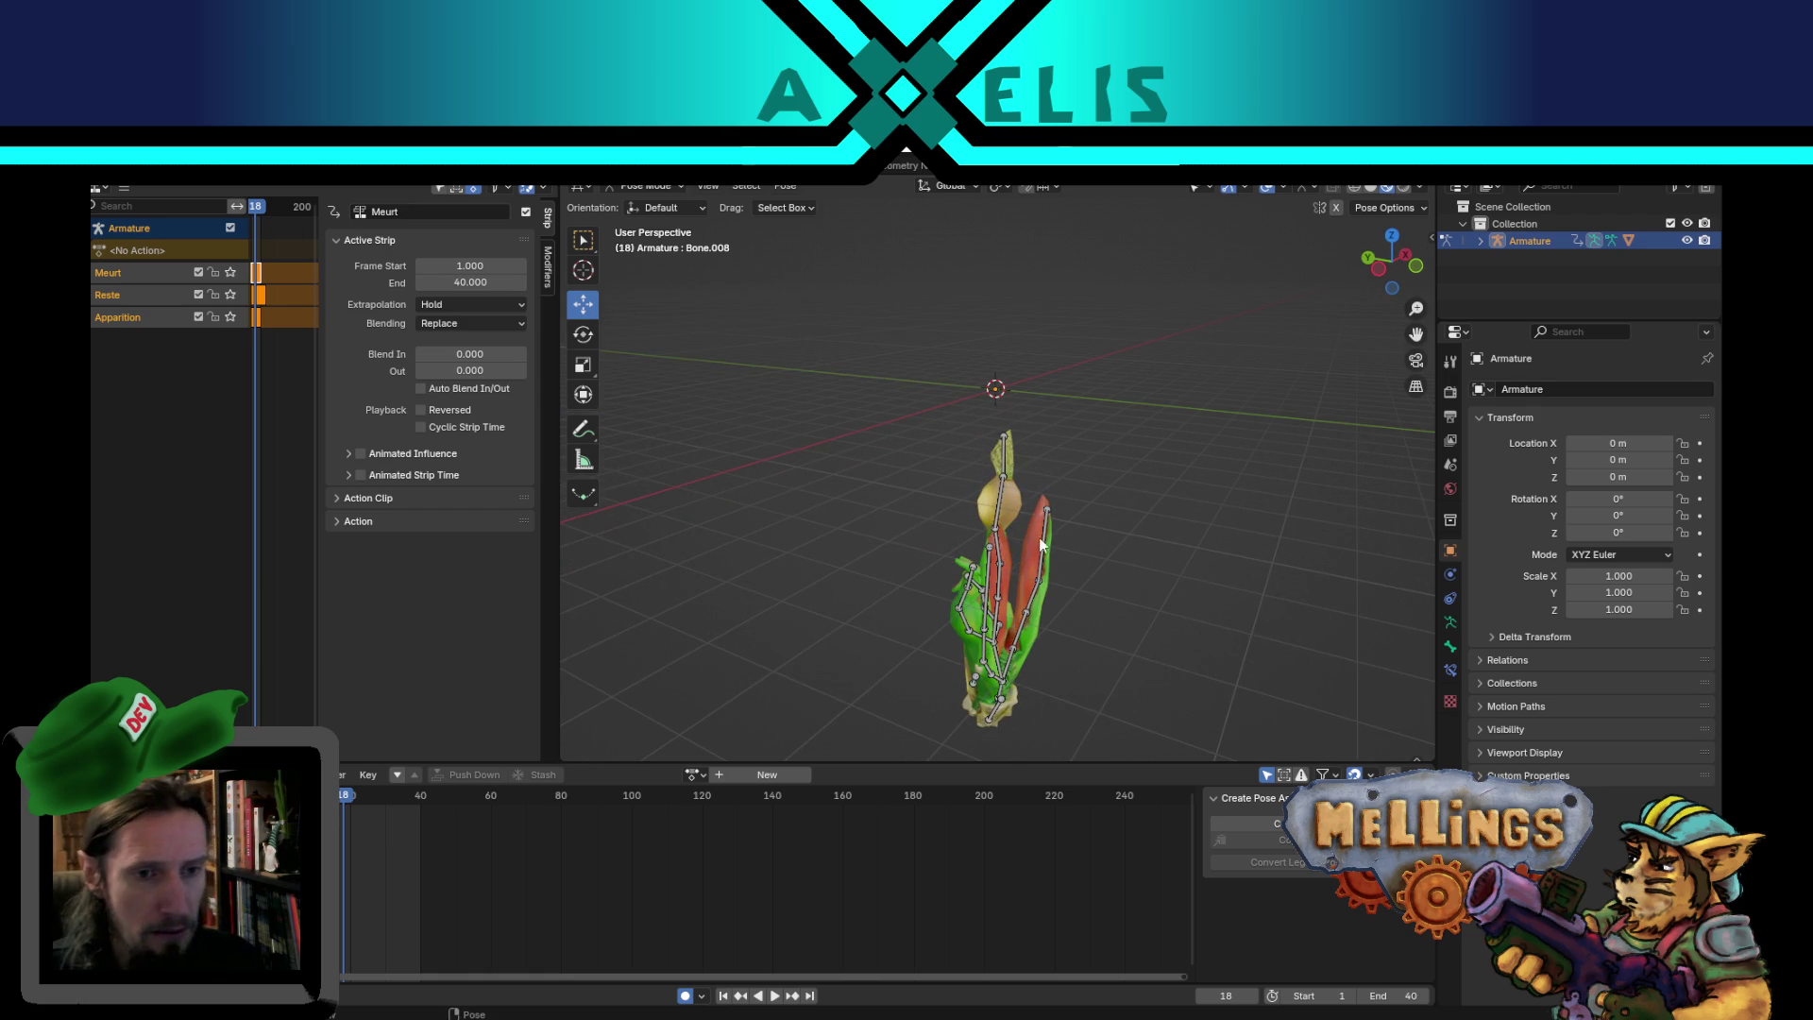
{"action": "scroll", "coordinate": [997, 534], "scroll_direction": "down", "scroll_amount": 3}
{"action": "scroll", "coordinate": [999, 530], "scroll_direction": "up", "scroll_amount": 1}
{"action": "scroll", "coordinate": [999, 530], "scroll_direction": "down", "scroll_amount": 2}
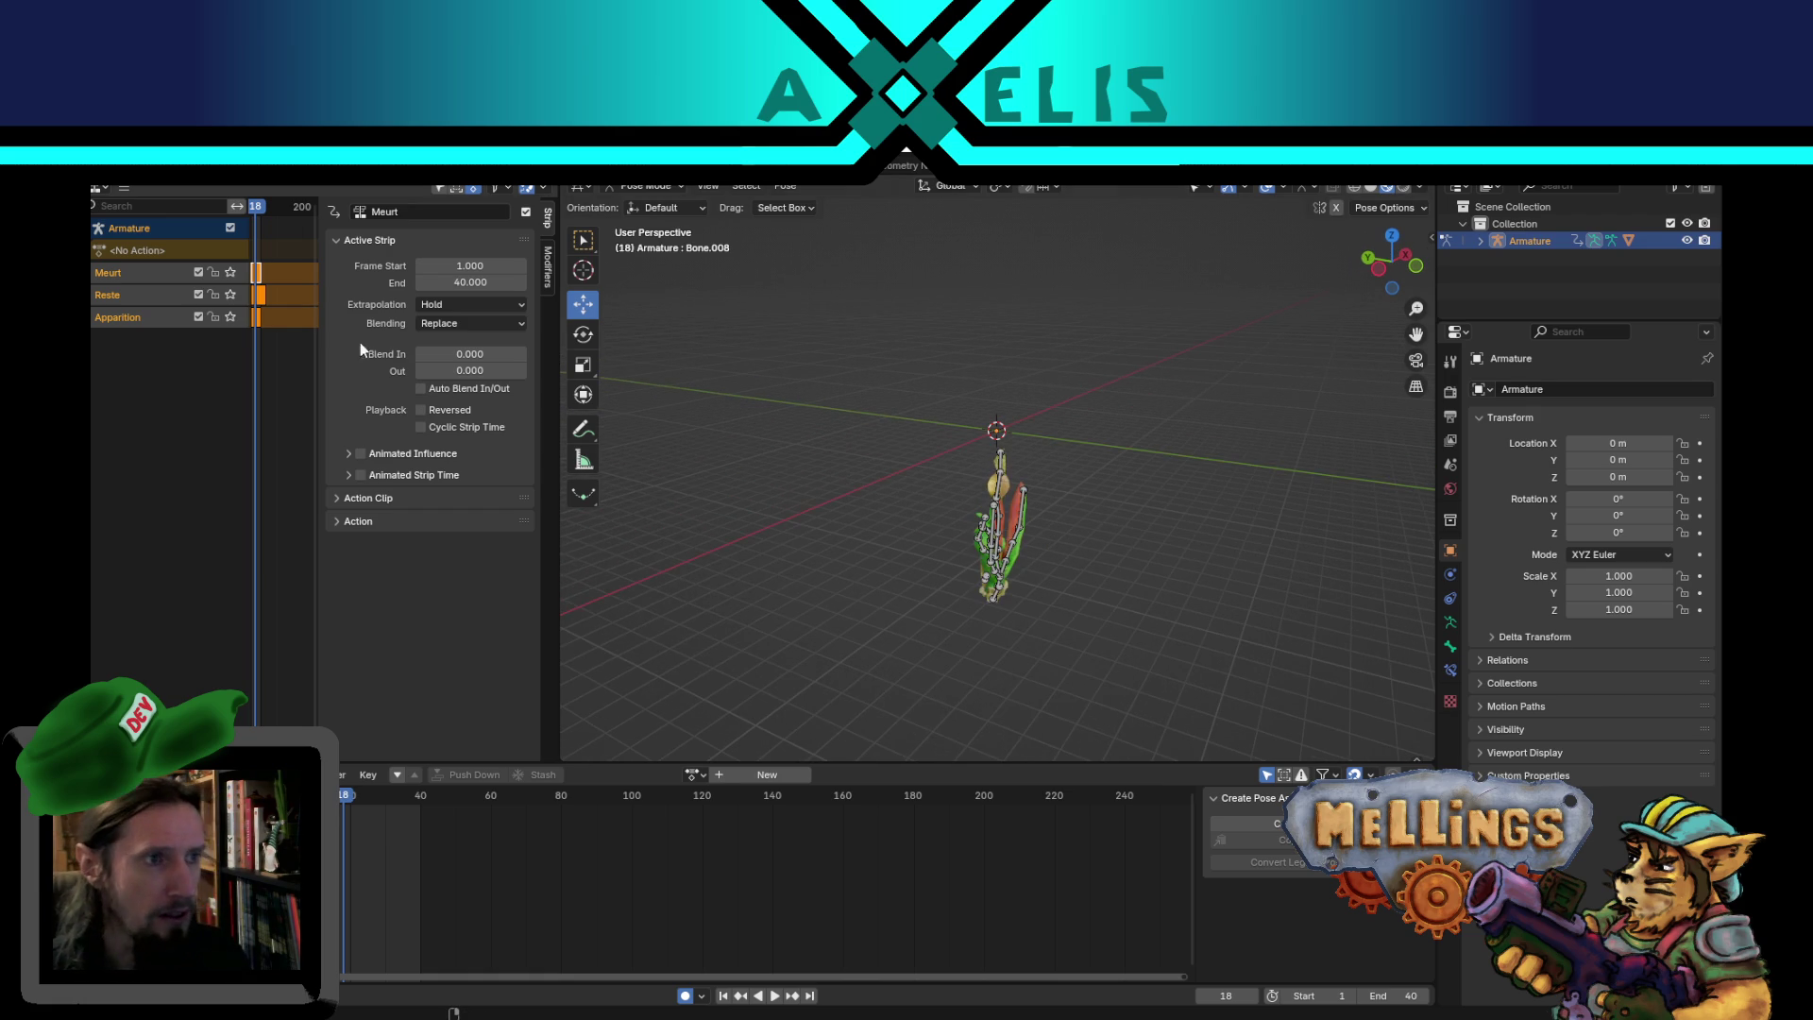
- Solo the Reste NLA track, play and stop it, then switch to the Unity editor
{"action": "left_click", "coordinate": [231, 295]}
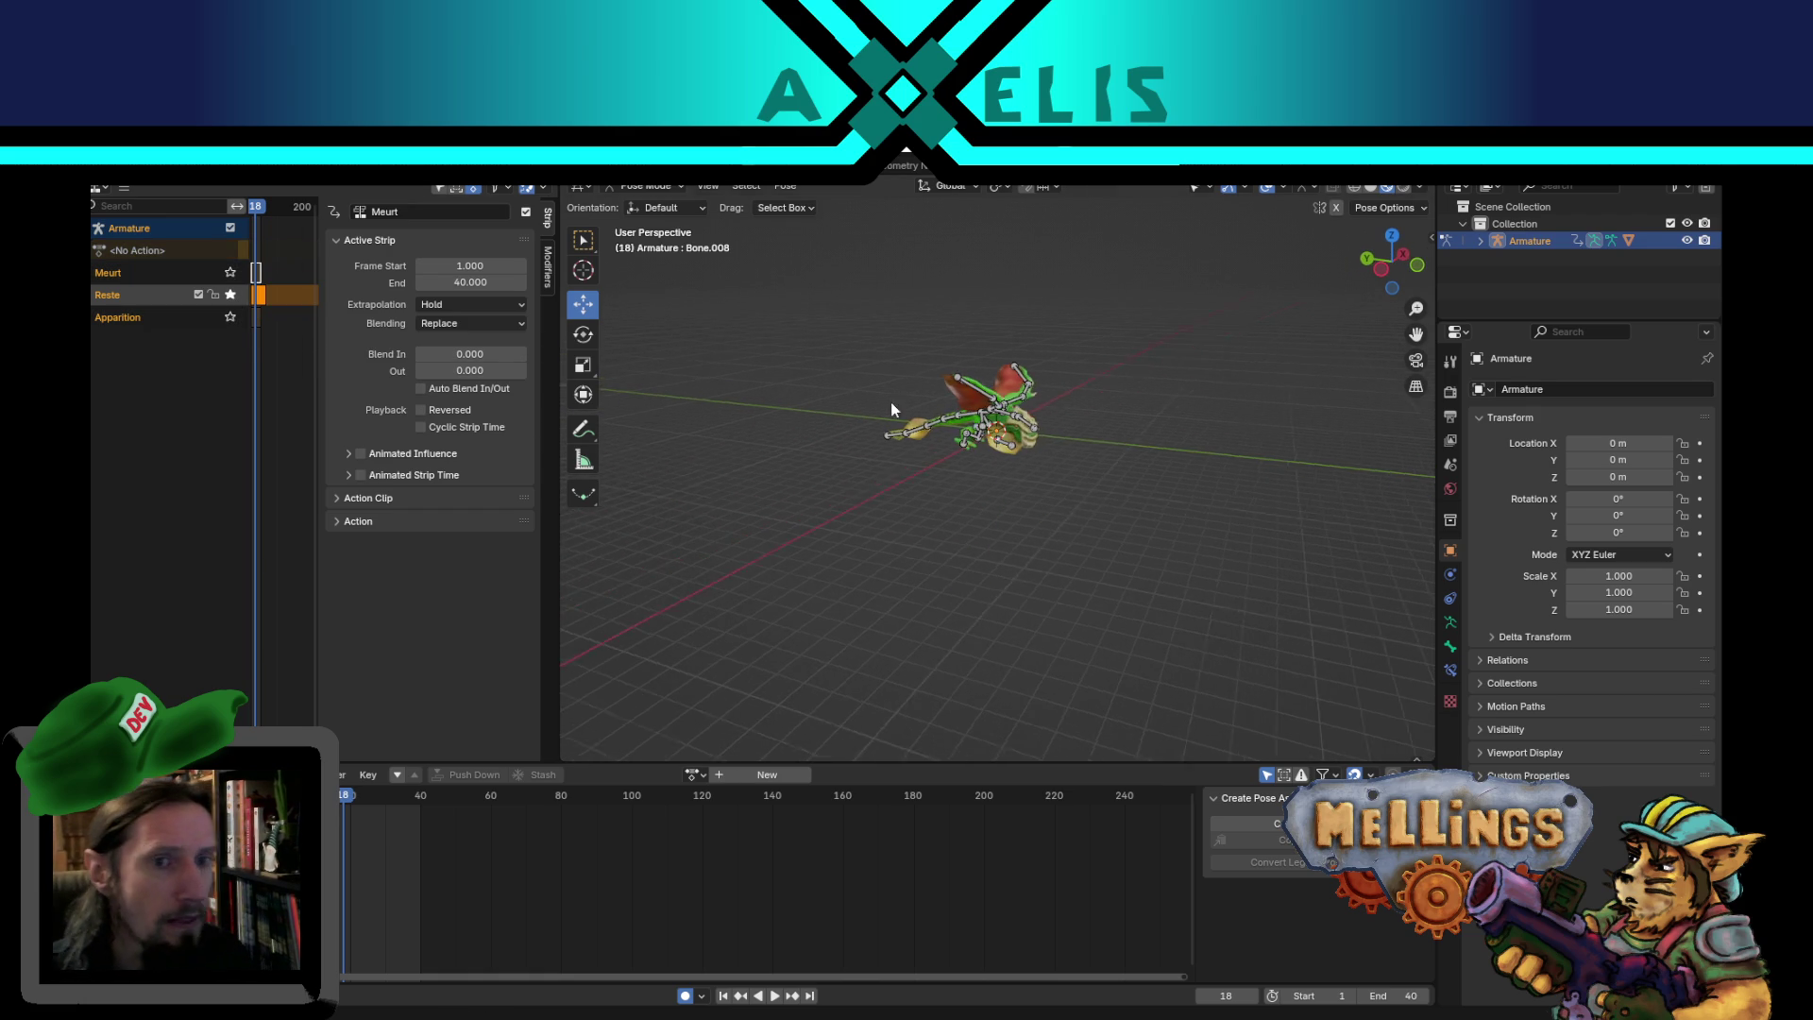
{"action": "key", "text": "space"}
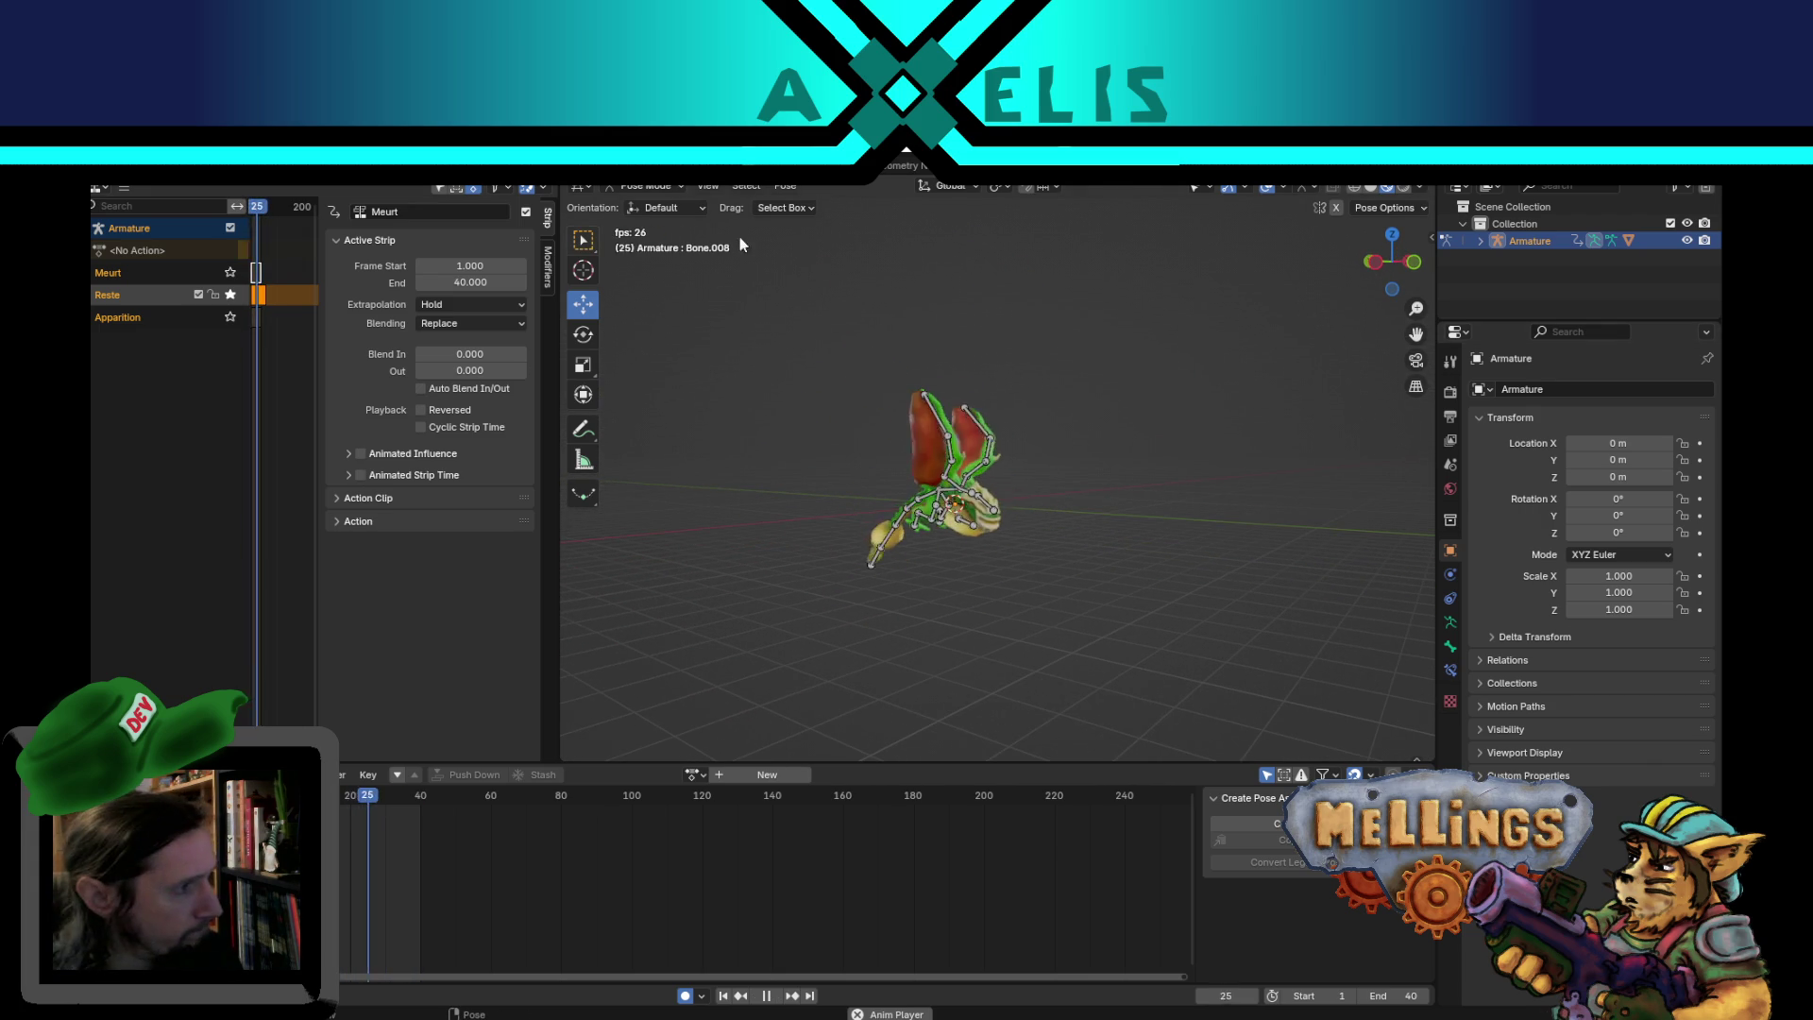
{"action": "key", "text": "space"}
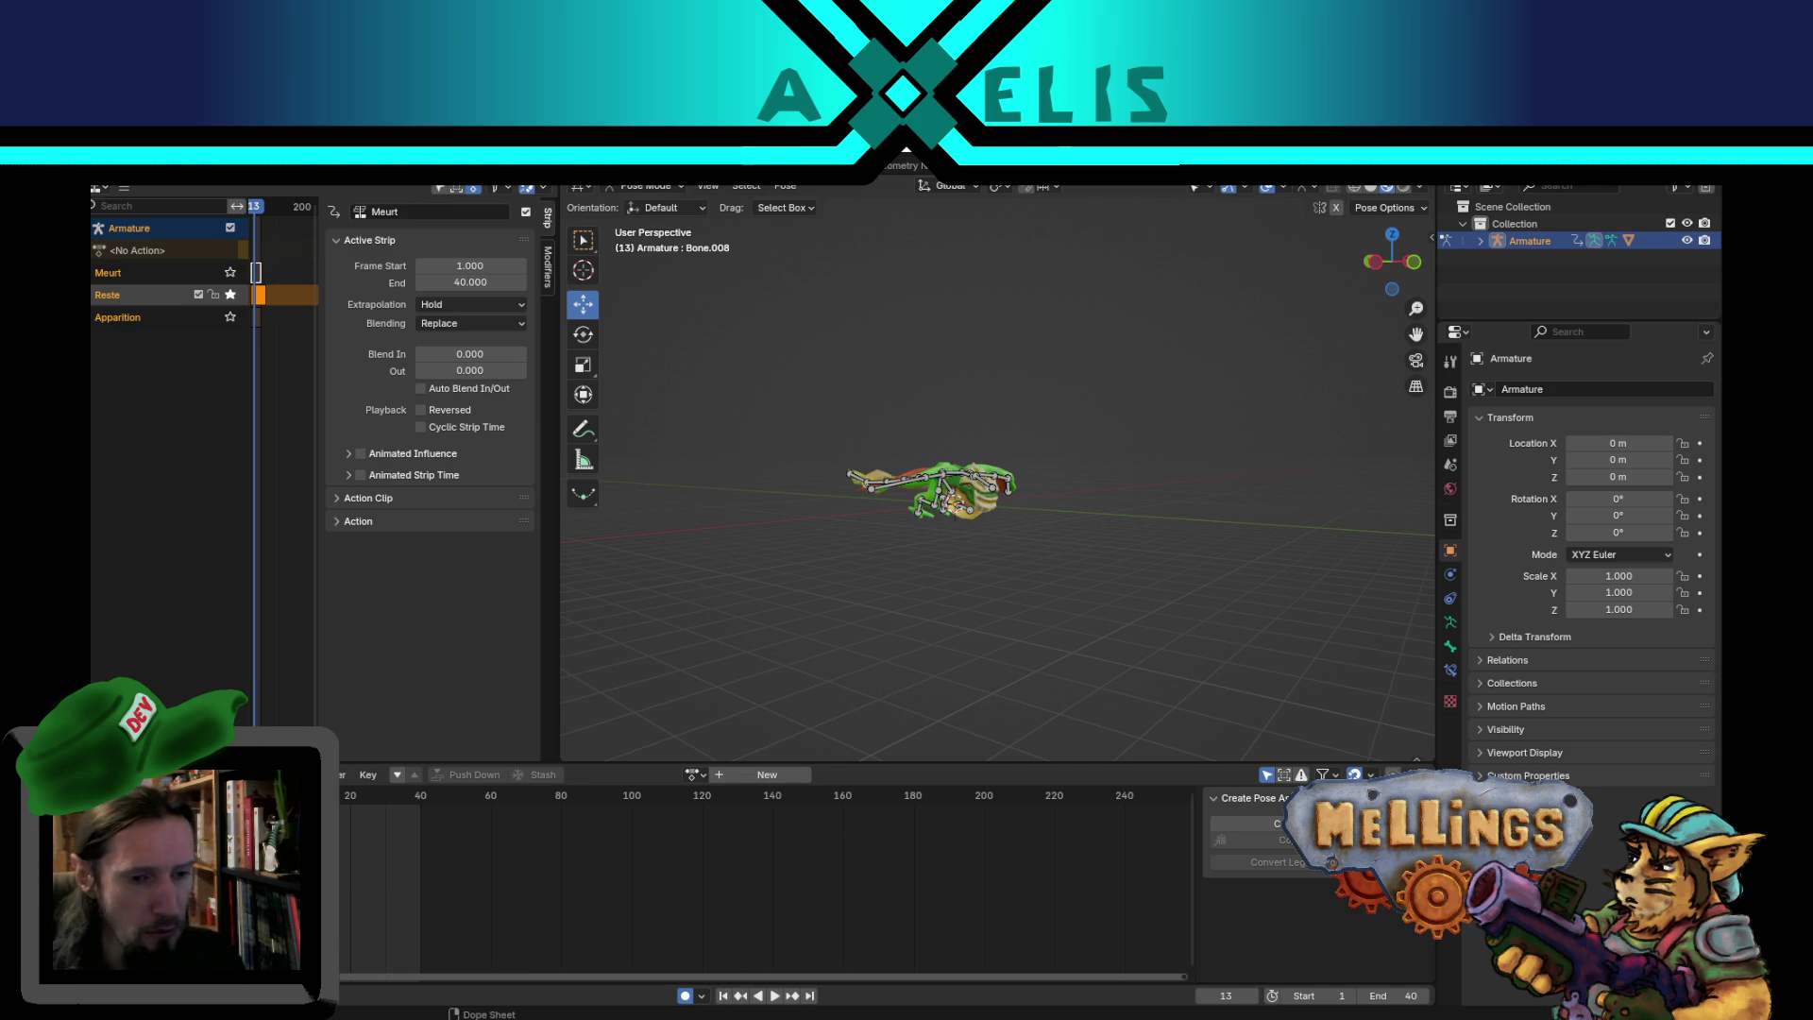
{"action": "key", "text": "alt+Tab"}
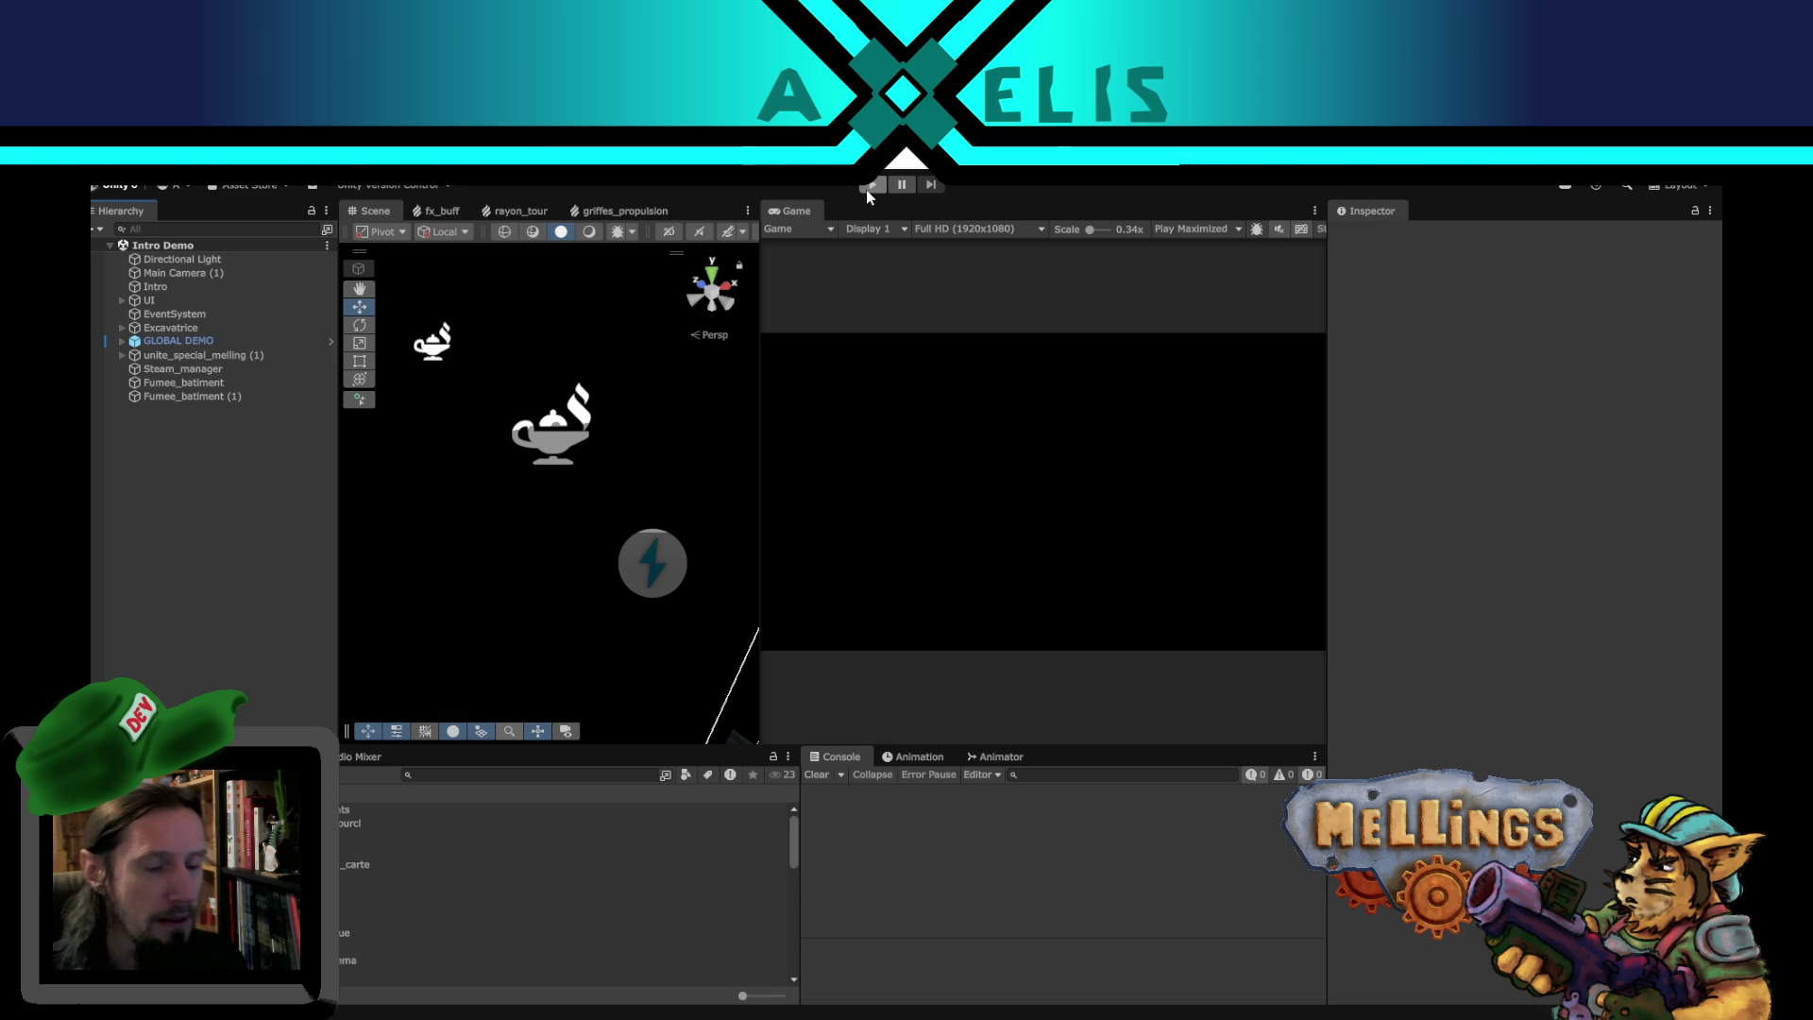
- Run the Mellings game in Unity play mode
{"action": "left_click", "coordinate": [869, 185]}
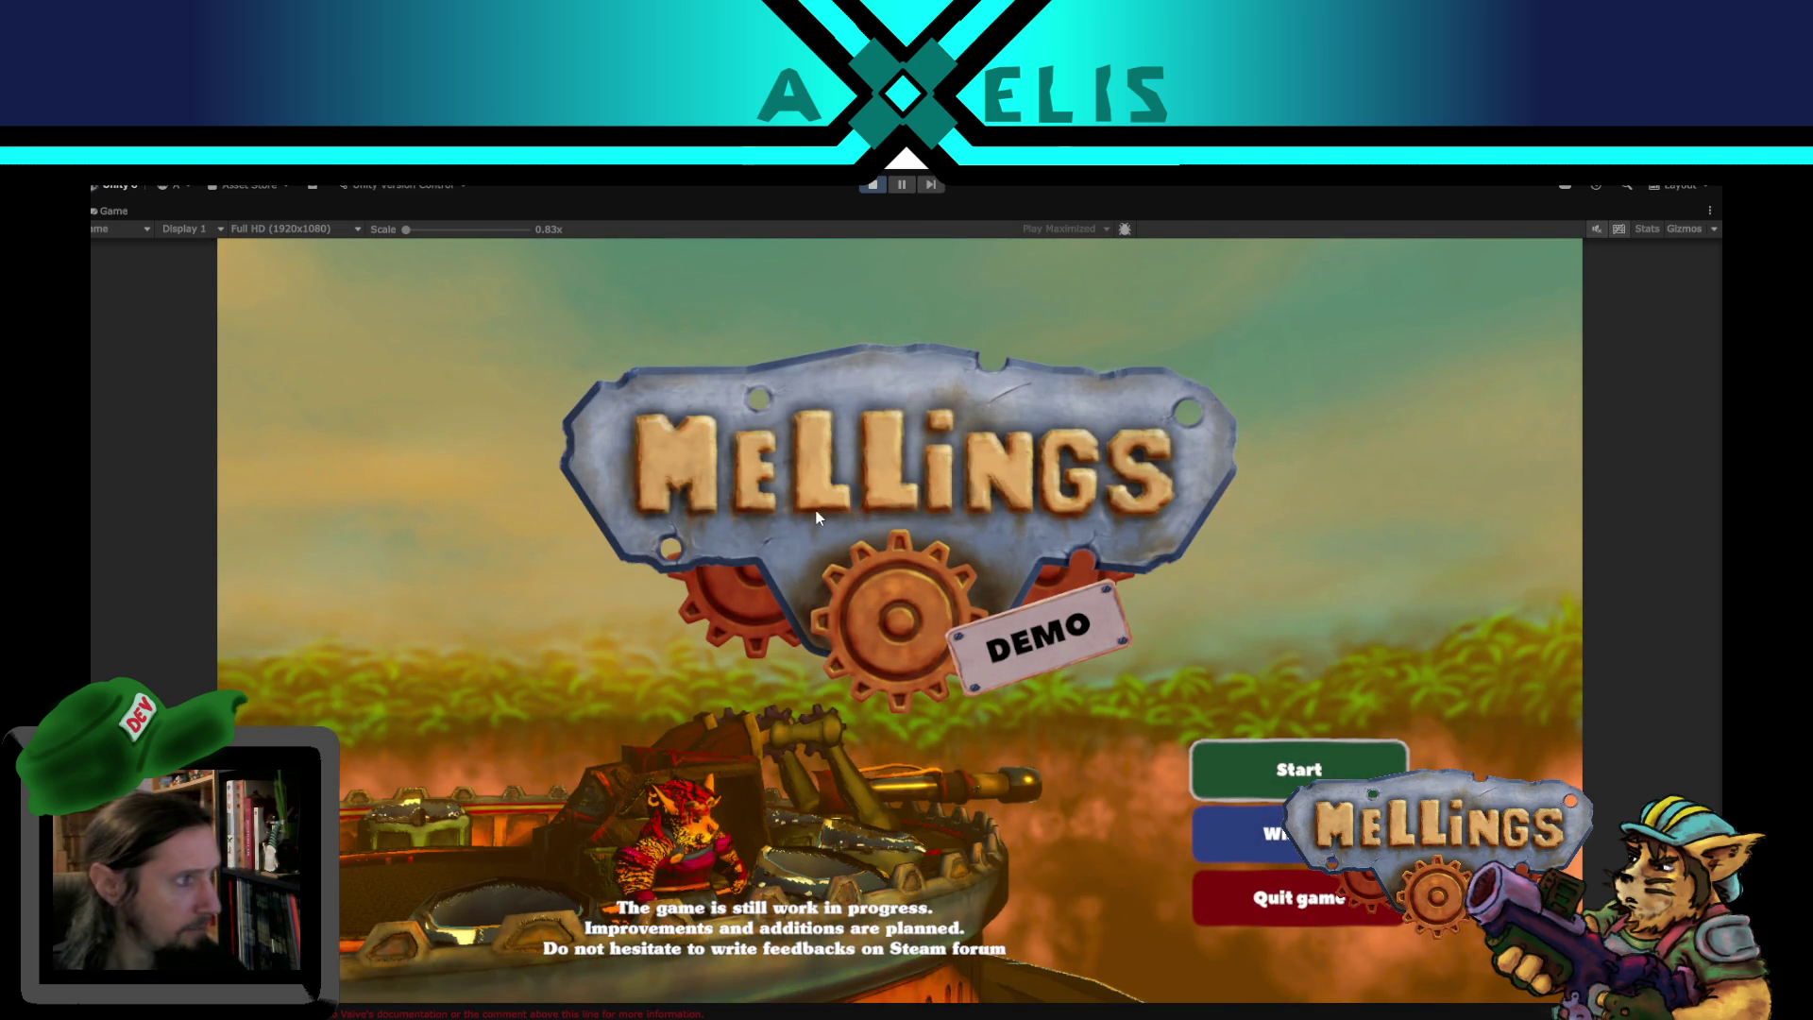
- Start and launch a level, deploy the turret's claws with Z, pause, and exit play mode
{"action": "key", "text": "Return"}
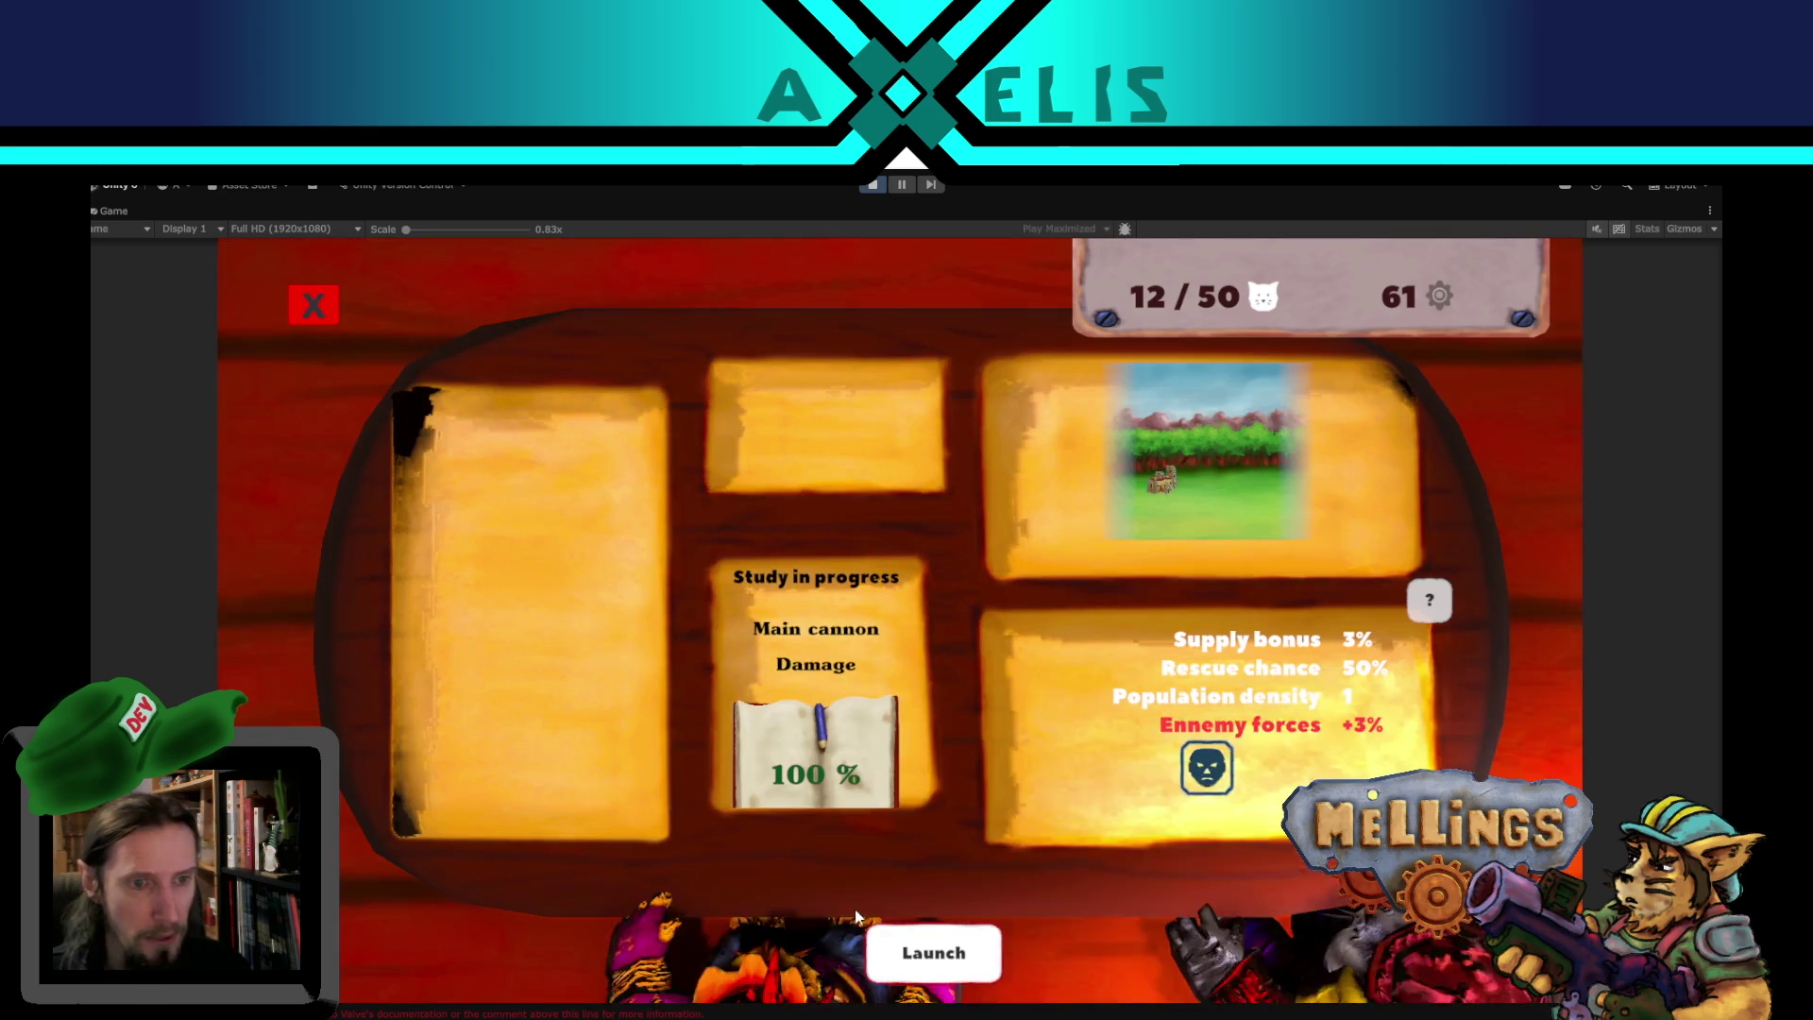
{"action": "left_click", "coordinate": [935, 911]}
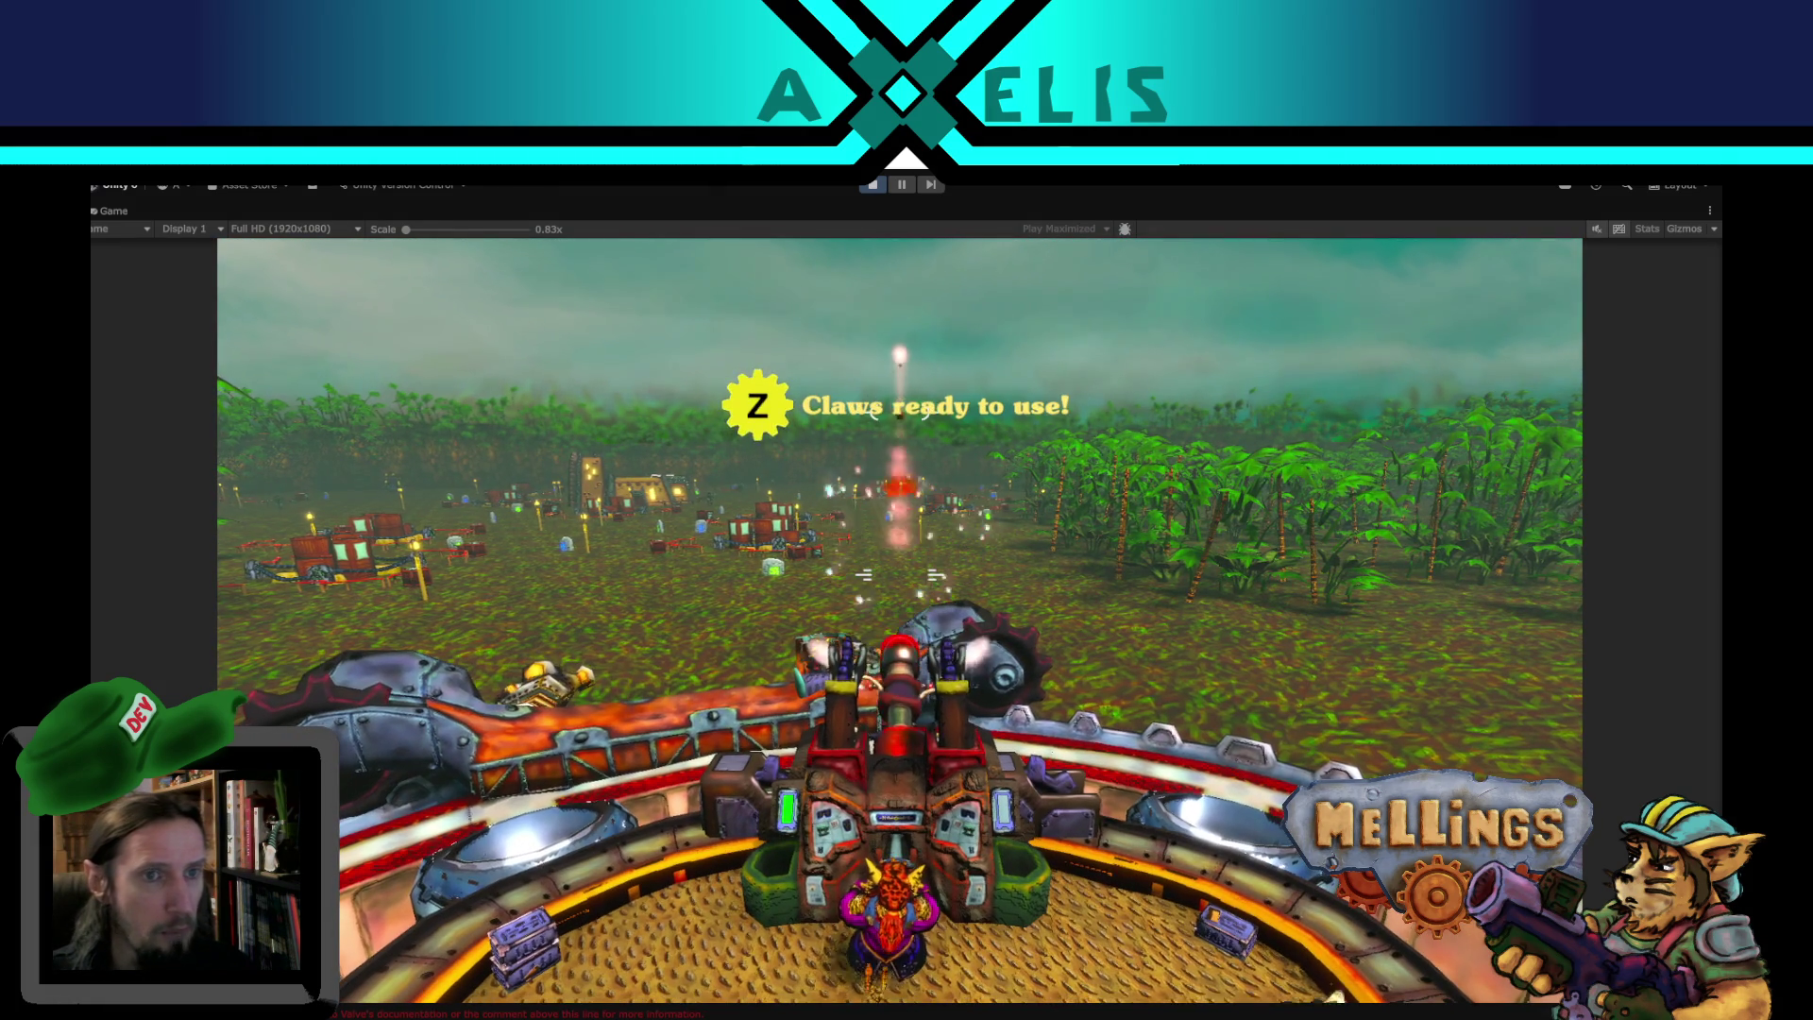
{"action": "key", "text": "z"}
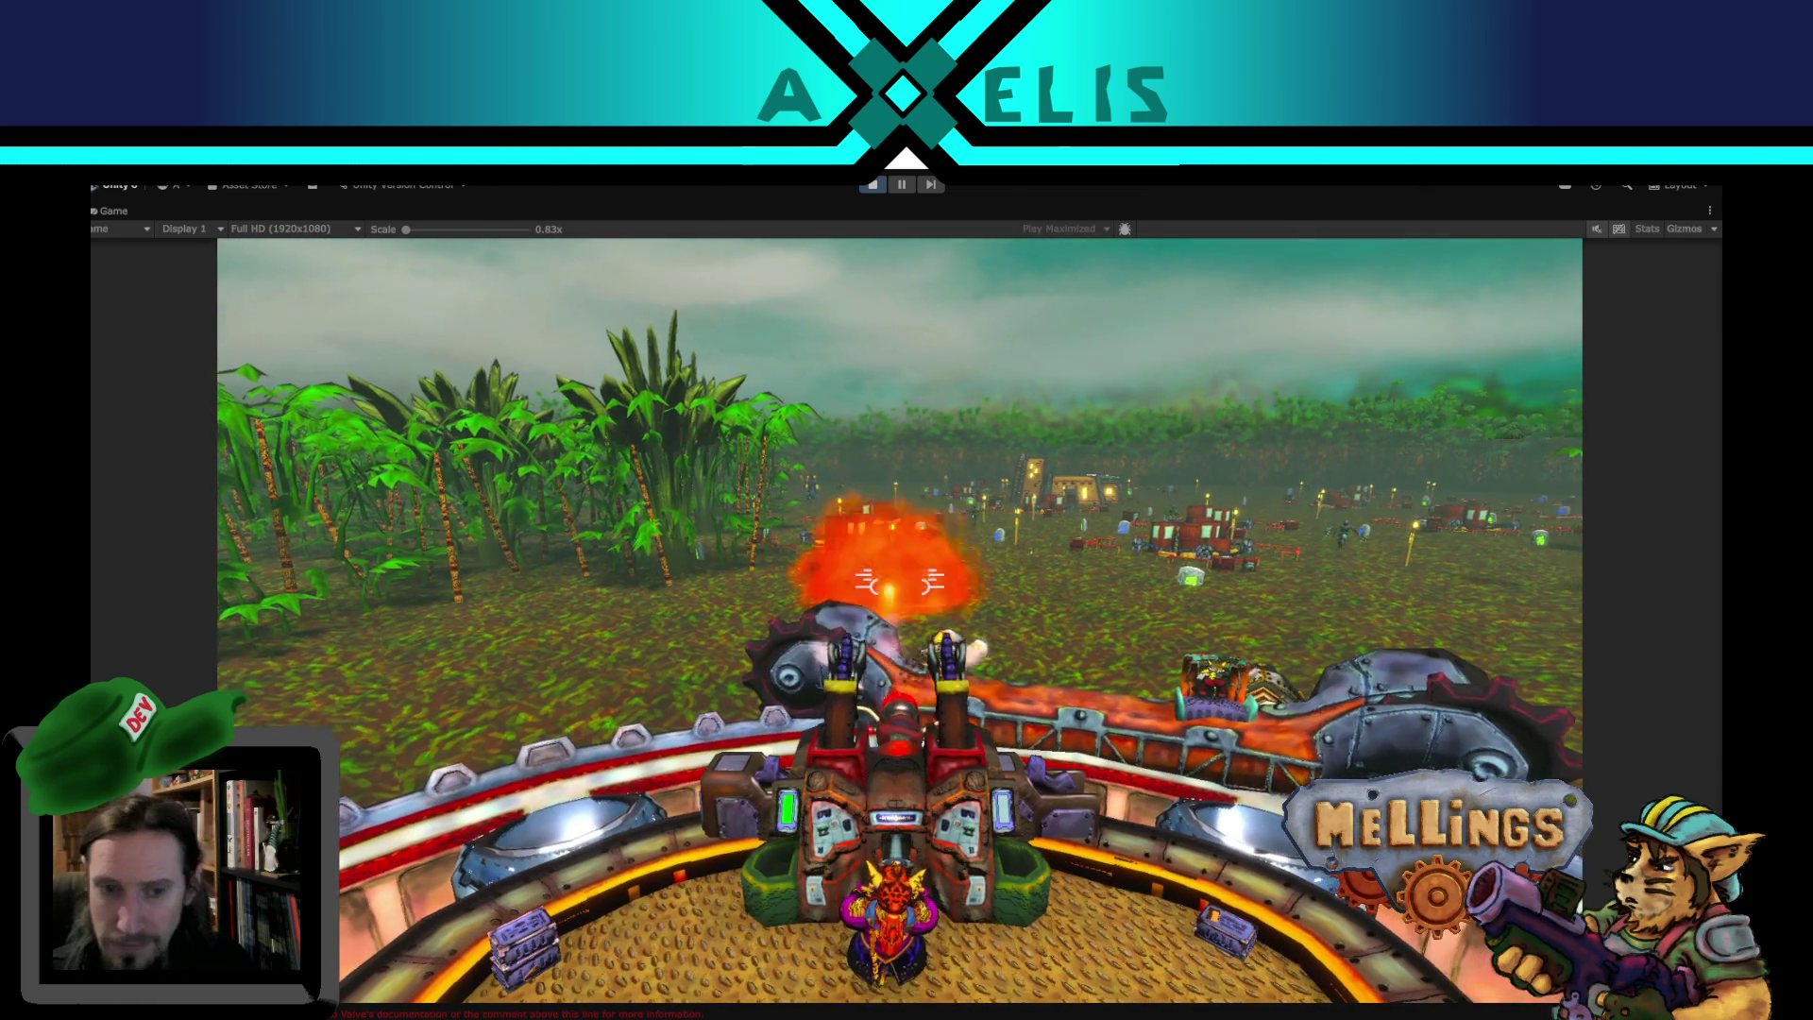
{"action": "key", "text": "Escape"}
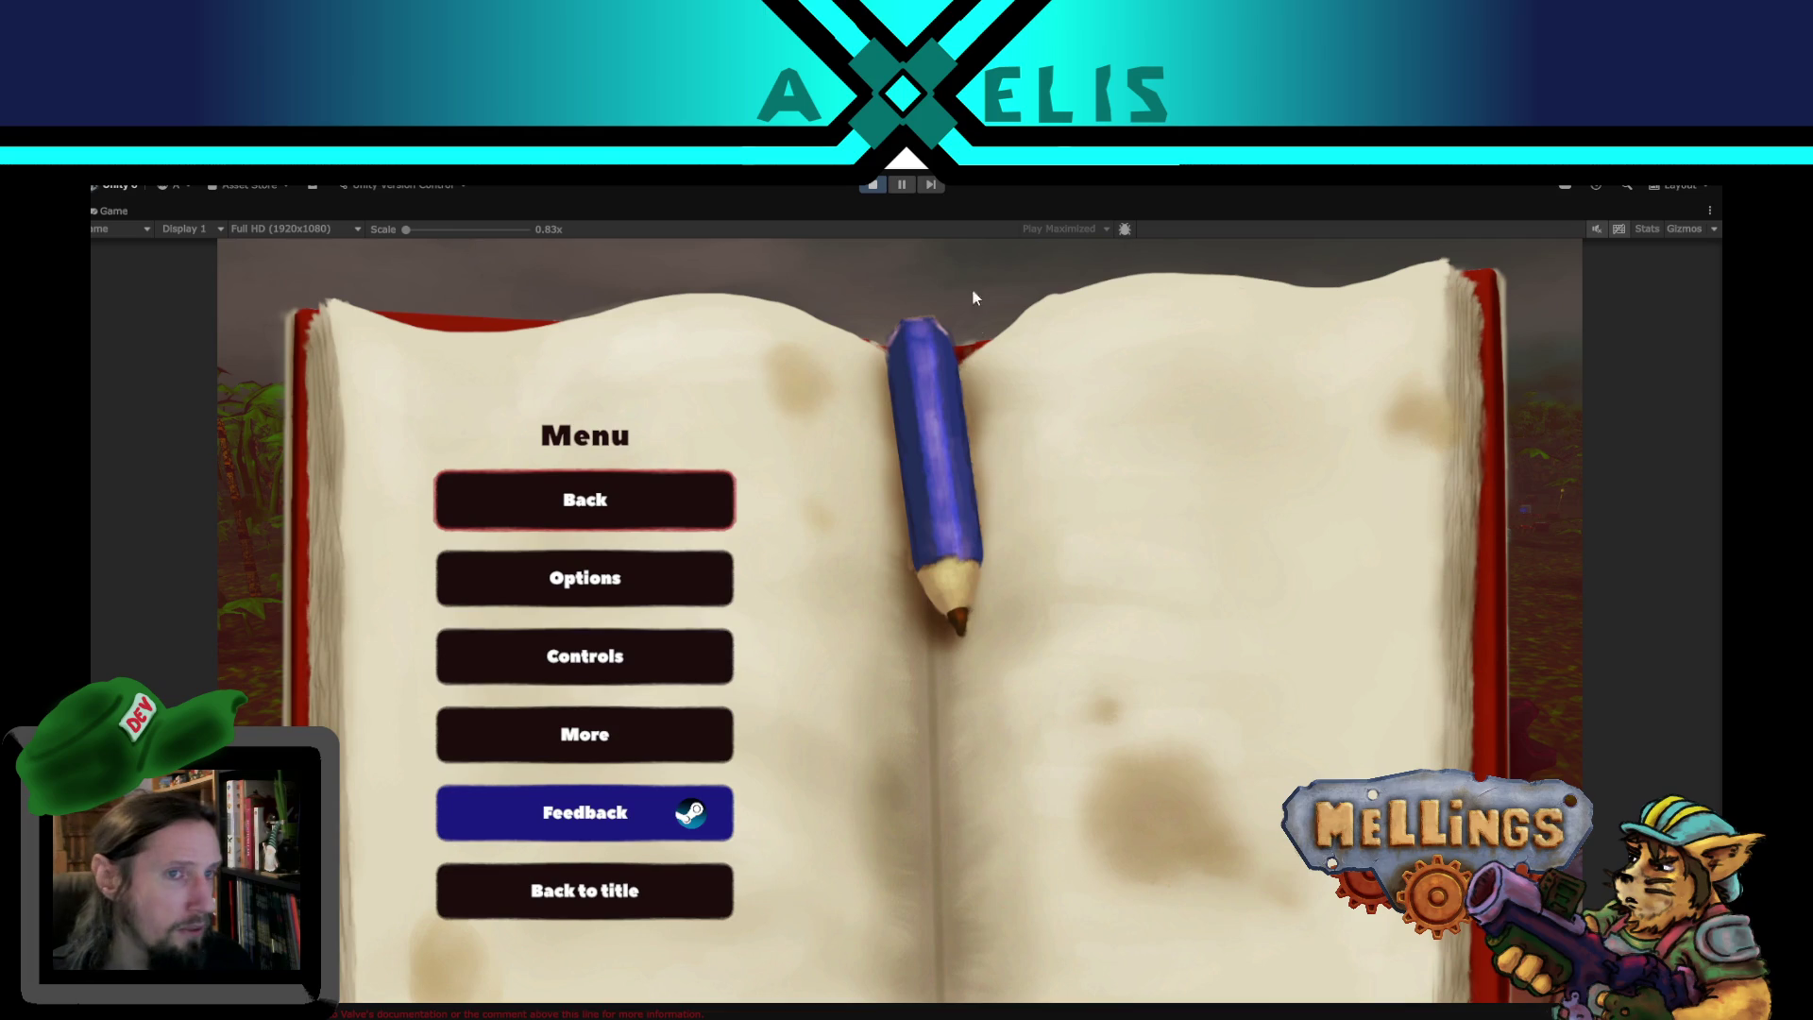
{"action": "left_click", "coordinate": [875, 187]}
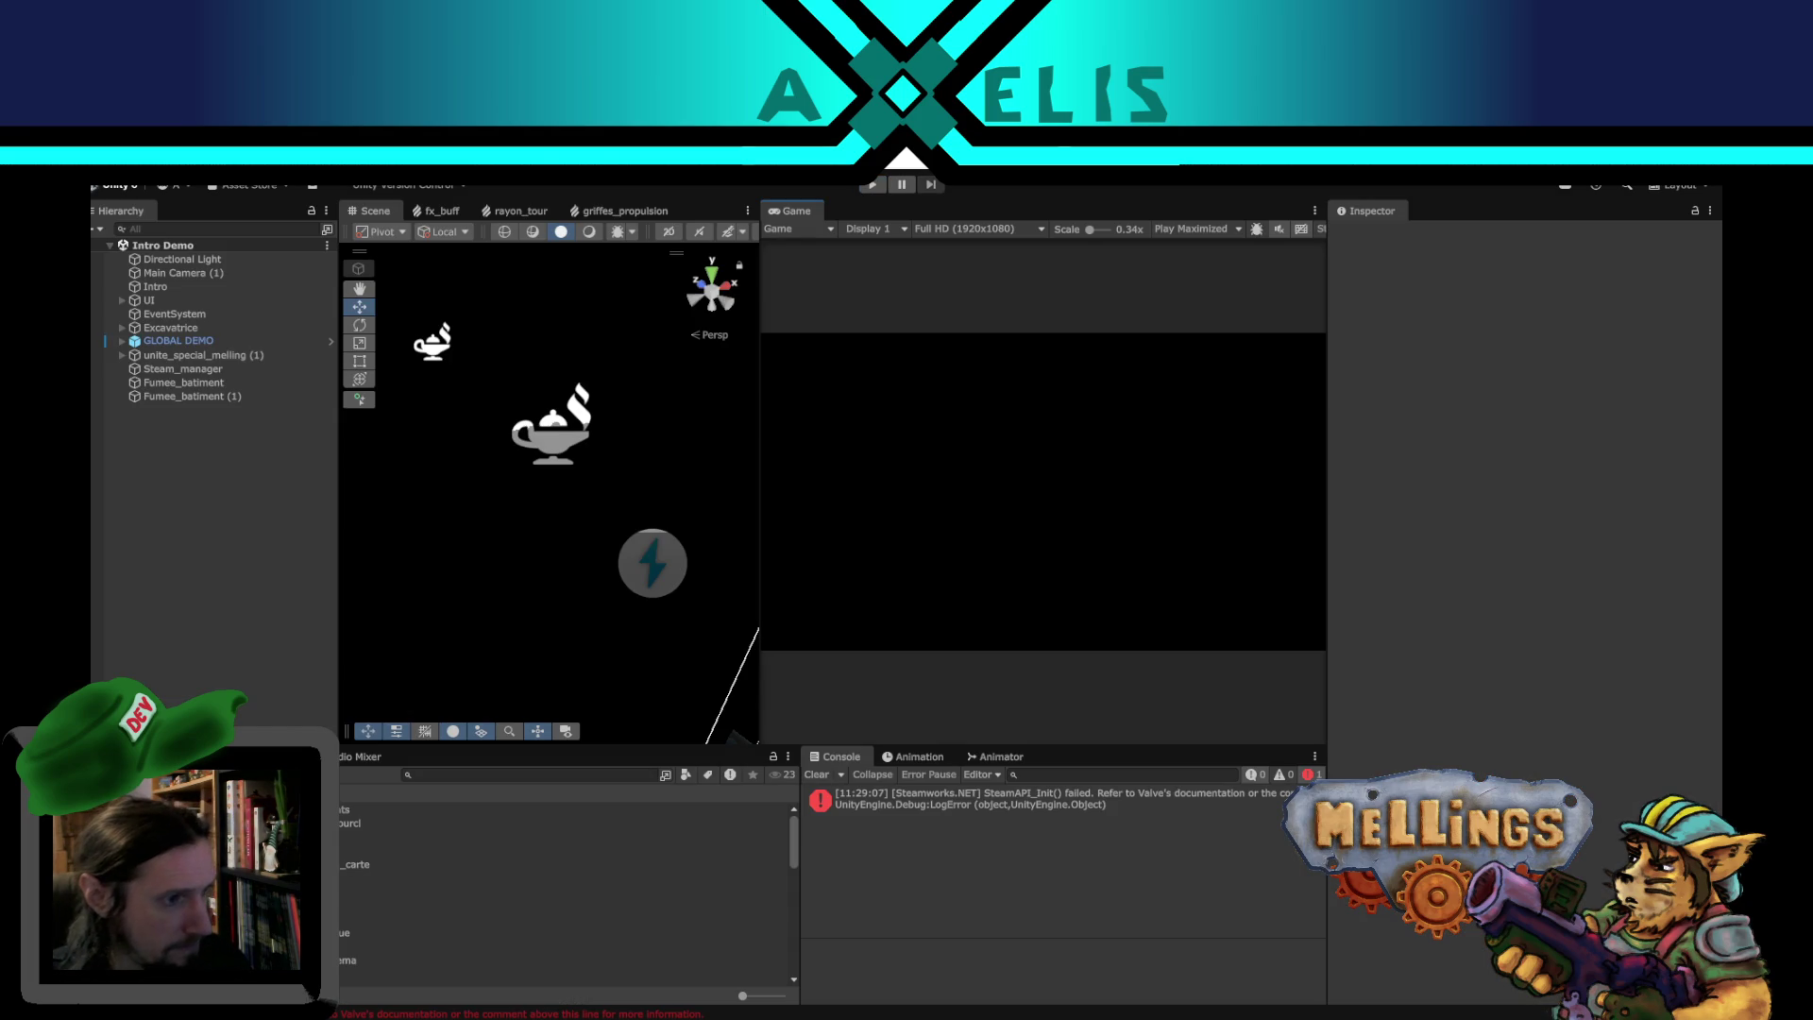
{"action": "key", "text": "super+e"}
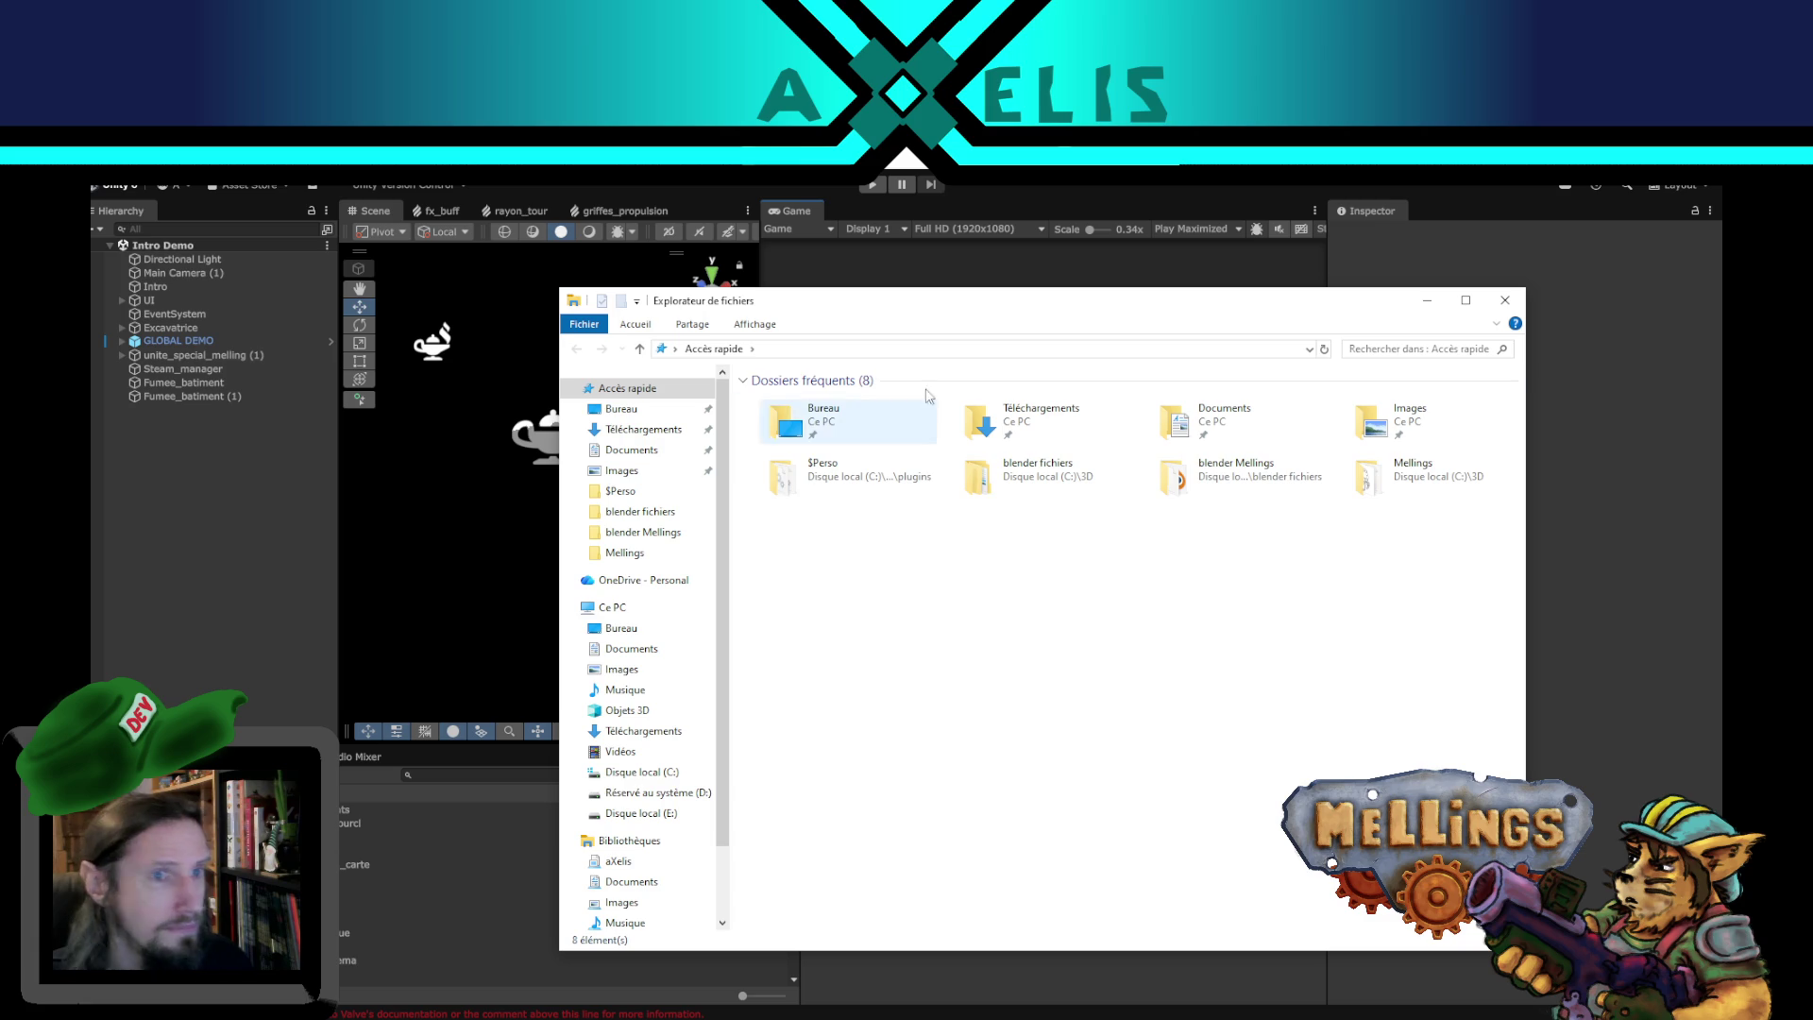
{"action": "key", "text": "alt+Tab"}
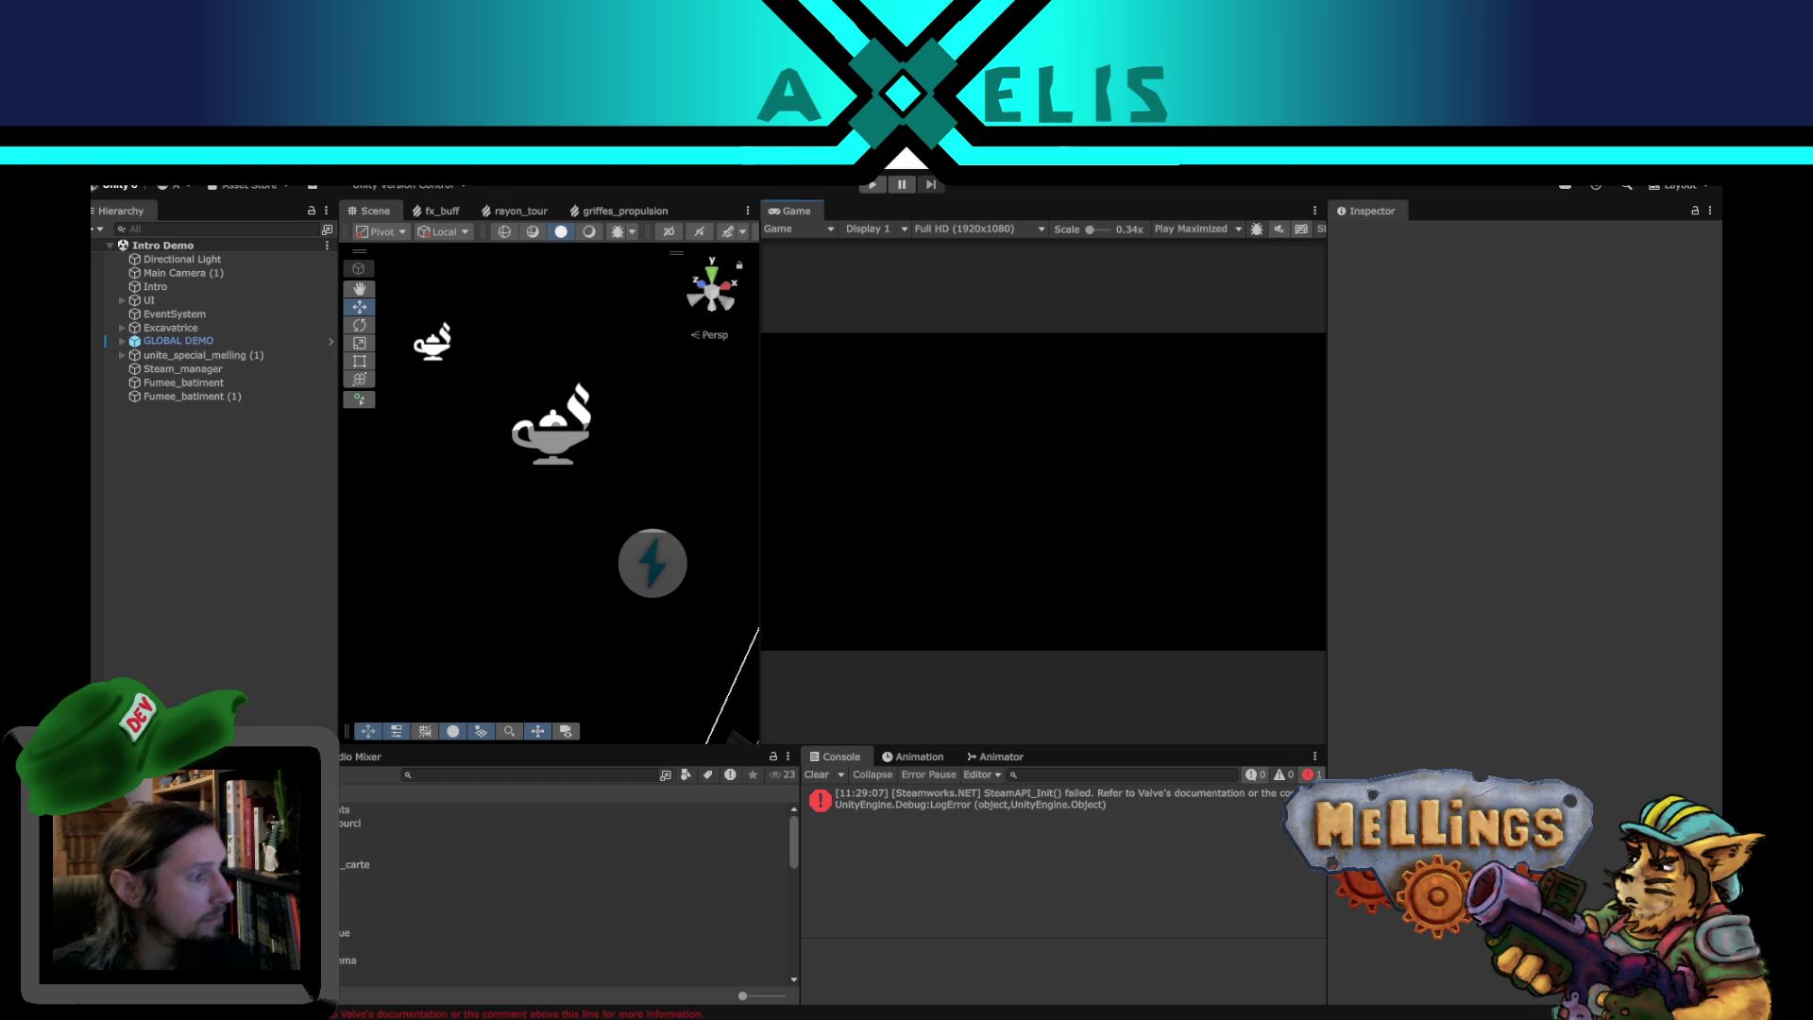
- Switch from Unity to the melling trailer demo v0.1.mp4 gameplay video in the media player
{"action": "key", "text": "alt+Tab"}
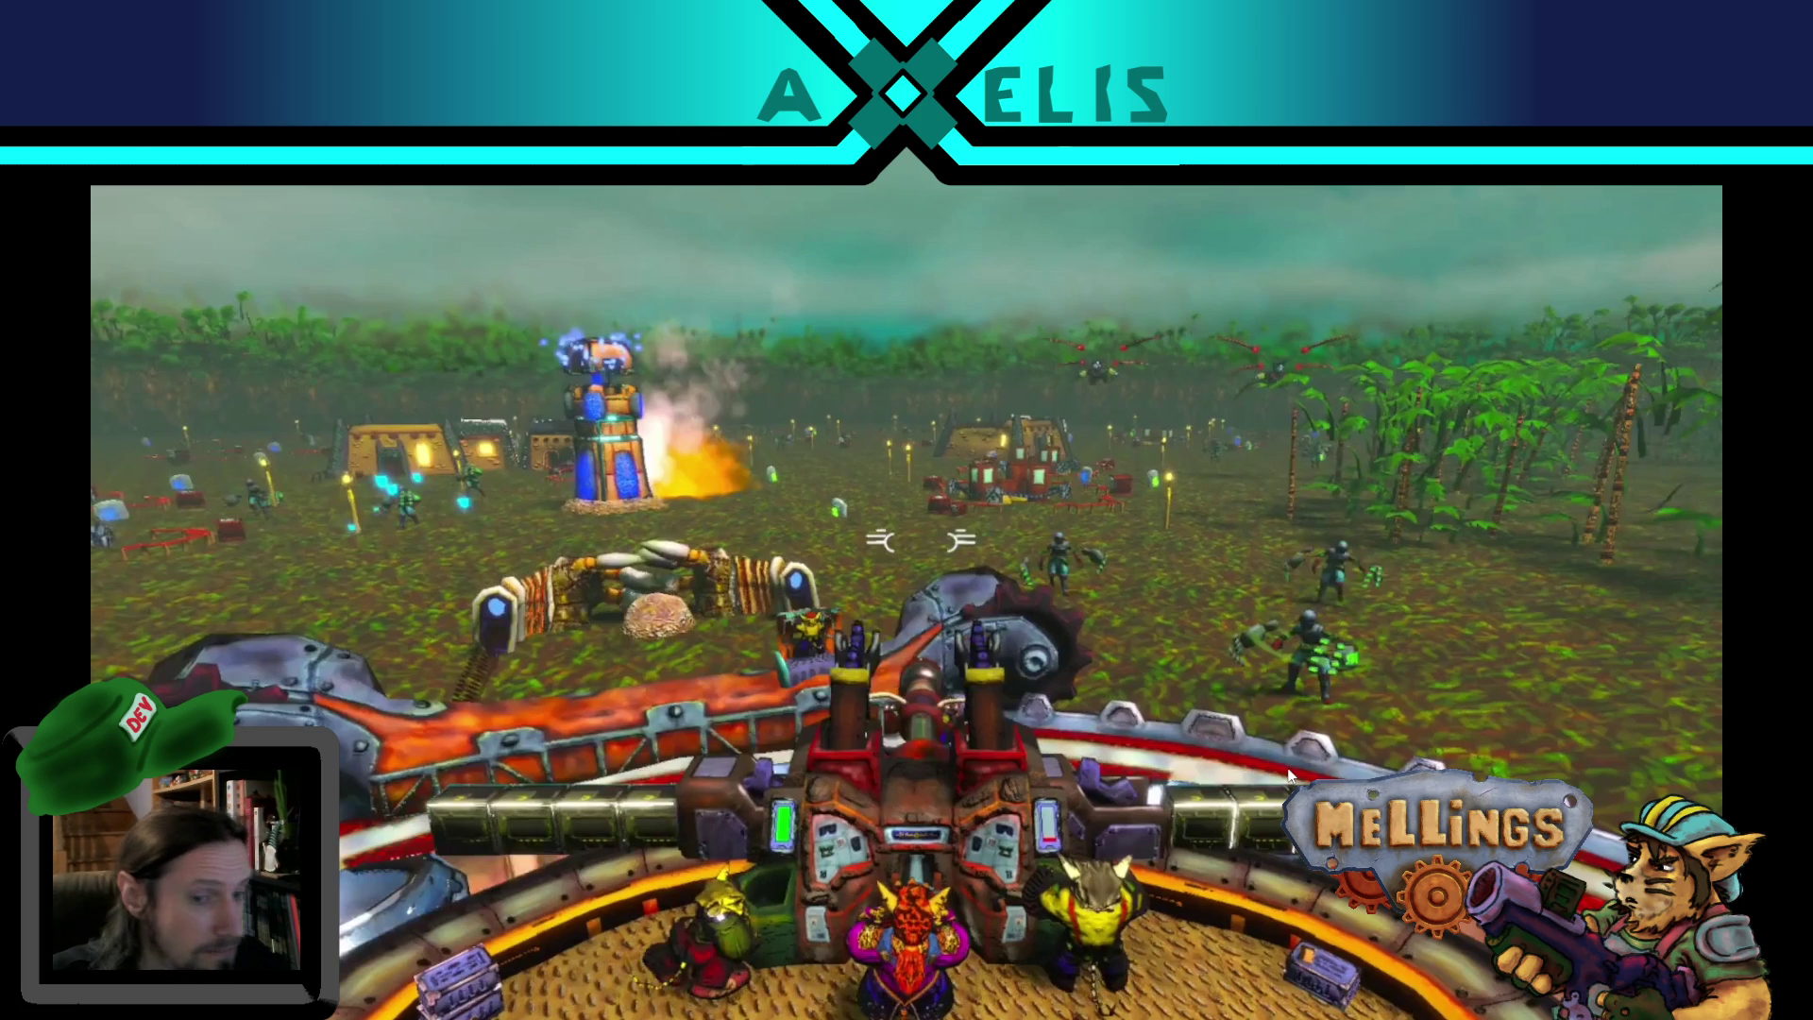
{"action": "mouse_move", "coordinate": [576, 1014]}
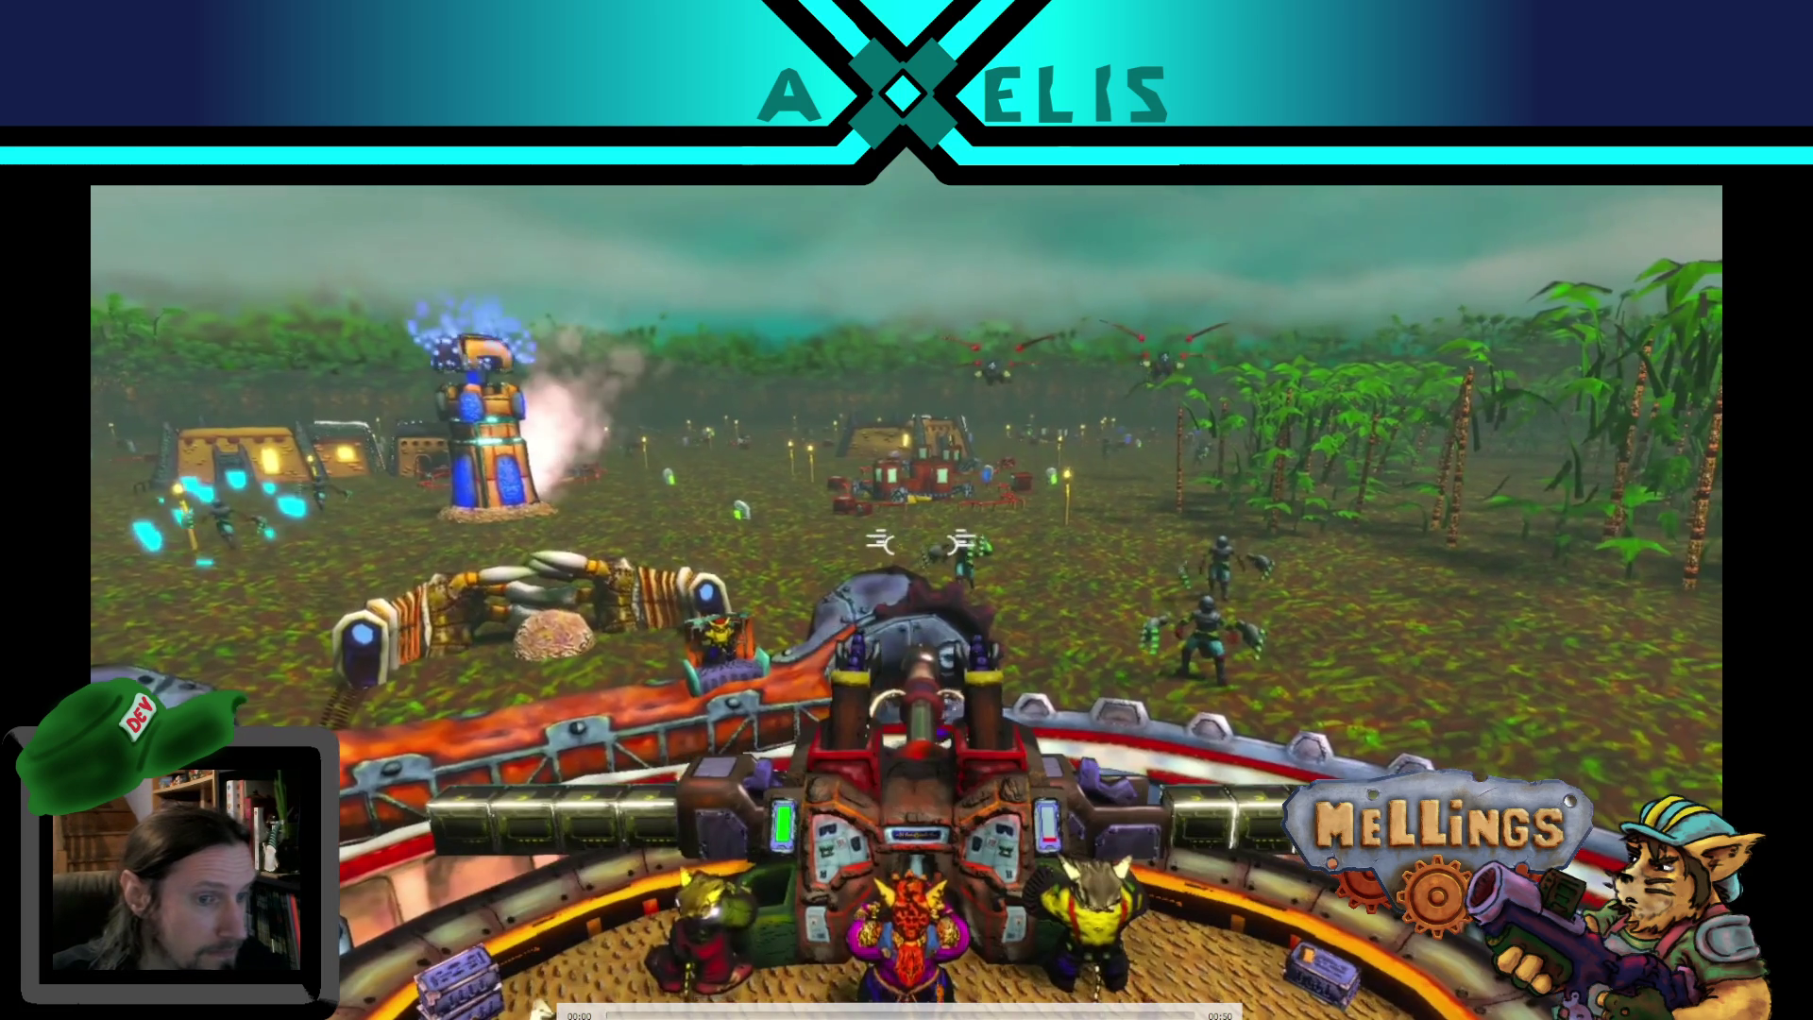